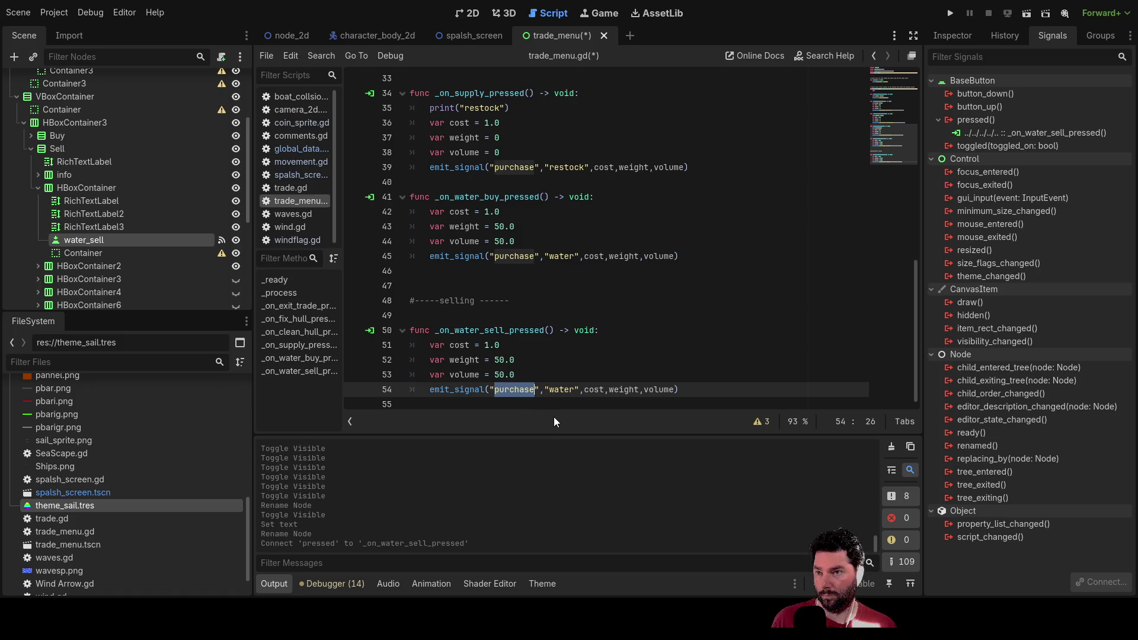
Step: Change emit_signal on line 54 of _on_water_sell_pressed from "purchase" to "sale"
{"action": "type", "text": "sale"}
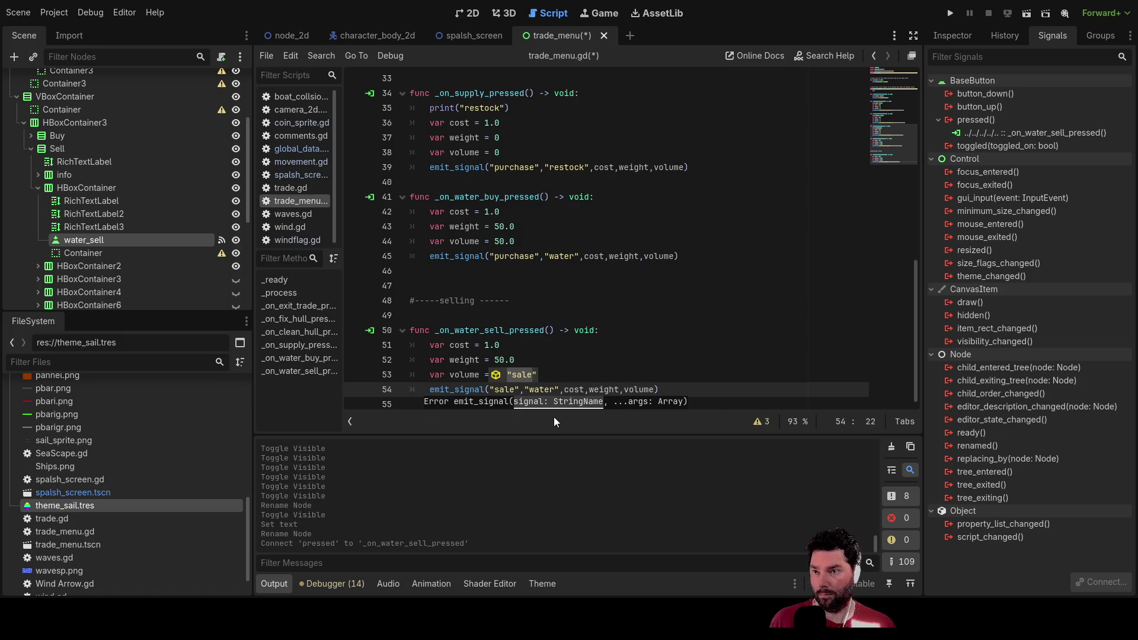
{"action": "scroll", "coordinate": [559, 251], "scroll_direction": "up", "scroll_amount": 10}
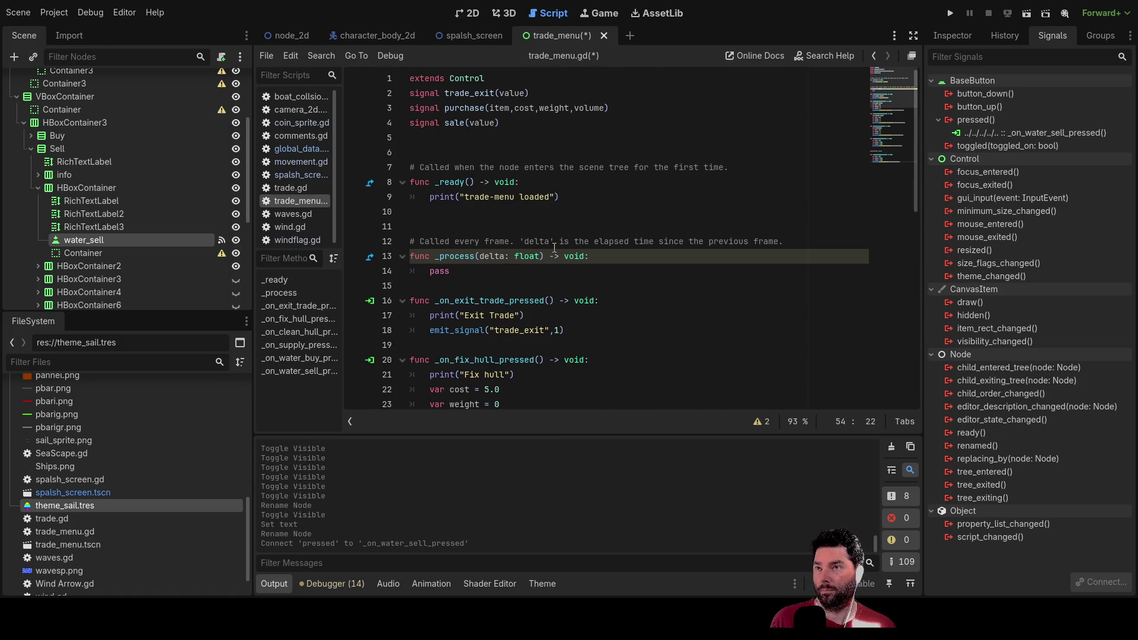
{"action": "scroll", "coordinate": [554, 248], "scroll_direction": "down", "scroll_amount": 10}
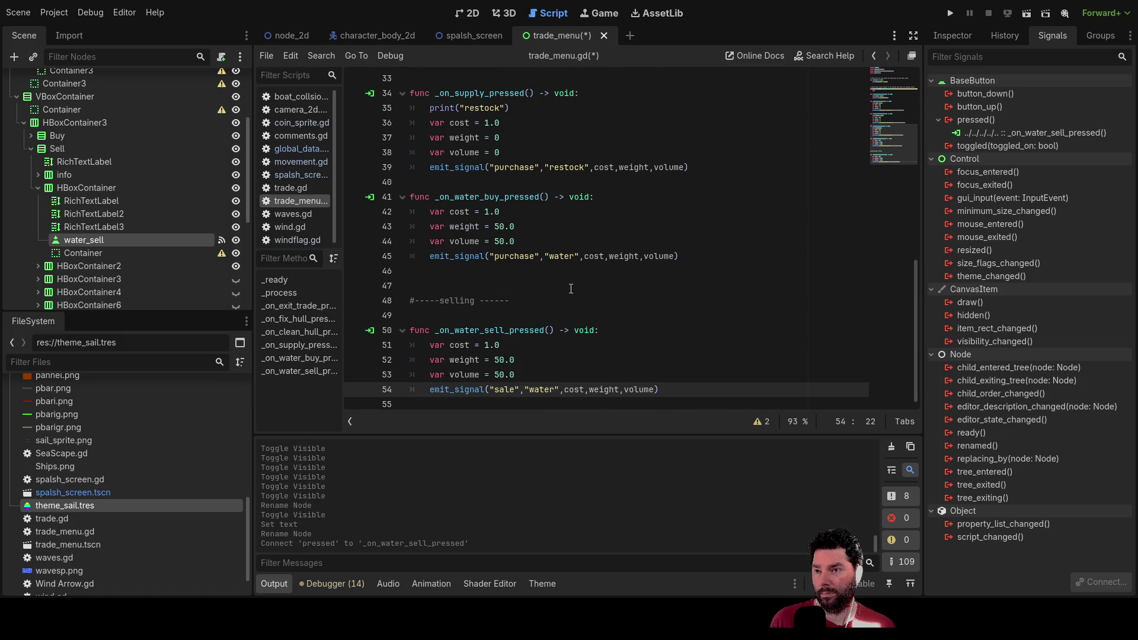
{"action": "left_click", "coordinate": [702, 376]}
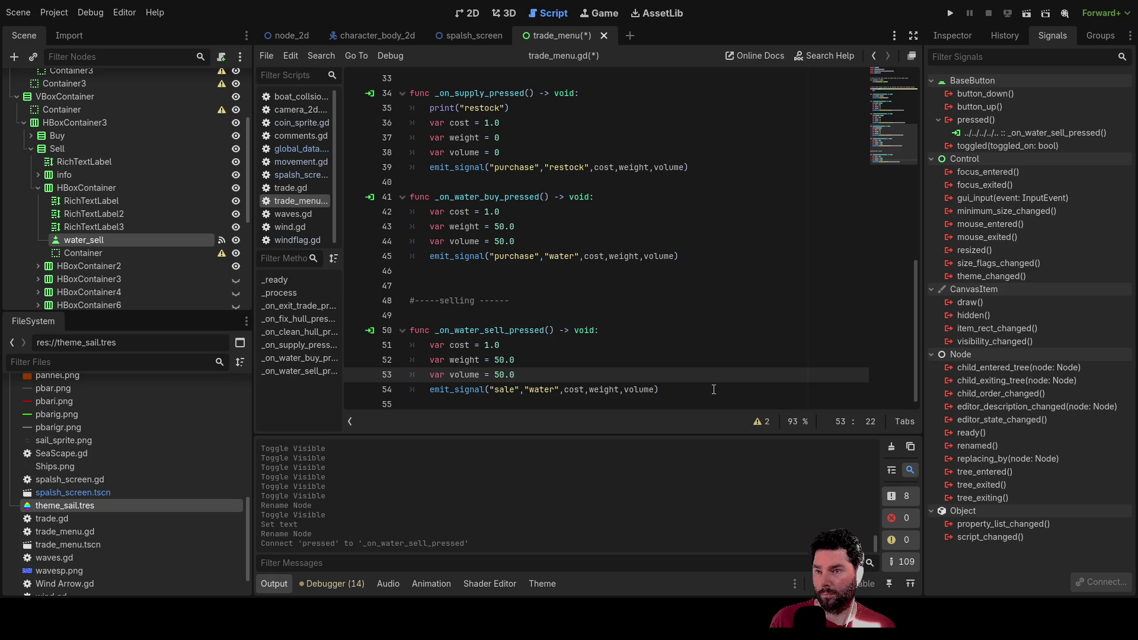
{"action": "left_click", "coordinate": [714, 388]}
{"action": "left_click", "coordinate": [607, 347]}
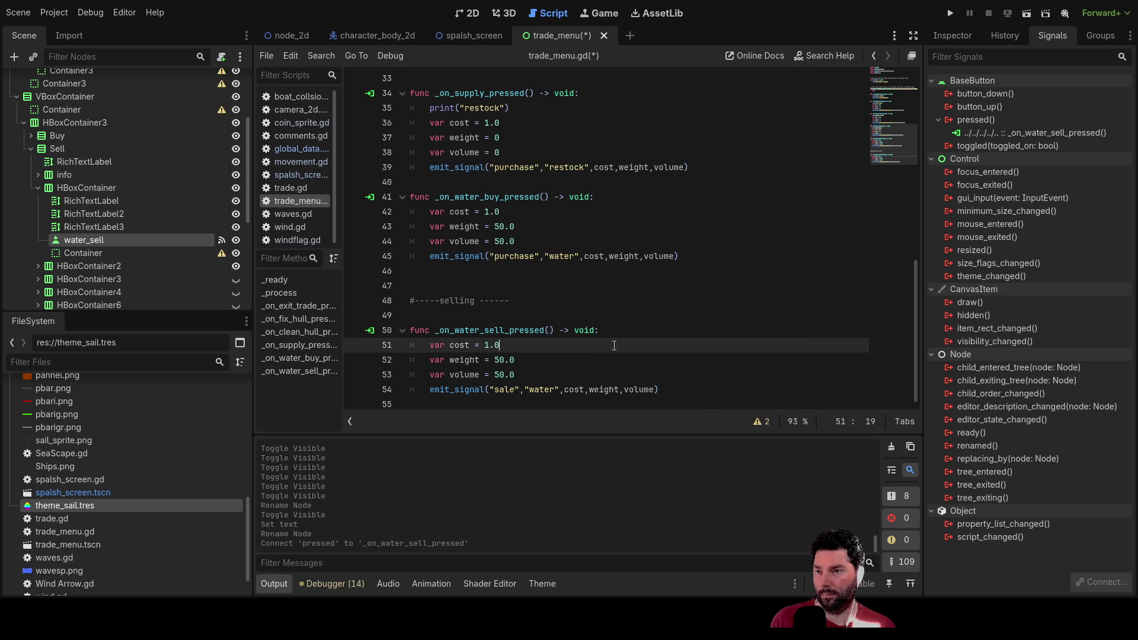
{"action": "left_click", "coordinate": [584, 377]}
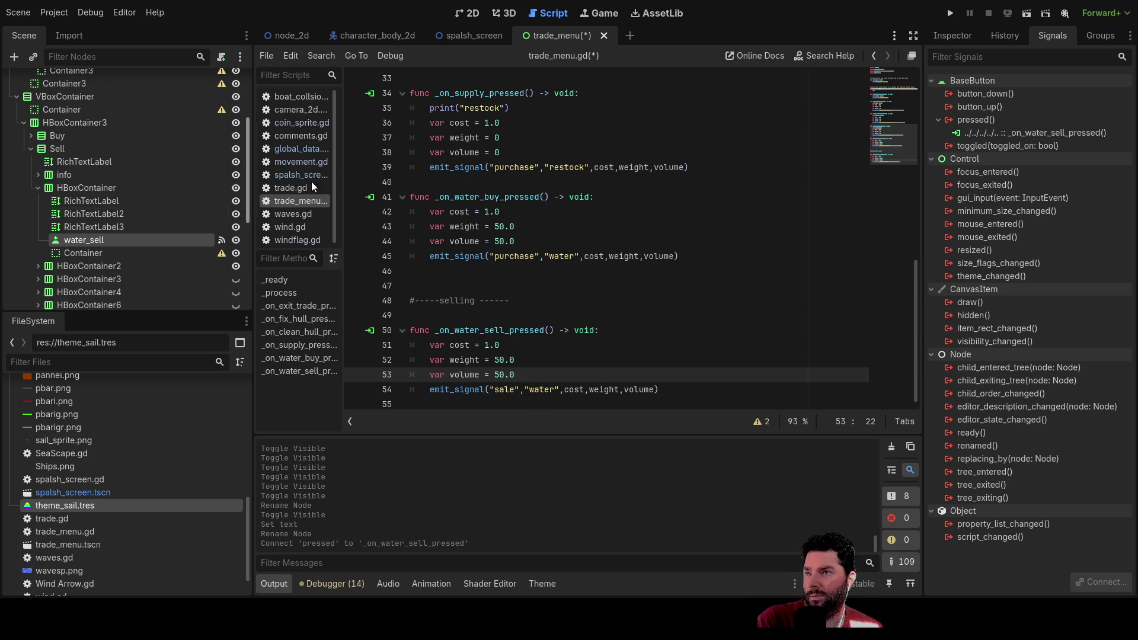
Step: In the node_2d scene, select the TradeMenu node and pick its sale signal to connect to global_data
{"action": "left_click", "coordinate": [472, 15]}
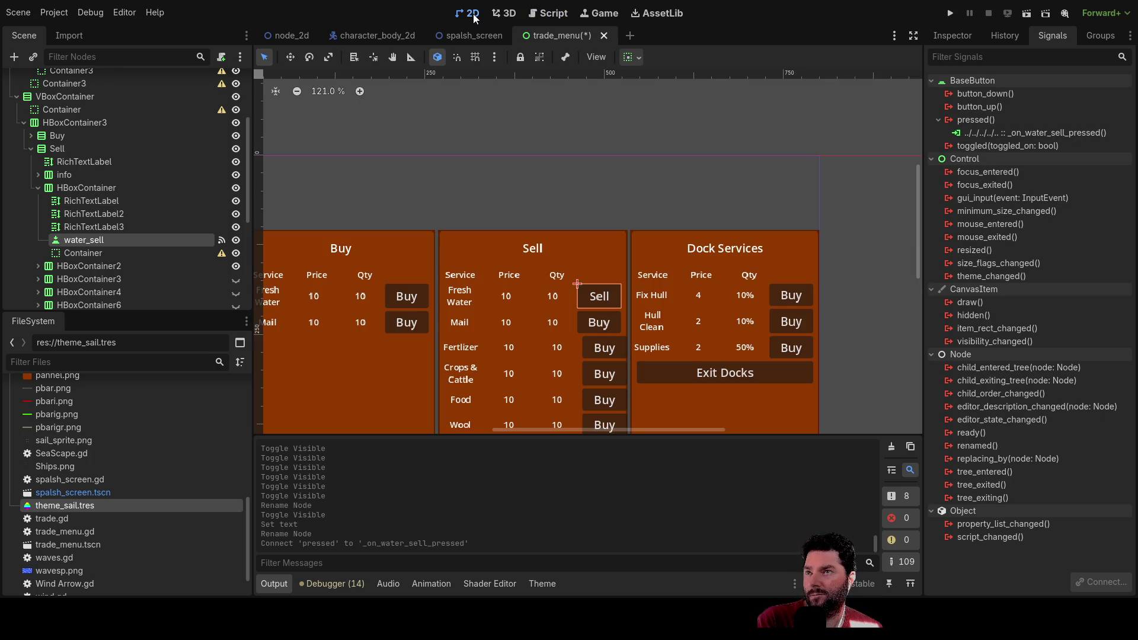
{"action": "left_click", "coordinate": [288, 37]}
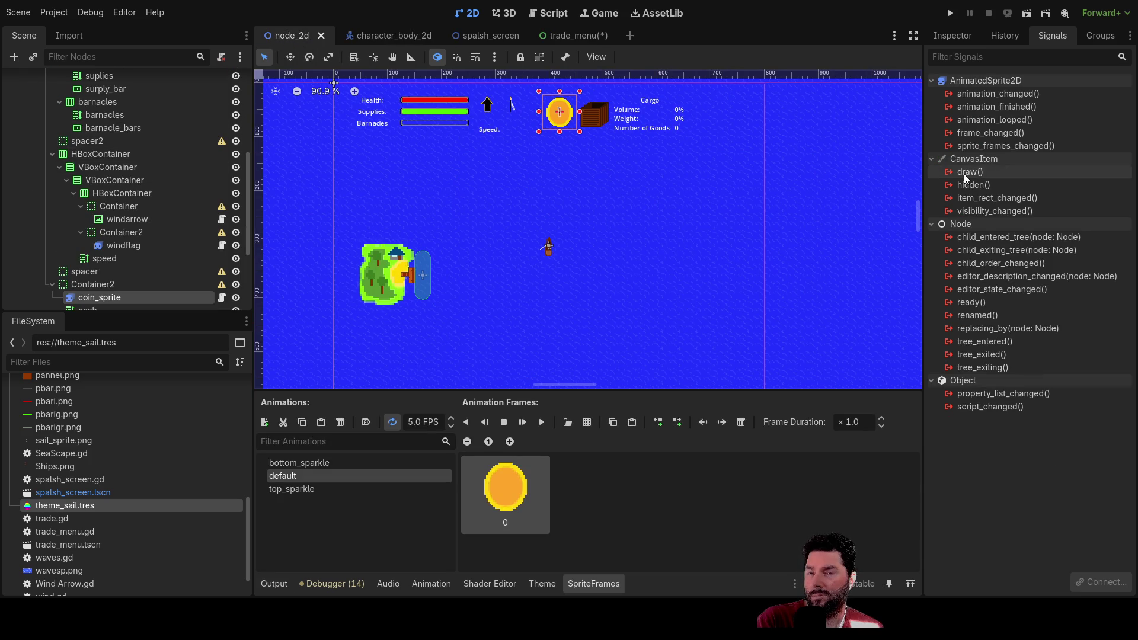
{"action": "scroll", "coordinate": [184, 177], "scroll_direction": "up", "scroll_amount": 5}
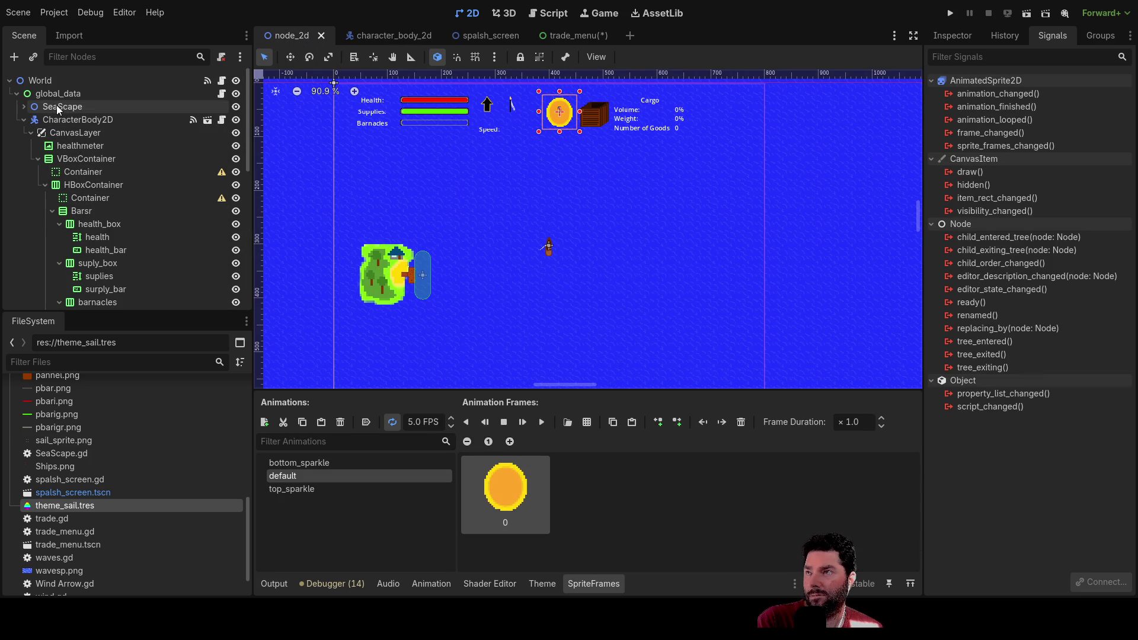
{"action": "scroll", "coordinate": [107, 276], "scroll_direction": "down", "scroll_amount": 10}
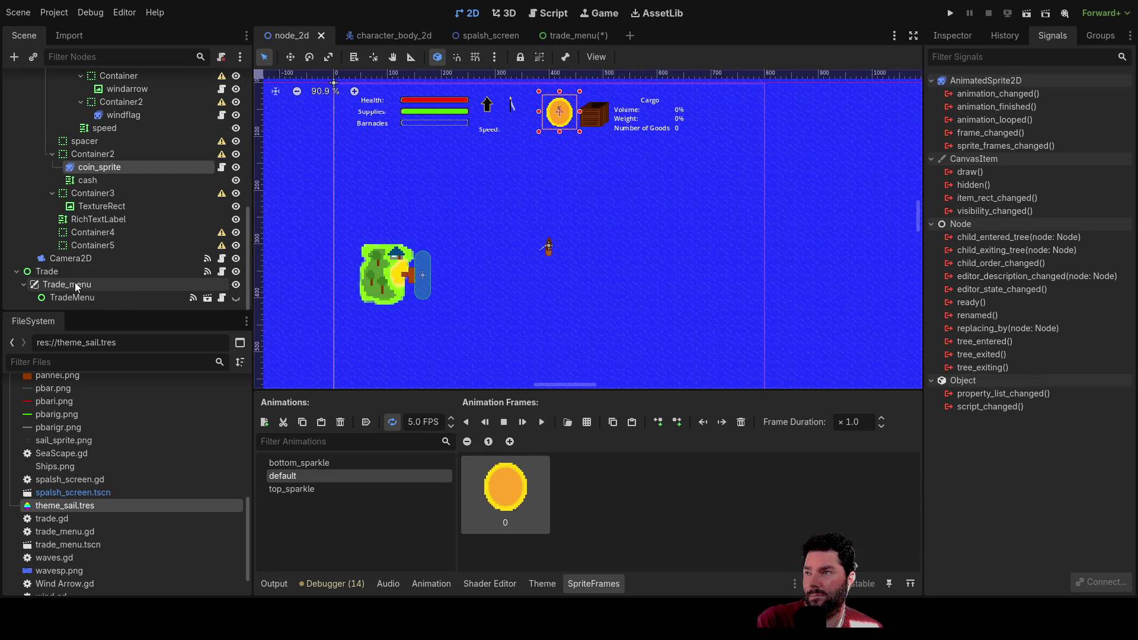
{"action": "left_click", "coordinate": [59, 272]}
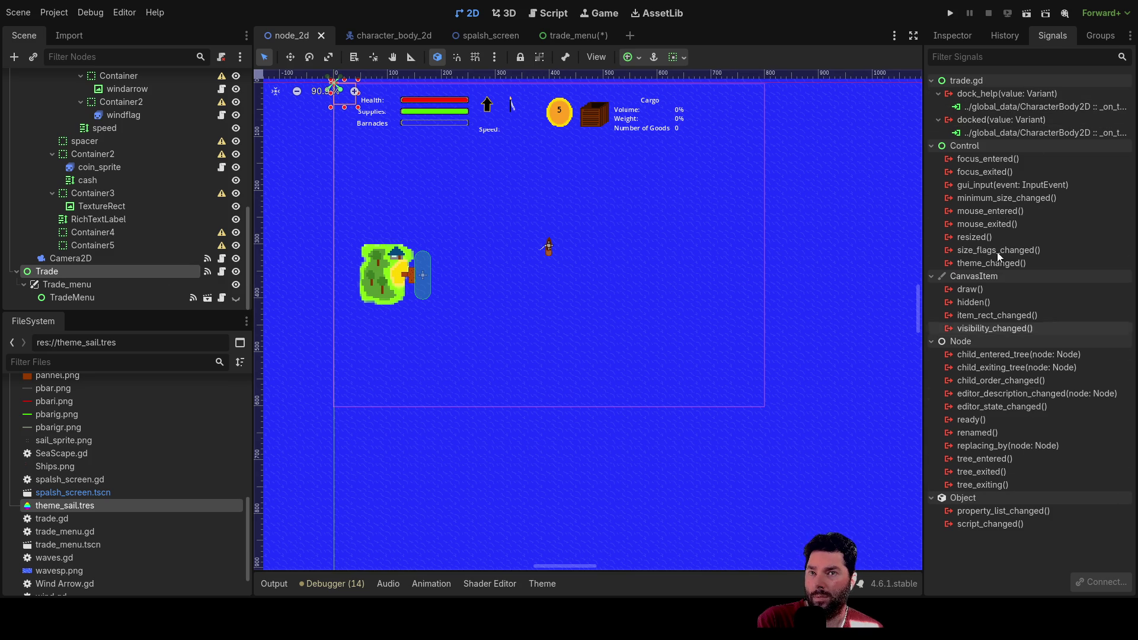
{"action": "left_click", "coordinate": [76, 297]}
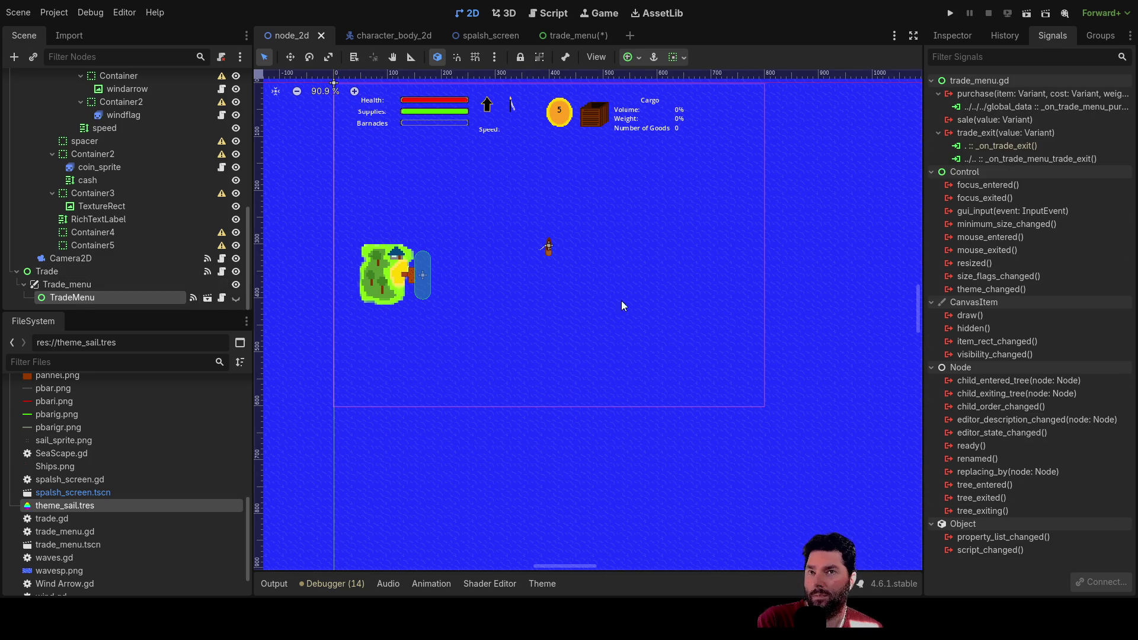
{"action": "left_click", "coordinate": [1002, 121]}
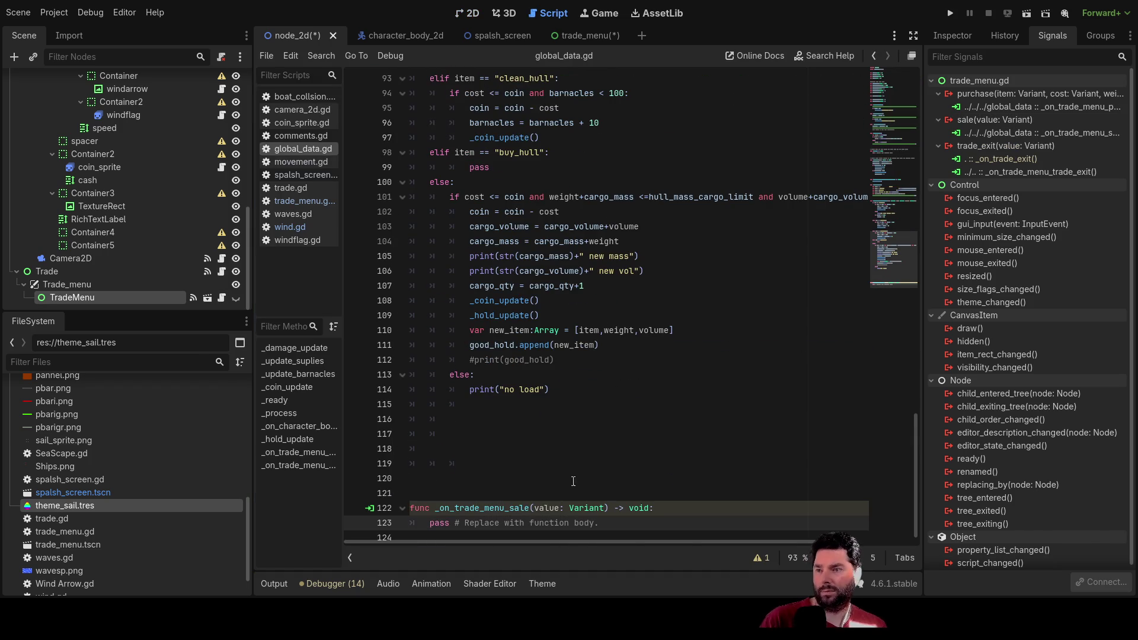
Step: Remove the extra blank lines above _on_trade_menu_sale and add a blank line at its body start
{"action": "left_click", "coordinate": [544, 441]}
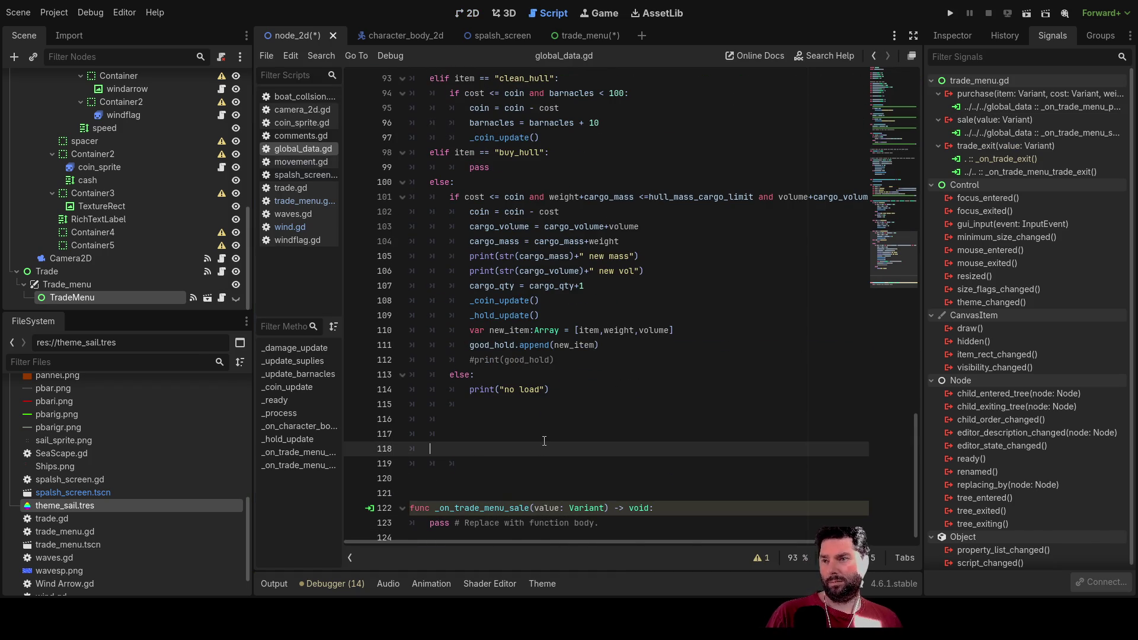
{"action": "key", "text": "BackSpace"}
{"action": "key", "text": "BackSpace"}
{"action": "key", "text": "BackSpace"}
{"action": "key", "text": "BackSpace"}
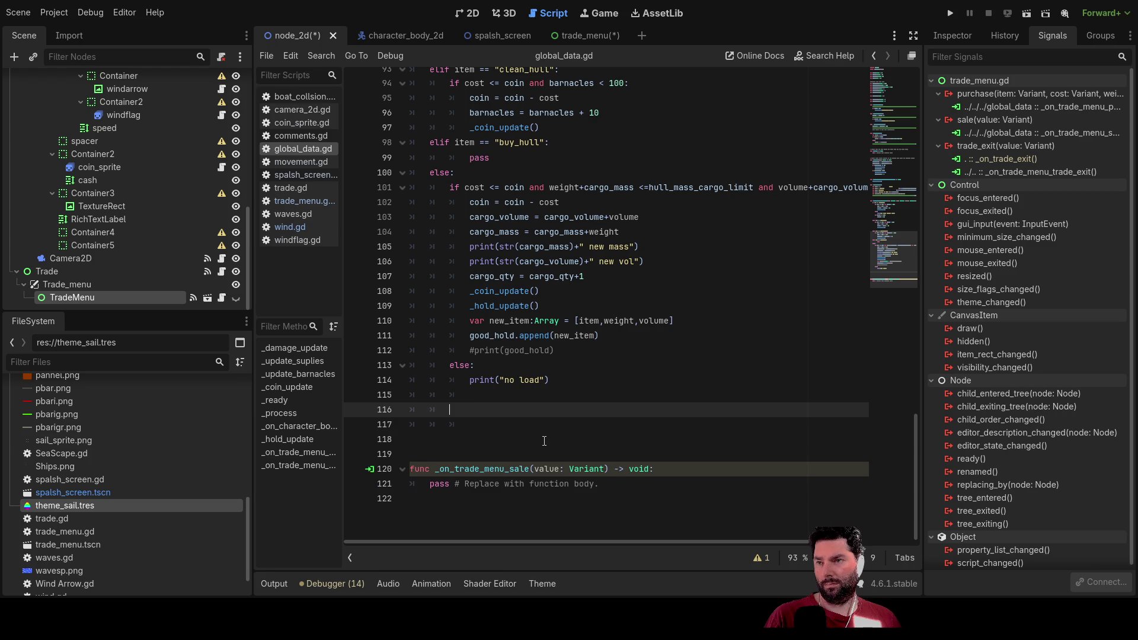
{"action": "key", "text": "Delete"}
{"action": "key", "text": "Delete"}
{"action": "key", "text": "BackSpace"}
{"action": "key", "text": "BackSpace"}
{"action": "key", "text": "BackSpace"}
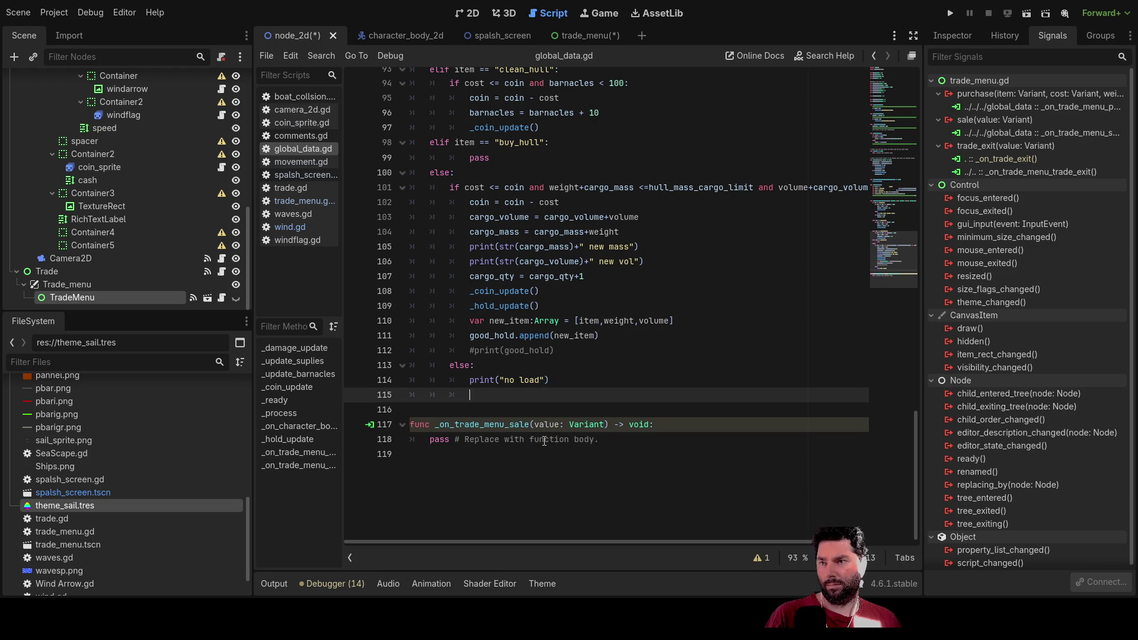
{"action": "key", "text": "Delete"}
{"action": "key", "text": "BackSpace"}
{"action": "key", "text": "Down"}
{"action": "key", "text": "Down"}
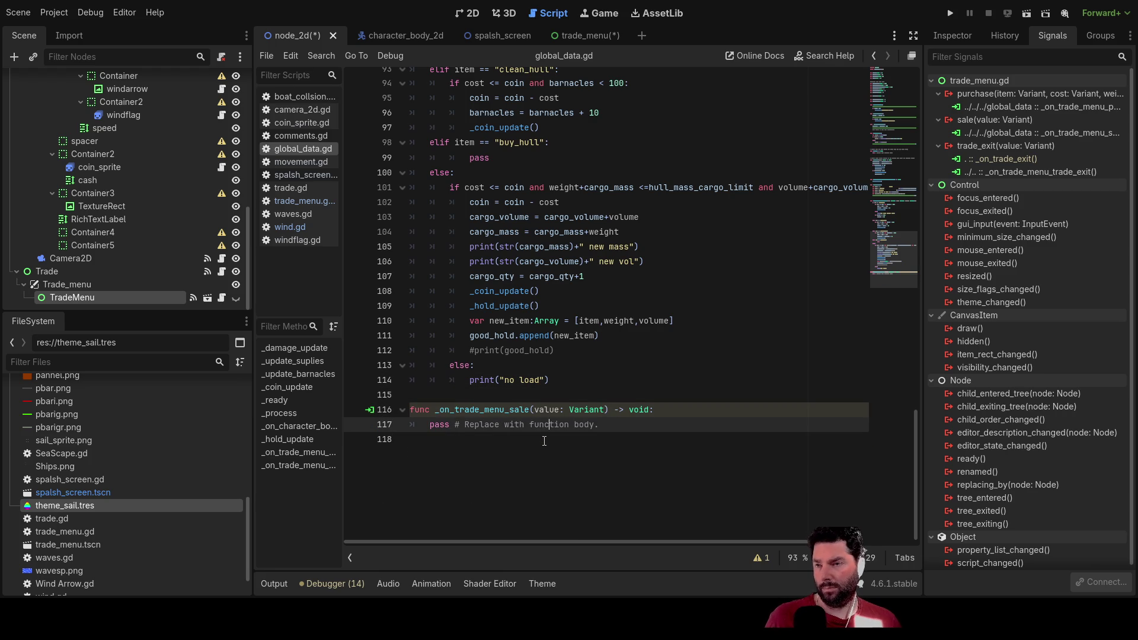
{"action": "key", "text": "Left"}
{"action": "key", "text": "Left"}
{"action": "key", "text": "Left"}
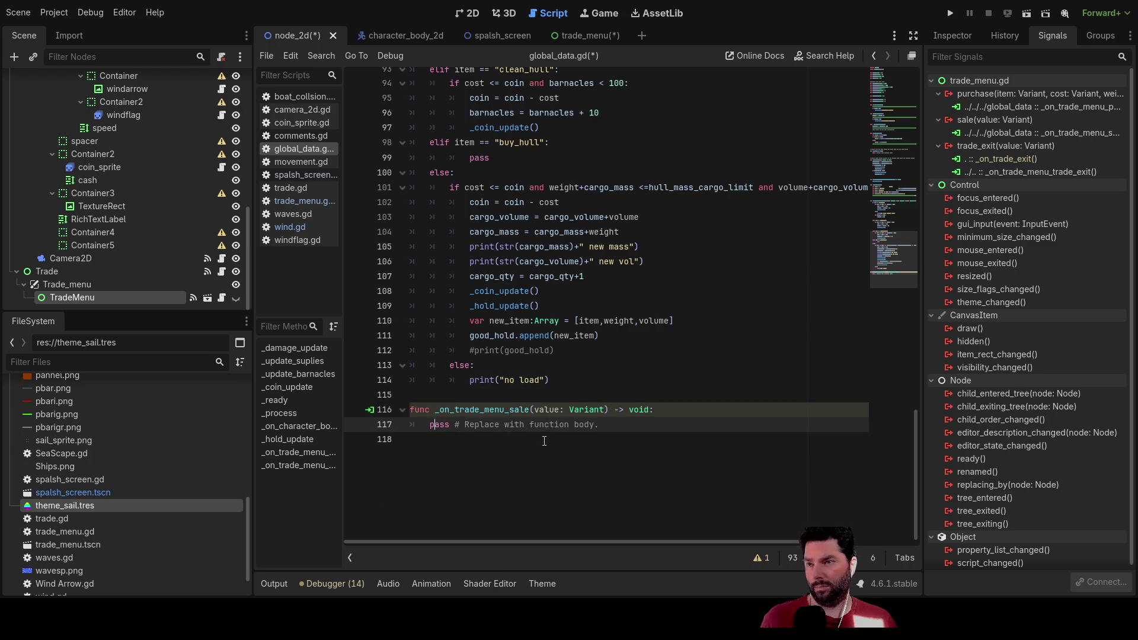
{"action": "key", "text": "Home"}
{"action": "key", "text": "Return"}
{"action": "key", "text": "Return"}
{"action": "key", "text": "Return"}
{"action": "key", "text": "Up"}
{"action": "key", "text": "Up"}
{"action": "key", "text": "Up"}
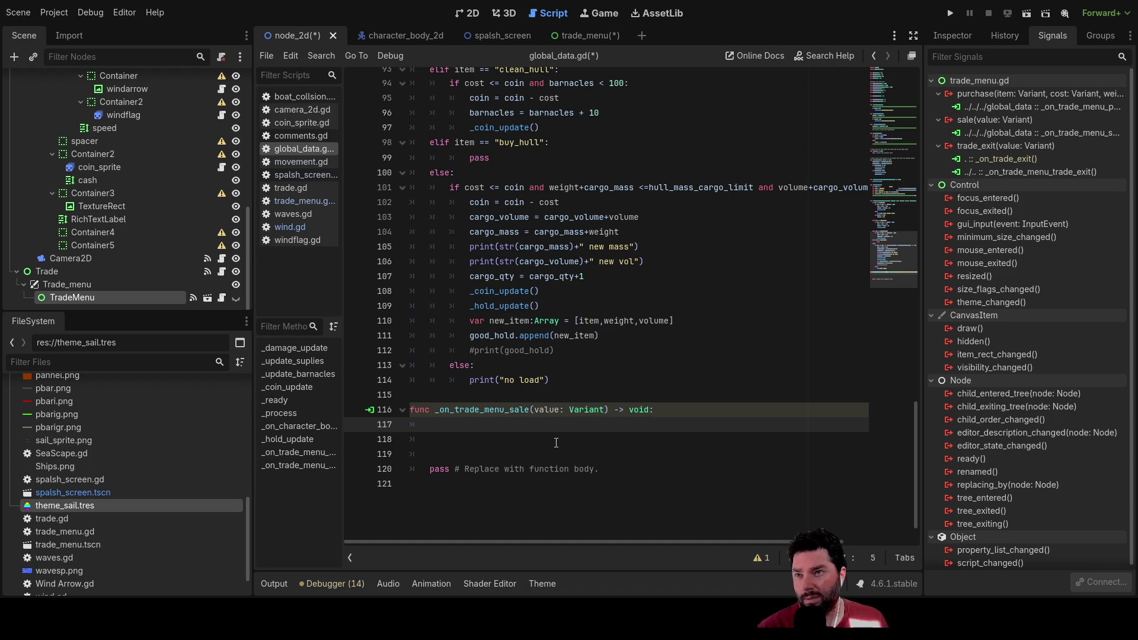
Step: Cut the func _on_trade_menu_sale(value) header line, leaving only its pass line
{"action": "left_click_drag", "start_coordinate": [656, 405], "coordinate": [492, 403]}
{"action": "left_click_drag", "start_coordinate": [654, 410], "coordinate": [410, 410]}
{"action": "key", "text": "ctrl+x"}
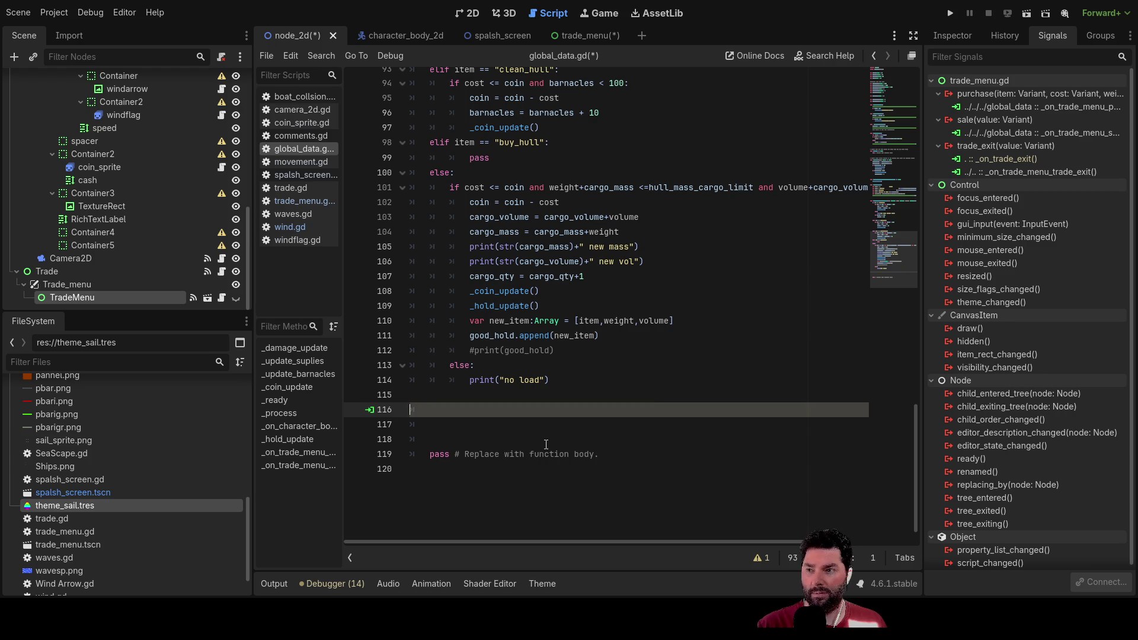
Step: In trade_menu.gd, replace value in signal sale(value) with the purchase signal's item, cost, weight, volume parameters
{"action": "left_click", "coordinate": [313, 201]}
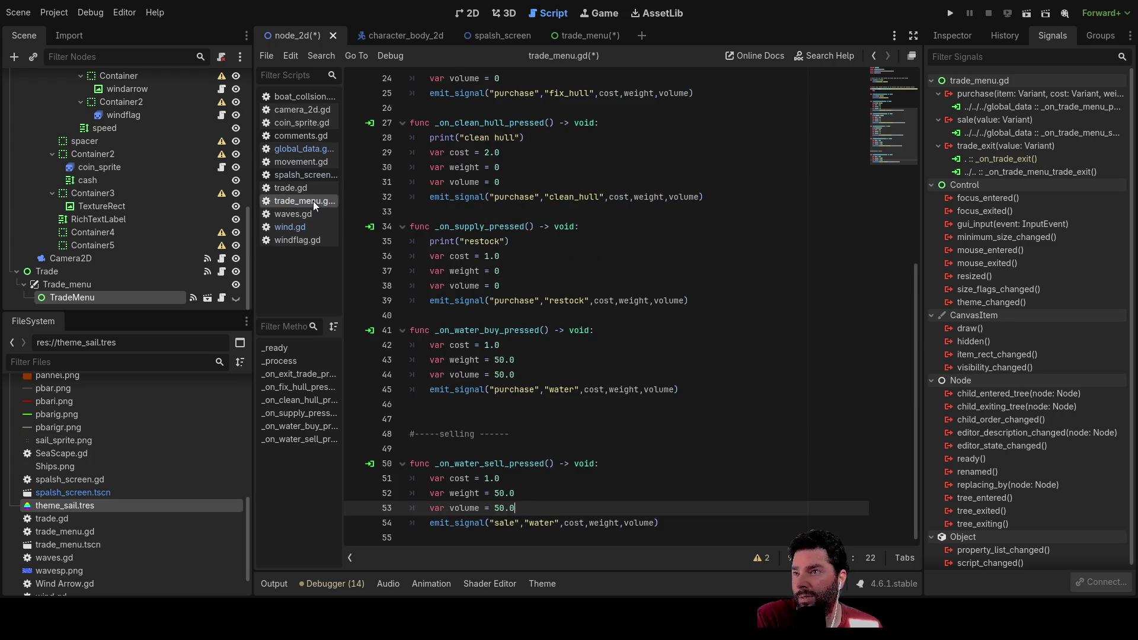
{"action": "scroll", "coordinate": [549, 270], "scroll_direction": "up", "scroll_amount": 8}
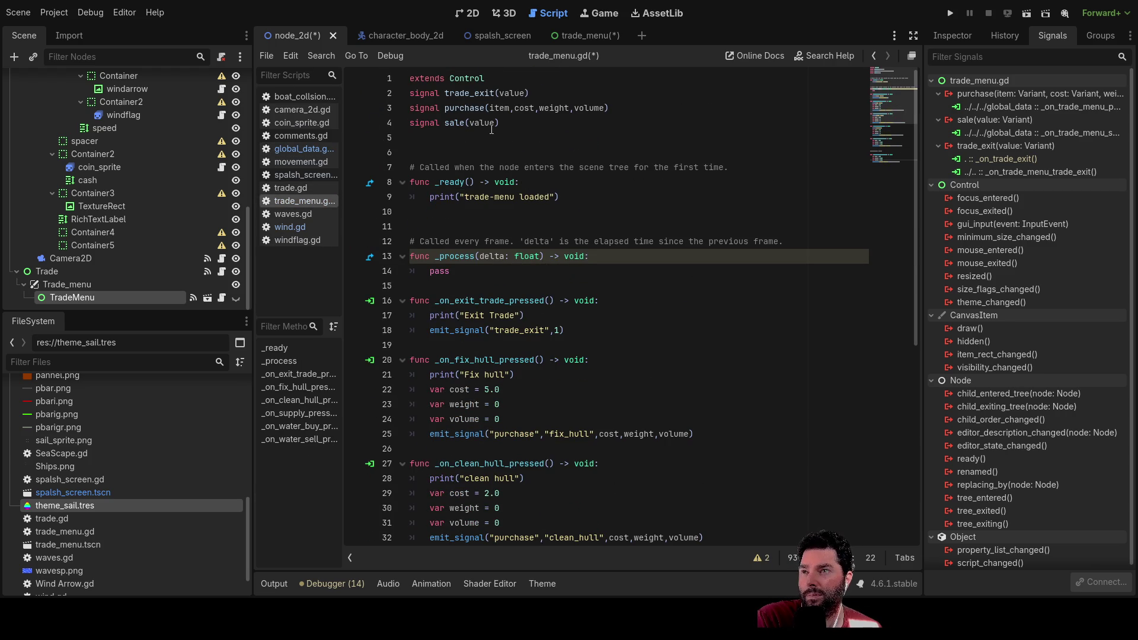
{"action": "left_click_drag", "start_coordinate": [493, 107], "coordinate": [605, 108]}
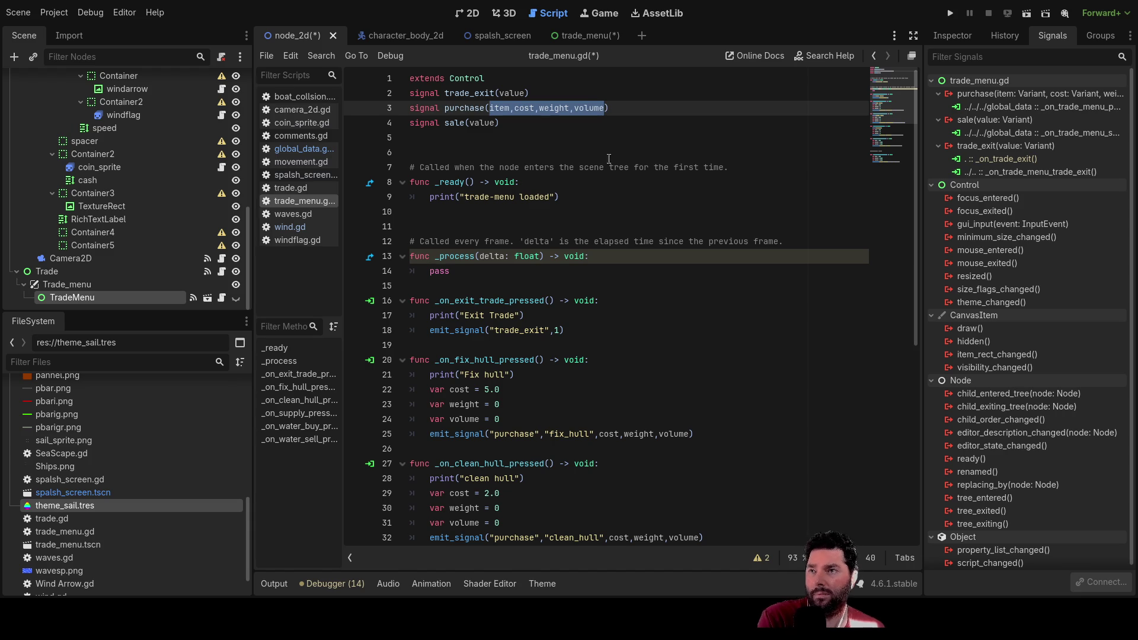
{"action": "left_click_drag", "start_coordinate": [497, 122], "coordinate": [470, 122]}
{"action": "key", "text": "ctrl+v"}
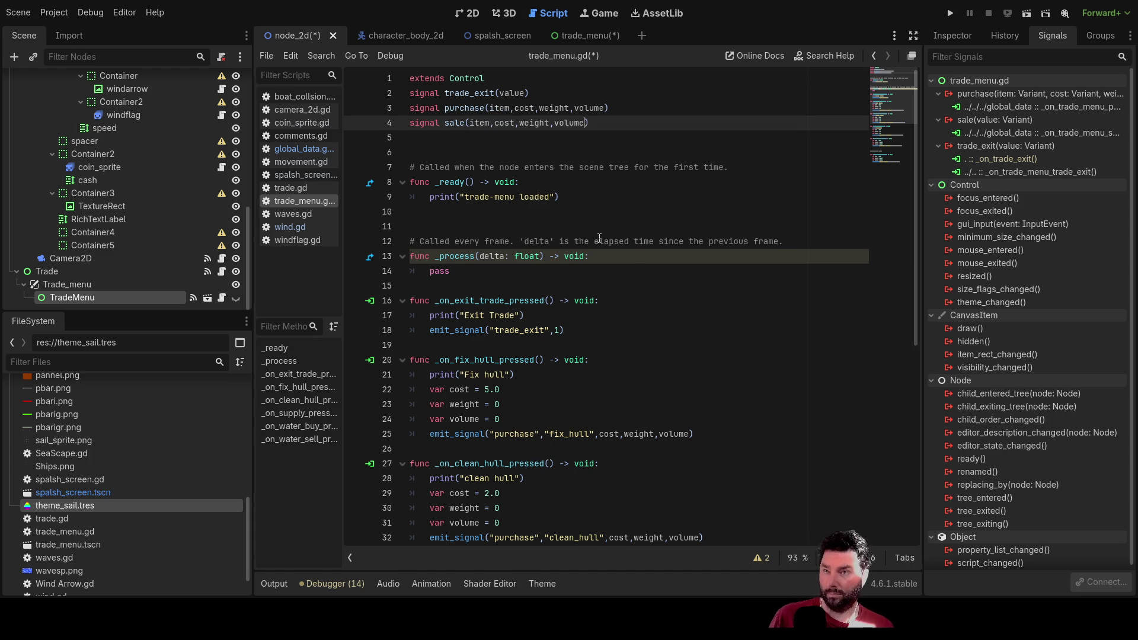
{"action": "left_click", "coordinate": [626, 113]}
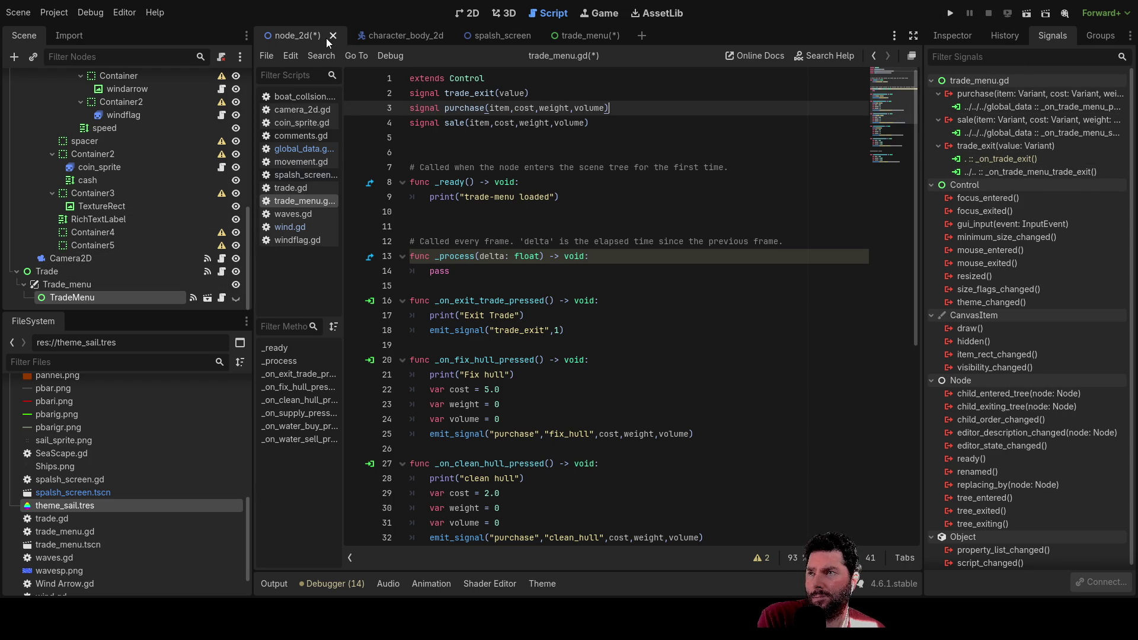
Step: Disconnect sale from global_data and reconnect it, generating _on_trade_menu_sale(item, cost, weight, volume)
{"action": "scroll", "coordinate": [148, 207], "scroll_direction": "up", "scroll_amount": 5}
{"action": "scroll", "coordinate": [143, 210], "scroll_direction": "down", "scroll_amount": 5}
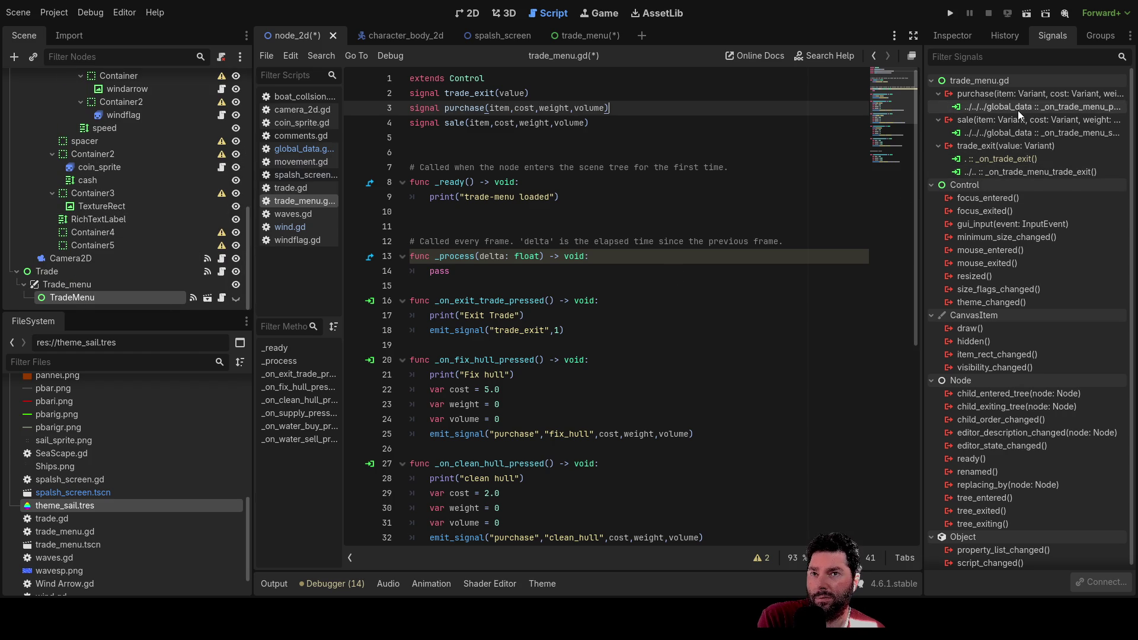
{"action": "left_click", "coordinate": [1046, 133]}
{"action": "left_click", "coordinate": [1097, 582]}
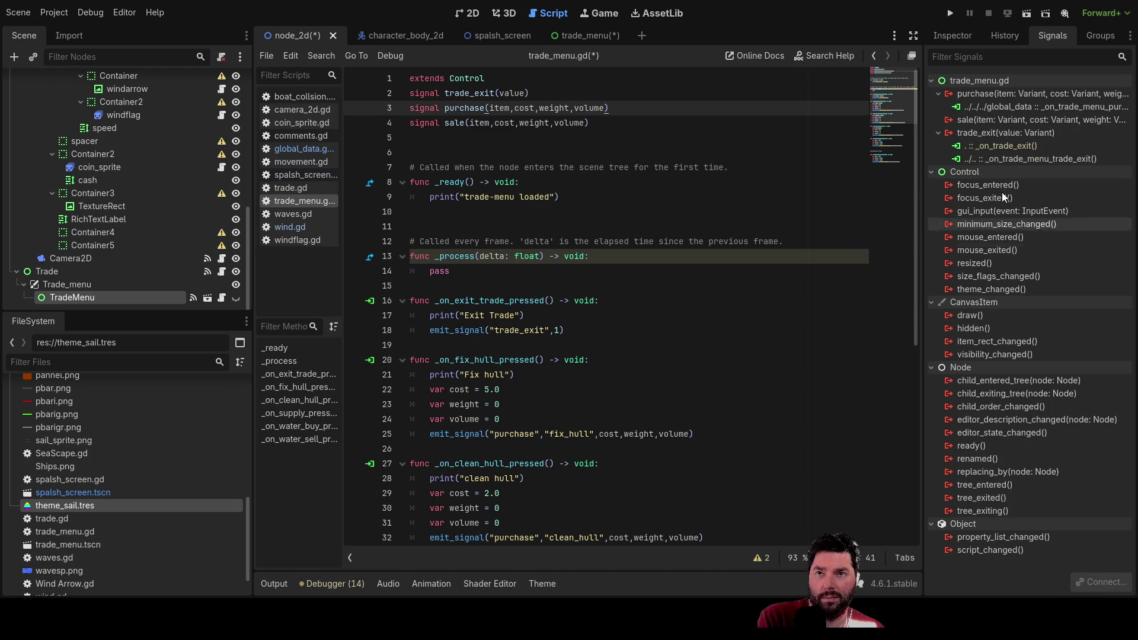
{"action": "left_click", "coordinate": [992, 121]}
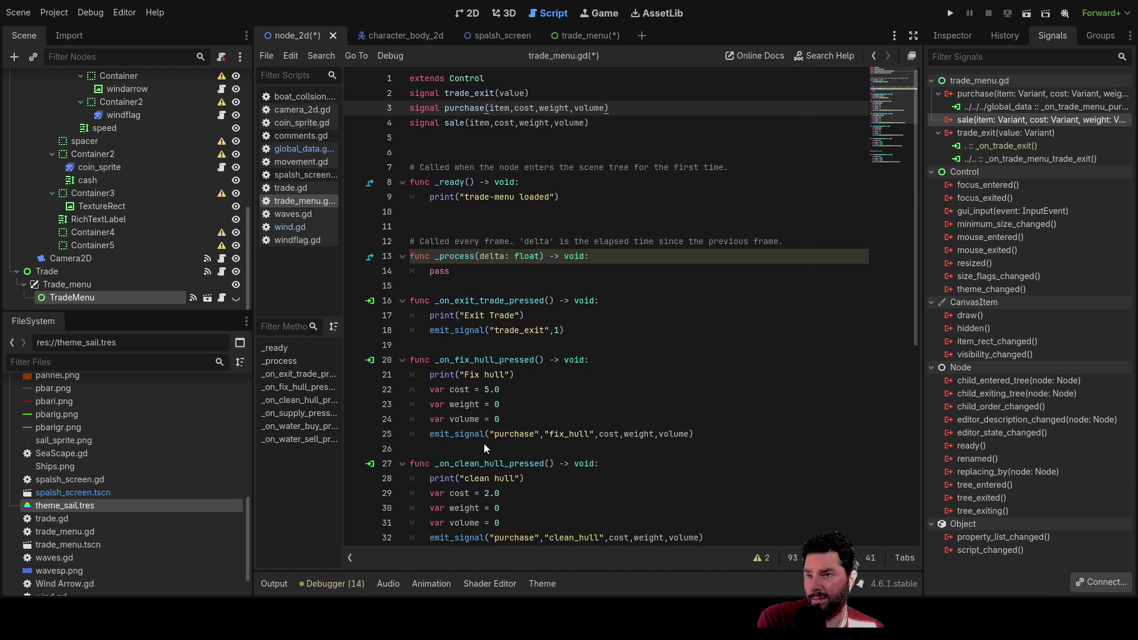
{"action": "left_click", "coordinate": [521, 471]}
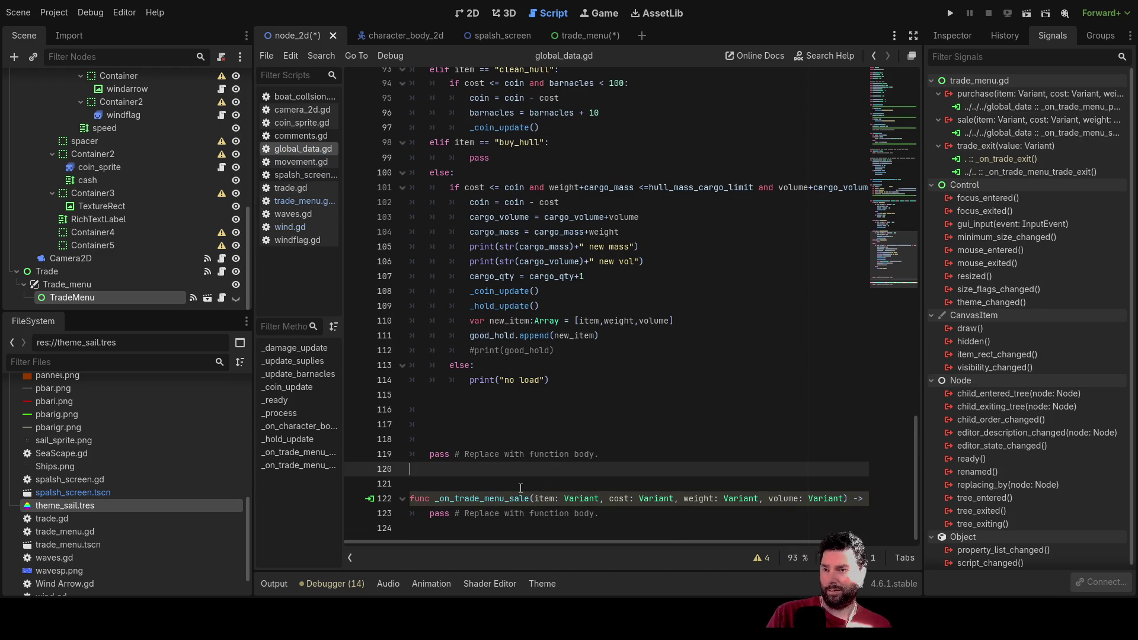
Step: Delete the leftover old handler lines and the pass statement, then start an indented 'for trade' line
{"action": "mouse_move", "coordinate": [598, 454]}
{"action": "left_mouse_down"}
{"action": "mouse_move", "coordinate": [436, 456]}
{"action": "mouse_move", "coordinate": [421, 425]}
{"action": "left_mouse_up"}
{"action": "key", "text": "Delete"}
{"action": "key", "text": "Delete"}
{"action": "key", "text": "Delete"}
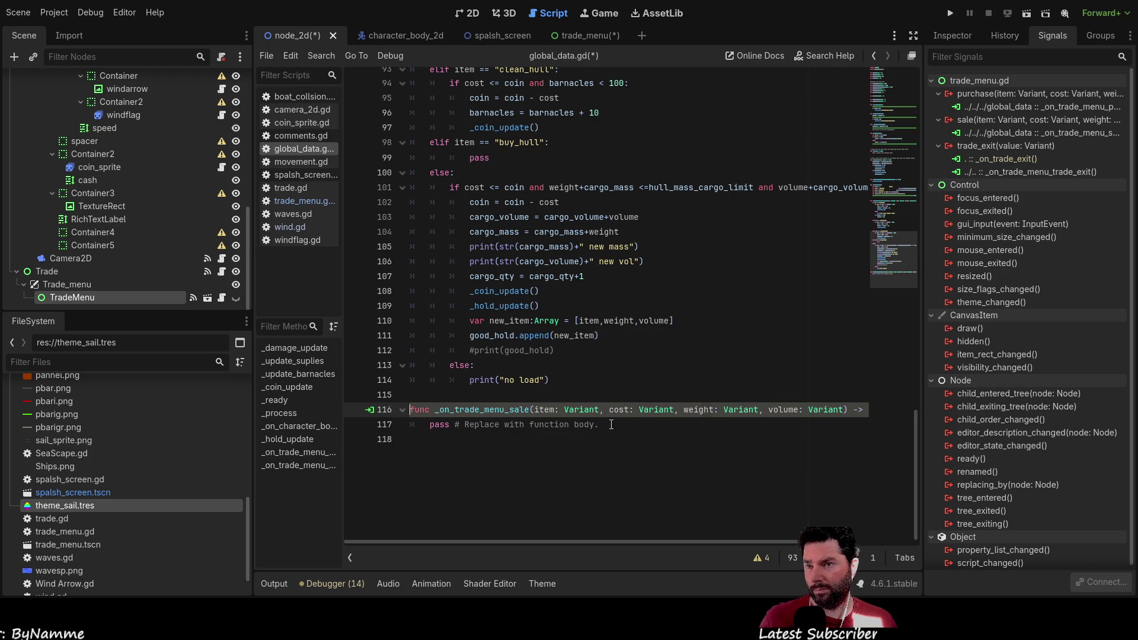
{"action": "left_click", "coordinate": [388, 425]}
{"action": "key", "text": "Delete"}
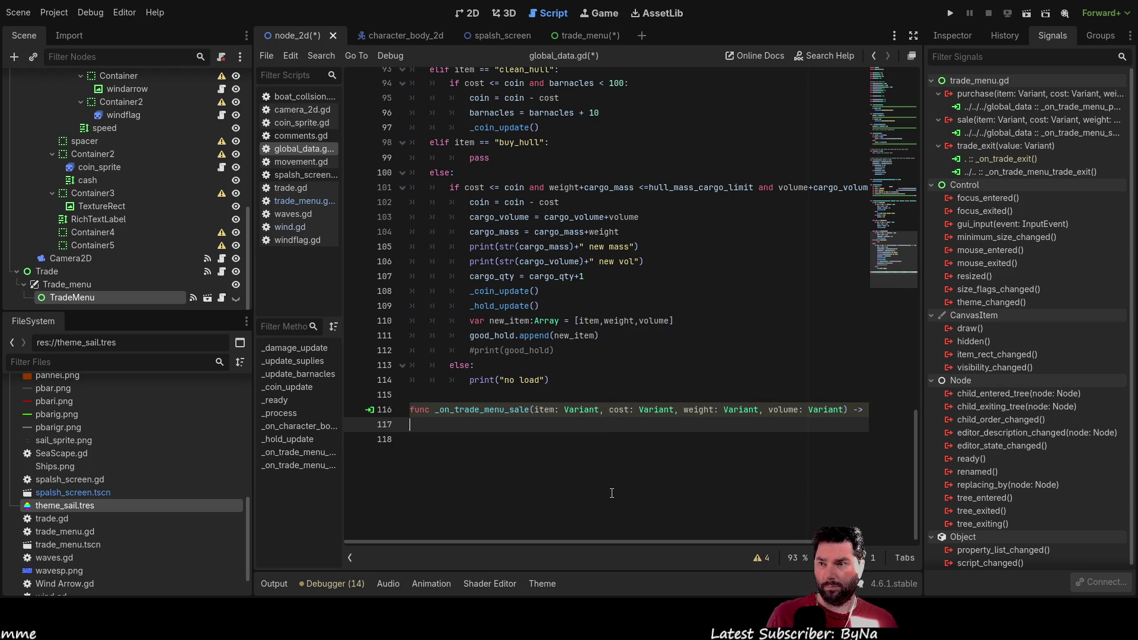
{"action": "key", "text": "Tab"}
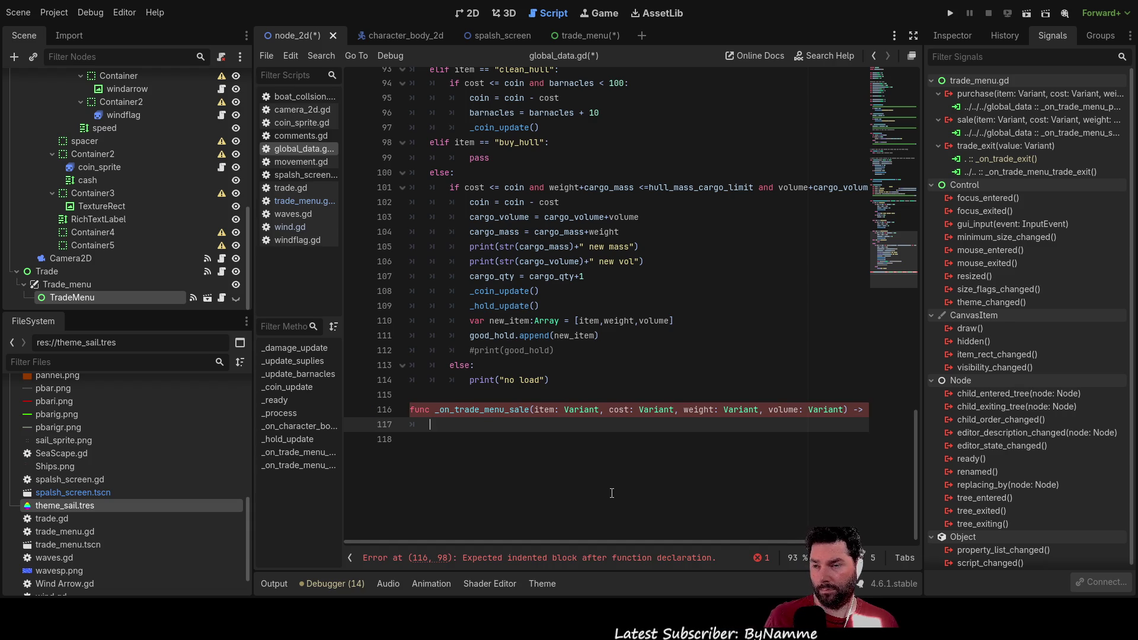
{"action": "type", "text": "for"}
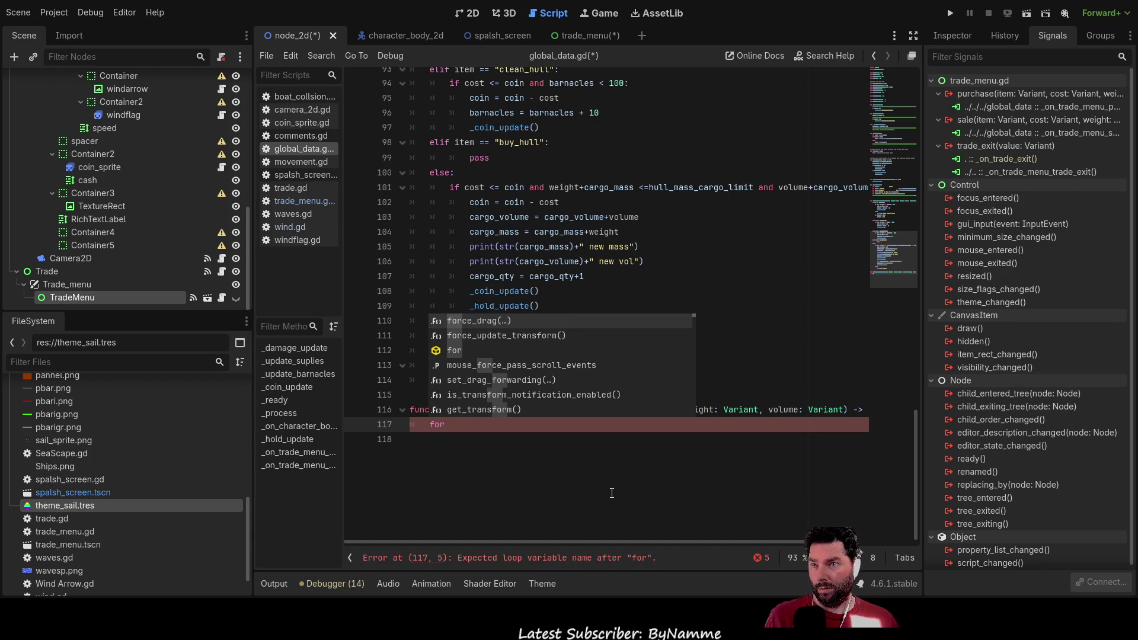
{"action": "type", "text": " tra"}
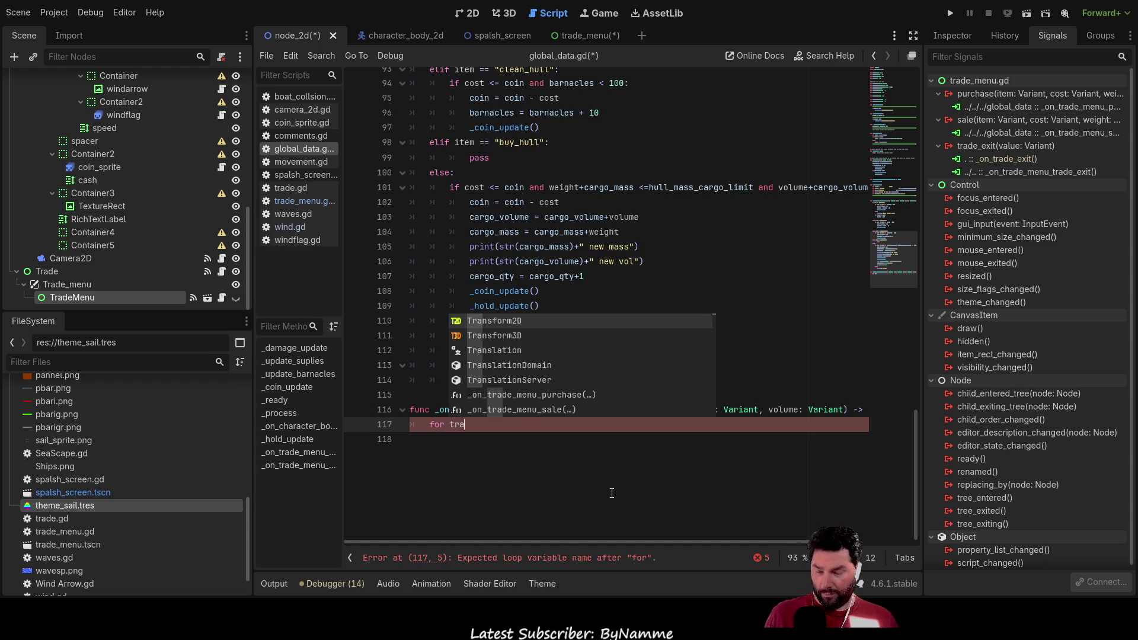
{"action": "type", "text": "de"}
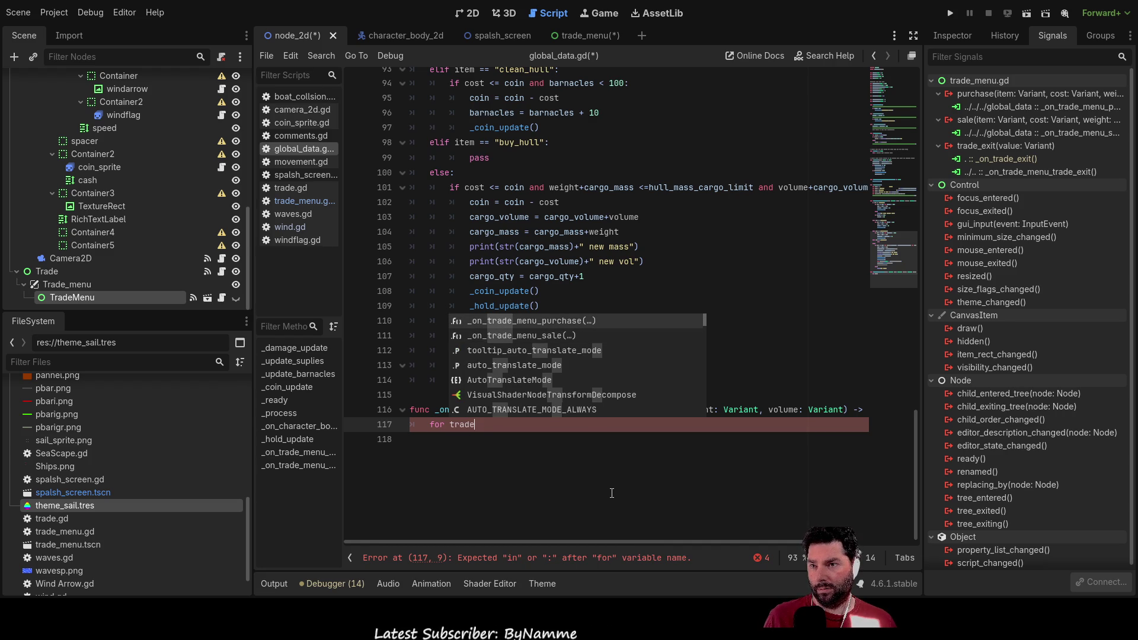
Step: Check where good_hold is declared, then select the word 'trade' in the loop line
{"action": "scroll", "coordinate": [585, 312], "scroll_direction": "up", "scroll_amount": 20}
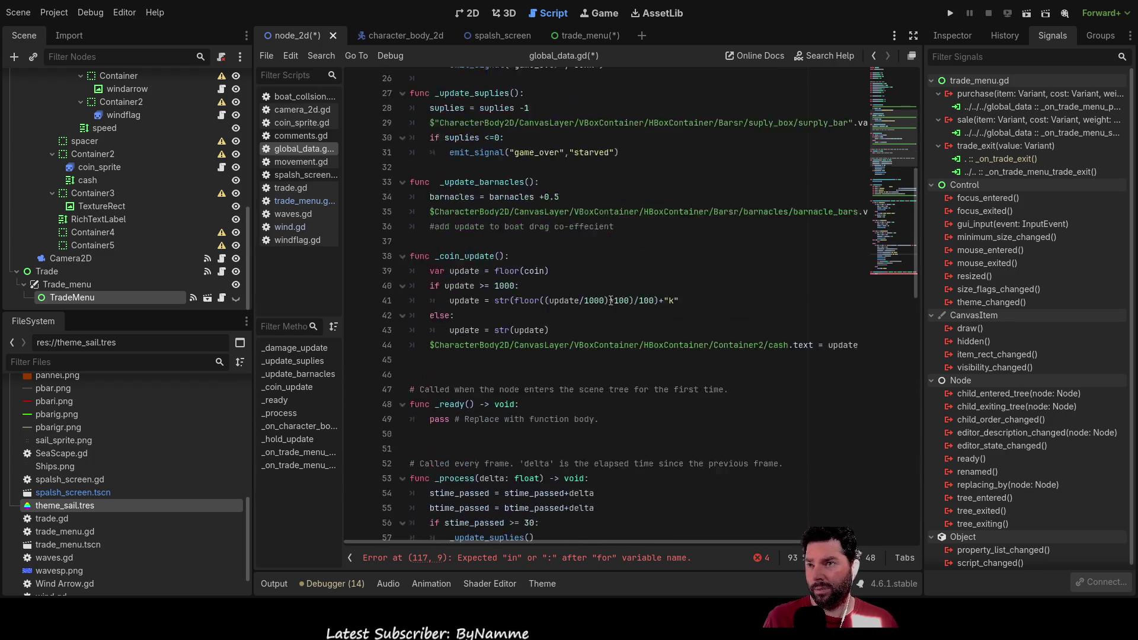
{"action": "scroll", "coordinate": [585, 312], "scroll_direction": "up", "scroll_amount": 5}
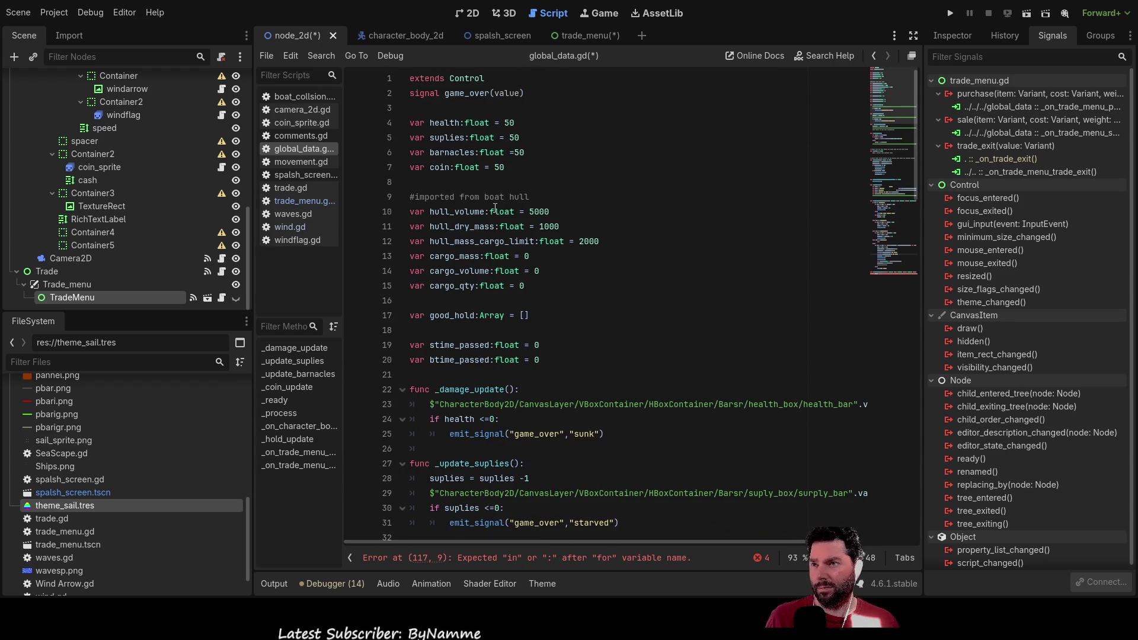
{"action": "scroll", "coordinate": [532, 278], "scroll_direction": "down", "scroll_amount": 2}
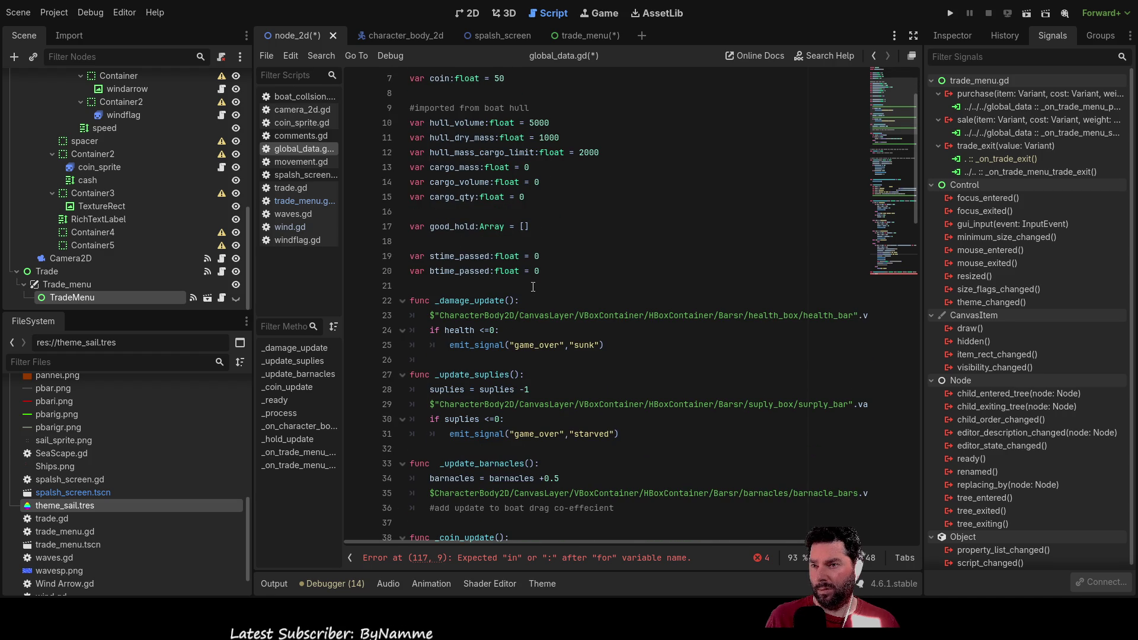
{"action": "scroll", "coordinate": [533, 287], "scroll_direction": "down", "scroll_amount": 4}
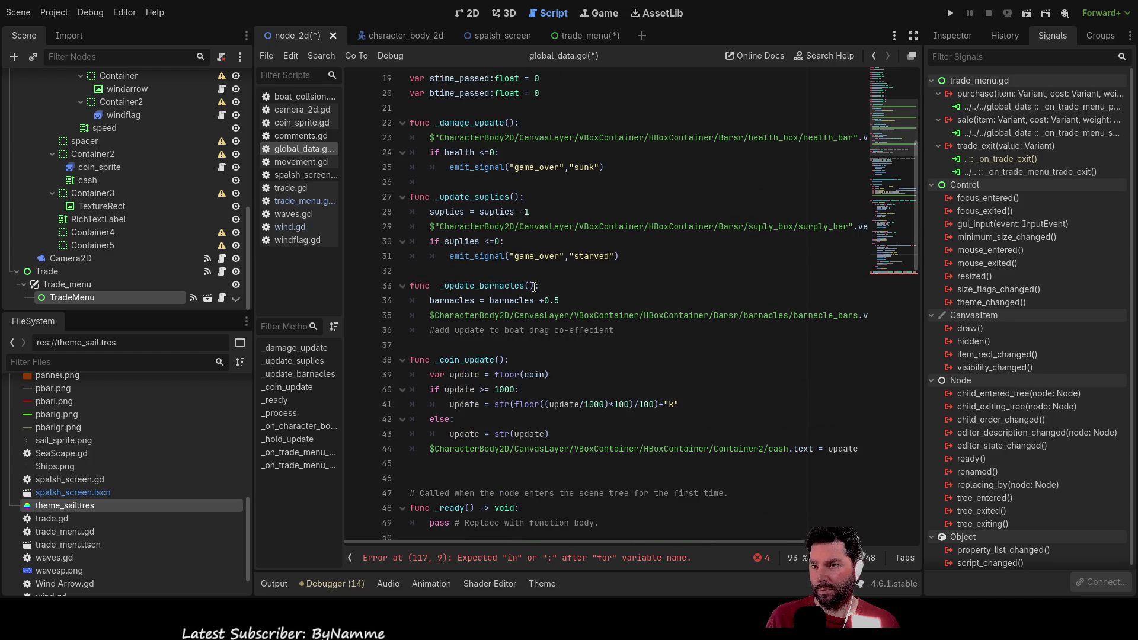
{"action": "scroll", "coordinate": [534, 287], "scroll_direction": "down", "scroll_amount": 2}
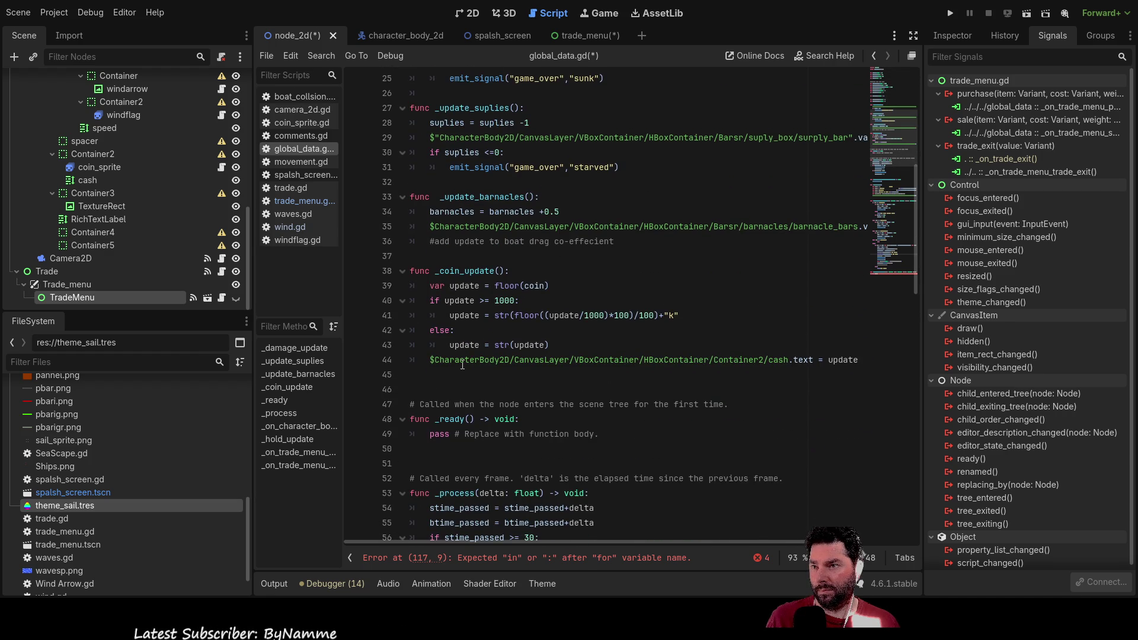
{"action": "scroll", "coordinate": [497, 301], "scroll_direction": "up", "scroll_amount": 4}
{"action": "scroll", "coordinate": [497, 301], "scroll_direction": "up", "scroll_amount": 4}
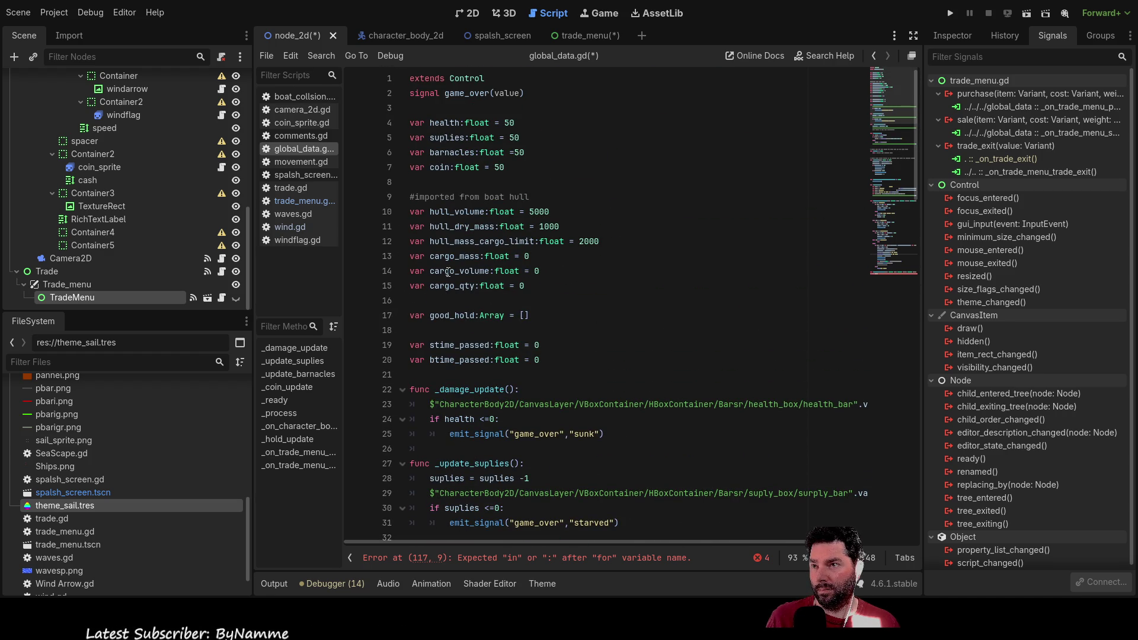
{"action": "double_click", "coordinate": [453, 315]}
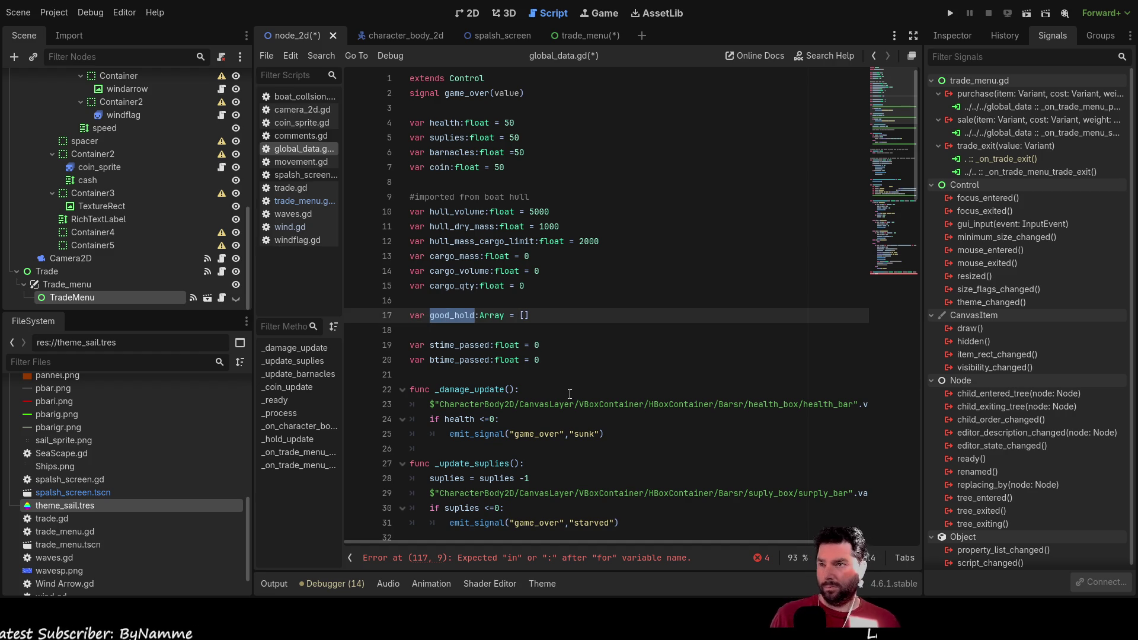
{"action": "scroll", "coordinate": [568, 393], "scroll_direction": "down", "scroll_amount": 1}
{"action": "scroll", "coordinate": [568, 393], "scroll_direction": "down", "scroll_amount": 20}
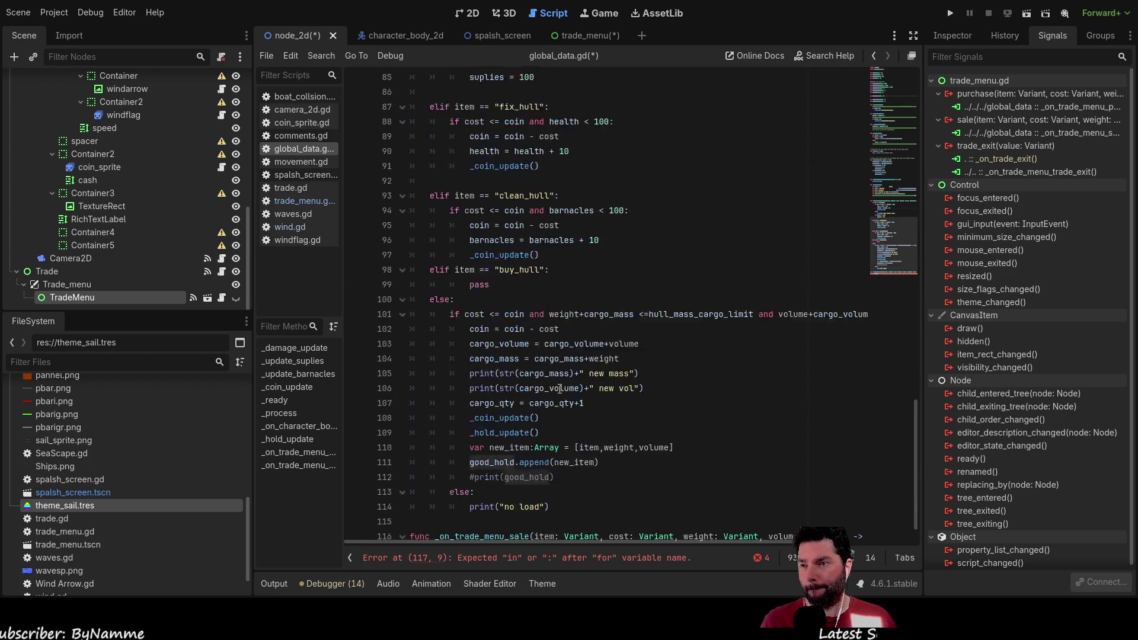
{"action": "double_click", "coordinate": [462, 513]}
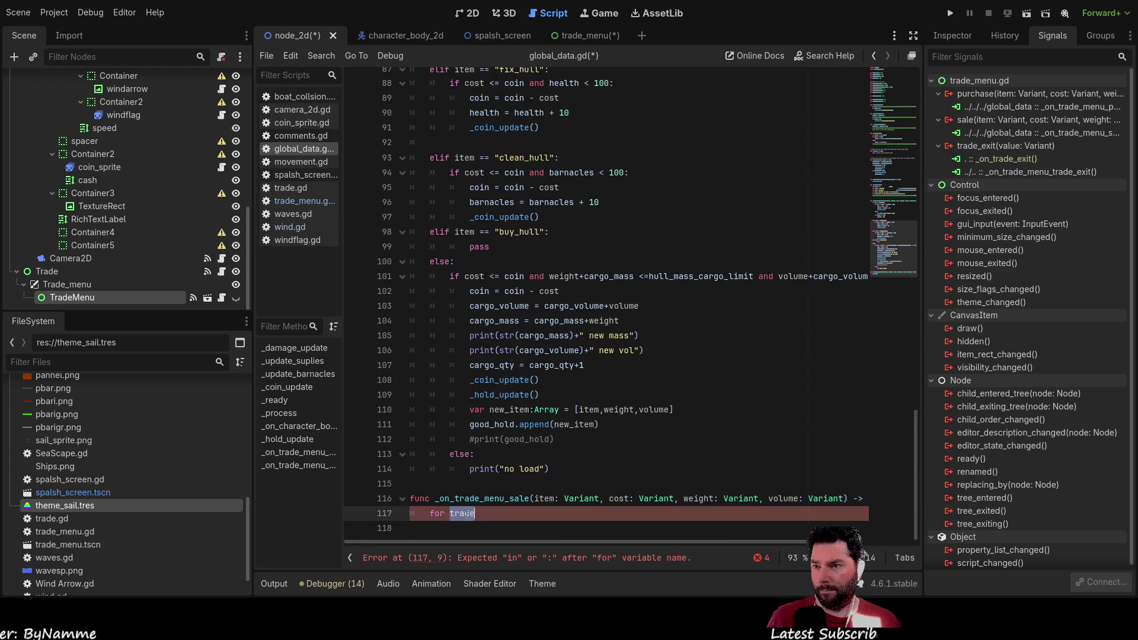
Step: Make line 117 read 'for i in good_hold:' and start an indented line inside the loop
{"action": "type", "text": "good_hold"}
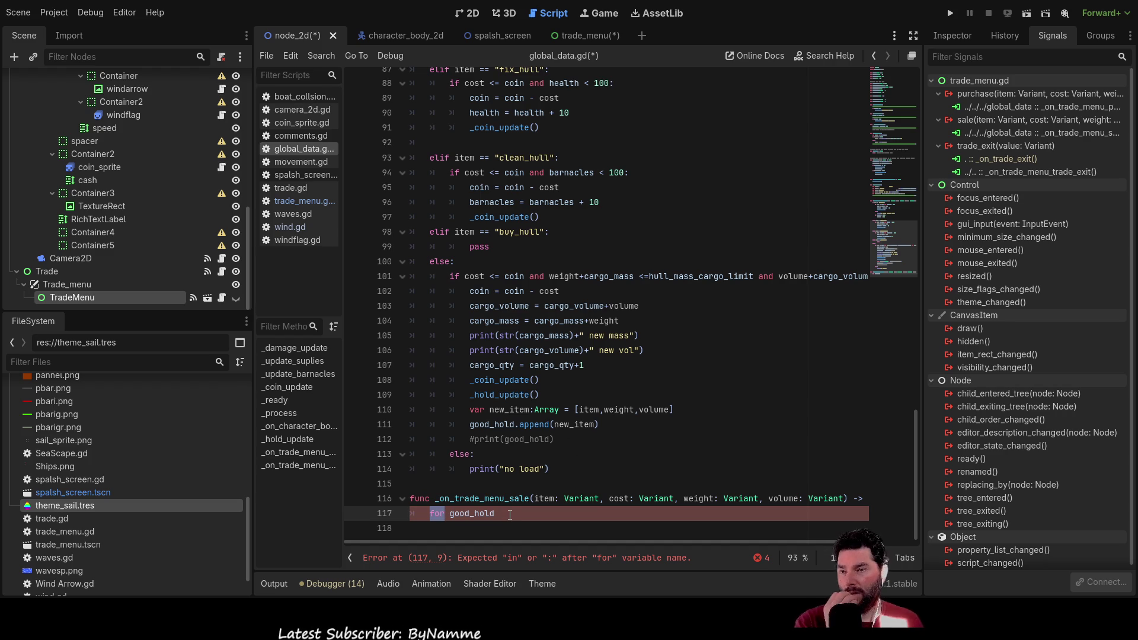
{"action": "key", "text": "Right"}
{"action": "type", "text": "i in"}
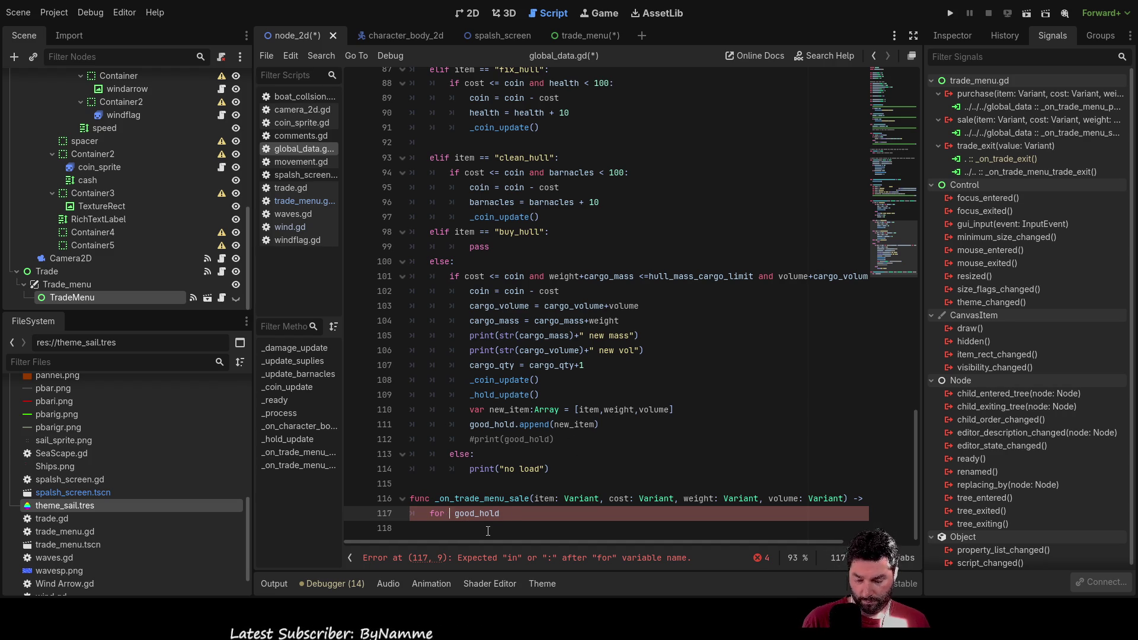
{"action": "key", "text": "Right"}
{"action": "key", "text": "Right"}
{"action": "key", "text": "Right"}
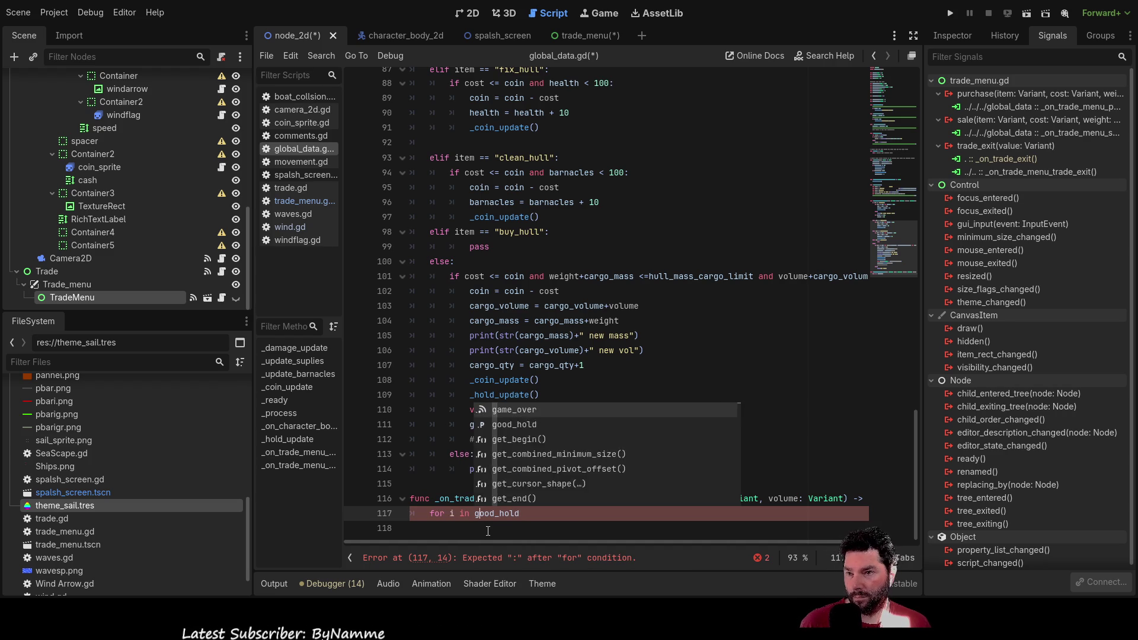
{"action": "key", "text": "Right"}
{"action": "key", "text": "Right"}
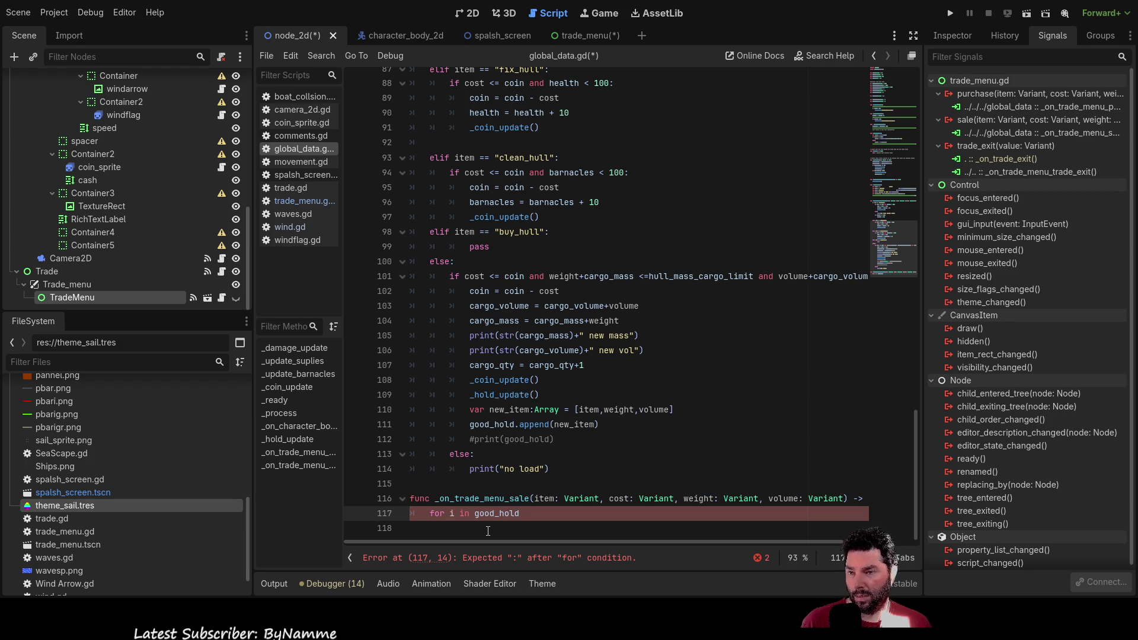
{"action": "type", "text": ":"}
{"action": "key", "text": "Return"}
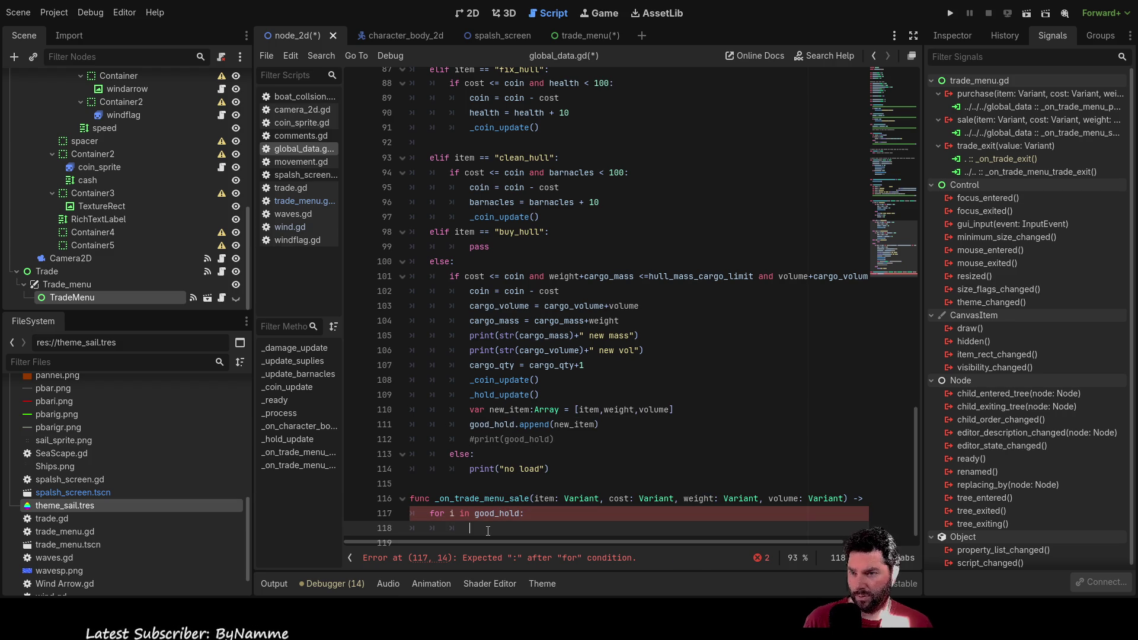
Step: Add the check 'if i[0] = item:' with print("fount it!") beneath it
{"action": "type", "text": "if "}
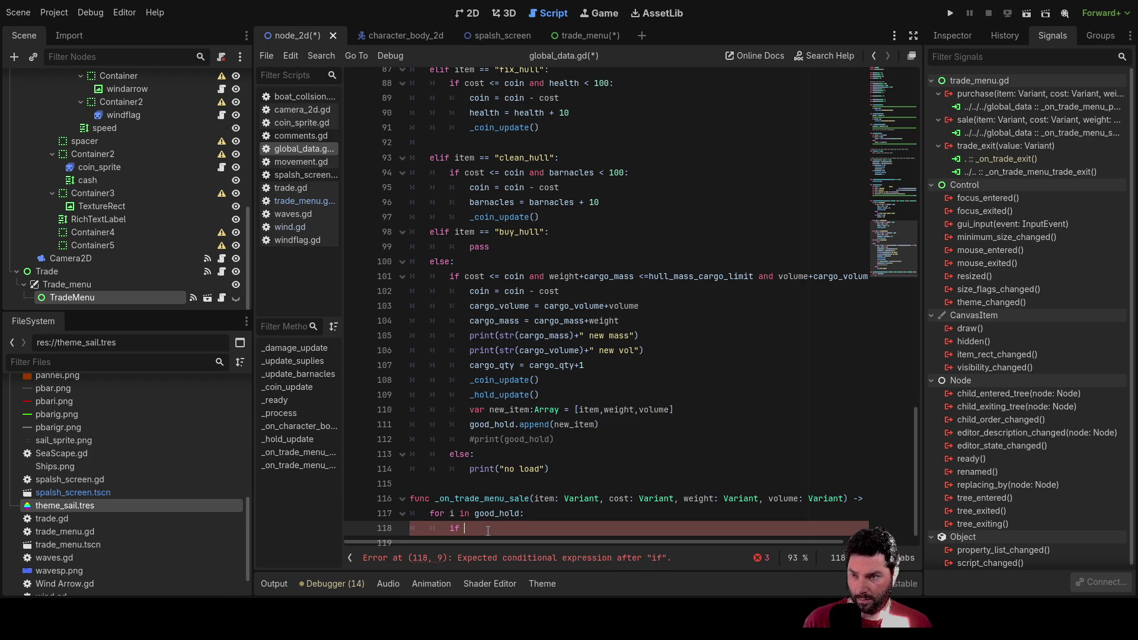
{"action": "type", "text": "i["}
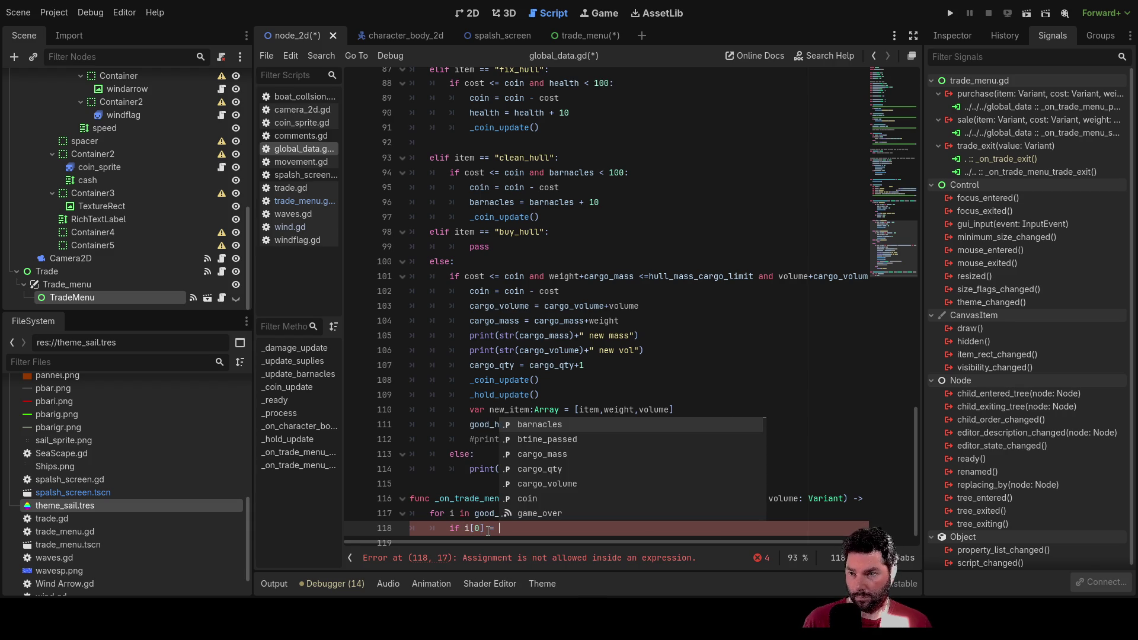
{"action": "type", "text": "item"}
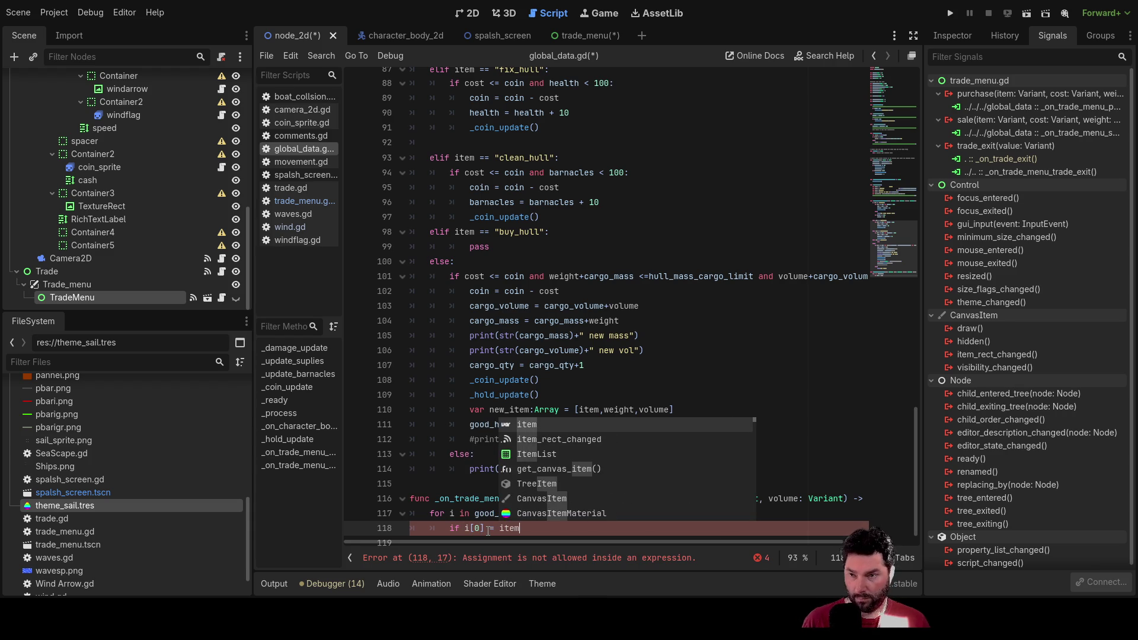
{"action": "key", "text": "Escape"}
{"action": "key", "text": "Return"}
{"action": "type", "text": "print"}
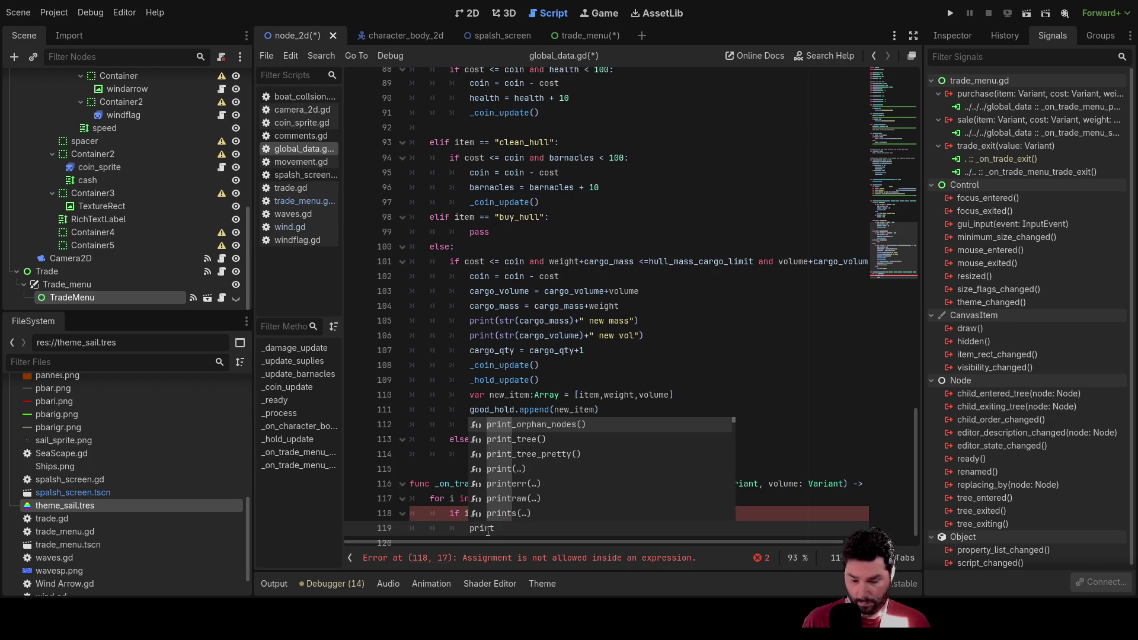
{"action": "type", "text": "(\"fount it"}
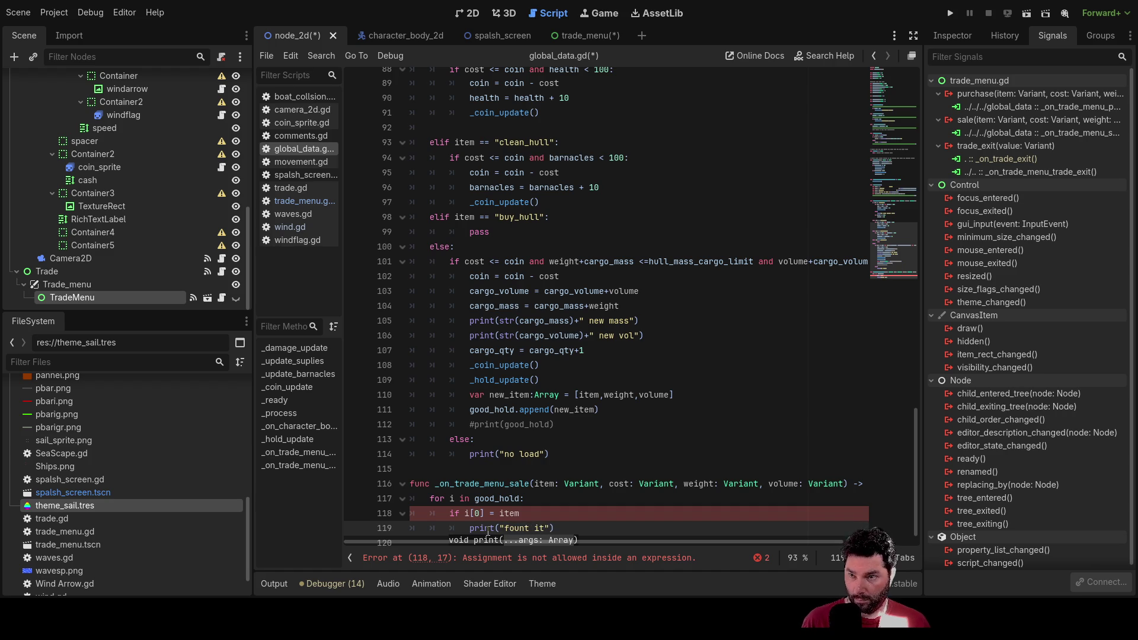
{"action": "key", "text": "Up"}
{"action": "key", "text": "Up"}
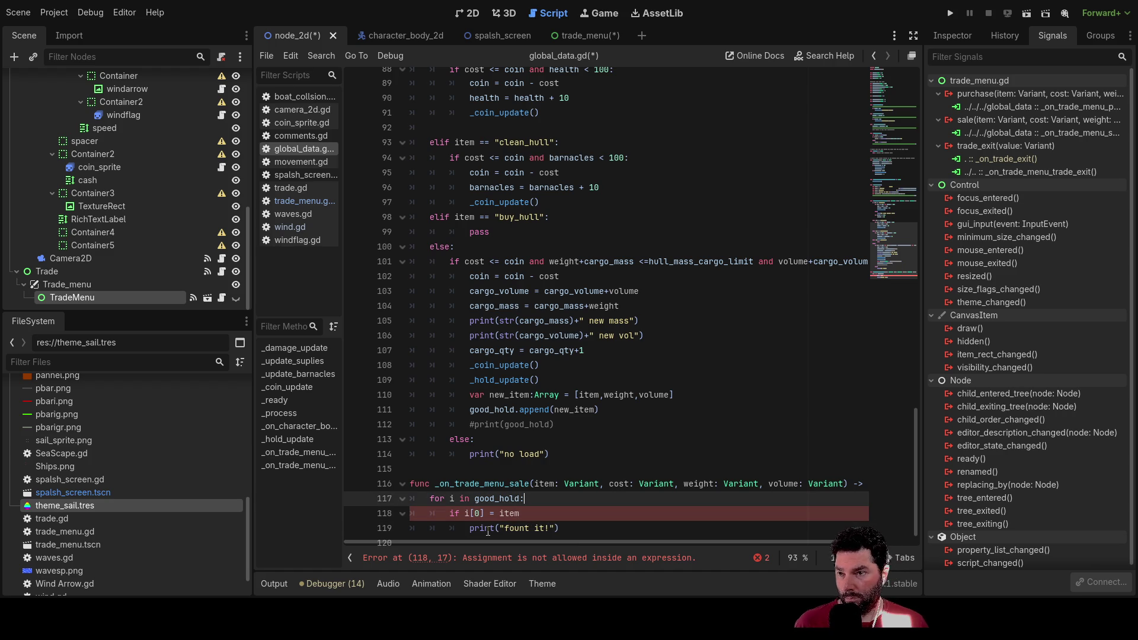
{"action": "key", "text": "Down"}
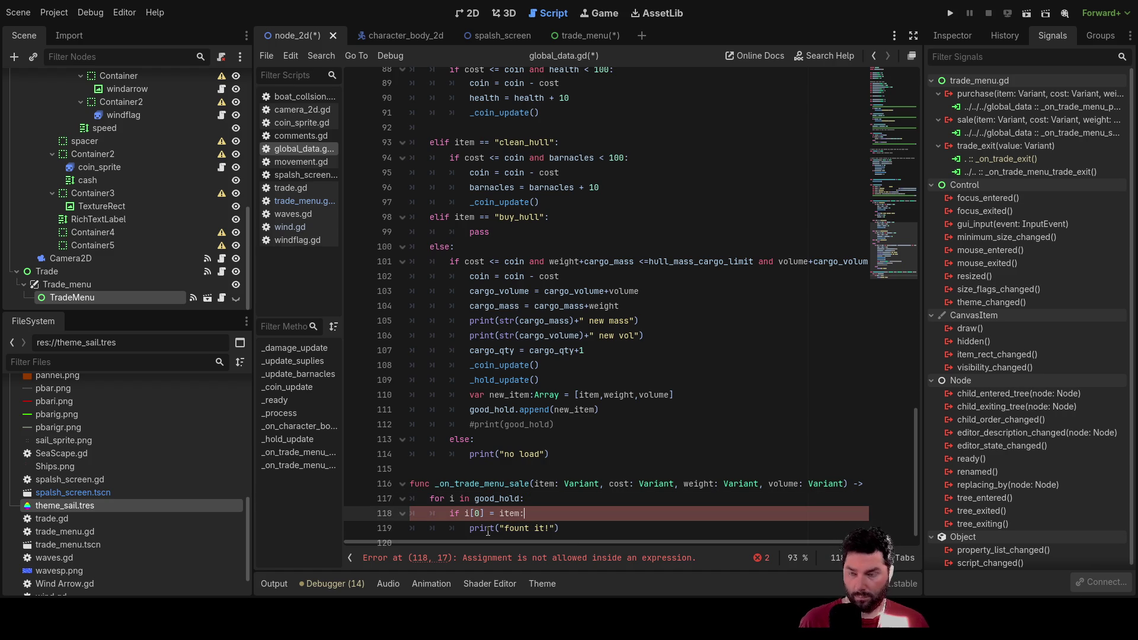
{"action": "key", "text": "Up"}
{"action": "scroll", "coordinate": [498, 406], "scroll_direction": "down", "scroll_amount": 1}
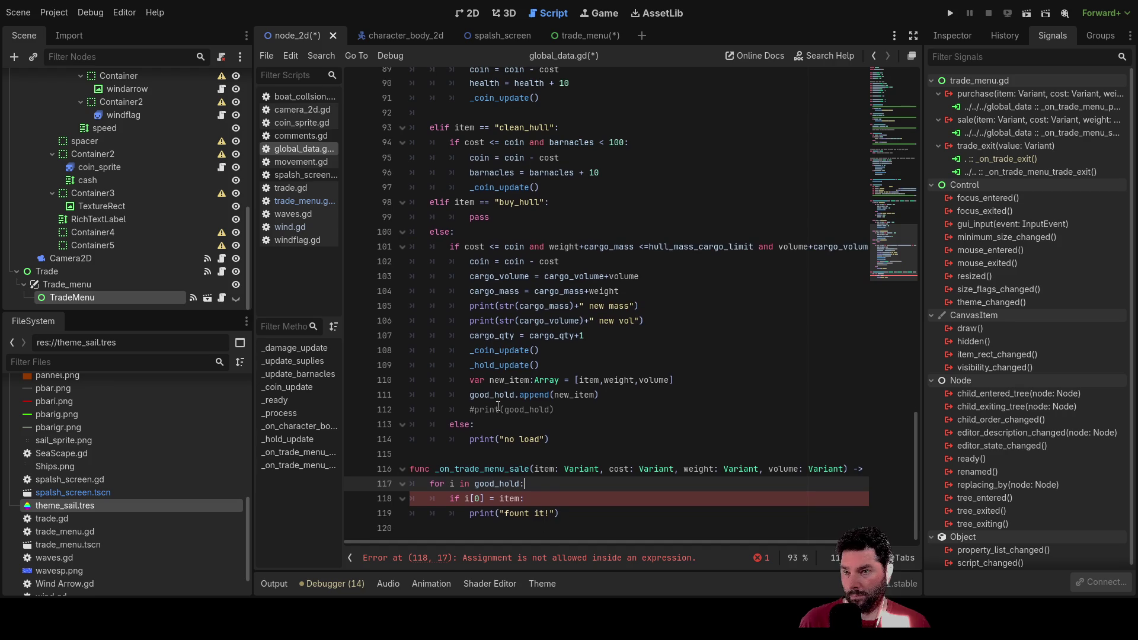
{"action": "left_click", "coordinate": [558, 518]}
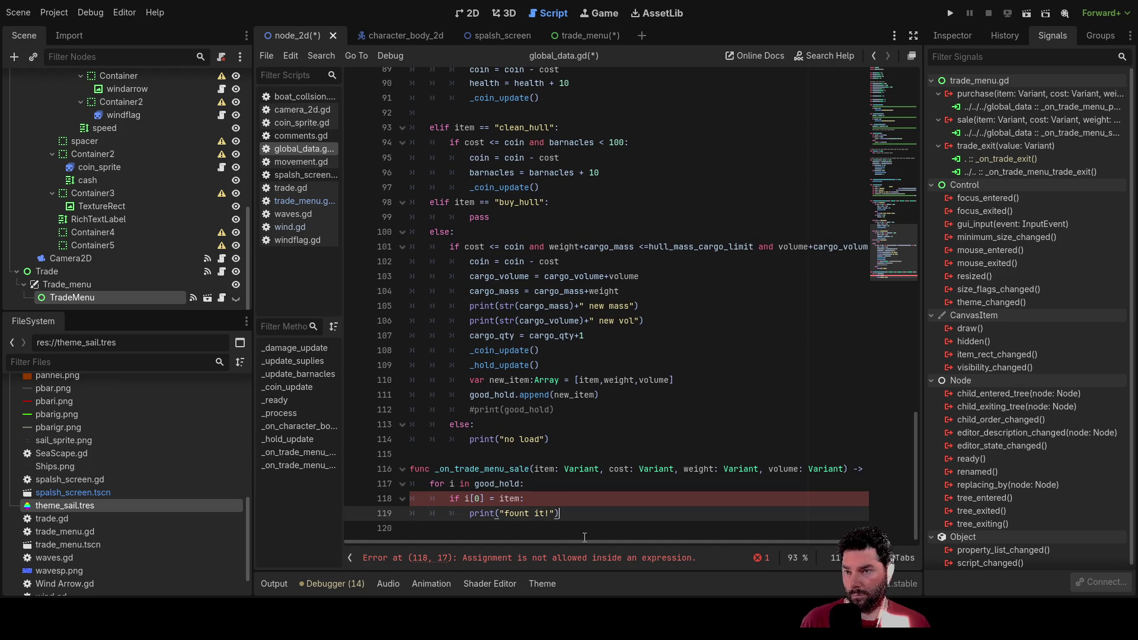
{"action": "left_click", "coordinate": [498, 500]}
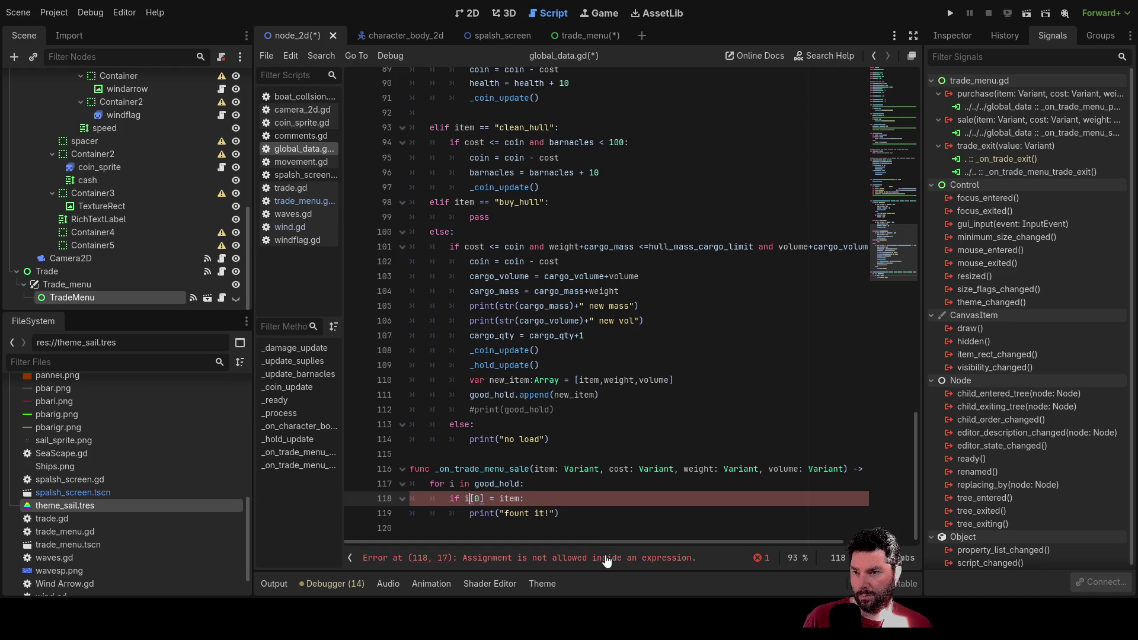
Step: Add blank lines below the print("fount it!") statement
{"action": "left_click", "coordinate": [587, 520]}
{"action": "key", "text": "Return"}
{"action": "key", "text": "Return"}
{"action": "key", "text": "Return"}
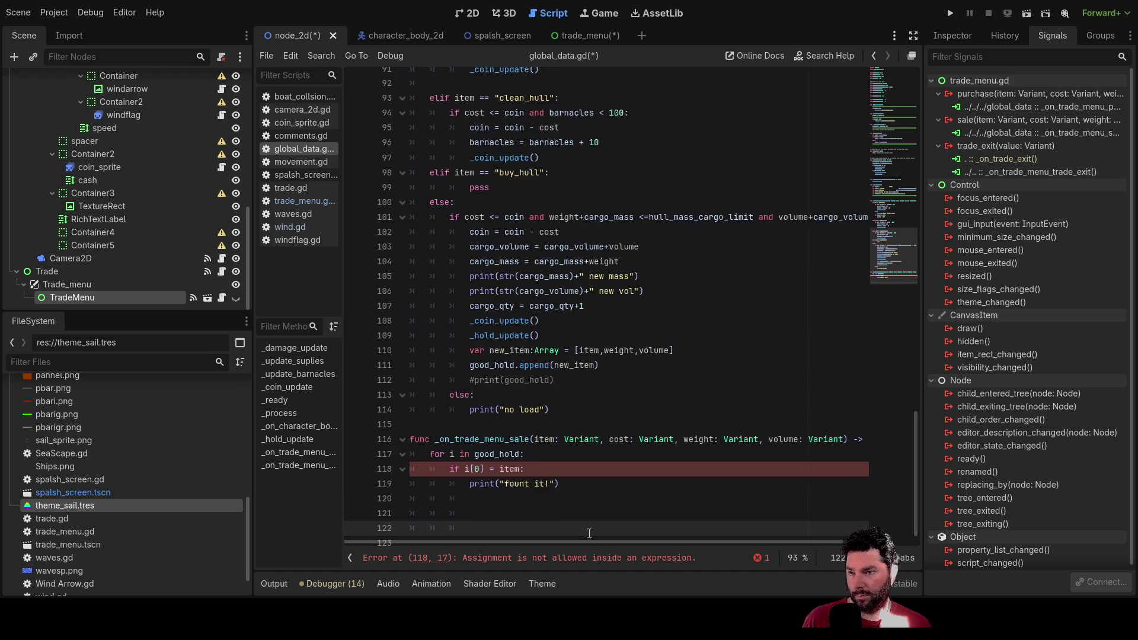
{"action": "key", "text": "Up"}
{"action": "key", "text": "Up"}
{"action": "key", "text": "Up"}
{"action": "key", "text": "Up"}
{"action": "key", "text": "Up"}
{"action": "key", "text": "Up"}
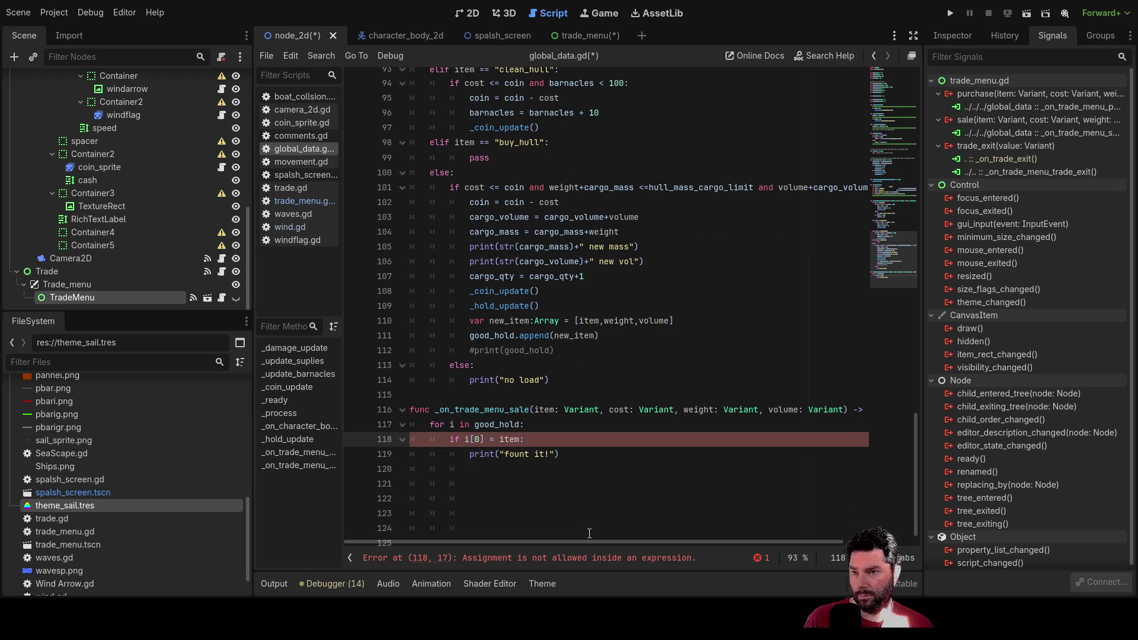
{"action": "key", "text": "Up"}
{"action": "key", "text": "Up"}
{"action": "key", "text": "Down"}
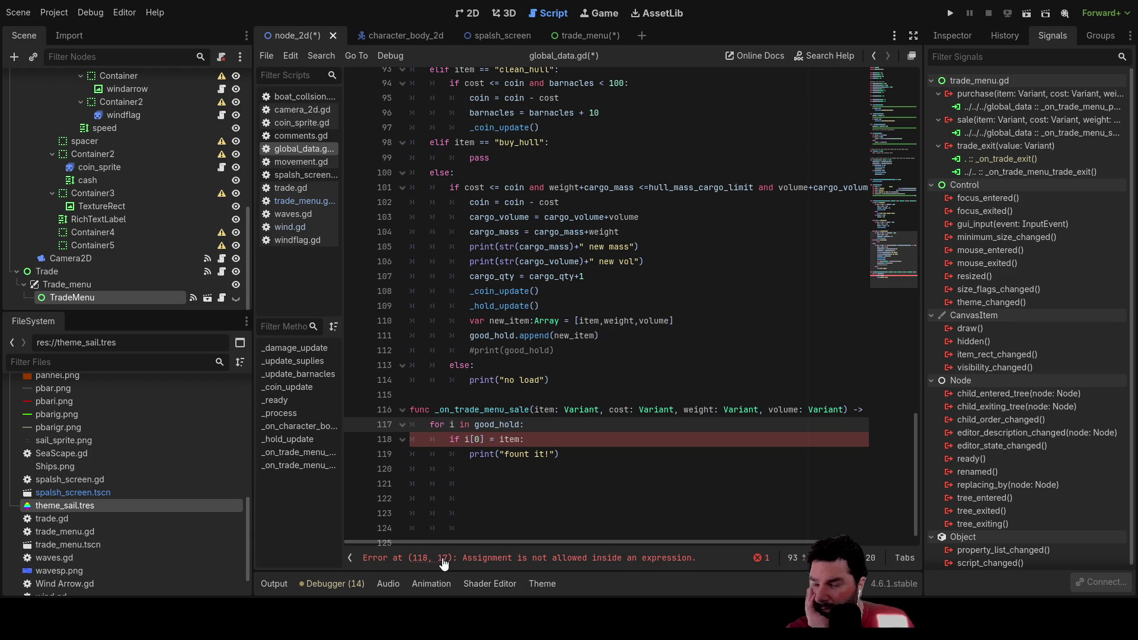
{"action": "left_click", "coordinate": [471, 455]}
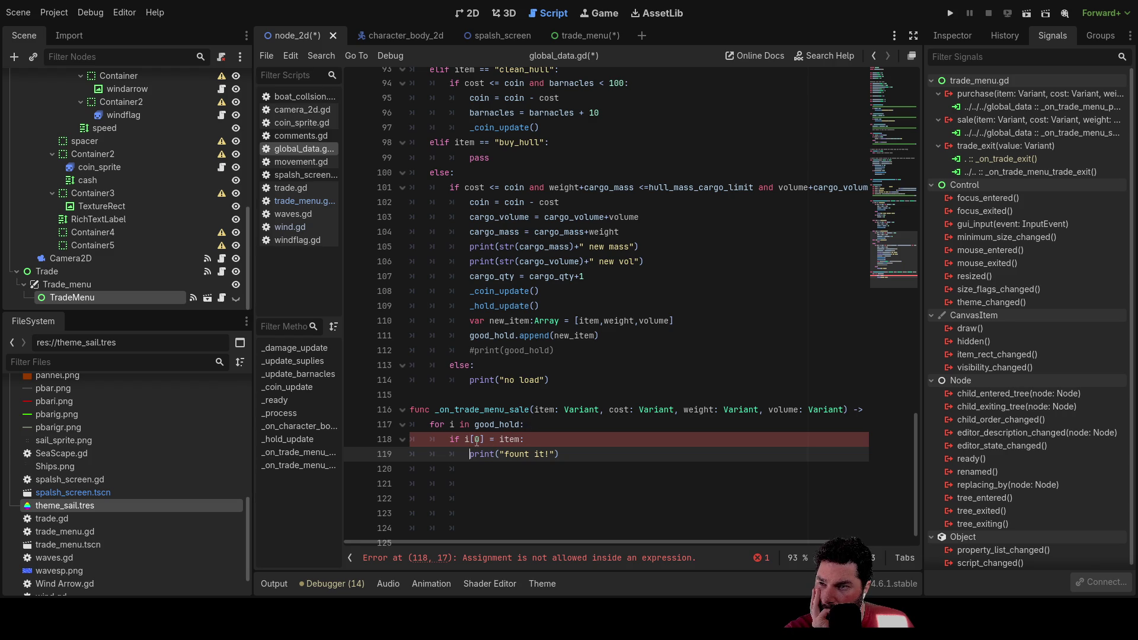
{"action": "left_click", "coordinate": [475, 439]}
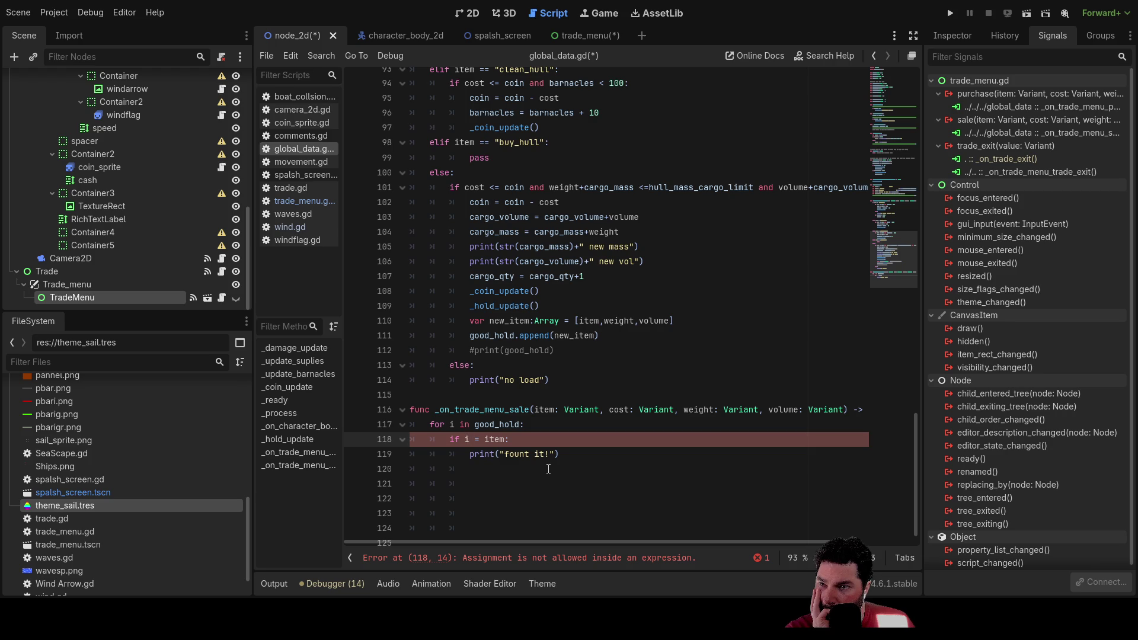
{"action": "key", "text": "Up"}
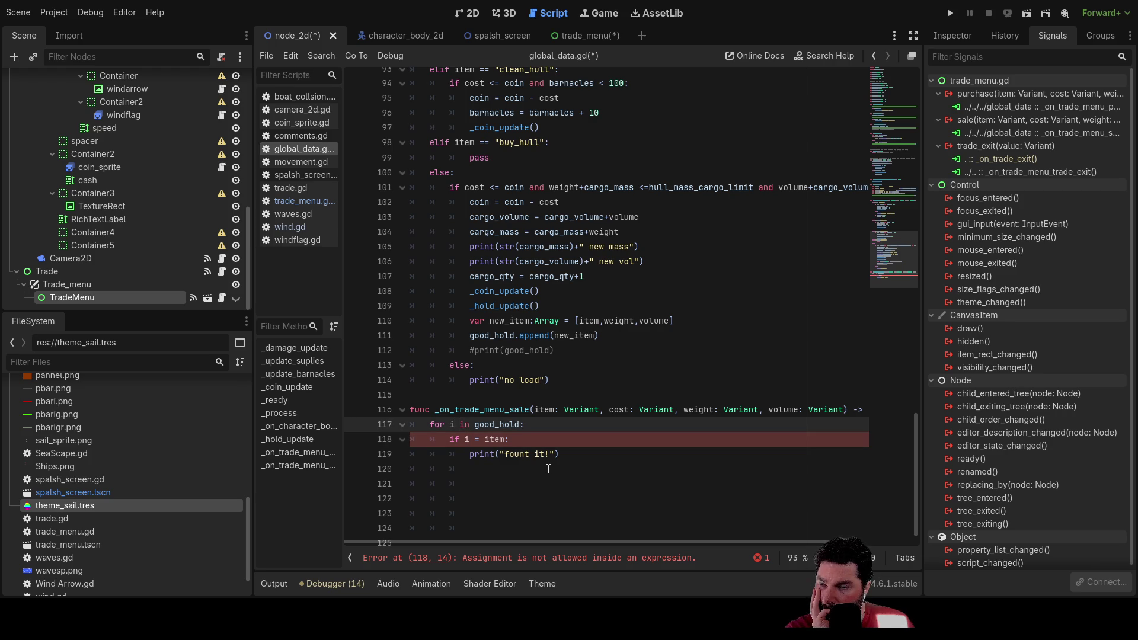
{"action": "key", "text": "Down"}
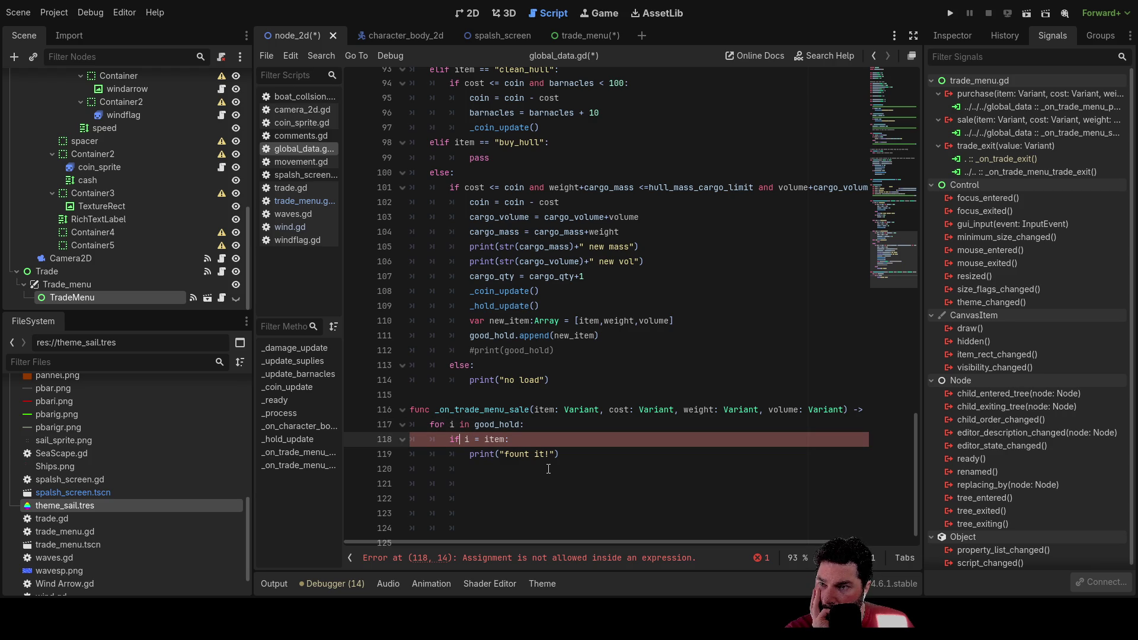
Step: Rename the loop variable from i to x so the loop reads 'for x in good_hold'
{"action": "key", "text": "Up"}
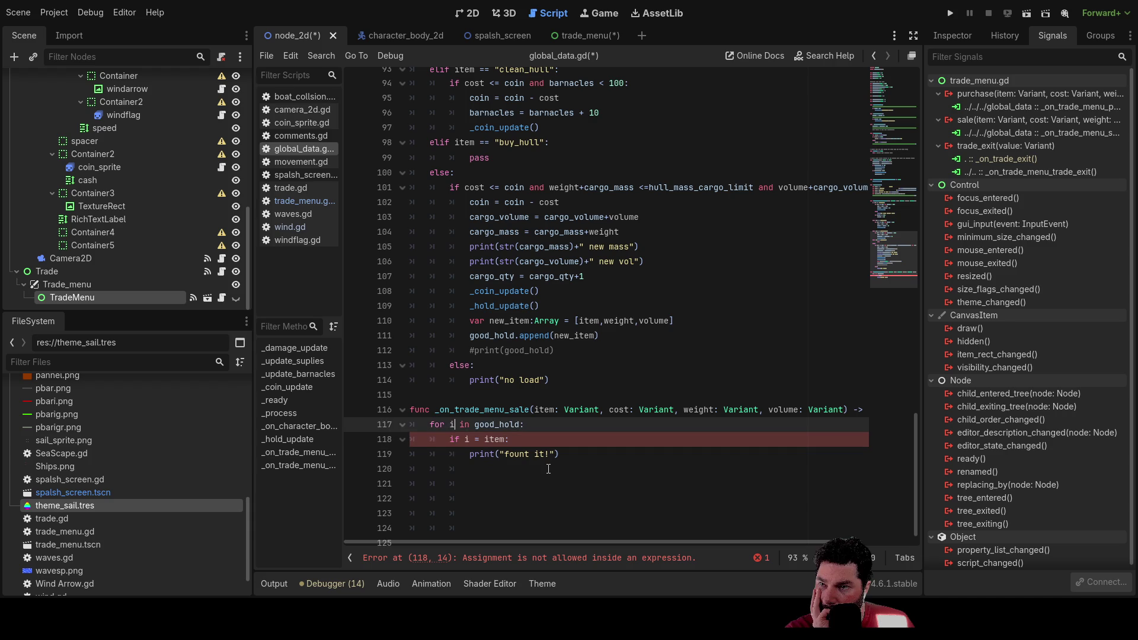
{"action": "key", "text": "BackSpace"}
{"action": "type", "text": "x"}
{"action": "key", "text": "Down"}
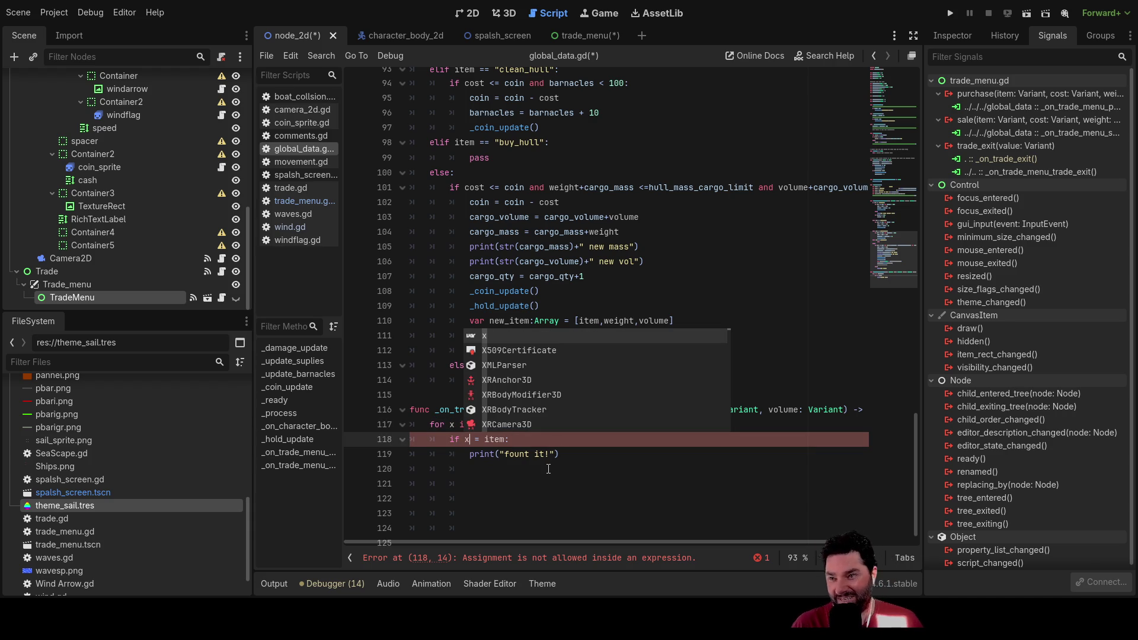
{"action": "left_click", "coordinate": [548, 469]}
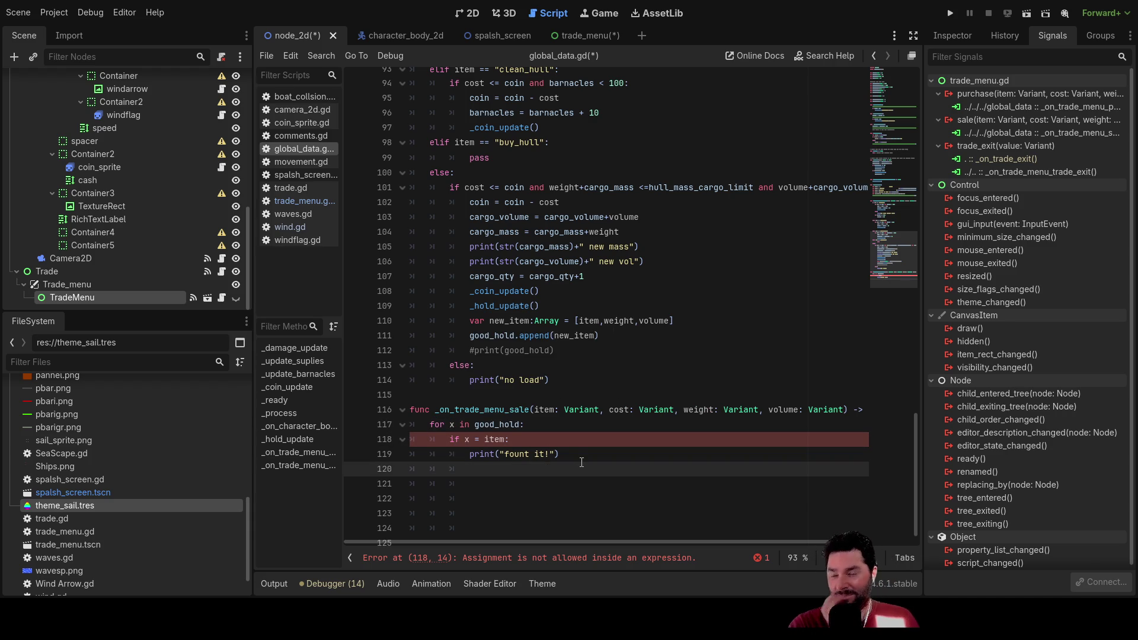
{"action": "left_click", "coordinate": [505, 425]}
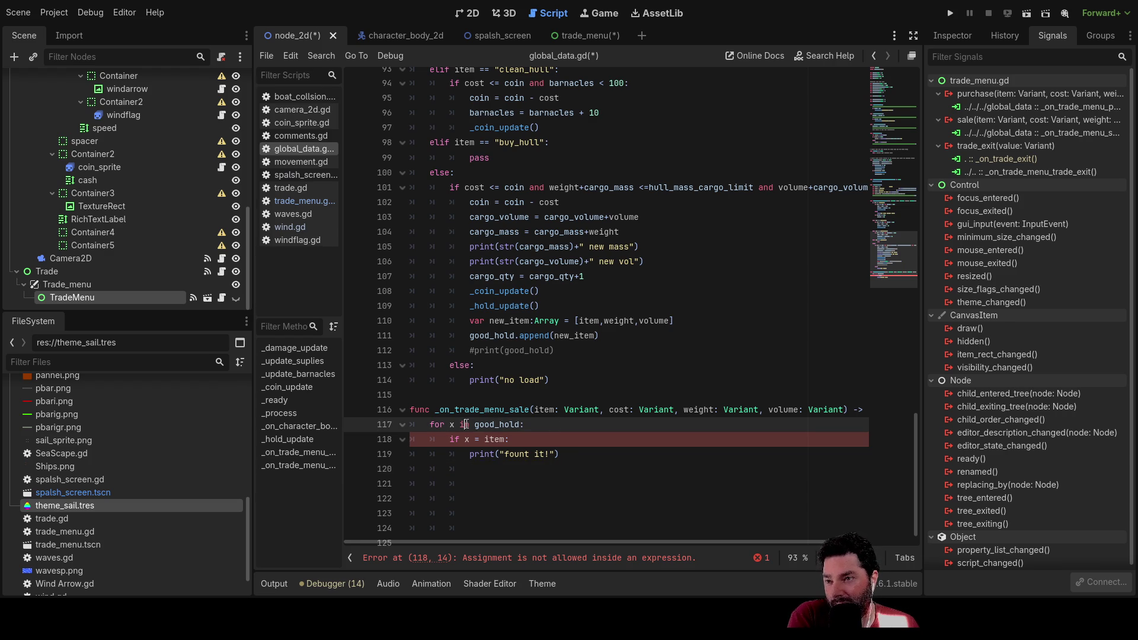
{"action": "double_click", "coordinate": [441, 424]}
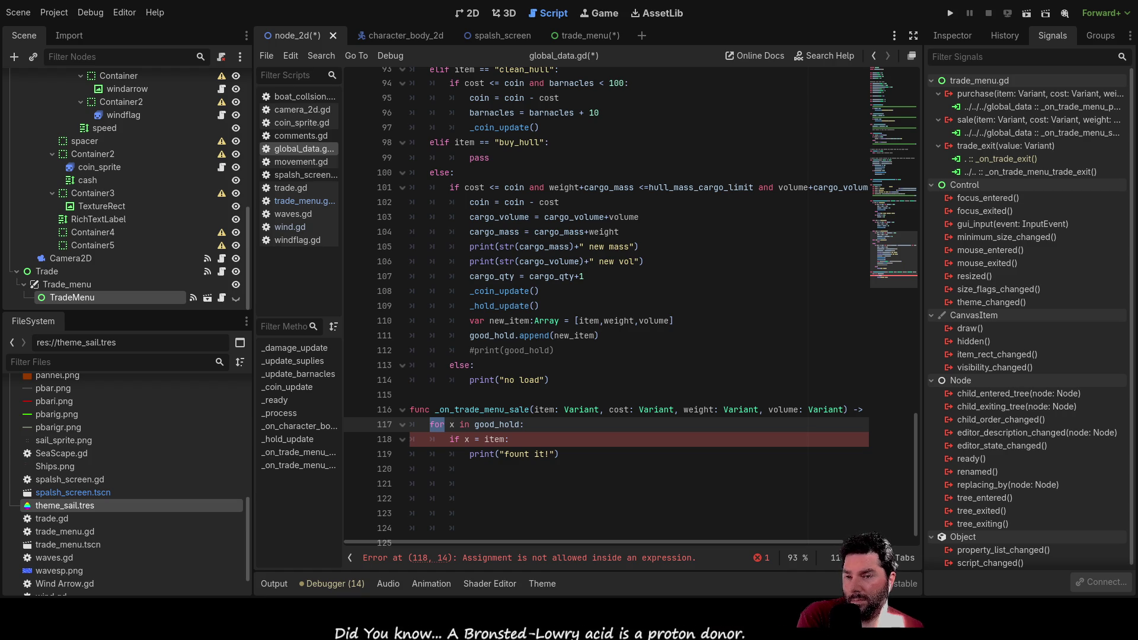
Step: Change line 118 to 'if x[0] = item:' and show TradeMenu's properties in the Inspector
{"action": "scroll", "coordinate": [477, 417], "scroll_direction": "down", "scroll_amount": 1}
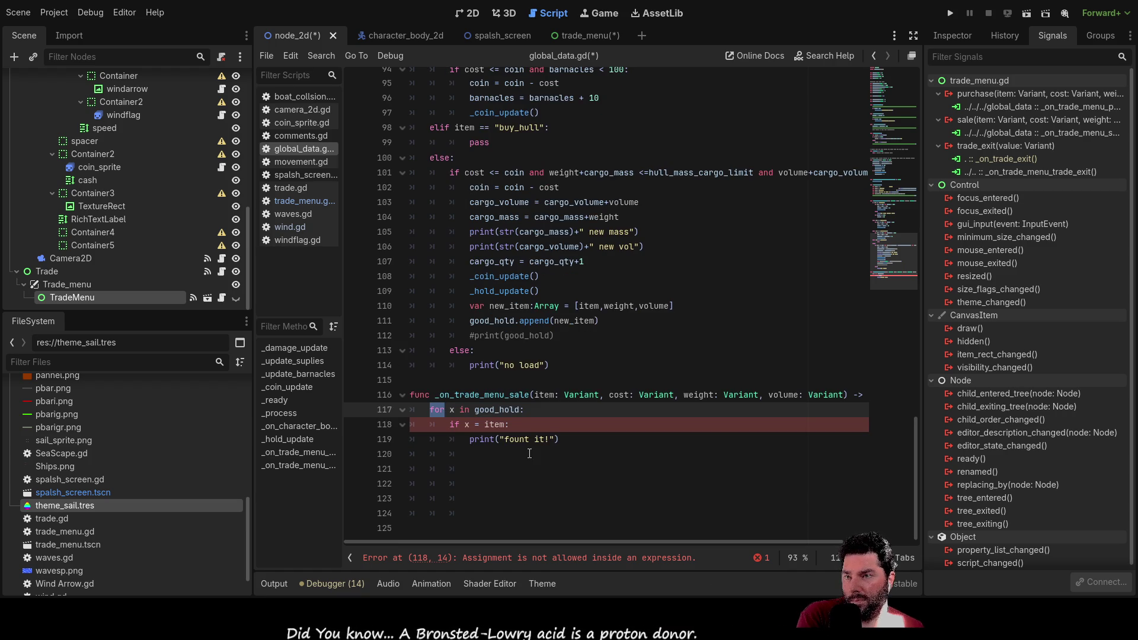
{"action": "left_click", "coordinate": [451, 409]}
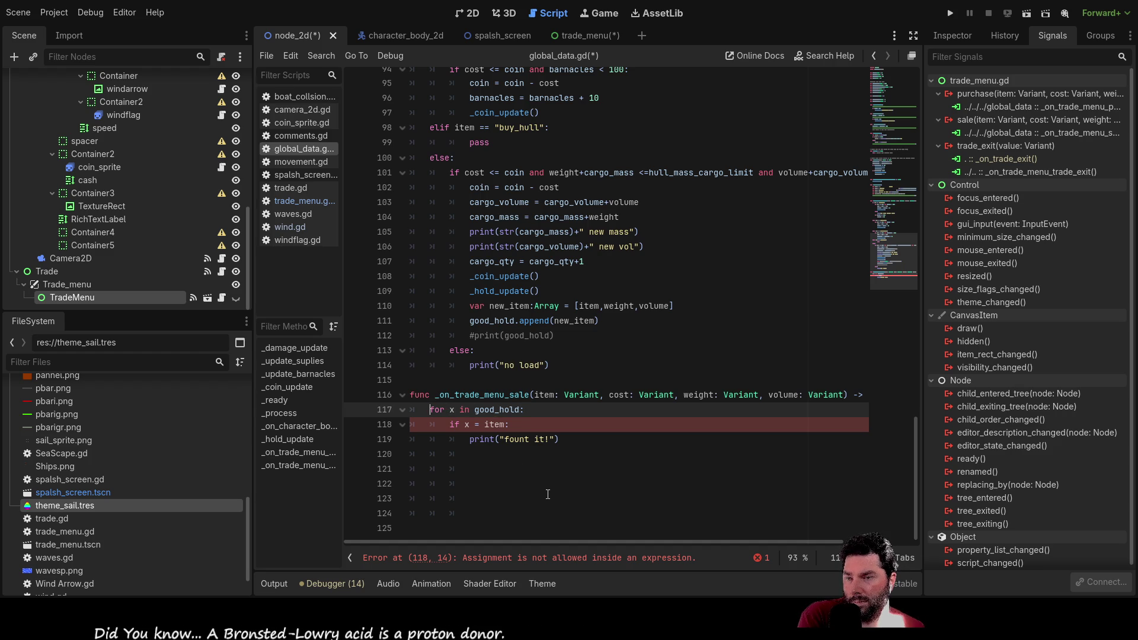
{"action": "key", "text": "Down"}
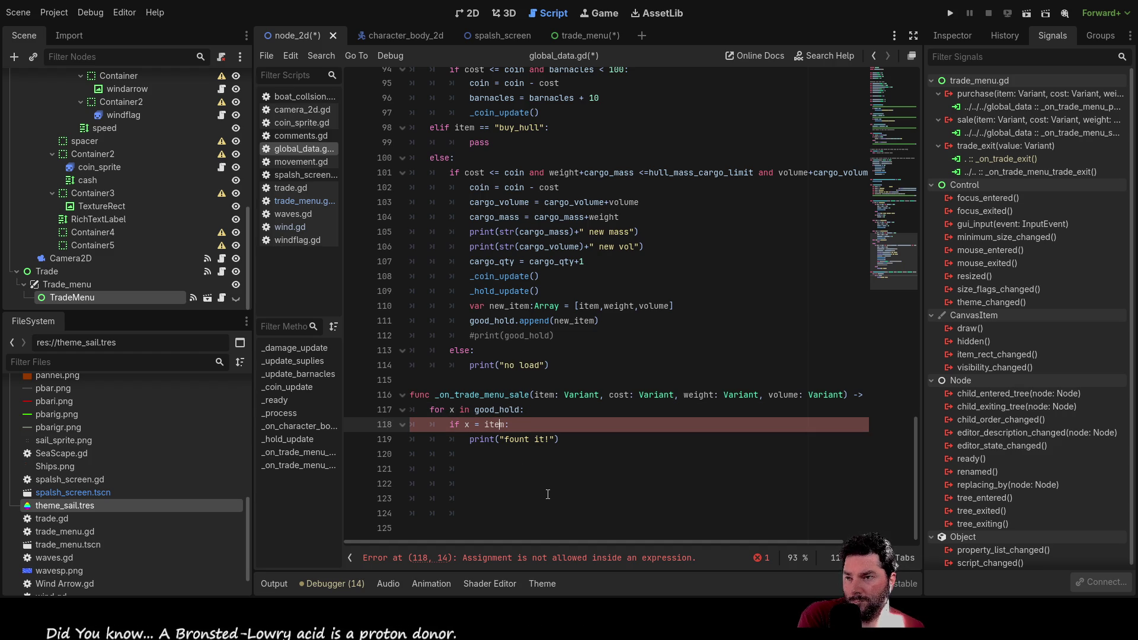
{"action": "type", "text": "[0]"}
{"action": "key", "text": "Up"}
{"action": "key", "text": "Down"}
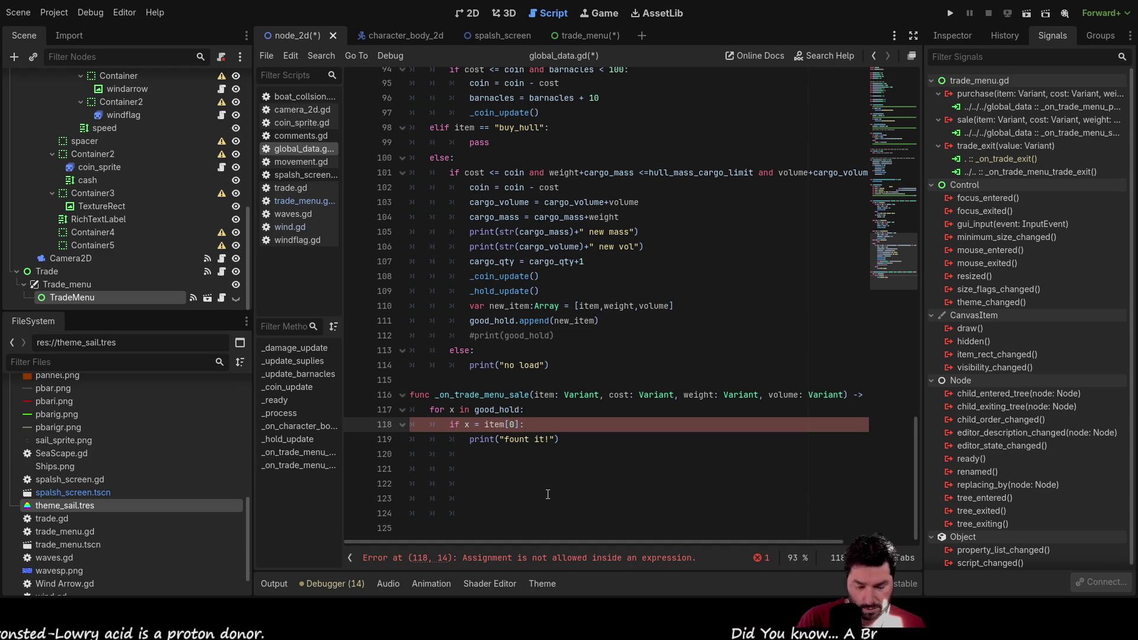
{"action": "type", "text": "[0]"}
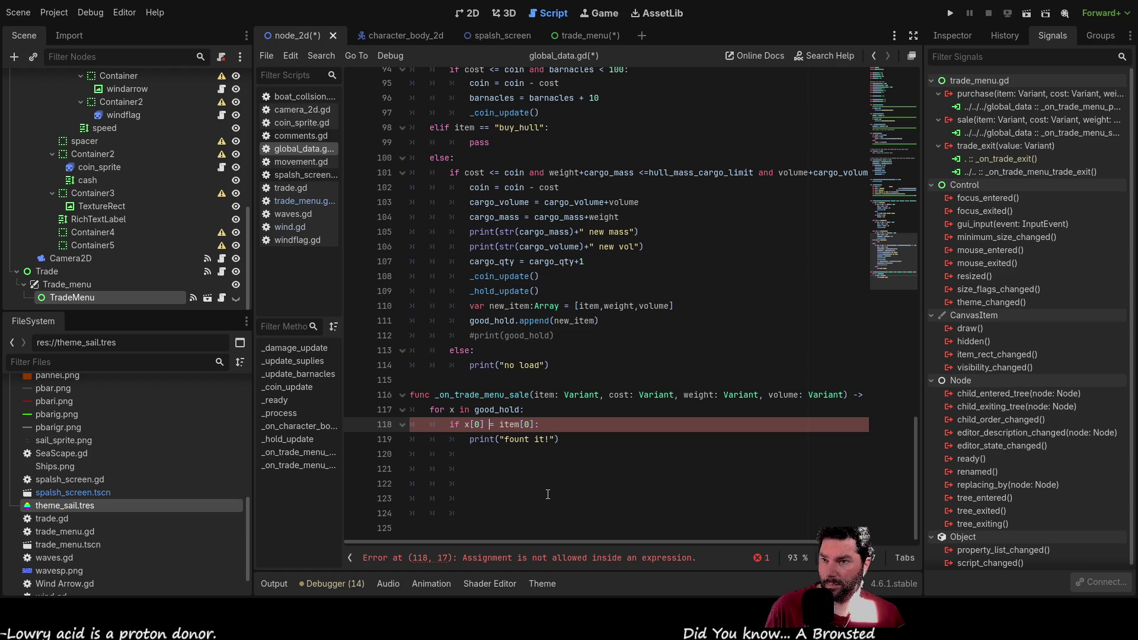
{"action": "key", "text": "BackSpace"}
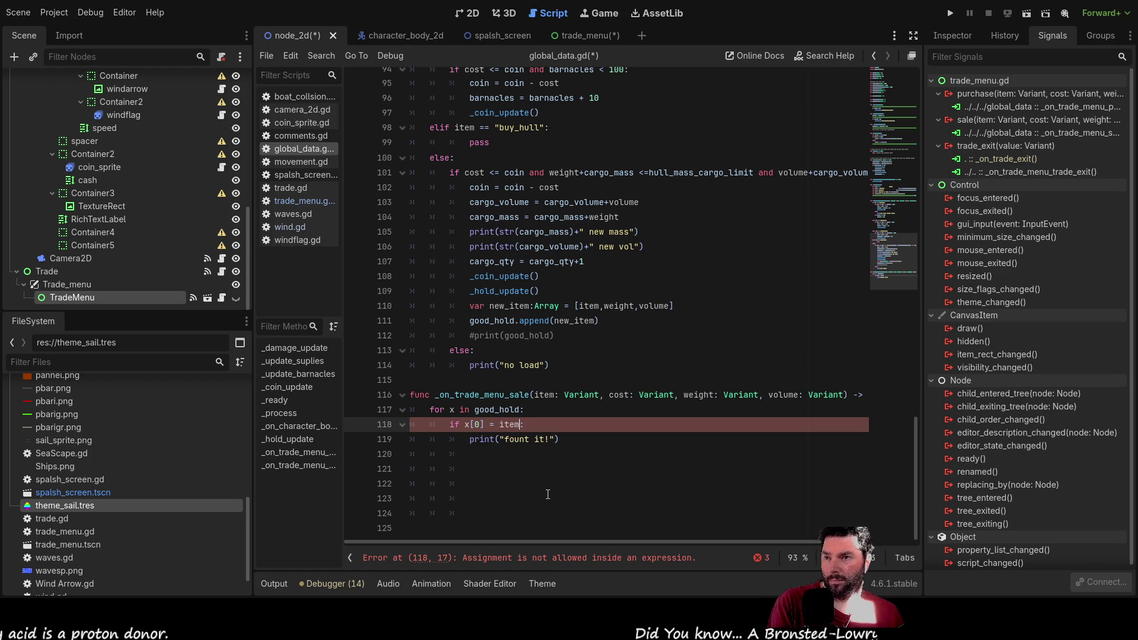
{"action": "type", "text": ":"}
{"action": "key", "text": "Up"}
{"action": "key", "text": "Up"}
{"action": "key", "text": "Down"}
{"action": "key", "text": "Down"}
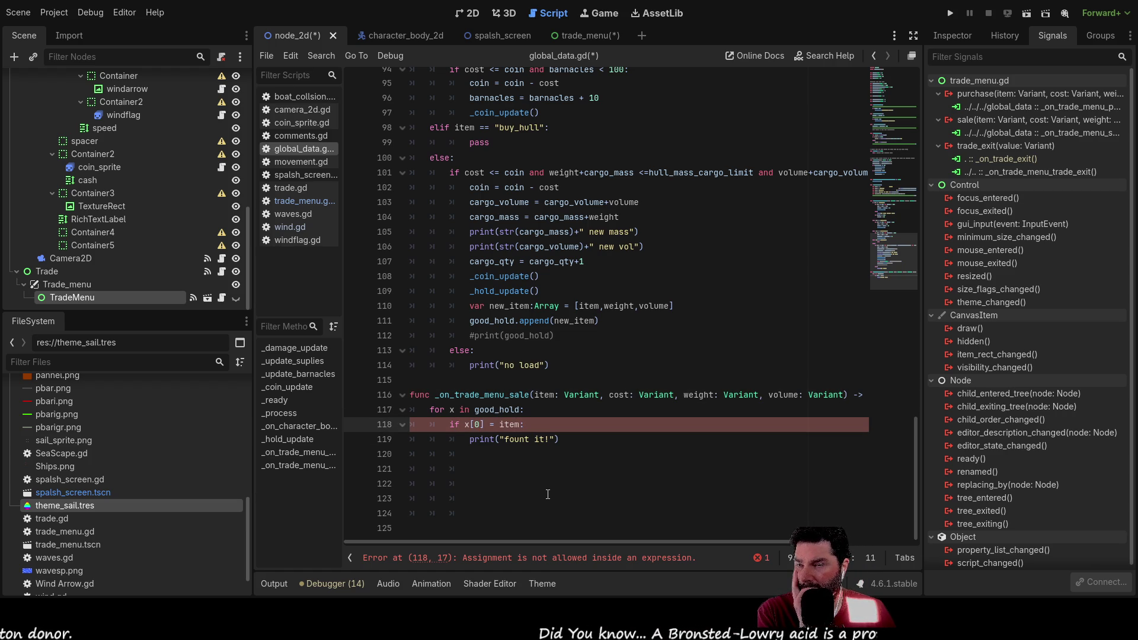
{"action": "key", "text": "Up"}
{"action": "key", "text": "Up"}
{"action": "key", "text": "Down"}
{"action": "key", "text": "Down"}
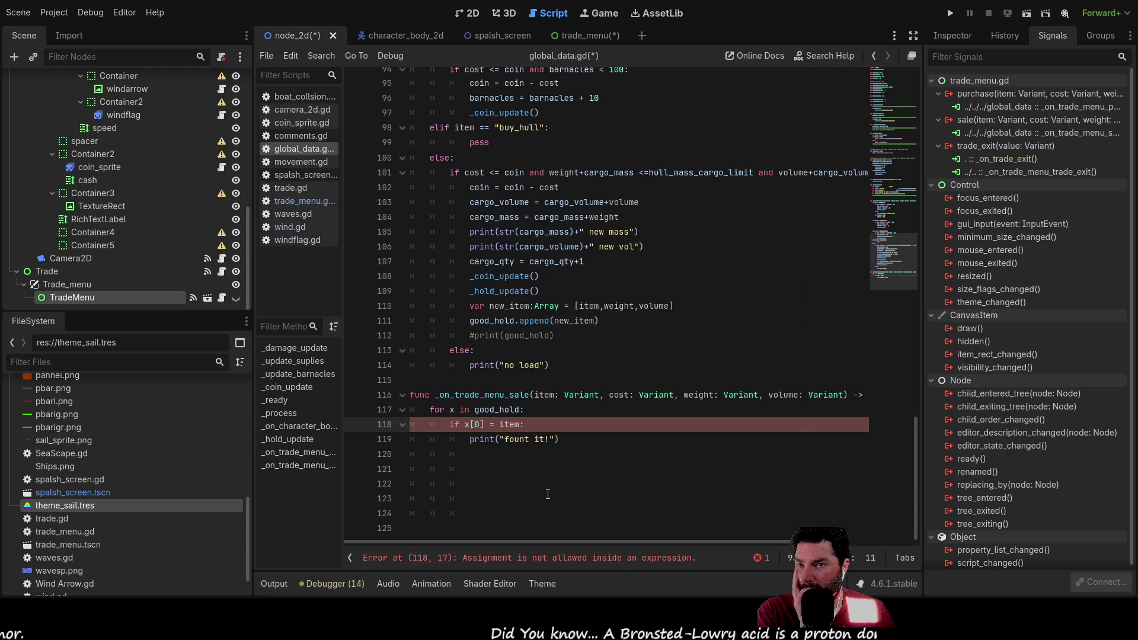
{"action": "left_click", "coordinate": [956, 34]}
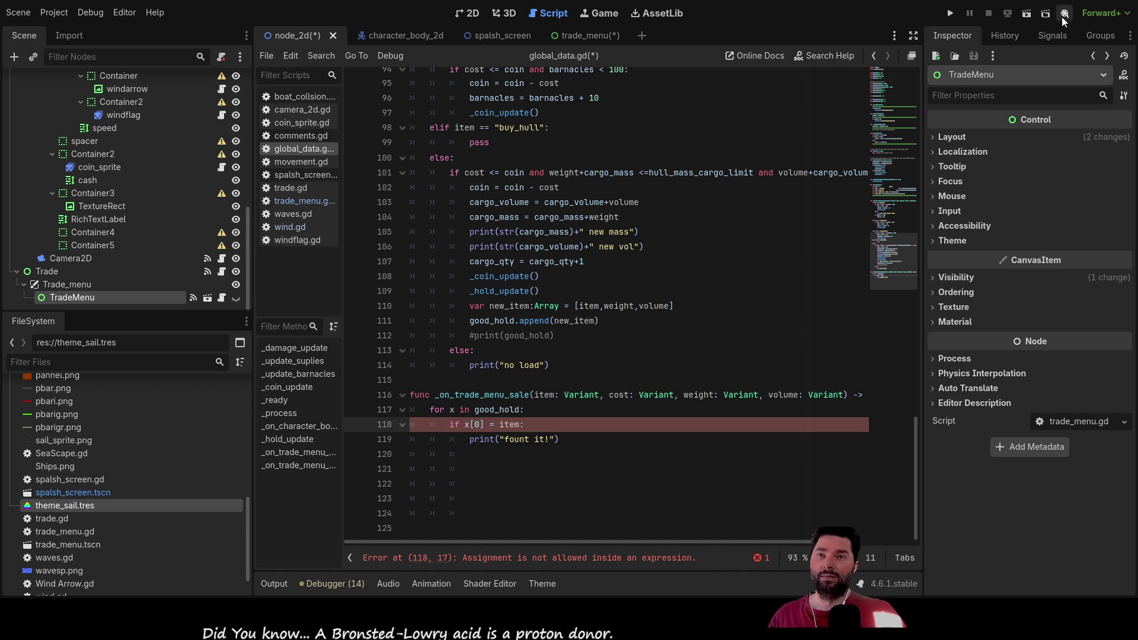
Step: Save all changes, briefly open the test project, then reopen the Sail project from the Project Manager
{"action": "key", "text": "ctrl+s"}
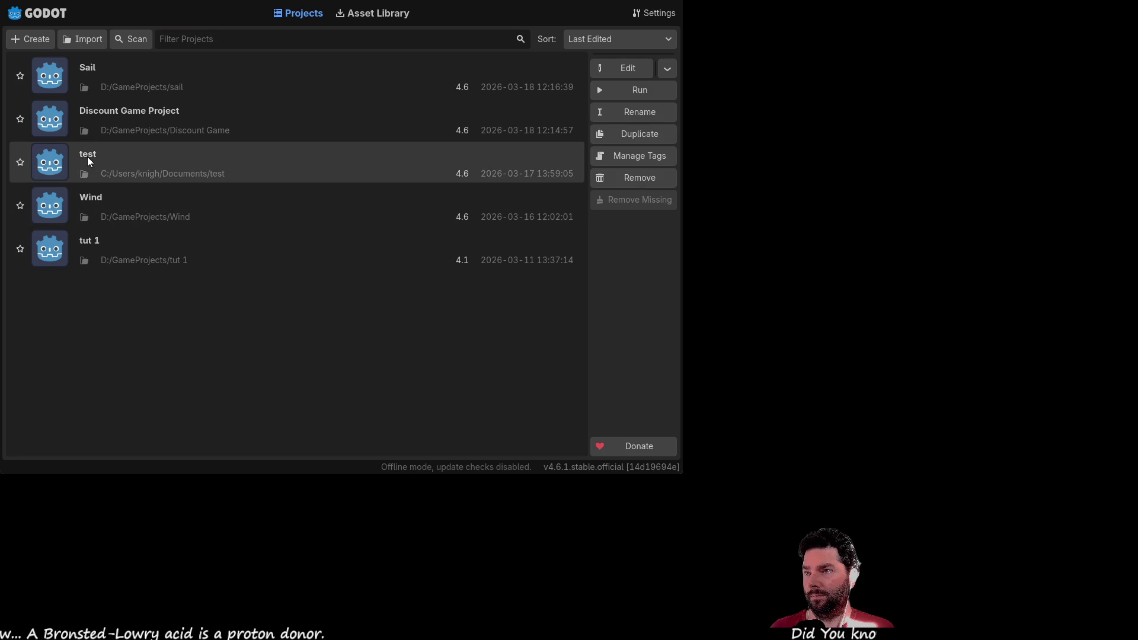
{"action": "left_click", "coordinate": [621, 71]}
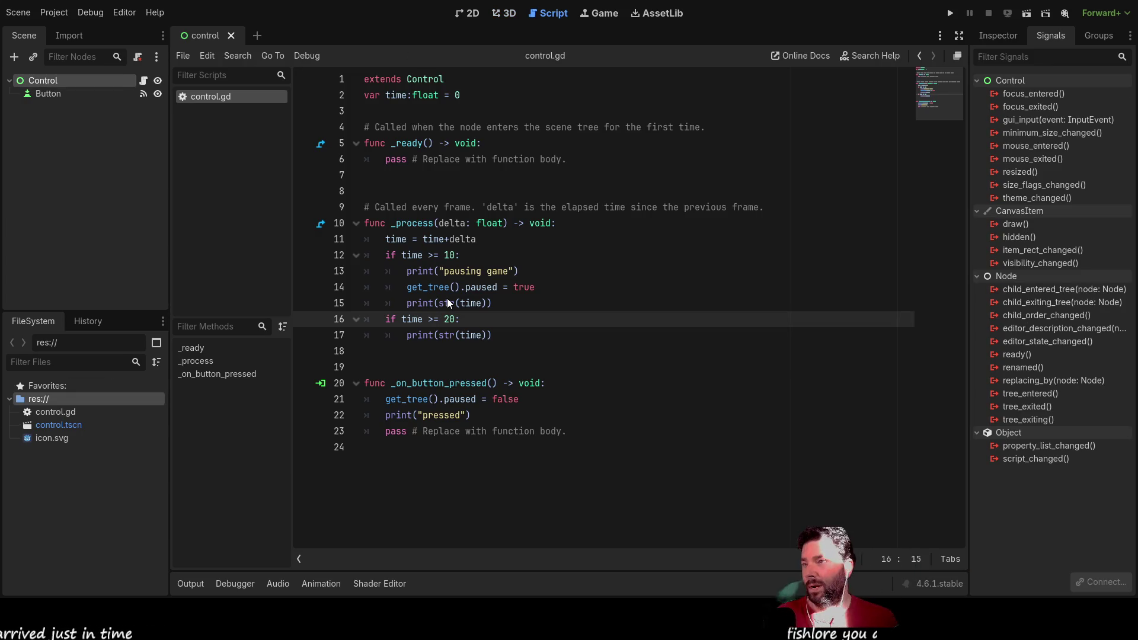
{"action": "left_click", "coordinate": [62, 98]}
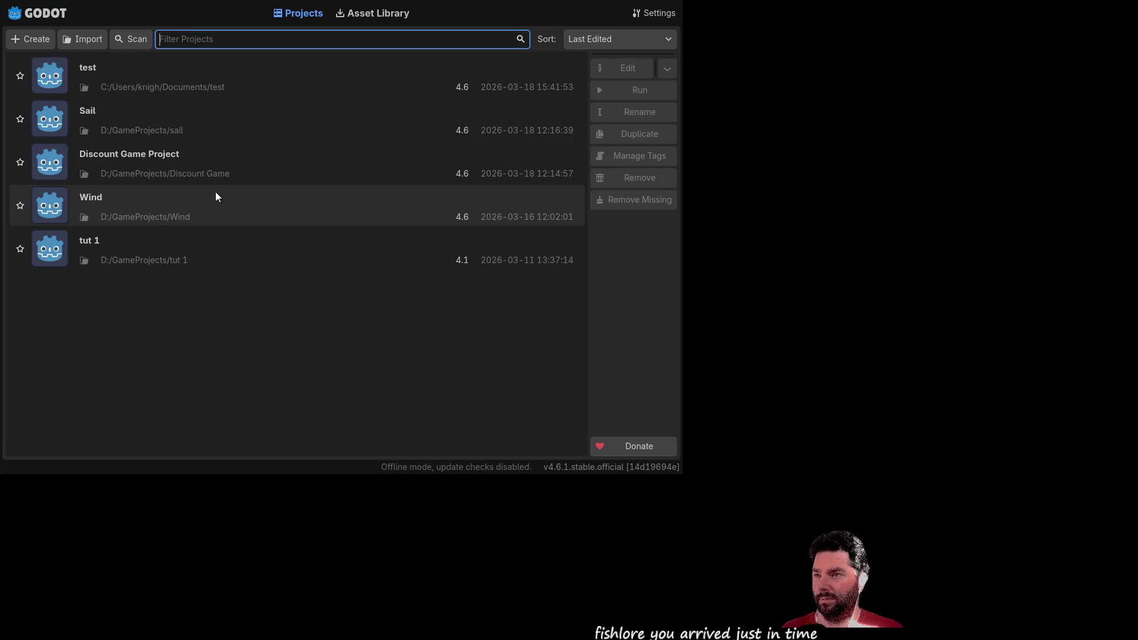
{"action": "double_click", "coordinate": [107, 123]}
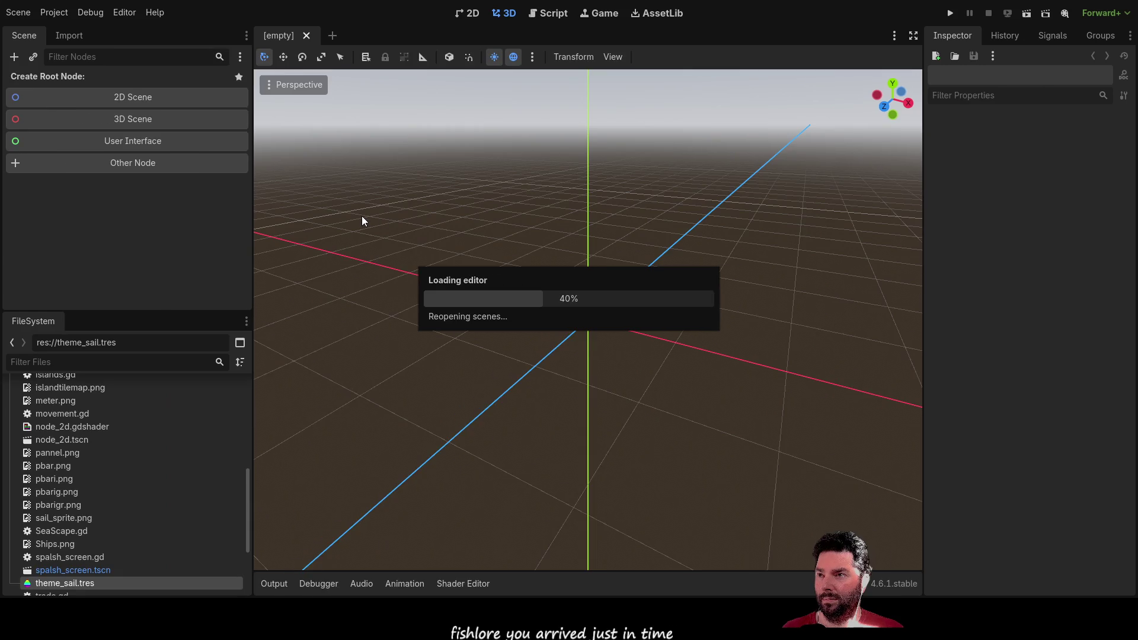
{"action": "scroll", "coordinate": [526, 262], "scroll_direction": "down", "scroll_amount": 8}
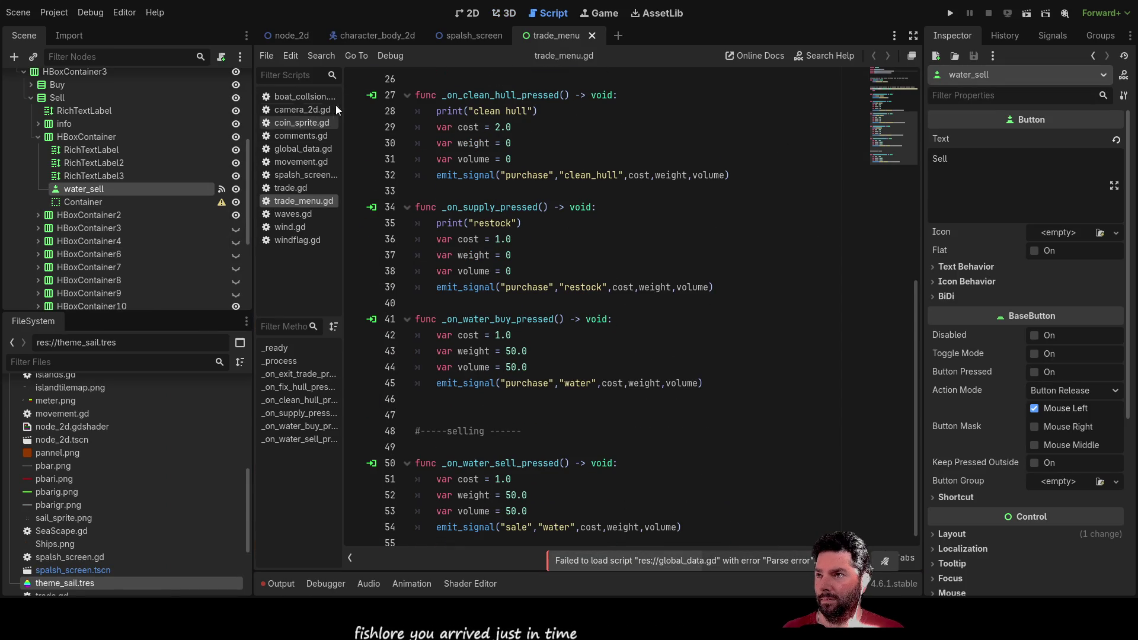
Step: Change line 118 of global_data.gd to 'if x[0] == item' and run the game
{"action": "left_click", "coordinate": [302, 149]}
{"action": "key", "text": "Right"}
{"action": "key", "text": "Right"}
{"action": "key", "text": "Right"}
{"action": "type", "text": "="}
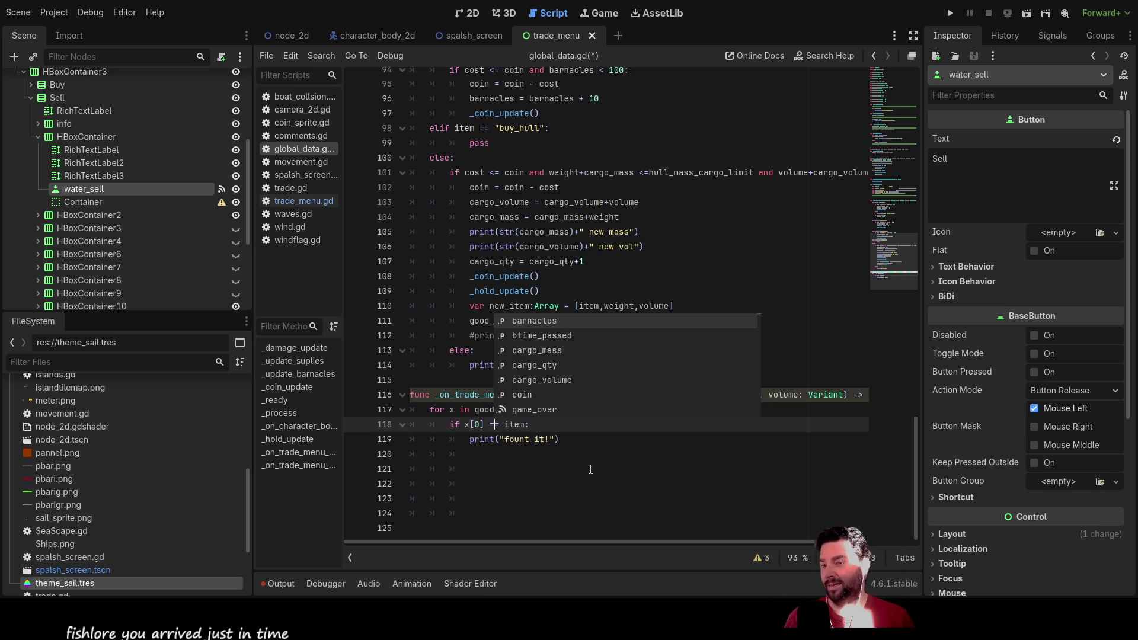
{"action": "left_click", "coordinate": [554, 455]}
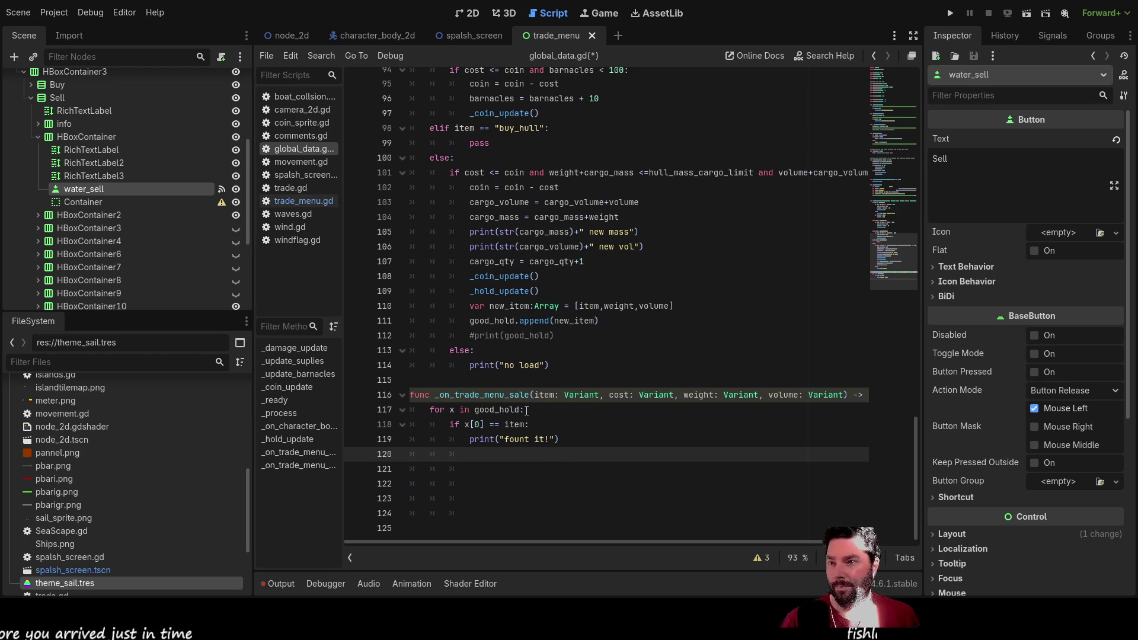
{"action": "left_click", "coordinate": [948, 13]}
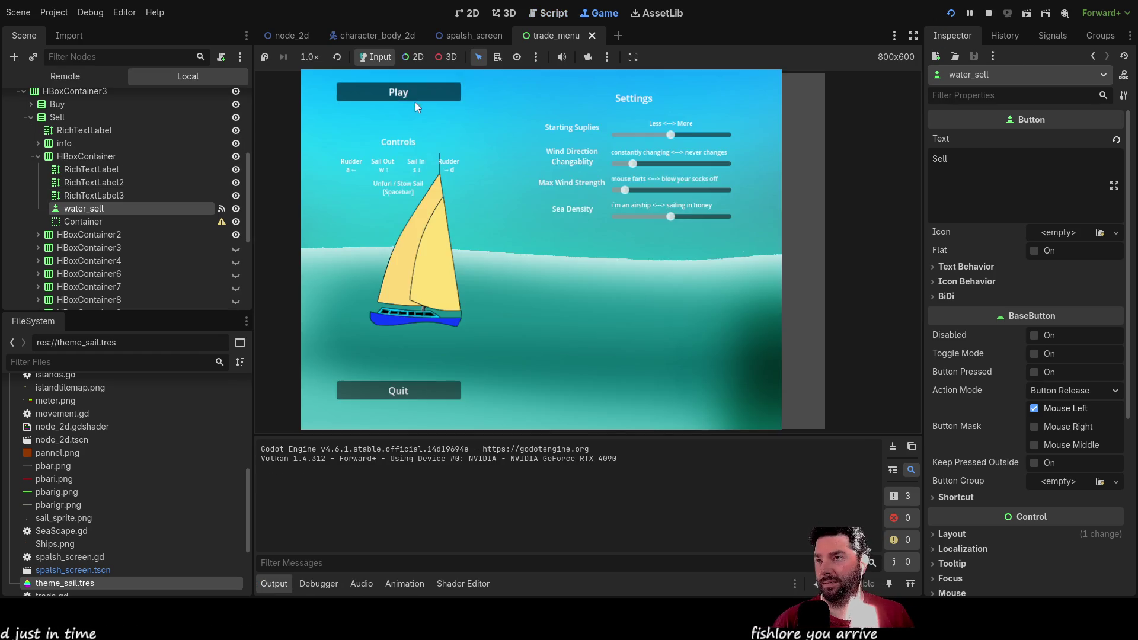
Step: Start the game, dock at the trade menu, buy one Fresh Water, and try selling it repeatedly
{"action": "left_click", "coordinate": [396, 89]}
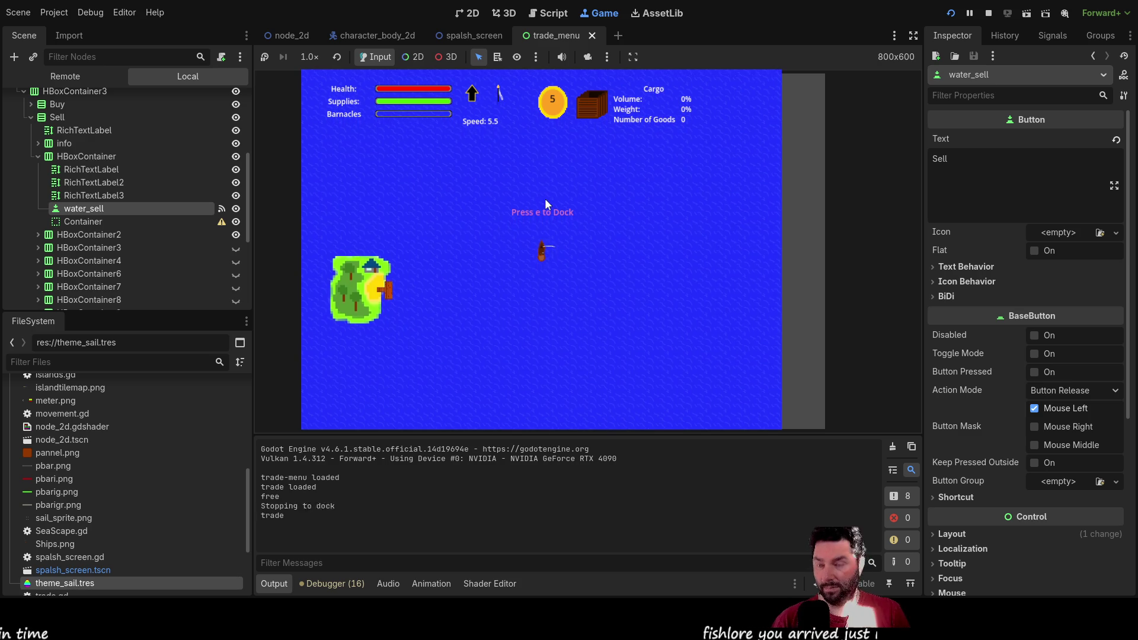
{"action": "key", "text": "e"}
{"action": "left_click", "coordinate": [435, 184]}
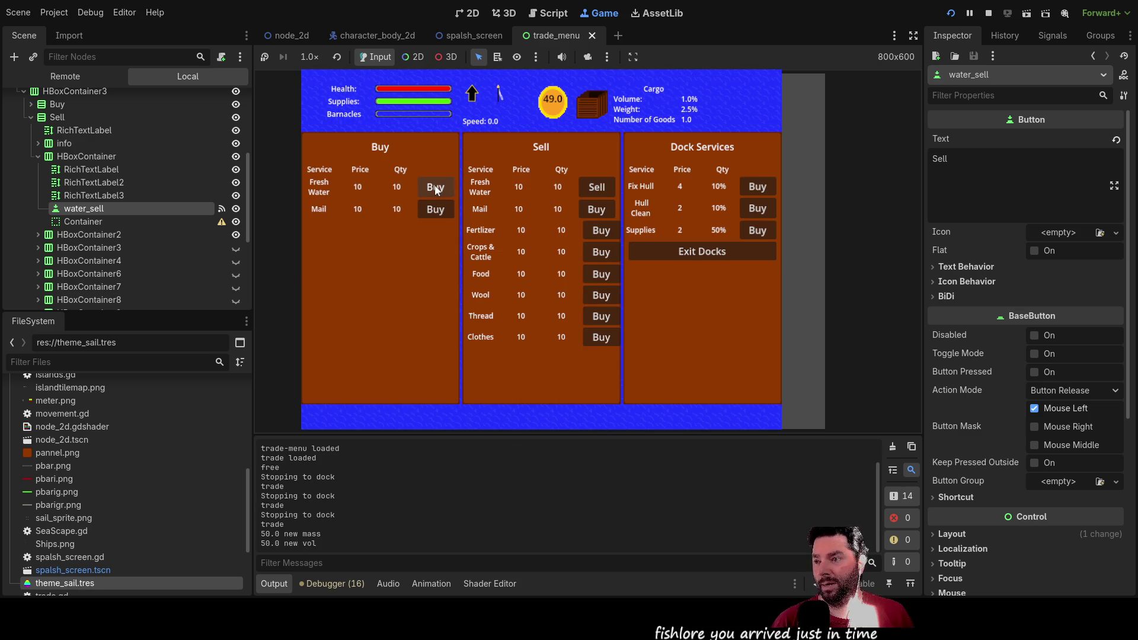
{"action": "left_click", "coordinate": [598, 189]}
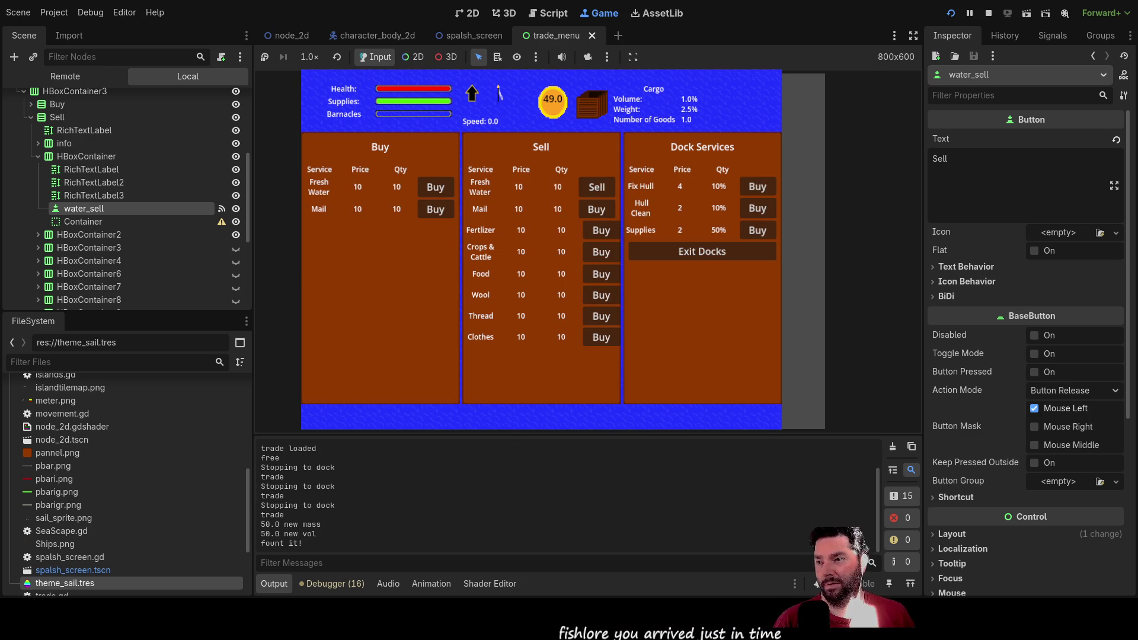
{"action": "left_click", "coordinate": [600, 186]}
{"action": "left_click", "coordinate": [599, 187]}
{"action": "left_click", "coordinate": [599, 186]}
{"action": "left_click", "coordinate": [599, 186]}
{"action": "left_click", "coordinate": [599, 187]}
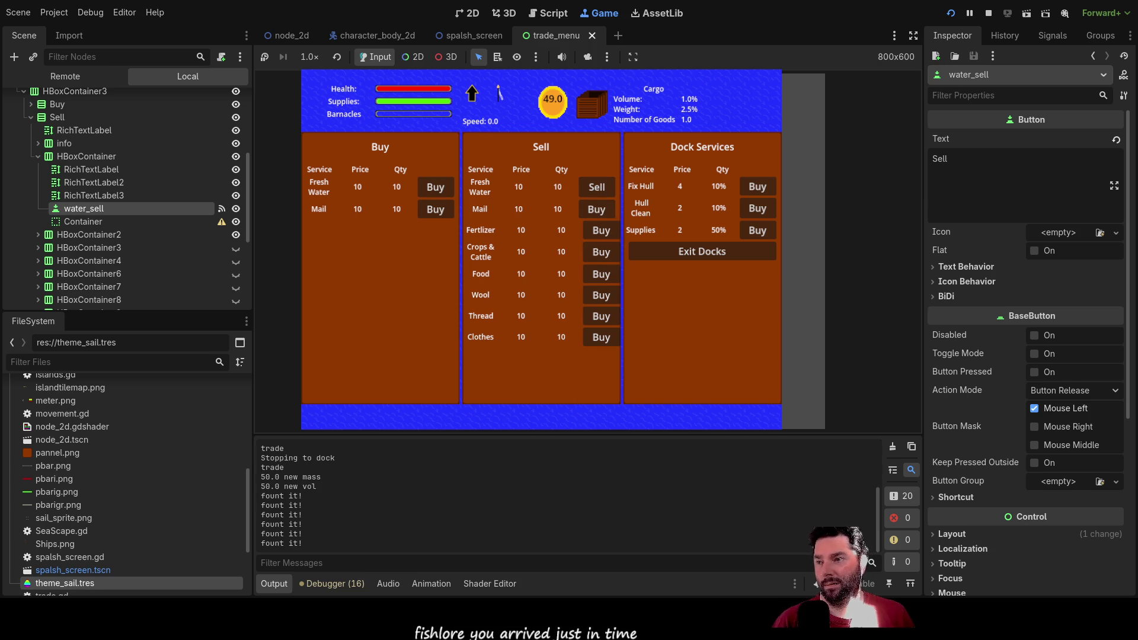
Step: Buy goods repeatedly until the ship's cargo hold is full
{"action": "left_click", "coordinate": [437, 186]}
{"action": "left_click", "coordinate": [437, 186]}
{"action": "left_click", "coordinate": [438, 186]}
{"action": "left_click", "coordinate": [437, 186]}
{"action": "left_click", "coordinate": [437, 187]}
{"action": "left_click", "coordinate": [438, 186]}
{"action": "left_click", "coordinate": [438, 186]}
{"action": "left_click", "coordinate": [437, 186]}
{"action": "left_click", "coordinate": [438, 186]}
{"action": "left_click", "coordinate": [438, 186]}
{"action": "left_click", "coordinate": [438, 187]}
{"action": "left_click", "coordinate": [437, 186]}
{"action": "left_click", "coordinate": [437, 187]}
{"action": "left_click", "coordinate": [438, 186]}
{"action": "left_click", "coordinate": [437, 186]}
{"action": "left_click", "coordinate": [438, 186]}
{"action": "left_click", "coordinate": [438, 187]}
{"action": "left_click", "coordinate": [438, 186]}
{"action": "left_click", "coordinate": [437, 186]}
{"action": "left_click", "coordinate": [437, 186]}
{"action": "left_click", "coordinate": [437, 187]}
{"action": "left_click", "coordinate": [437, 186]}
{"action": "left_click", "coordinate": [437, 186]}
{"action": "left_click", "coordinate": [437, 187]}
{"action": "left_click", "coordinate": [437, 187]}
{"action": "left_click", "coordinate": [437, 186]}
{"action": "left_click", "coordinate": [437, 187]}
{"action": "left_click", "coordinate": [437, 187]}
{"action": "left_click", "coordinate": [437, 186]}
{"action": "left_click", "coordinate": [437, 186]}
{"action": "left_click", "coordinate": [437, 186]}
{"action": "left_click", "coordinate": [437, 187]}
{"action": "left_click", "coordinate": [437, 186]}
{"action": "left_click", "coordinate": [437, 187]}
{"action": "left_click", "coordinate": [437, 187]}
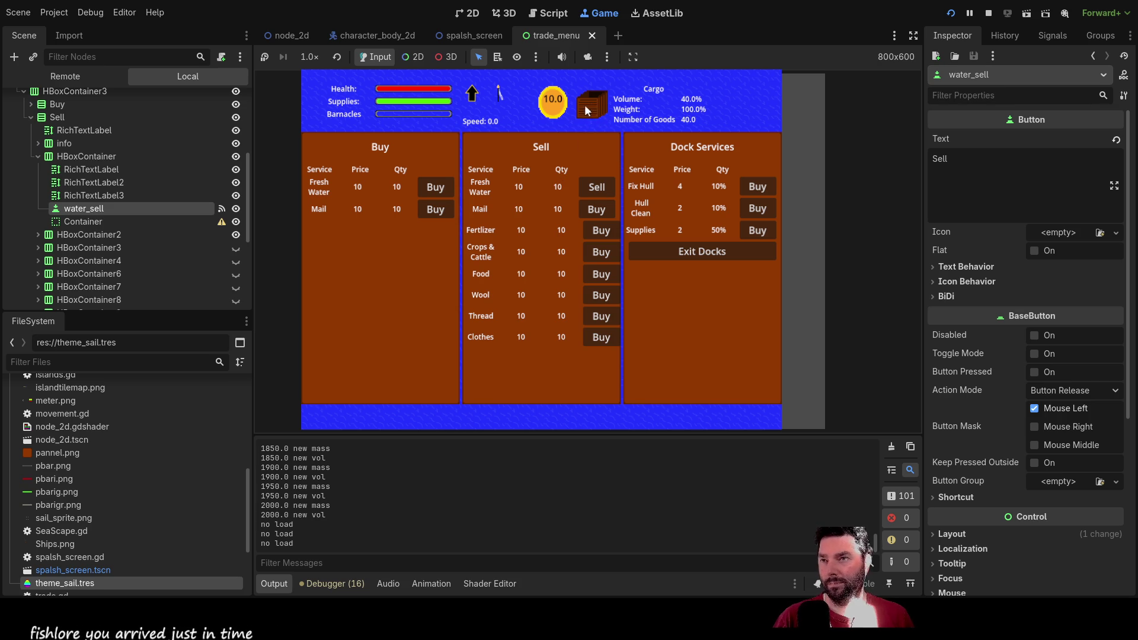
Step: Sell Fresh Water with the full hold, exit the docks, and stop the game with F8
{"action": "left_click", "coordinate": [597, 187]}
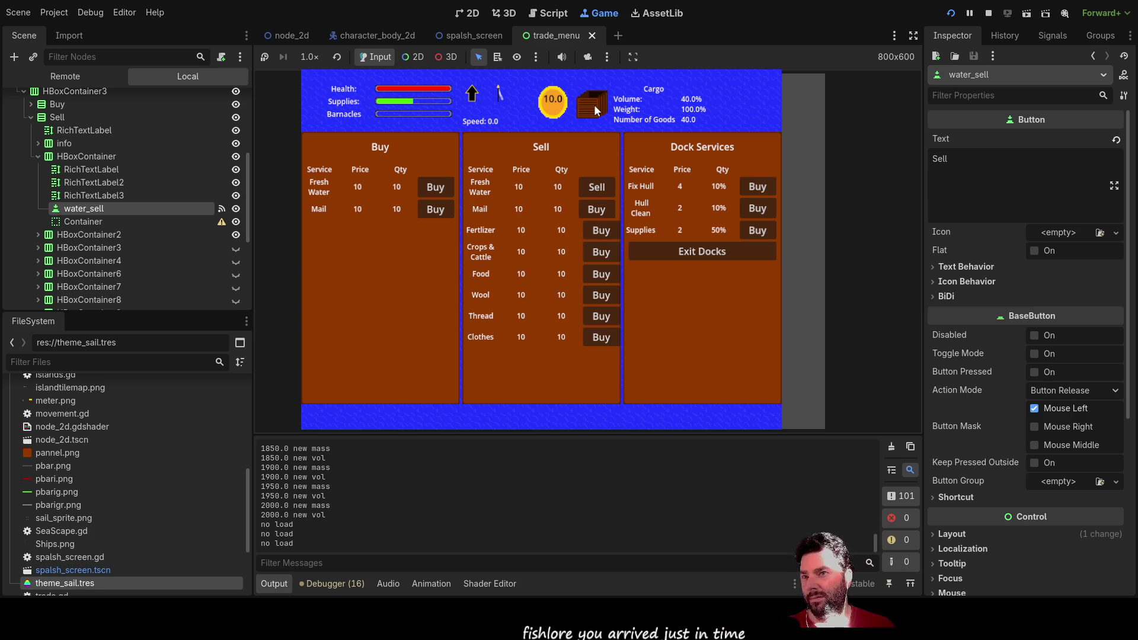
{"action": "left_click", "coordinate": [663, 254]}
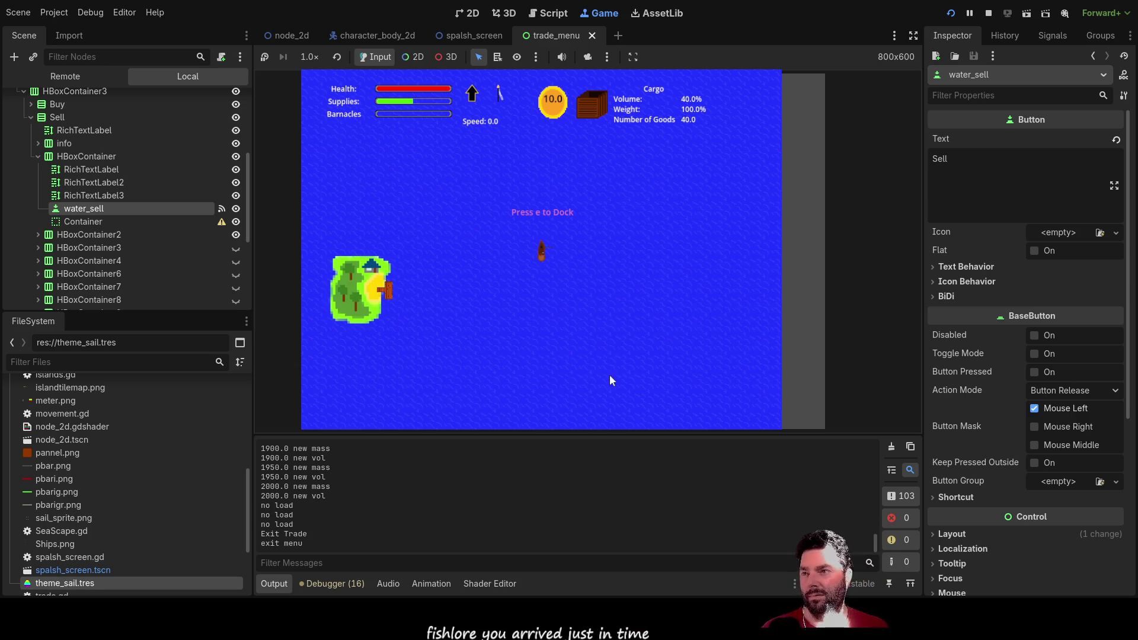
{"action": "key", "text": "F8"}
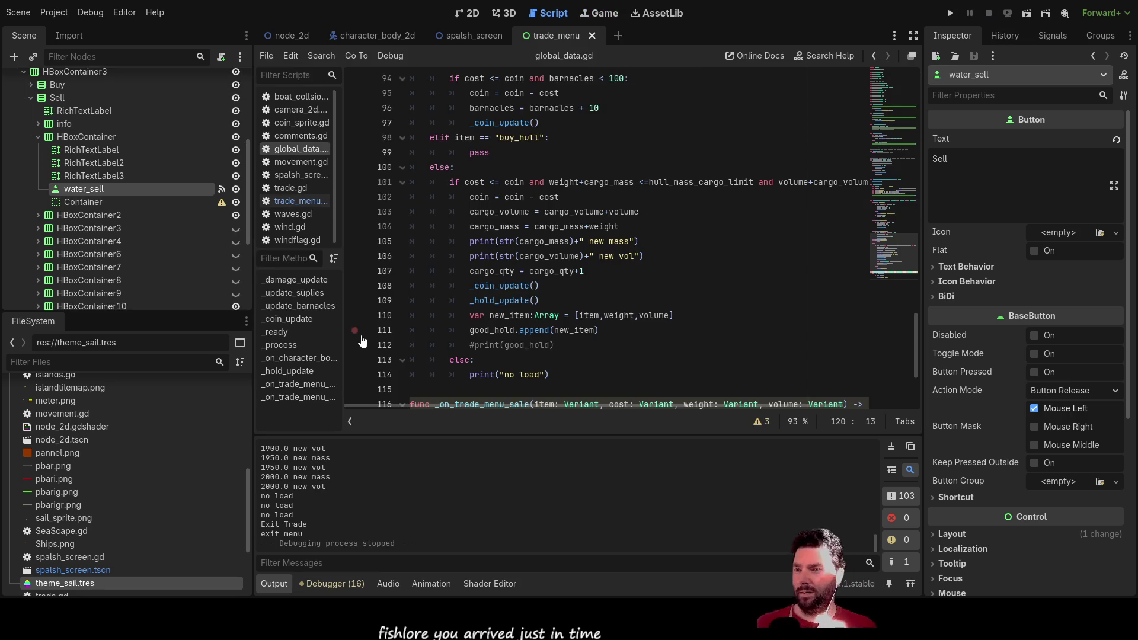
Step: Below print("fount it!"), add an else: line with print("no goods of that type") indented beneath it
{"action": "scroll", "coordinate": [547, 326], "scroll_direction": "down", "scroll_amount": 3}
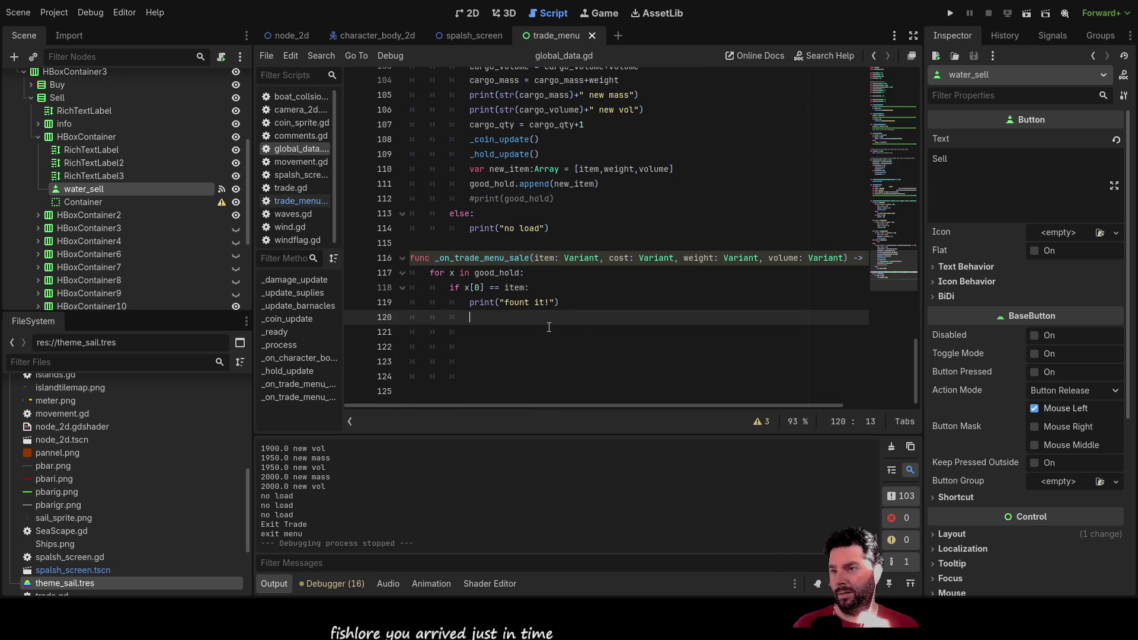
{"action": "key", "text": "Up"}
{"action": "key", "text": "Up"}
{"action": "key", "text": "Up"}
{"action": "key", "text": "Down"}
{"action": "key", "text": "Down"}
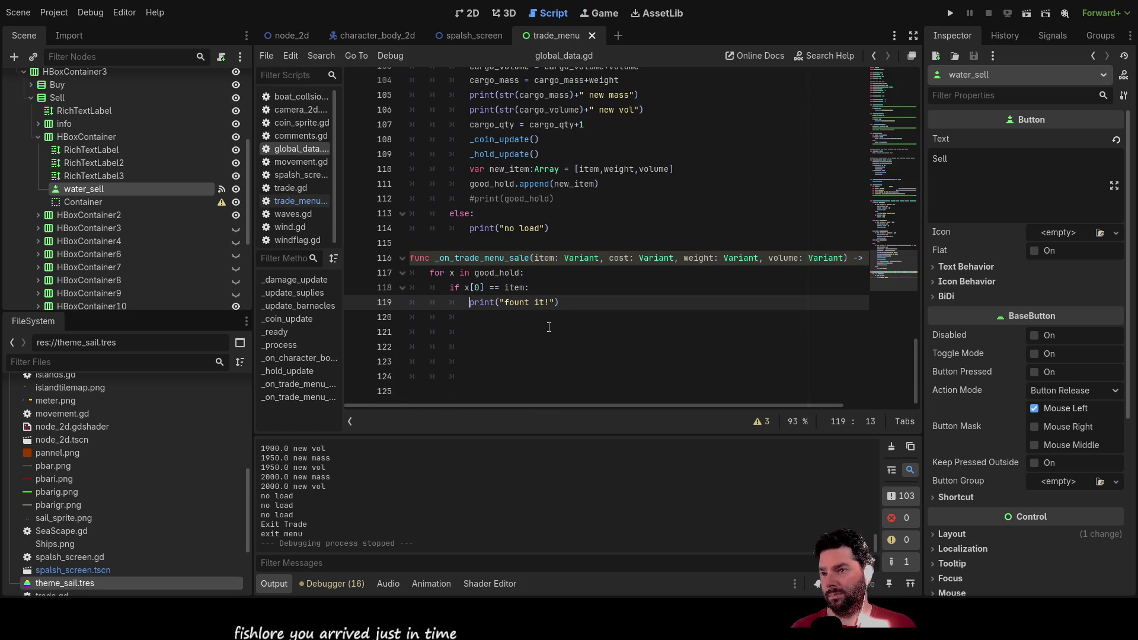
{"action": "key", "text": "Return"}
{"action": "key", "text": "Up"}
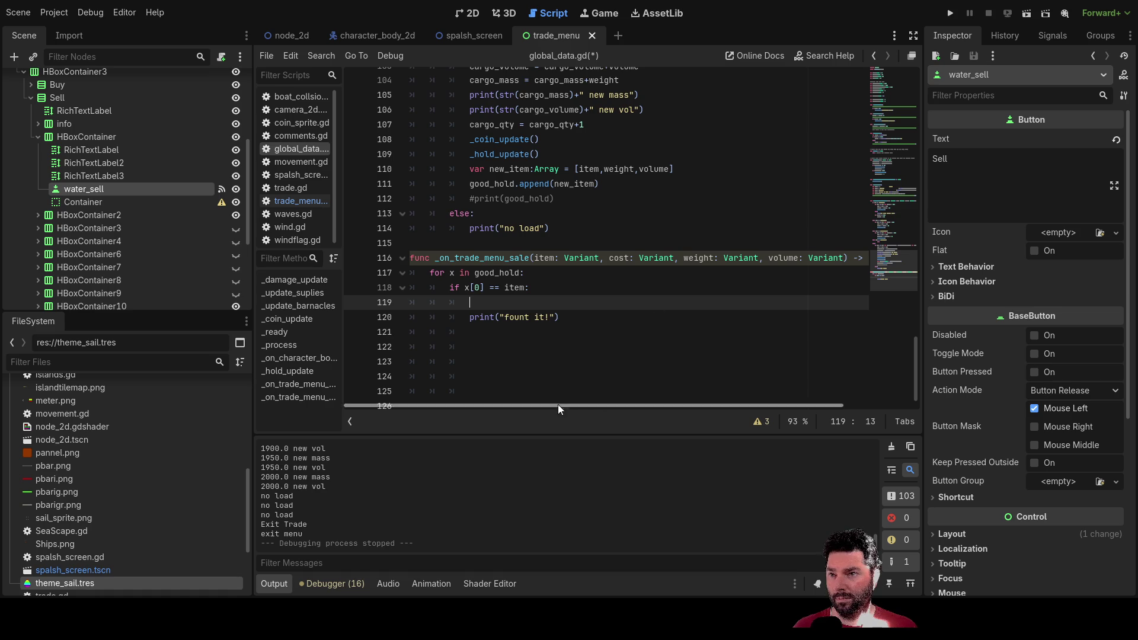
{"action": "left_click", "coordinate": [472, 332]}
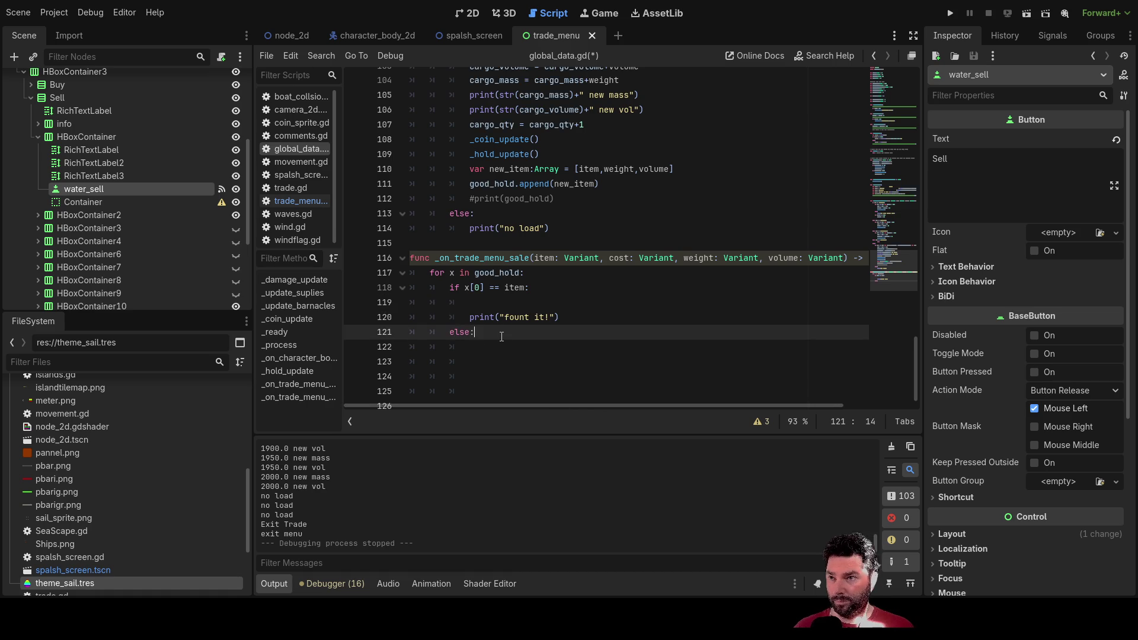
{"action": "key", "text": "Return"}
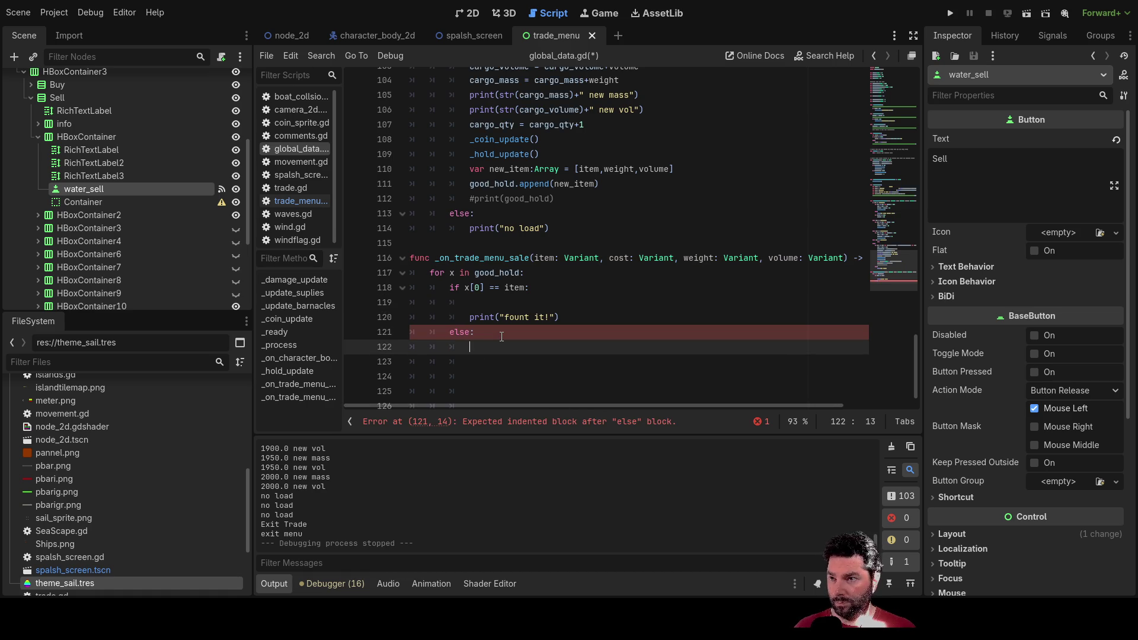
{"action": "type", "text": "print()"}
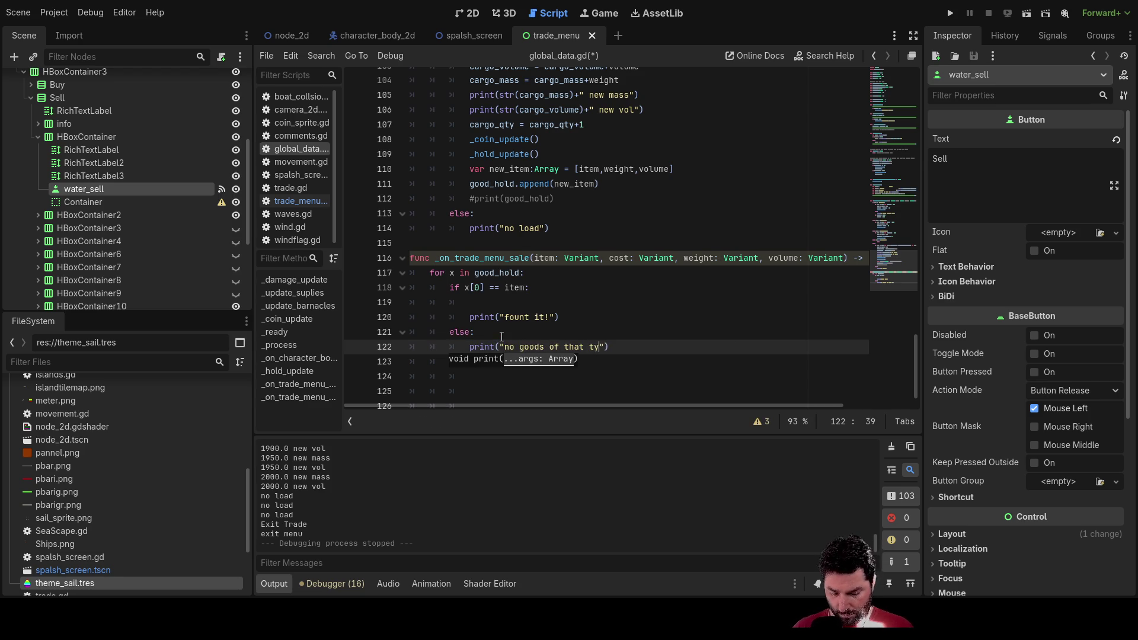
Step: Remove the blank line above the found-it print and add one above the else branch
{"action": "key", "text": "Up"}
{"action": "key", "text": "Up"}
{"action": "key", "text": "Up"}
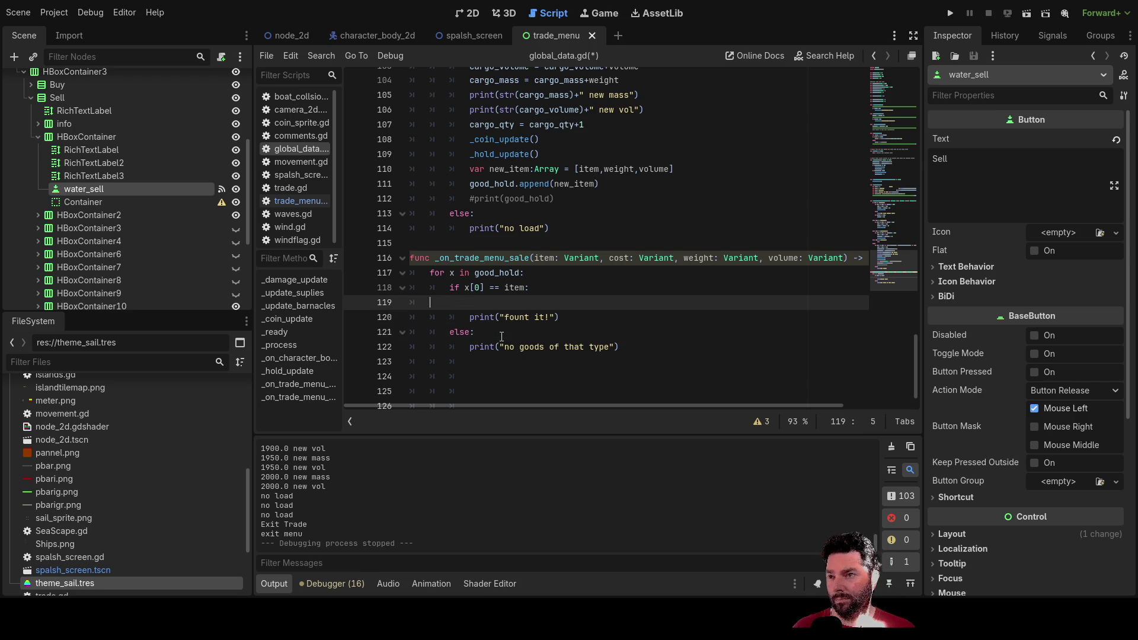
{"action": "key", "text": "BackSpace"}
{"action": "key", "text": "Down"}
{"action": "key", "text": "Down"}
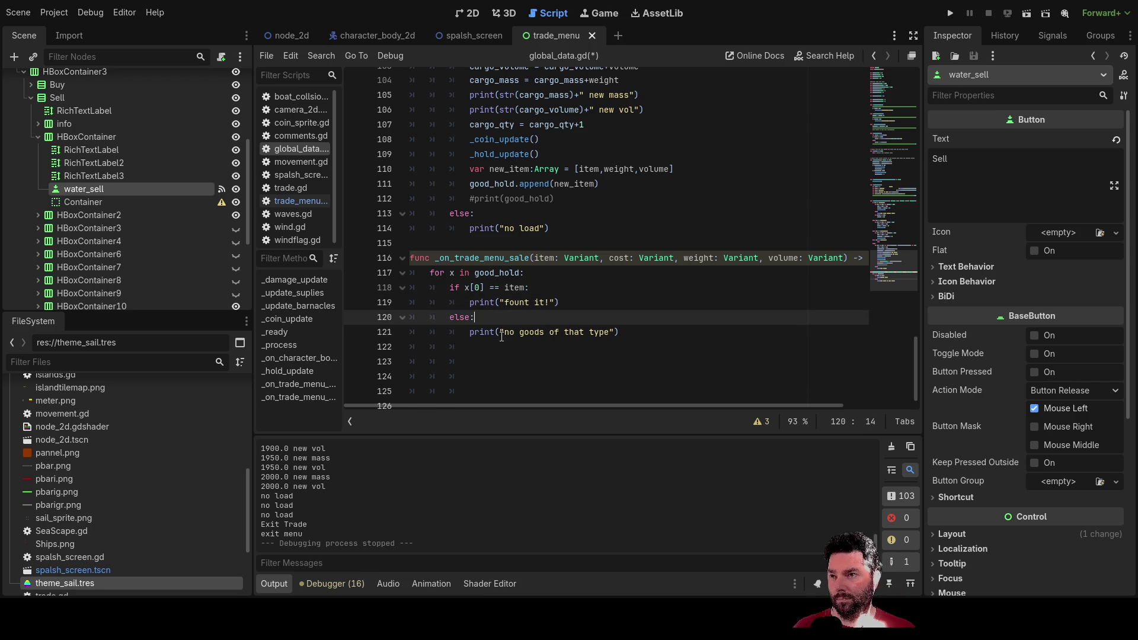
{"action": "key", "text": "Return"}
{"action": "key", "text": "Up"}
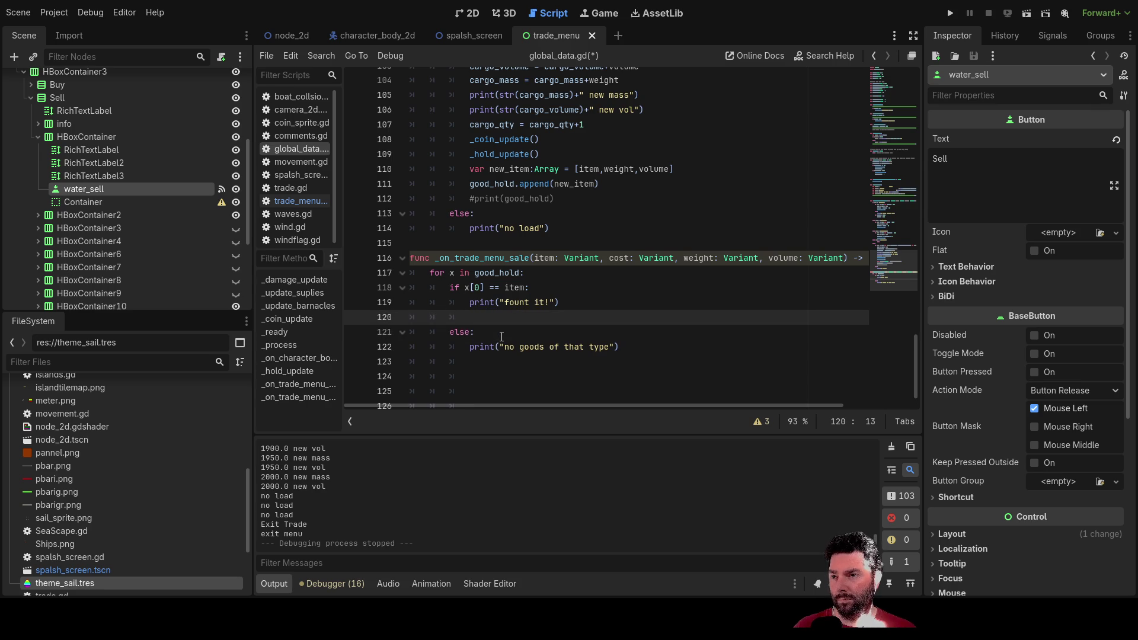
{"action": "scroll", "coordinate": [502, 336], "scroll_direction": "up", "scroll_amount": 3}
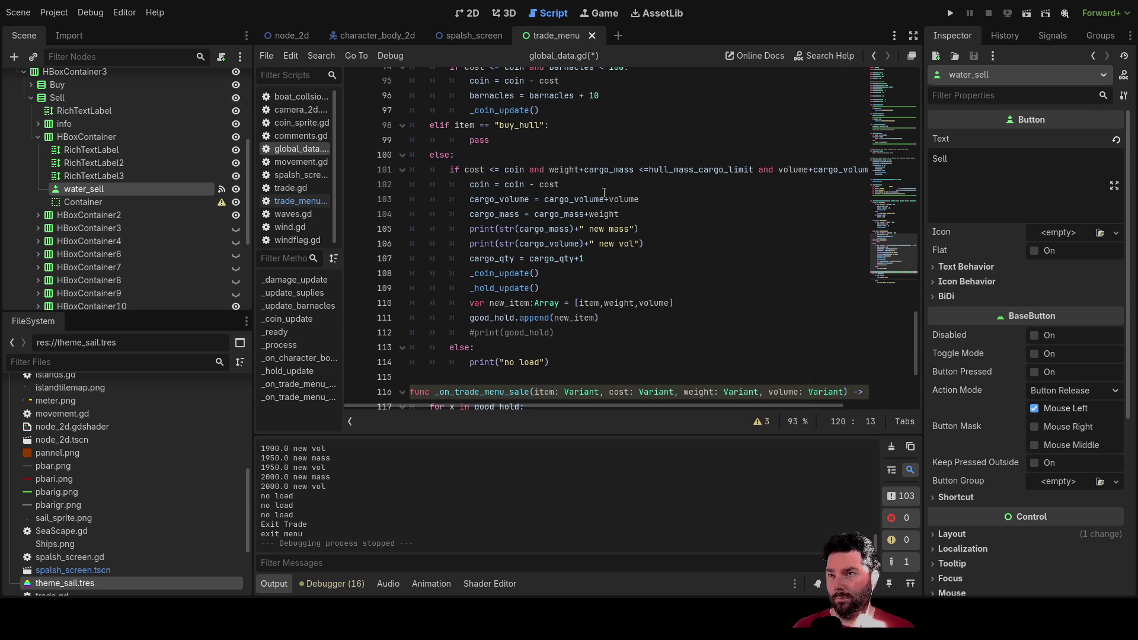
{"action": "mouse_move", "coordinate": [469, 199]}
{"action": "left_mouse_down"}
{"action": "mouse_move", "coordinate": [653, 202]}
{"action": "mouse_move", "coordinate": [684, 209]}
{"action": "mouse_move", "coordinate": [683, 240]}
{"action": "left_mouse_up"}
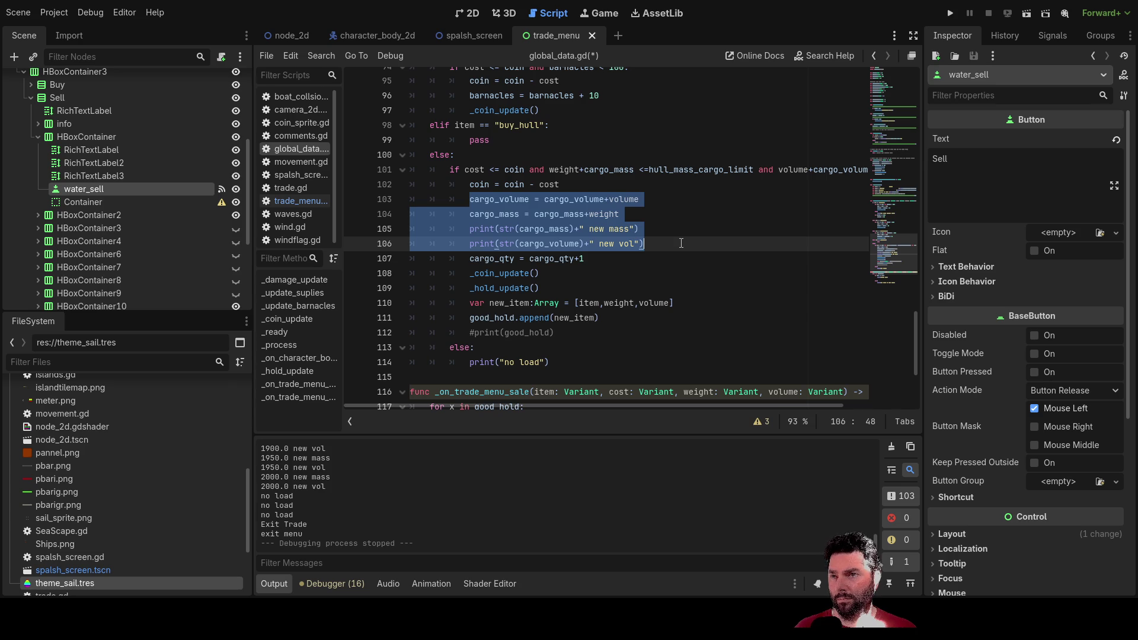
{"action": "mouse_move", "coordinate": [681, 244]}
{"action": "left_mouse_down"}
{"action": "mouse_move", "coordinate": [679, 213]}
{"action": "mouse_move", "coordinate": [673, 260]}
{"action": "left_mouse_up"}
{"action": "key", "text": "ctrl+c"}
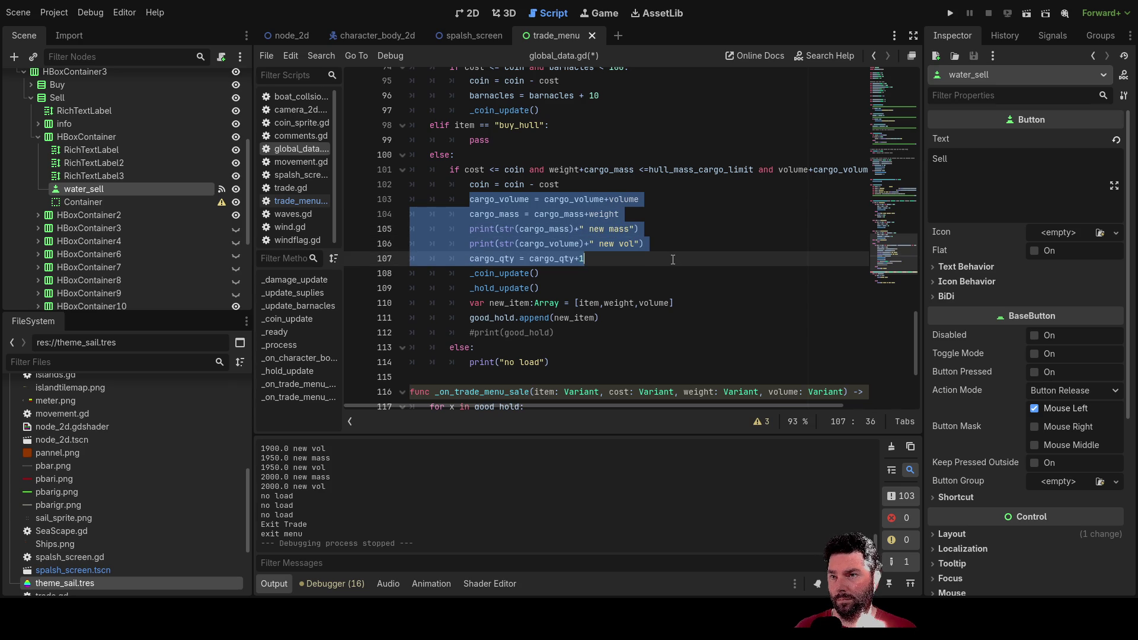
{"action": "scroll", "coordinate": [673, 253], "scroll_direction": "down", "scroll_amount": 4}
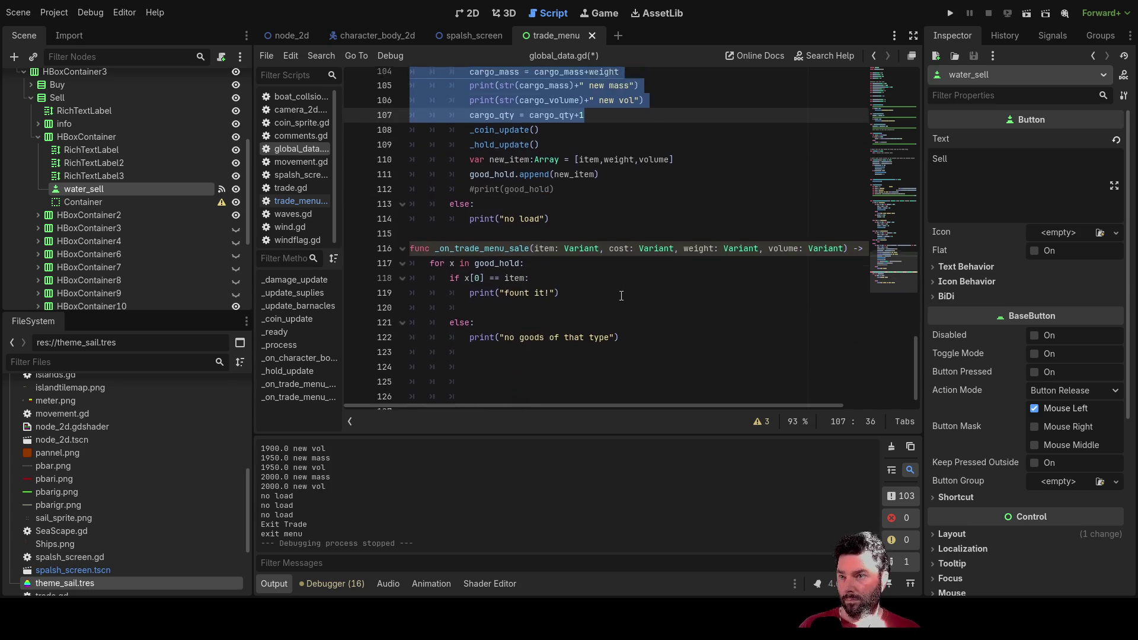
{"action": "left_click", "coordinate": [503, 286]}
{"action": "key", "text": "ctrl+v"}
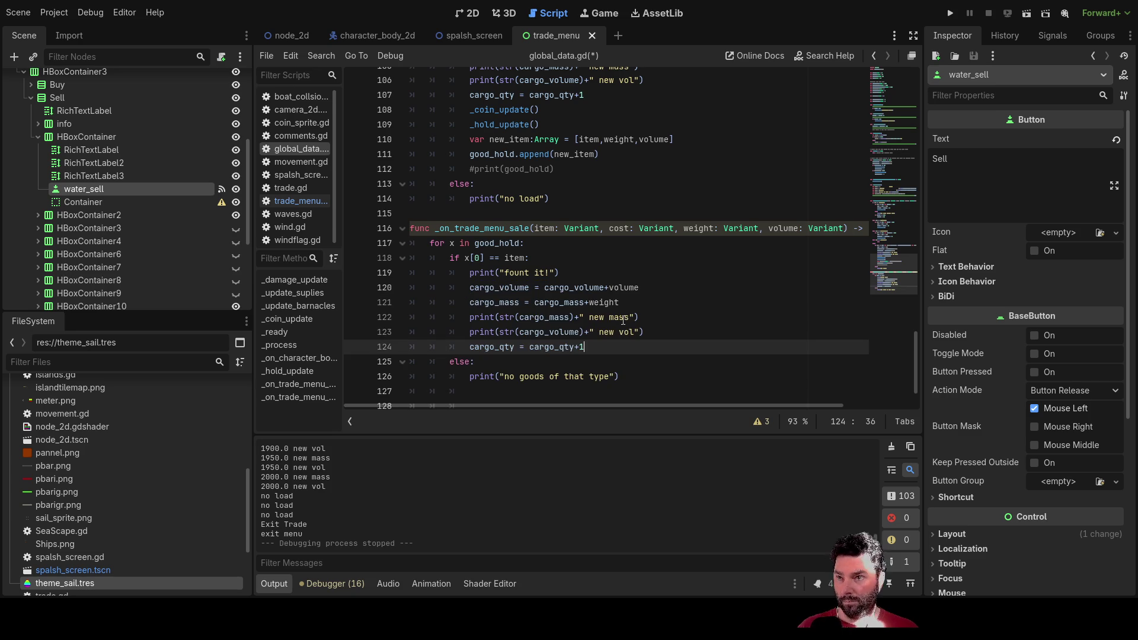
{"action": "left_click", "coordinate": [608, 287]}
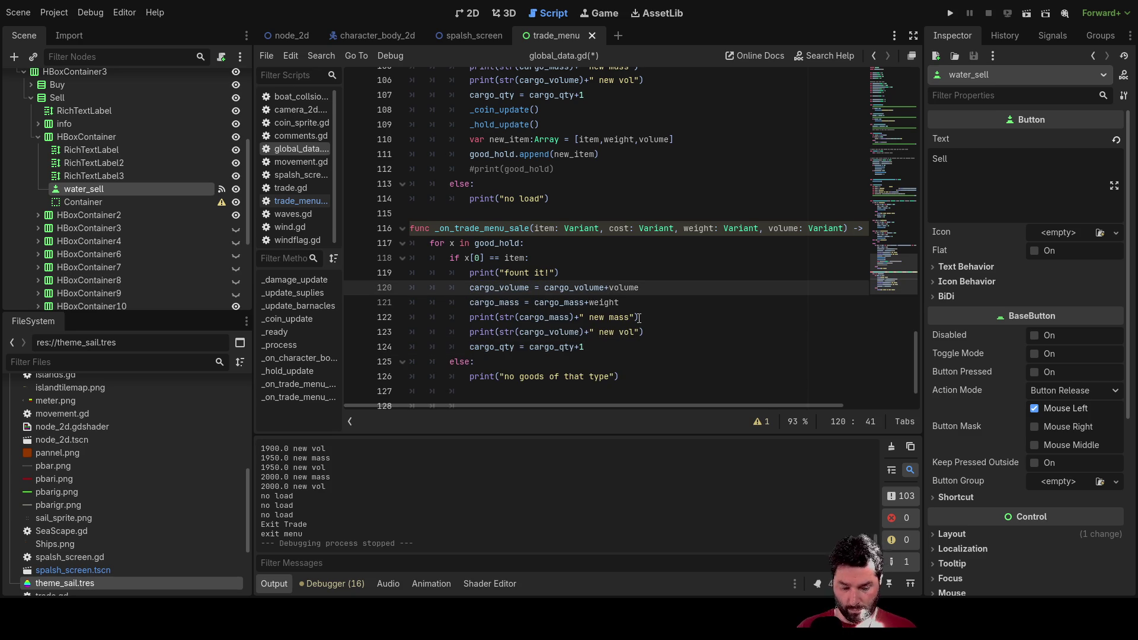
{"action": "type", "text": "-"}
{"action": "key", "text": "Down"}
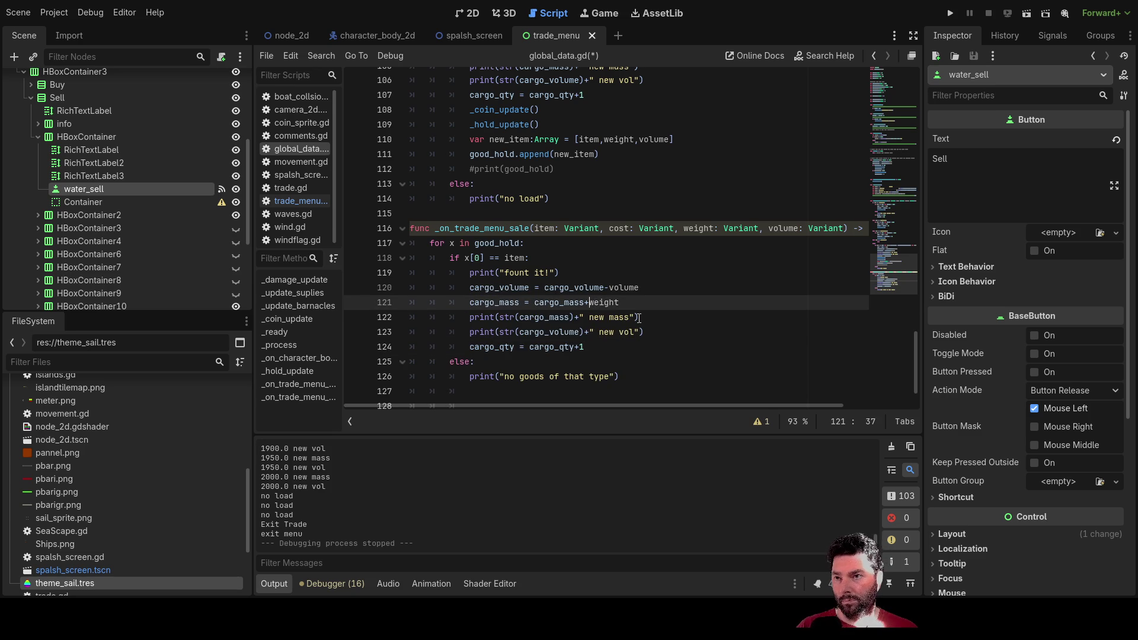
{"action": "key", "text": "Down"}
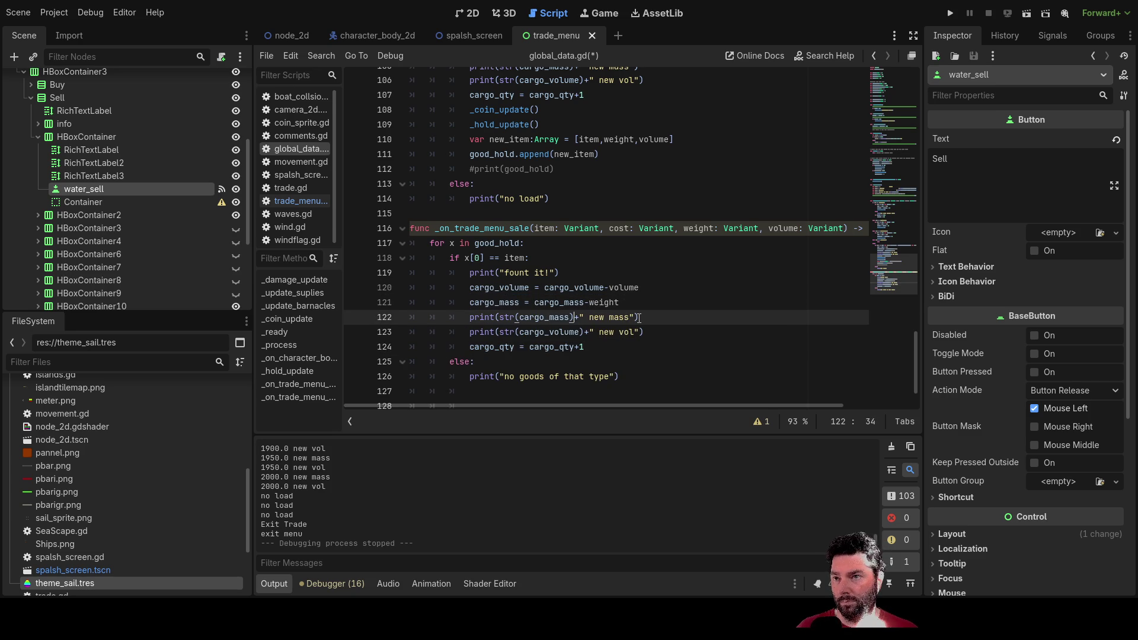
{"action": "key", "text": "Down"}
{"action": "key", "text": "Down"}
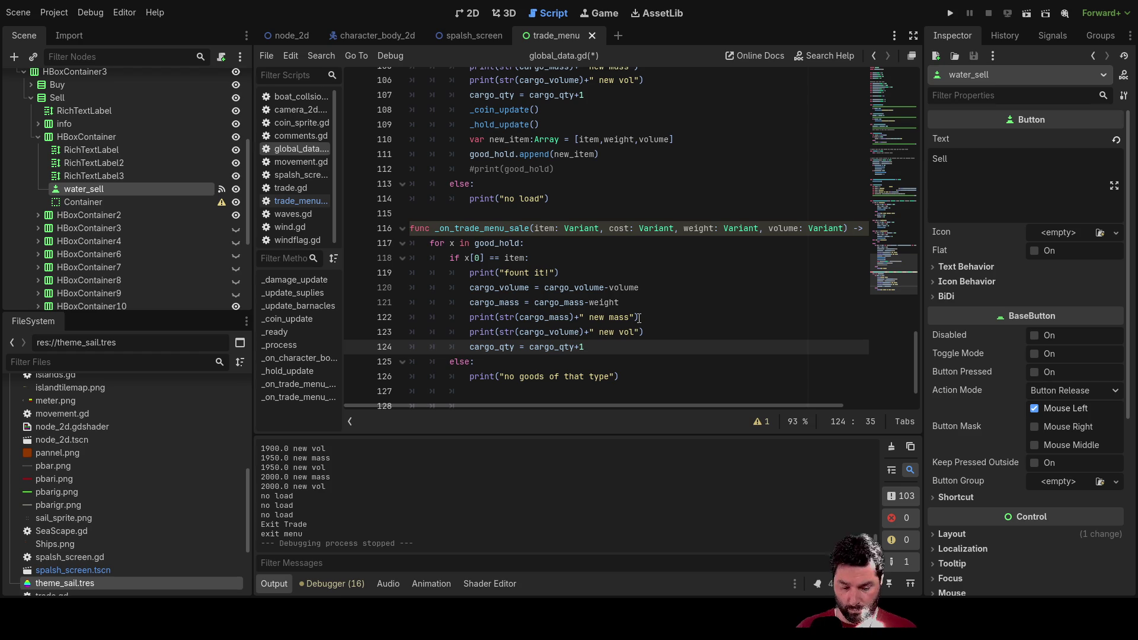
{"action": "scroll", "coordinate": [605, 297], "scroll_direction": "up", "scroll_amount": 2}
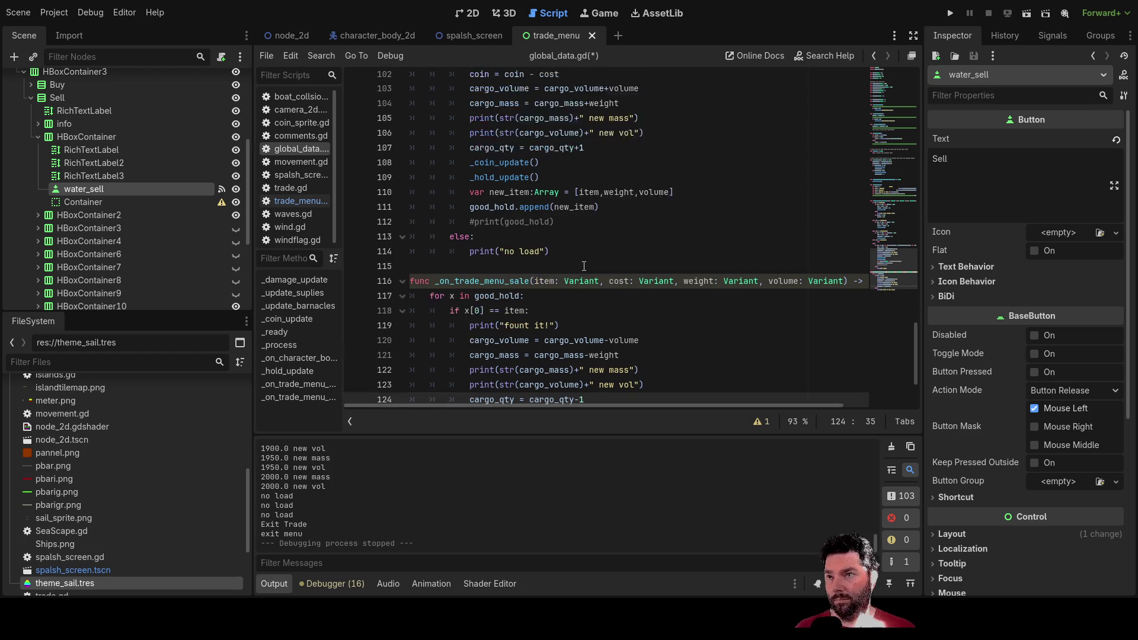
{"action": "left_click_drag", "start_coordinate": [471, 200], "coordinate": [553, 212]}
{"action": "key", "text": "ctrl+c"}
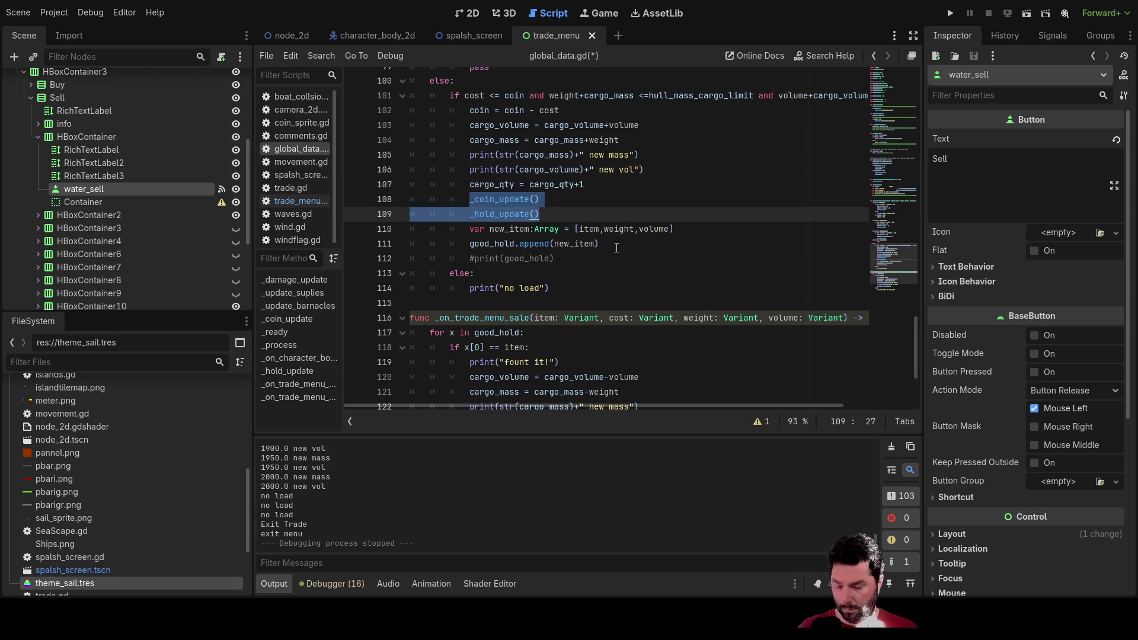
{"action": "scroll", "coordinate": [607, 262], "scroll_direction": "down", "scroll_amount": 3}
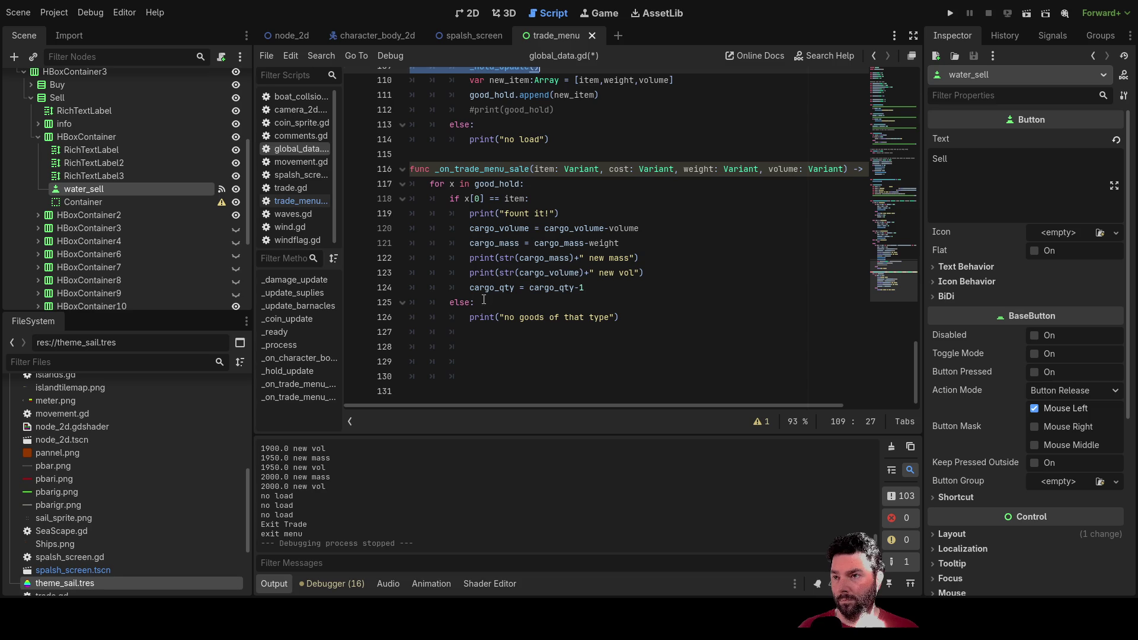
{"action": "left_click", "coordinate": [448, 298]}
{"action": "key", "text": "Return"}
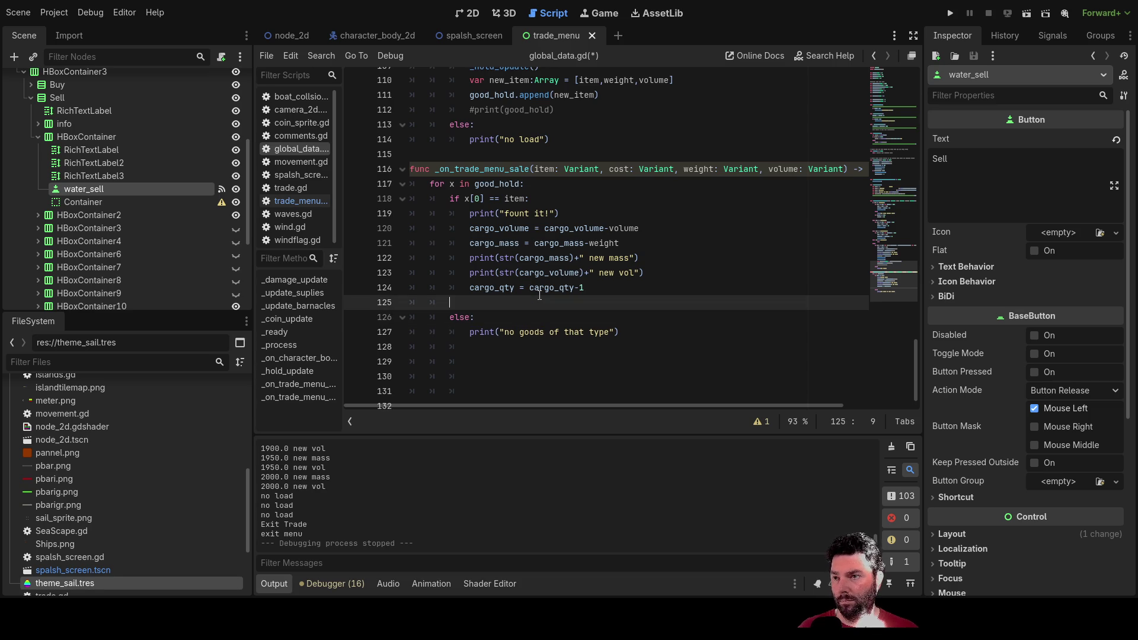
{"action": "key", "text": "ctrl+v"}
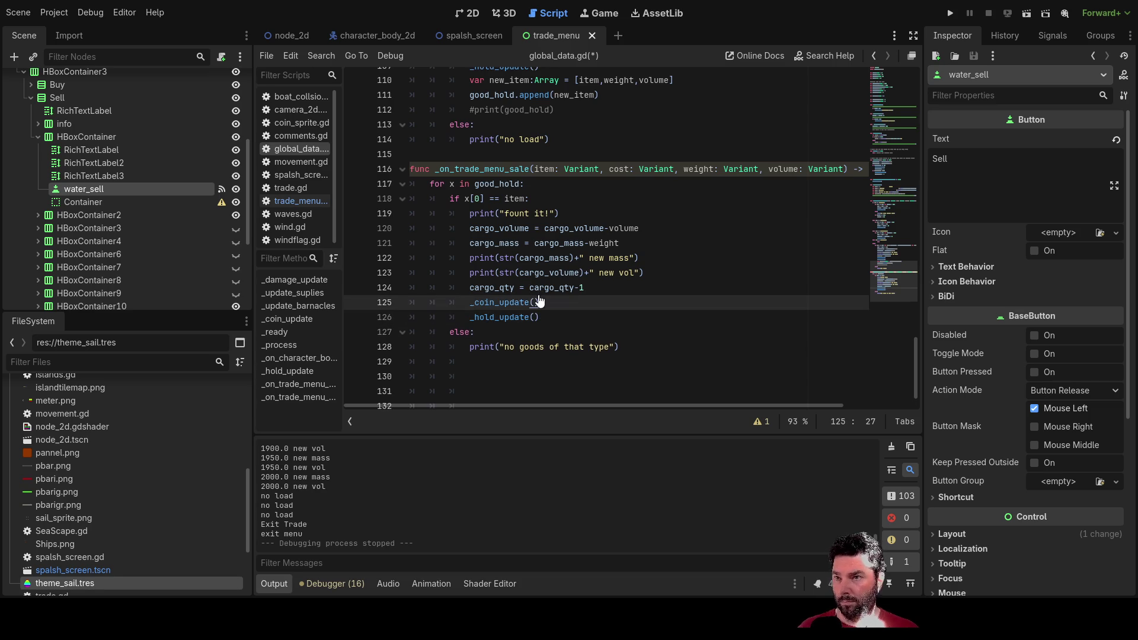
{"action": "key", "text": "Up"}
{"action": "key", "text": "Up"}
{"action": "scroll", "coordinate": [540, 282], "scroll_direction": "up", "scroll_amount": 2}
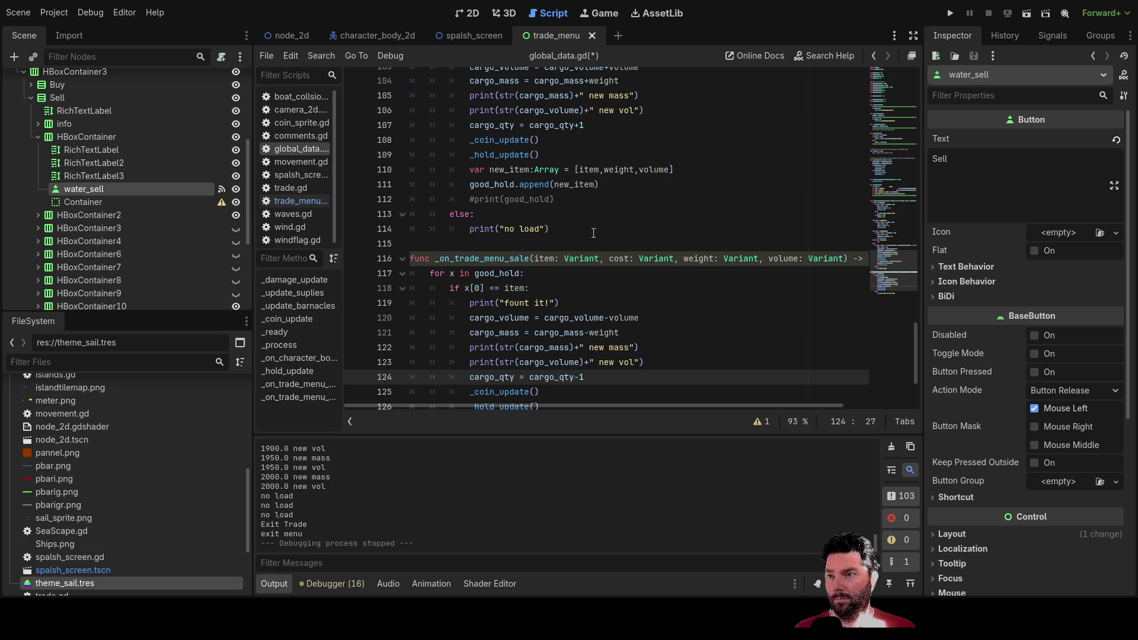
{"action": "scroll", "coordinate": [595, 214], "scroll_direction": "up", "scroll_amount": 1}
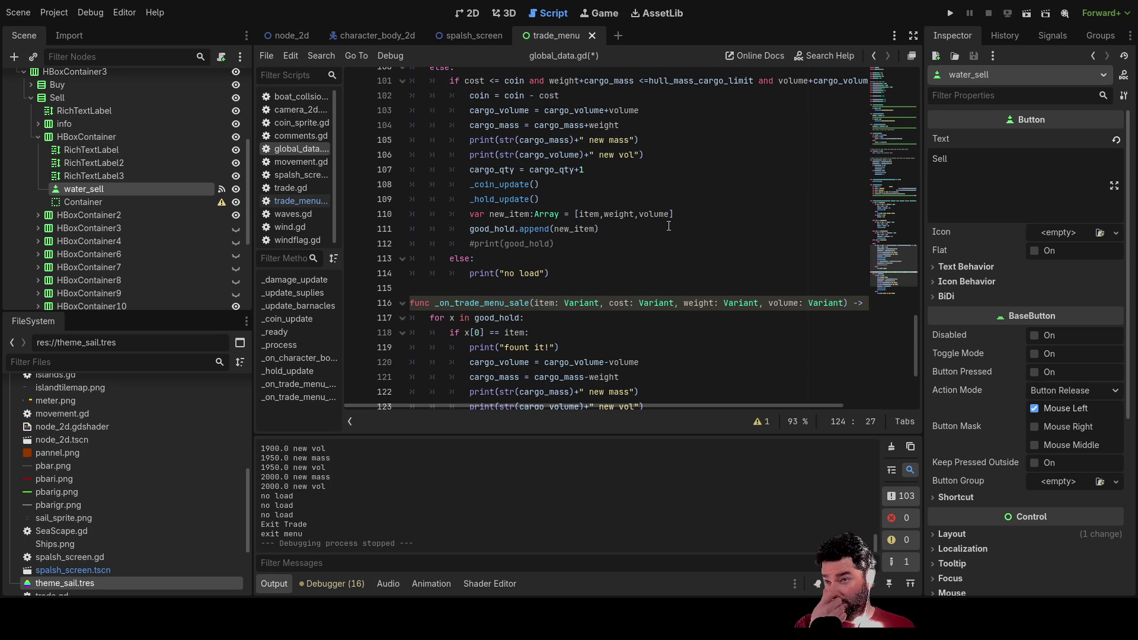
Step: Copy the good_hold.append(new_item) statement and paste it on a new line 127 above else
{"action": "left_click", "coordinate": [469, 230]}
{"action": "left_click_drag", "start_coordinate": [520, 231], "coordinate": [527, 232]}
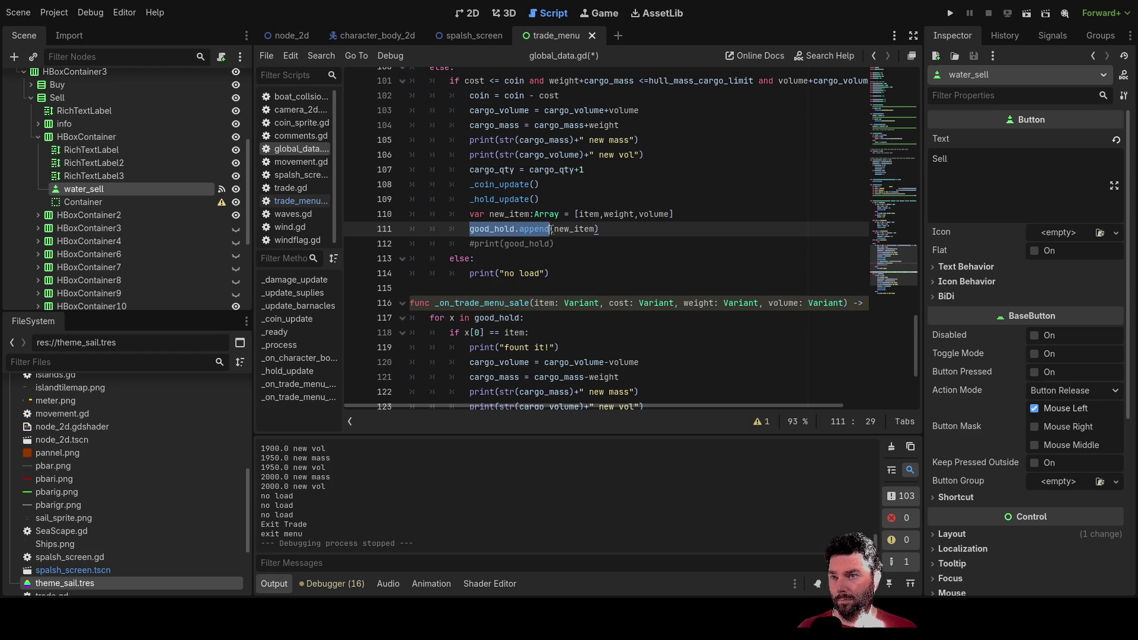
{"action": "left_click_drag", "start_coordinate": [603, 232], "coordinate": [472, 231]}
{"action": "scroll", "coordinate": [554, 249], "scroll_direction": "down", "scroll_amount": 4}
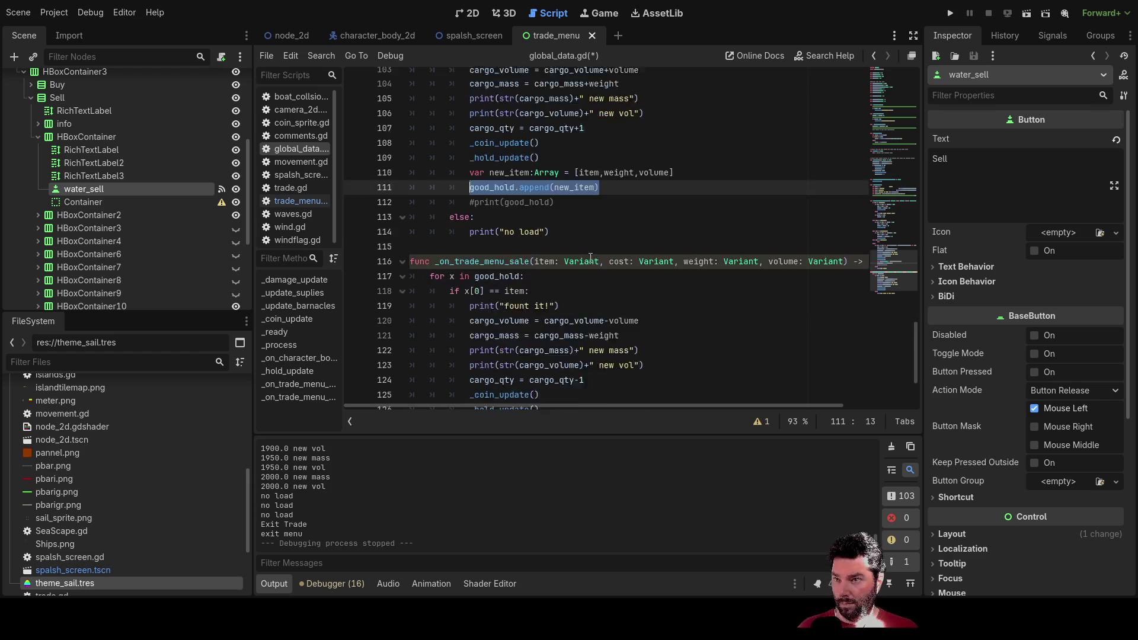
{"action": "left_click", "coordinate": [444, 297]}
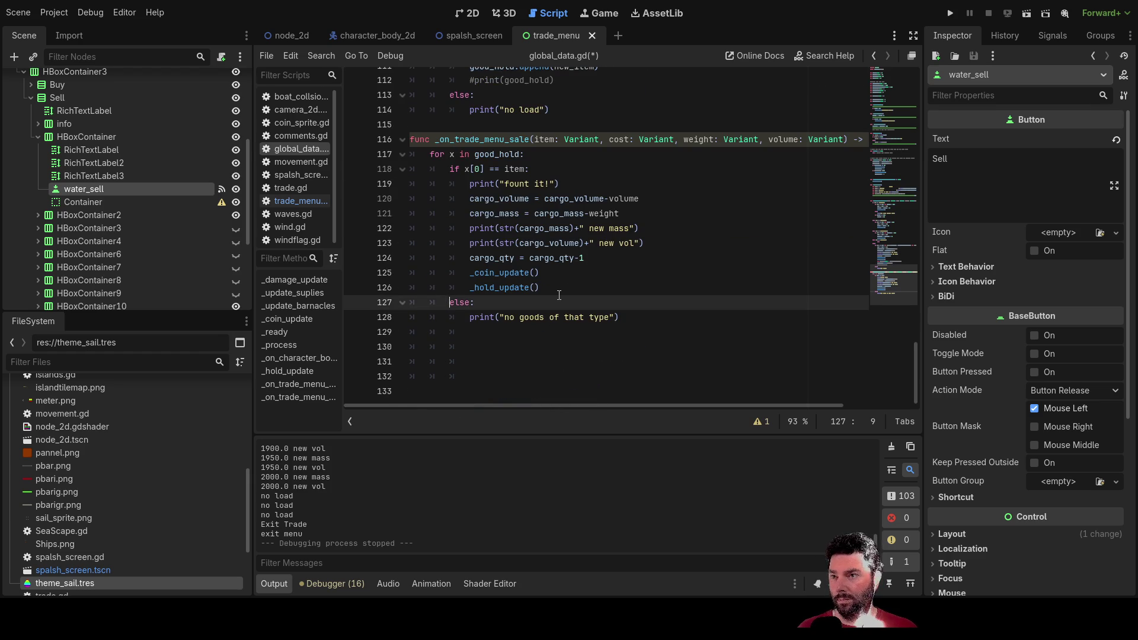
{"action": "key", "text": "Return"}
{"action": "key", "text": "Up"}
{"action": "key", "text": "Tab"}
{"action": "type", "text": "good_hold.append(new_item)"}
Step: Replace append(new_item) on the pasted line with remove_at(x) via autocomplete
{"action": "key", "text": "Left"}
{"action": "key", "text": "Left"}
{"action": "key", "text": "Left"}
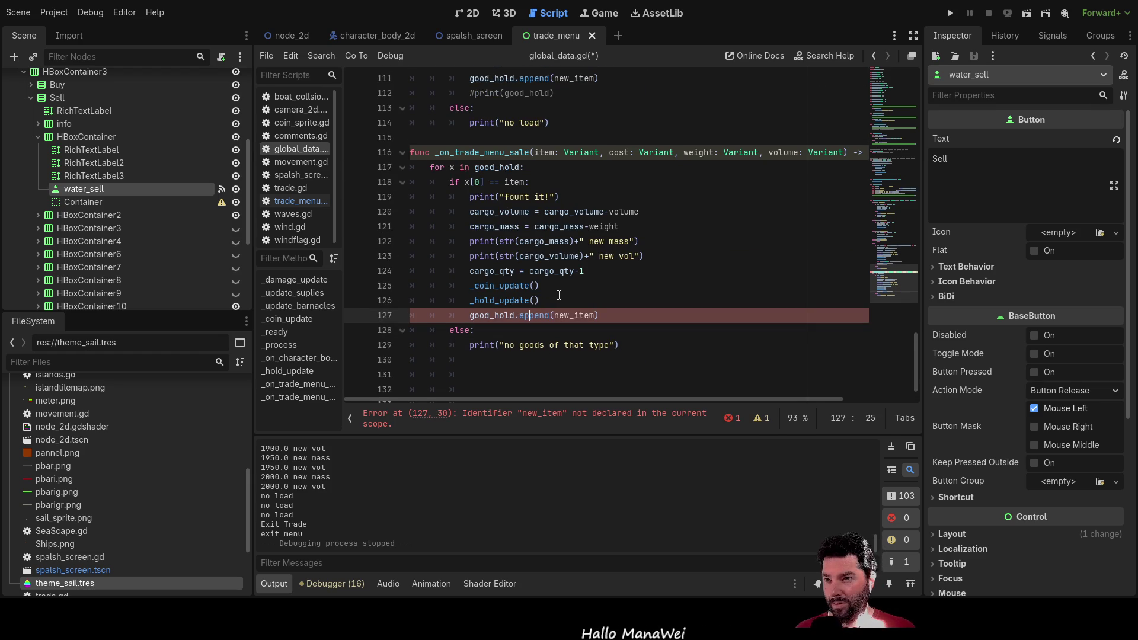
{"action": "key", "text": "shift+Right"}
{"action": "key", "text": "shift+Right"}
{"action": "key", "text": "shift+Right"}
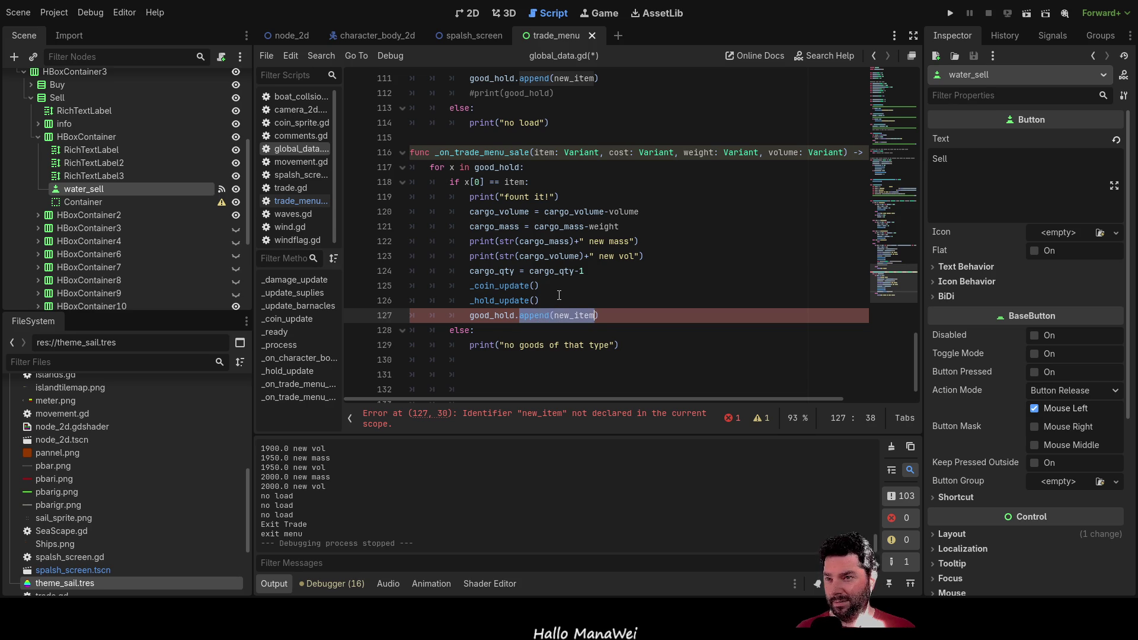
{"action": "key", "text": "BackSpace"}
{"action": "type", "text": "re"}
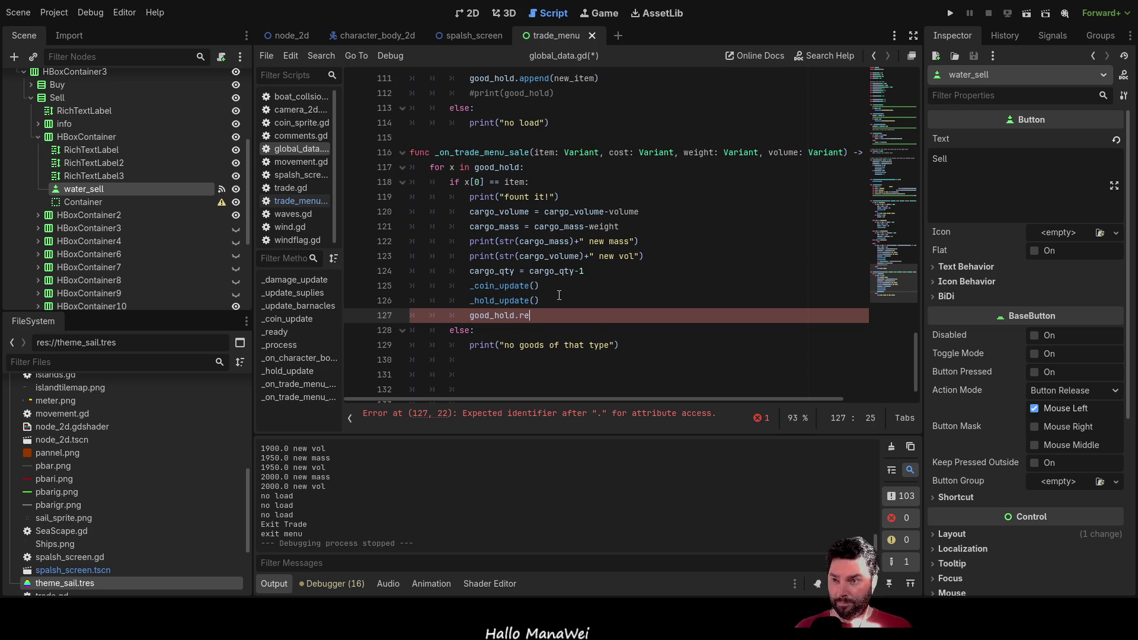
{"action": "key", "text": "Down"}
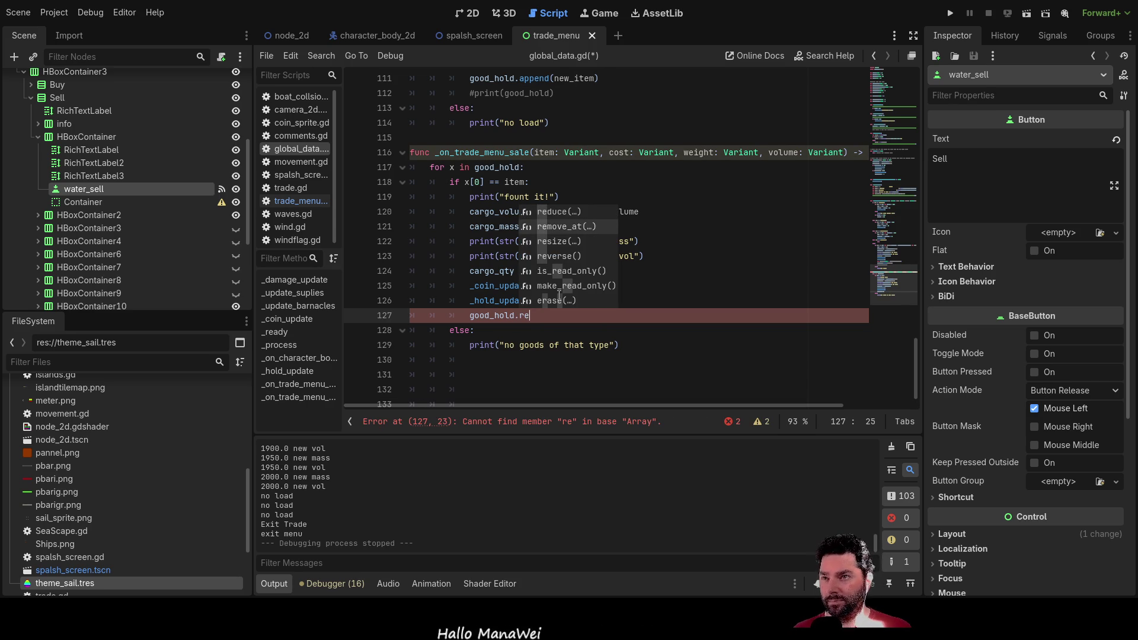
{"action": "key", "text": "Return"}
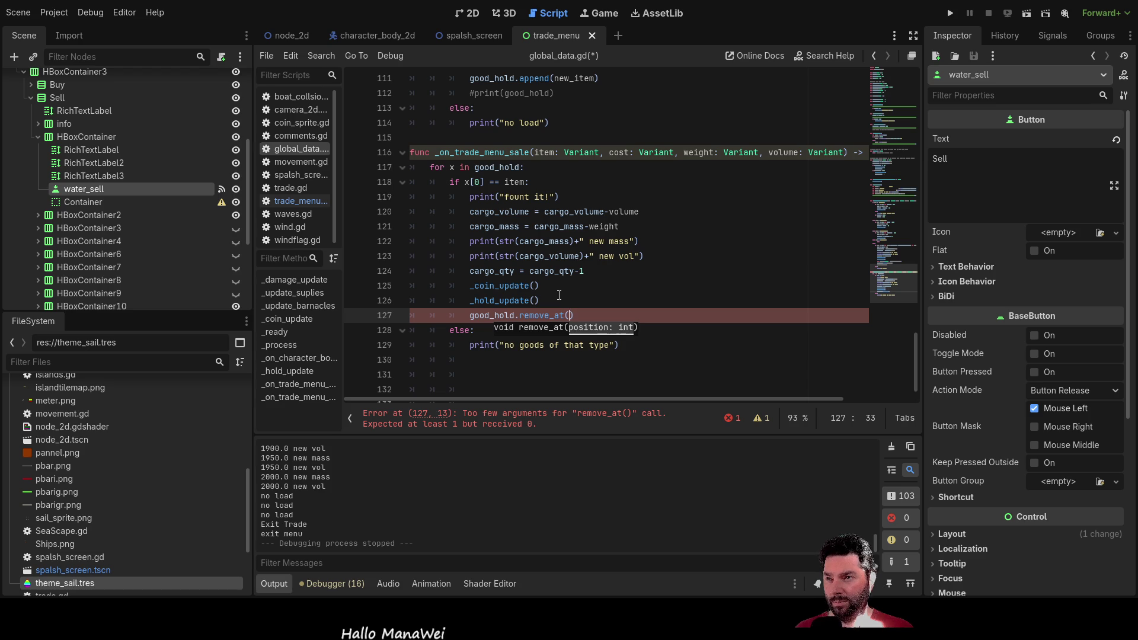
{"action": "type", "text": "x"}
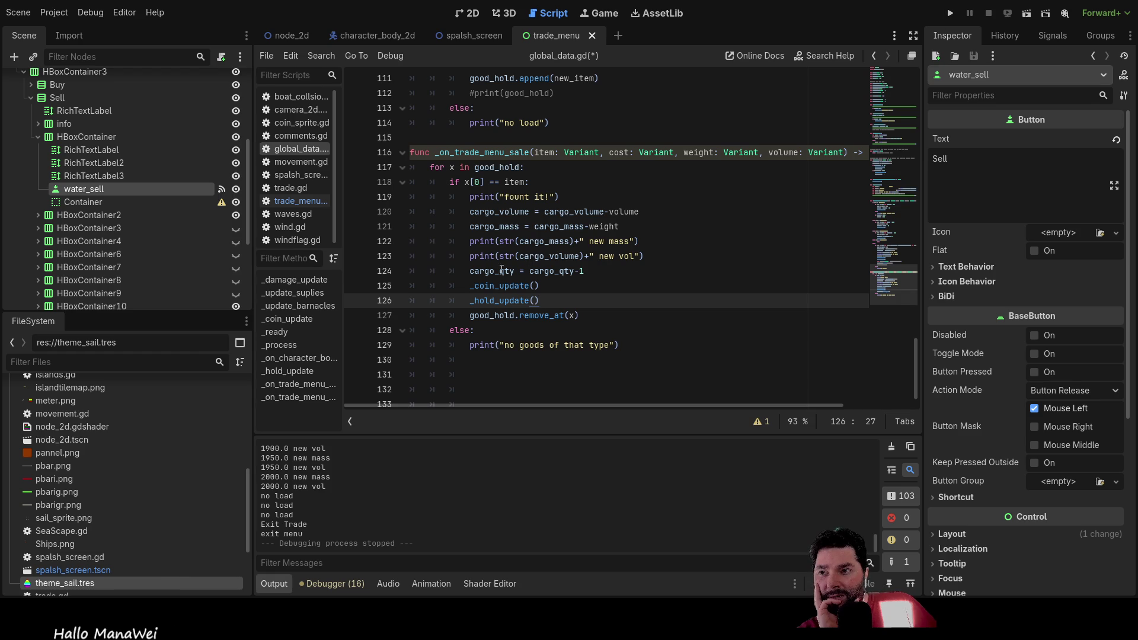
Step: Change the print messages on lines 122–123 from 'new' to 'sold mass' and 'sold vol', then run the project
{"action": "mouse_move", "coordinate": [645, 257]}
{"action": "left_mouse_down"}
{"action": "mouse_move", "coordinate": [604, 241]}
{"action": "mouse_move", "coordinate": [464, 240]}
{"action": "left_mouse_up"}
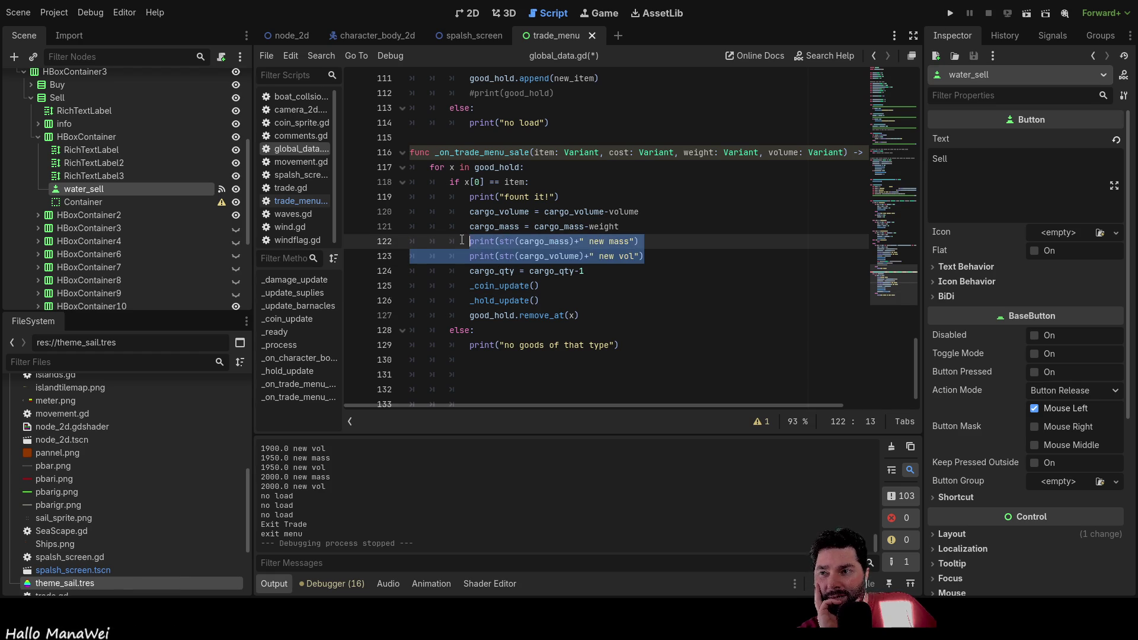
{"action": "left_click", "coordinate": [629, 241]}
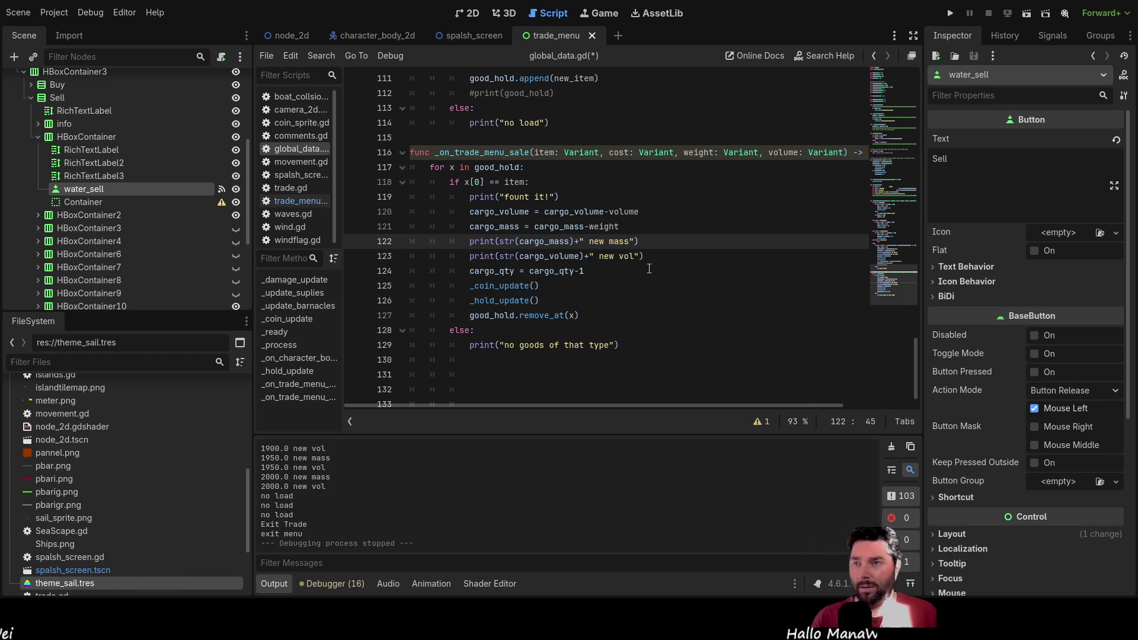
{"action": "key", "text": "Left"}
{"action": "key", "text": "Left"}
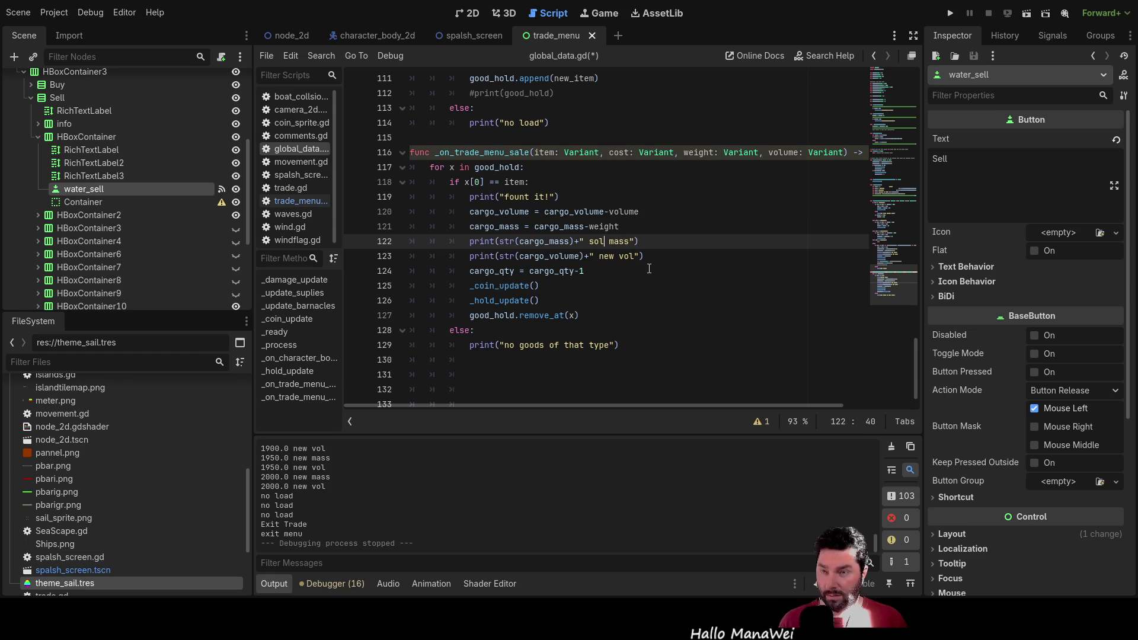
{"action": "key", "text": "Down"}
{"action": "key", "text": "BackSpace"}
{"action": "key", "text": "BackSpace"}
{"action": "key", "text": "Delete"}
{"action": "type", "text": "sold"}
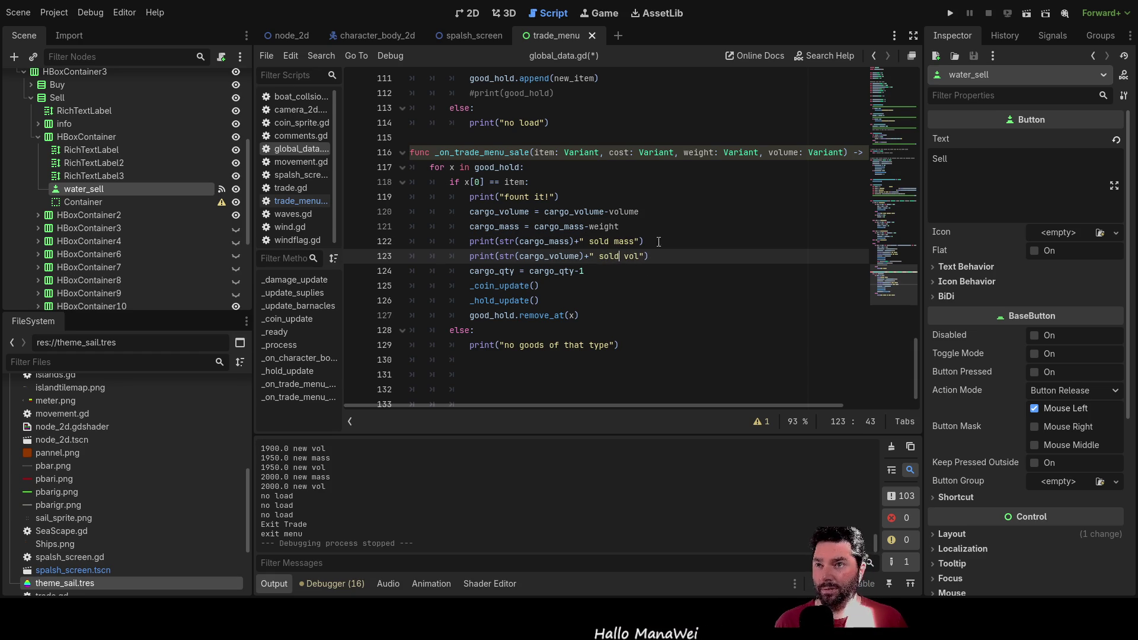
{"action": "left_click", "coordinate": [949, 16]}
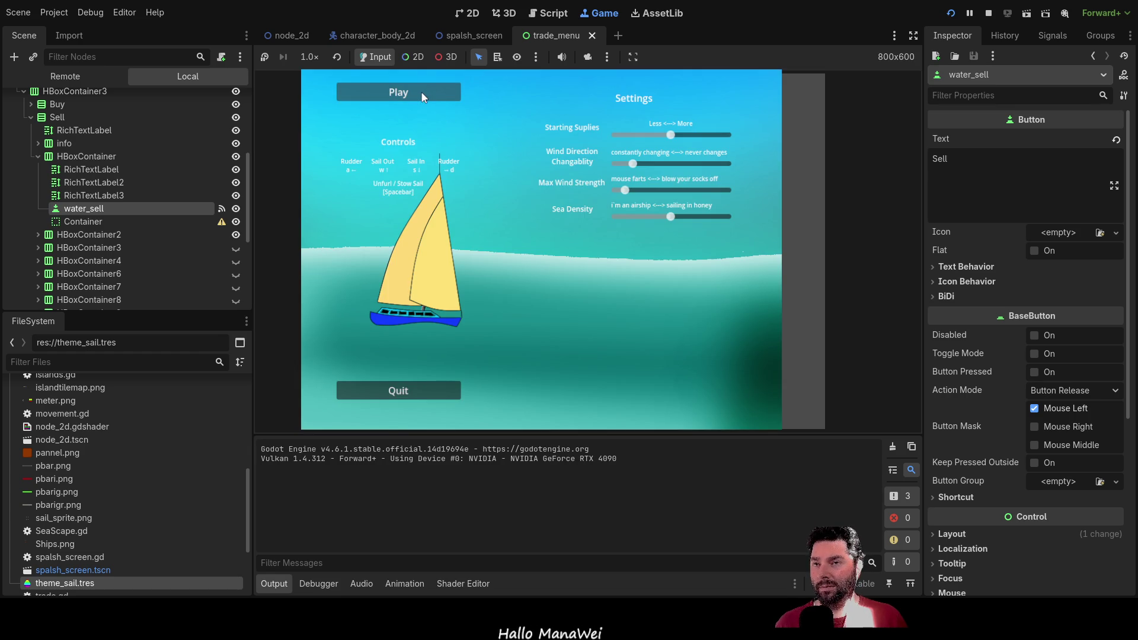
Step: Start the game, dock at the island with E, and begin buying Fresh Water
{"action": "left_click", "coordinate": [423, 95]}
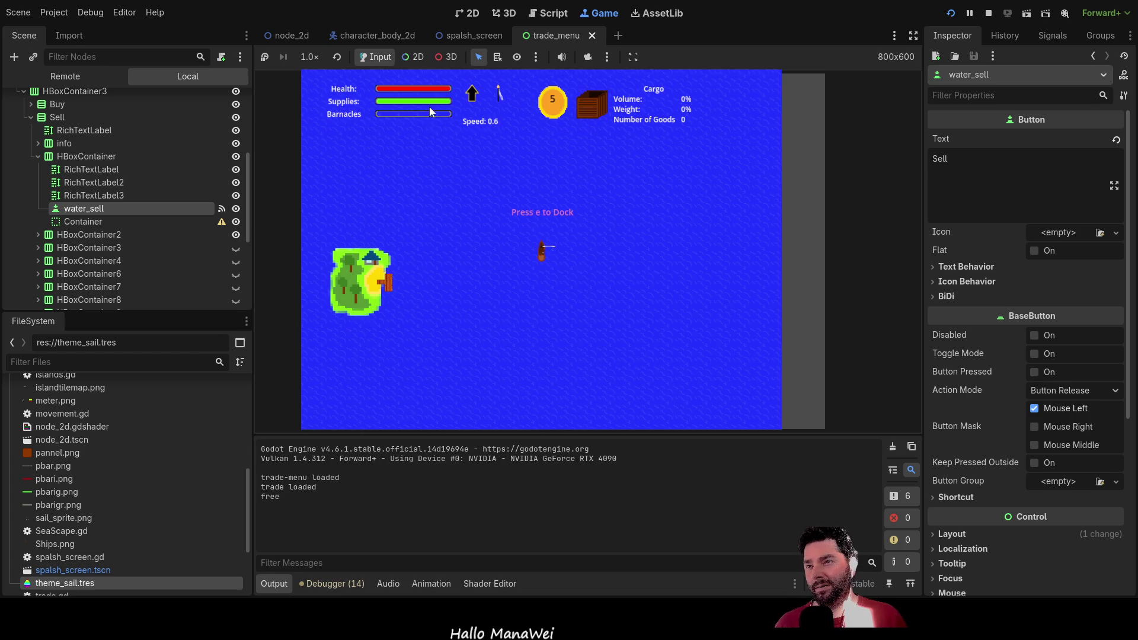
{"action": "key", "text": "e"}
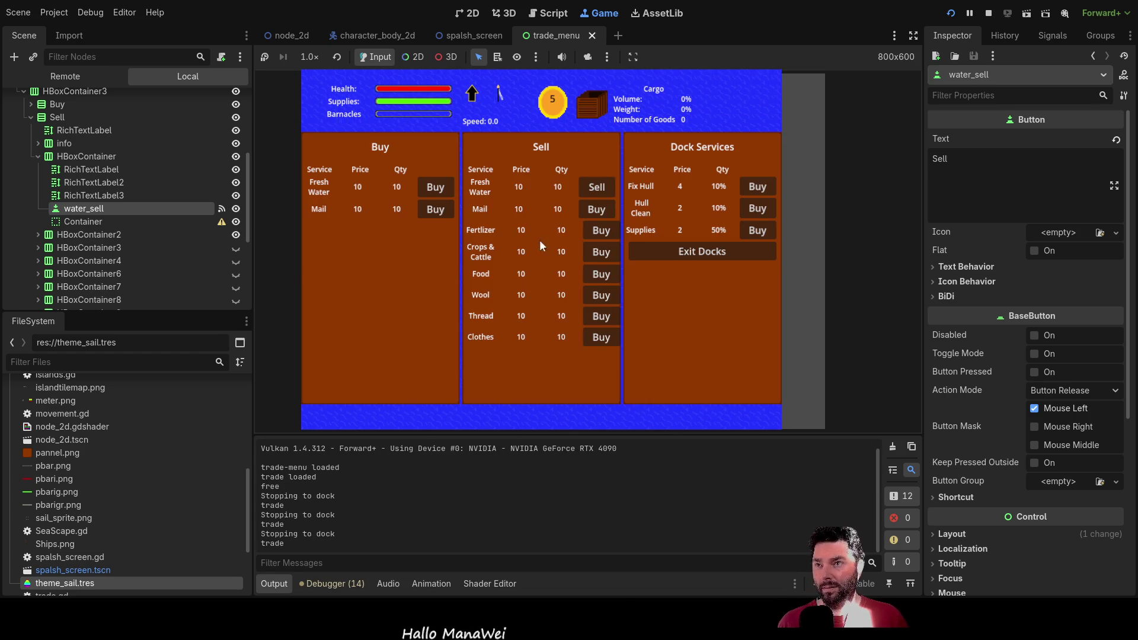
{"action": "left_click", "coordinate": [435, 187]}
{"action": "left_click", "coordinate": [436, 187]}
{"action": "left_click", "coordinate": [435, 187]}
{"action": "left_click", "coordinate": [435, 187]}
{"action": "left_click", "coordinate": [436, 188]}
{"action": "left_click", "coordinate": [435, 188]}
{"action": "left_click", "coordinate": [435, 187]}
Step: Keep buying Fresh Water until the hold hits 100% weight with 40 goods, then sell one
{"action": "left_click", "coordinate": [435, 188]}
{"action": "left_click", "coordinate": [435, 188]}
{"action": "left_click", "coordinate": [435, 187]}
{"action": "left_click", "coordinate": [435, 187]}
{"action": "left_click", "coordinate": [435, 187]}
{"action": "left_click", "coordinate": [435, 187]}
{"action": "left_click", "coordinate": [435, 187]}
{"action": "left_click", "coordinate": [436, 187]}
{"action": "left_click", "coordinate": [435, 188]}
{"action": "left_click", "coordinate": [436, 187]}
{"action": "left_click", "coordinate": [435, 188]}
{"action": "left_click", "coordinate": [435, 187]}
{"action": "left_click", "coordinate": [435, 187]}
{"action": "left_click", "coordinate": [436, 187]}
{"action": "left_click", "coordinate": [435, 187]}
{"action": "left_click", "coordinate": [435, 187]}
{"action": "left_click", "coordinate": [435, 187]}
{"action": "left_click", "coordinate": [435, 188]}
{"action": "left_click", "coordinate": [436, 188]}
{"action": "left_click", "coordinate": [435, 187]}
{"action": "left_click", "coordinate": [435, 188]}
{"action": "left_click", "coordinate": [435, 188]}
{"action": "left_click", "coordinate": [435, 188]}
{"action": "left_click", "coordinate": [435, 188]}
{"action": "left_click", "coordinate": [435, 187]}
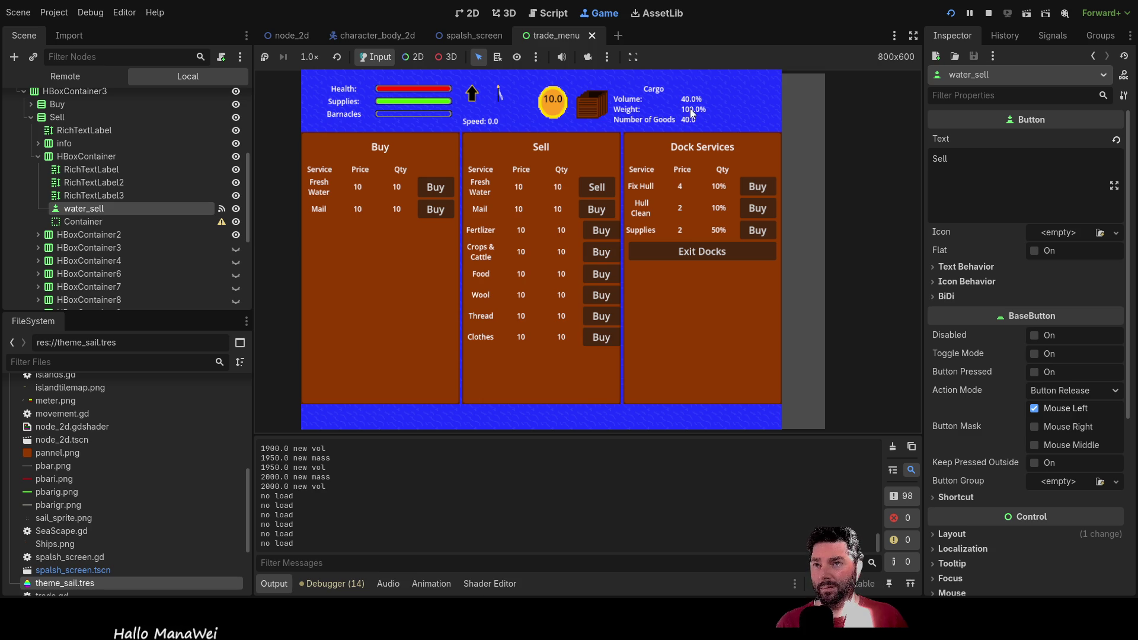
{"action": "left_click", "coordinate": [598, 189]}
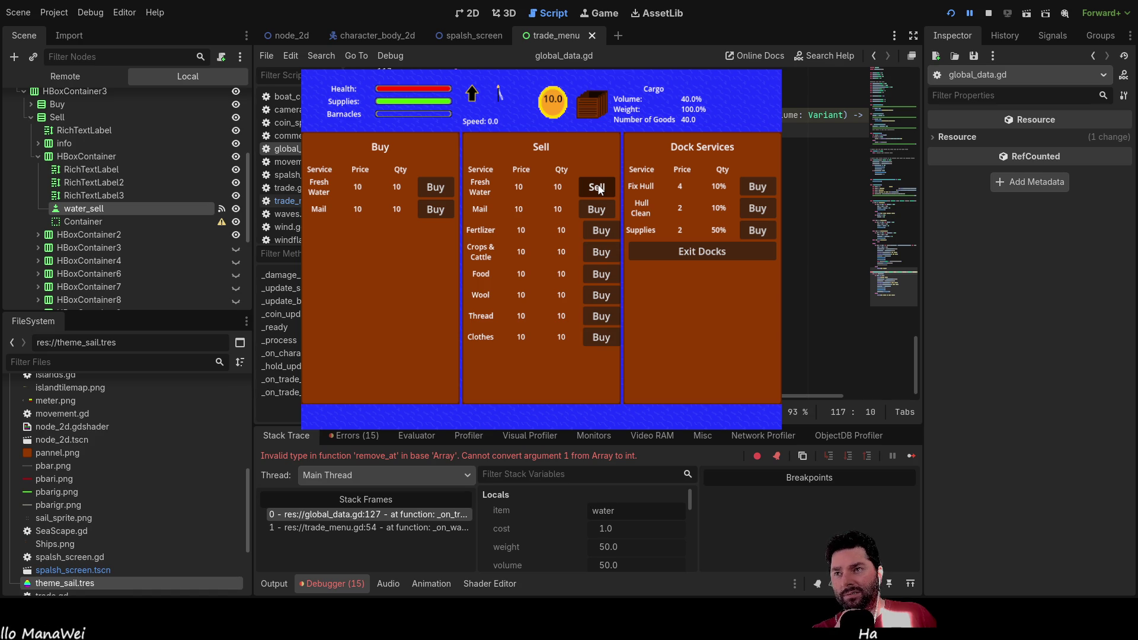
Step: Stop the running game and remove the stray dot from remove_at(x) on line 127
{"action": "key", "text": "Down"}
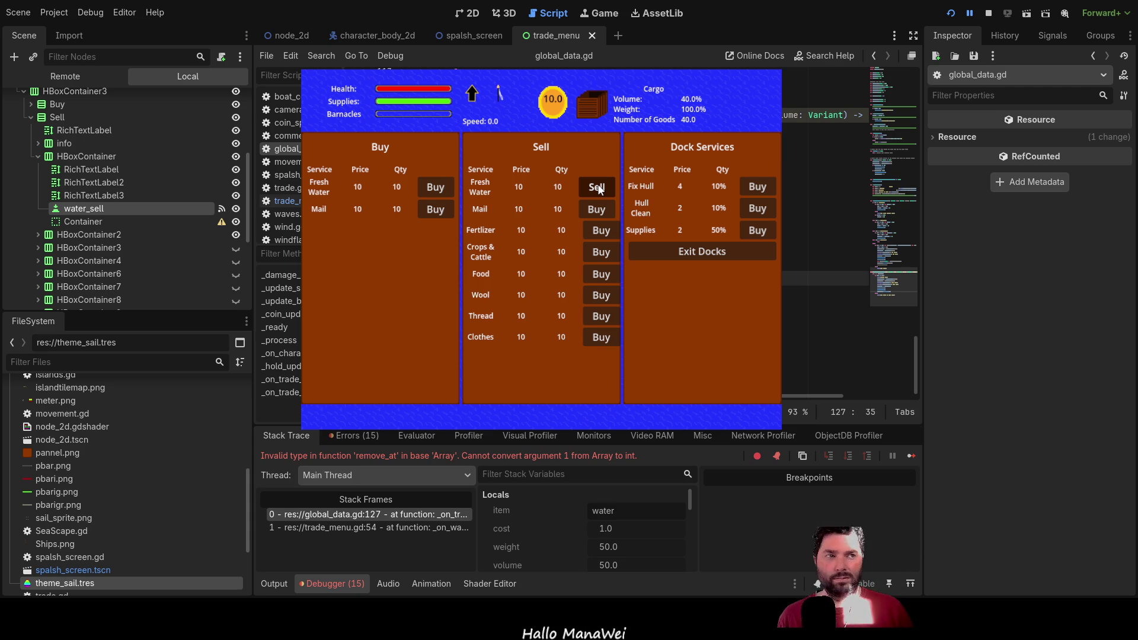
{"action": "key", "text": "Delete"}
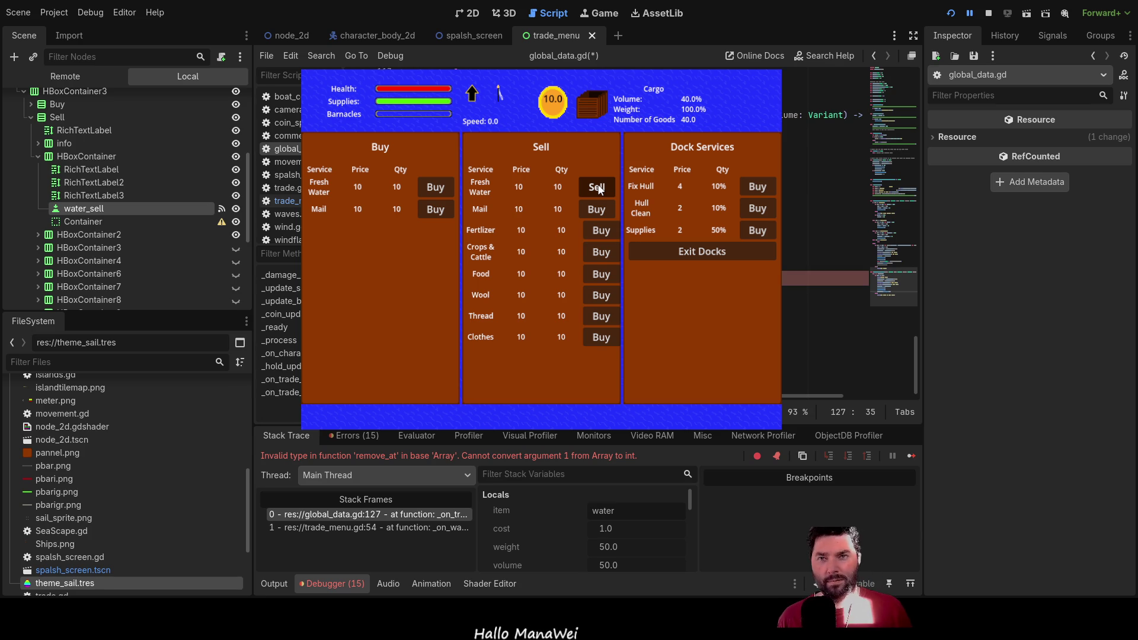
{"action": "key", "text": "F8"}
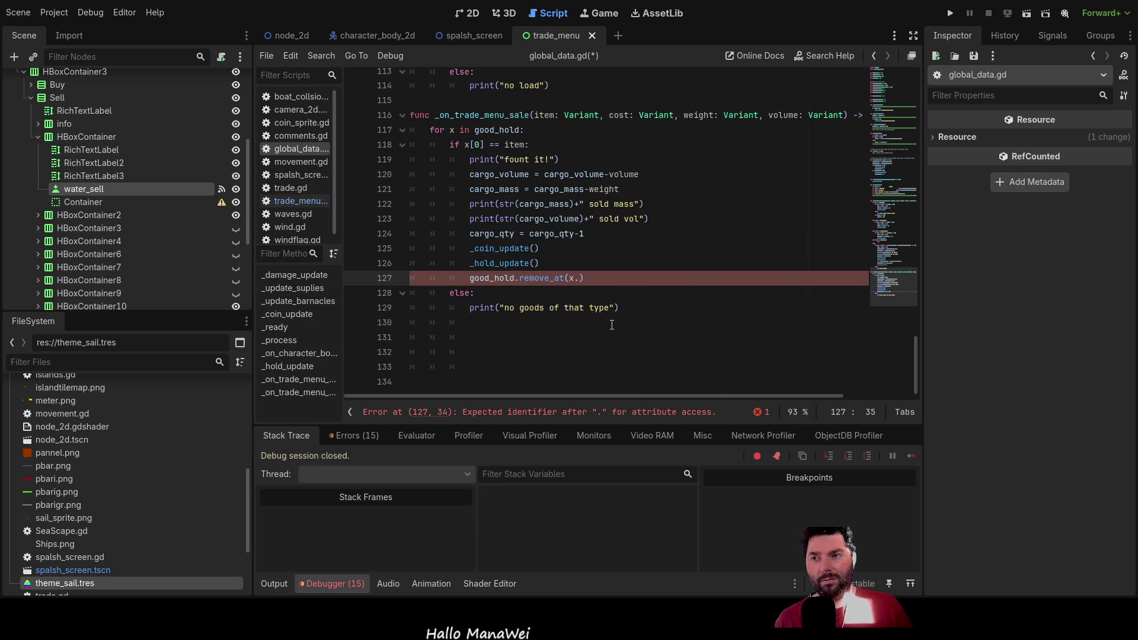
{"action": "key", "text": "BackSpace"}
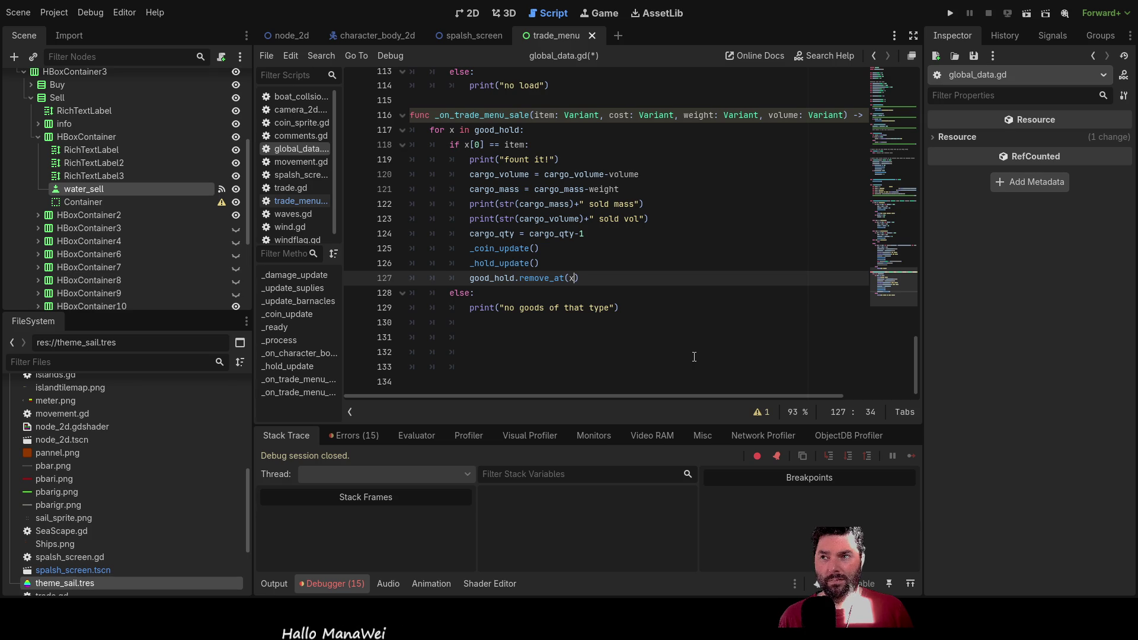
{"action": "key", "text": "Up"}
{"action": "key", "text": "Up"}
{"action": "key", "text": "Up"}
{"action": "key", "text": "Down"}
{"action": "key", "text": "Down"}
{"action": "key", "text": "Down"}
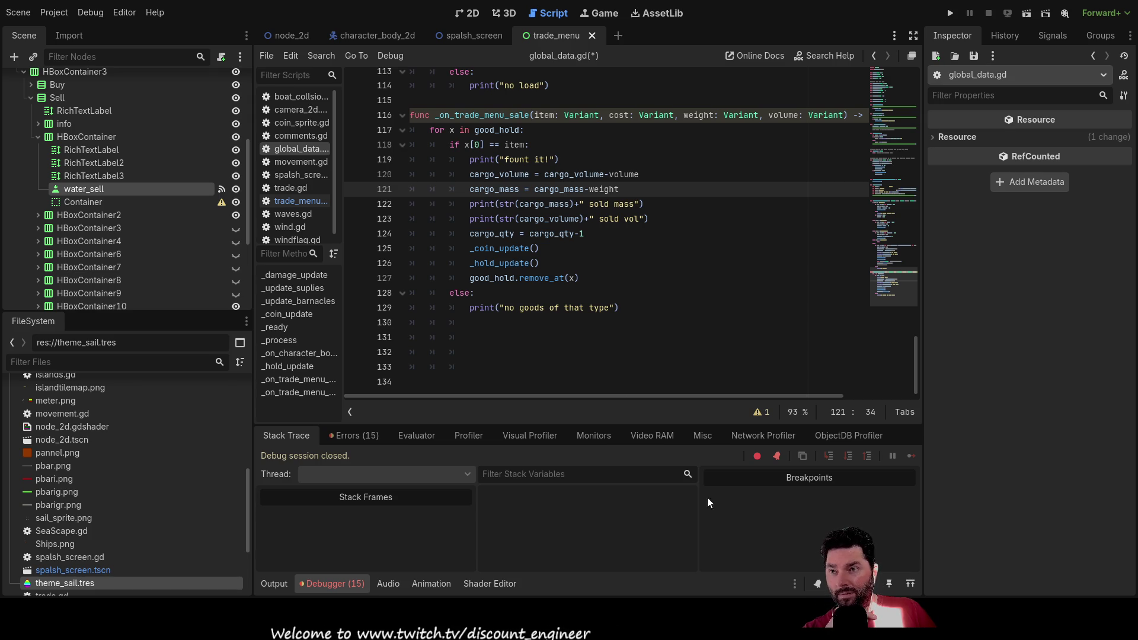
Step: Insert a blank line above the if x[0] == item check and delete stray typed text on line 118
{"action": "left_click", "coordinate": [449, 145]}
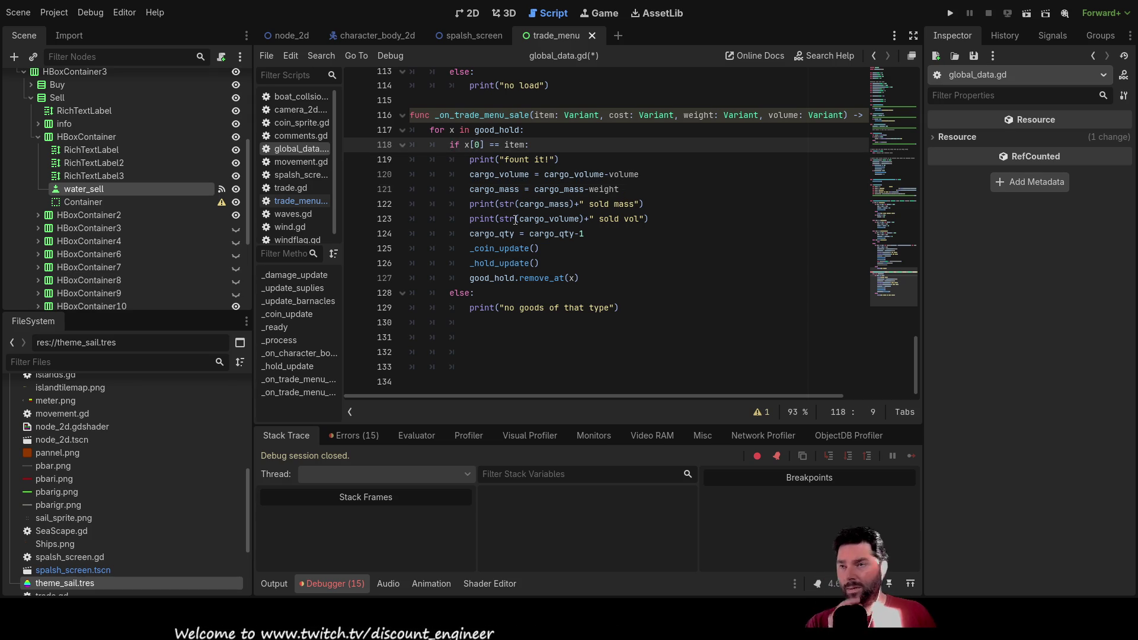
{"action": "key", "text": "Return"}
{"action": "key", "text": "Up"}
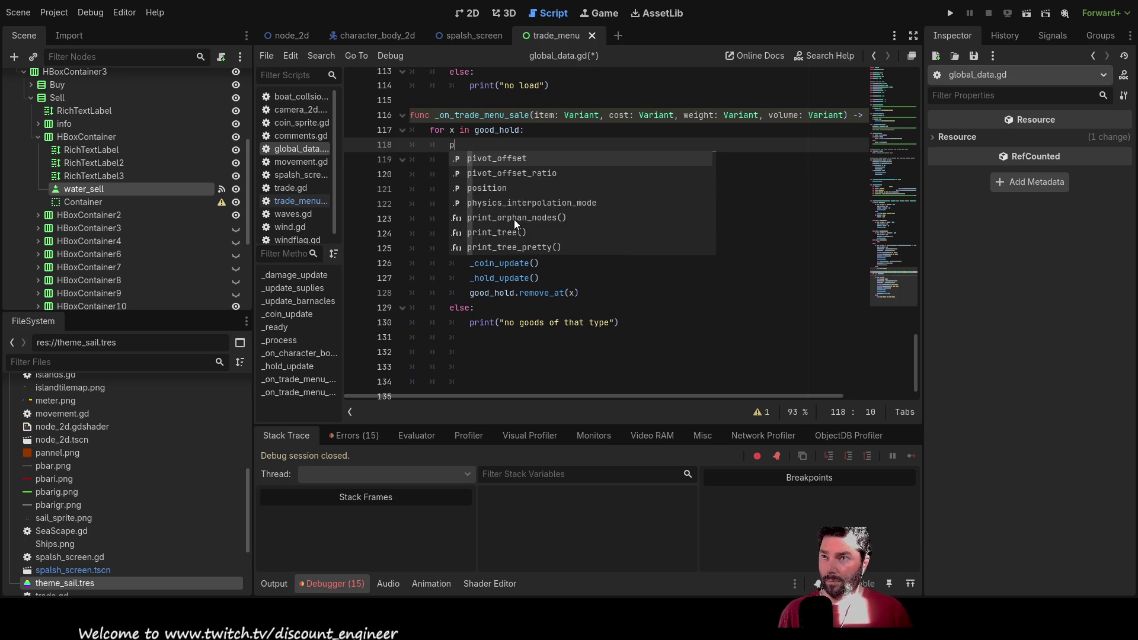
{"action": "key", "text": "BackSpace"}
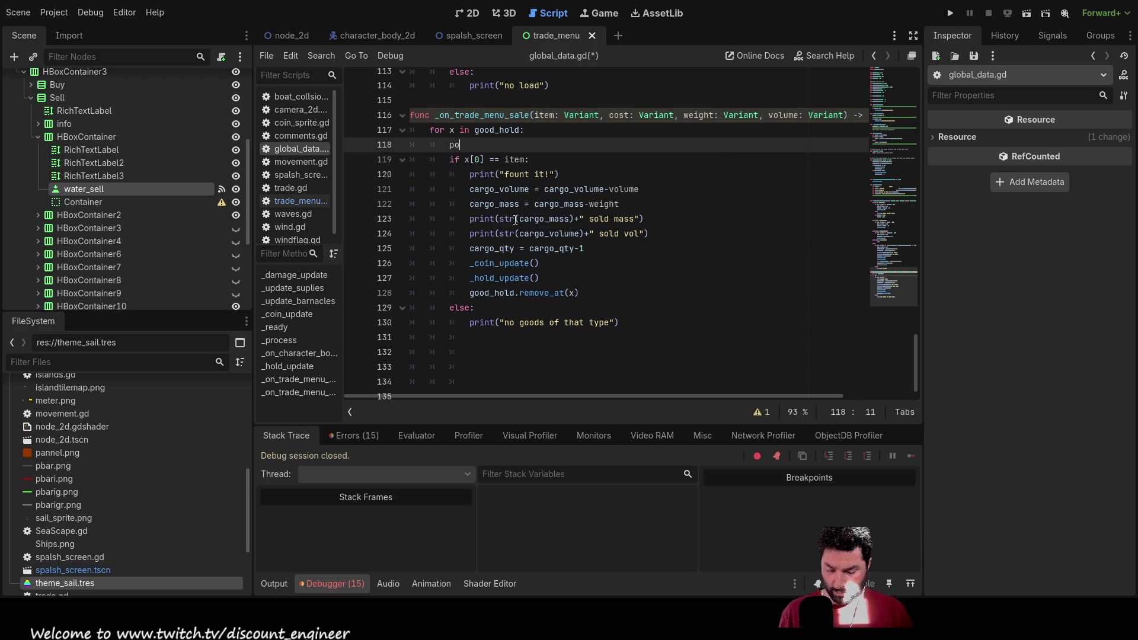
{"action": "type", "text": "sition"}
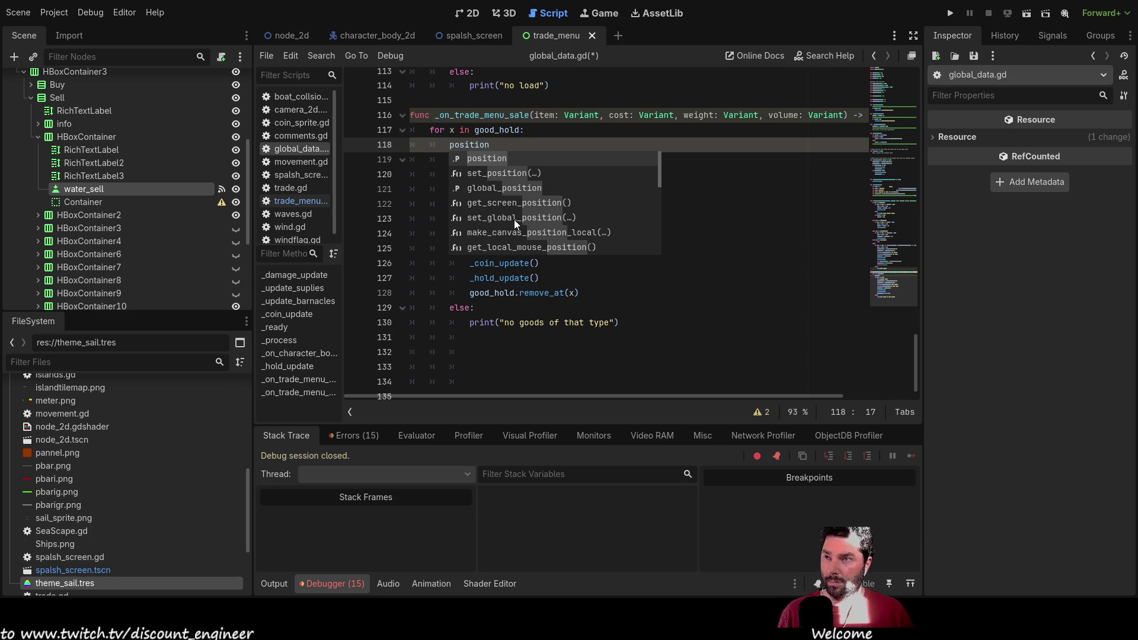
{"action": "key", "text": "BackSpace"}
{"action": "key", "text": "BackSpace"}
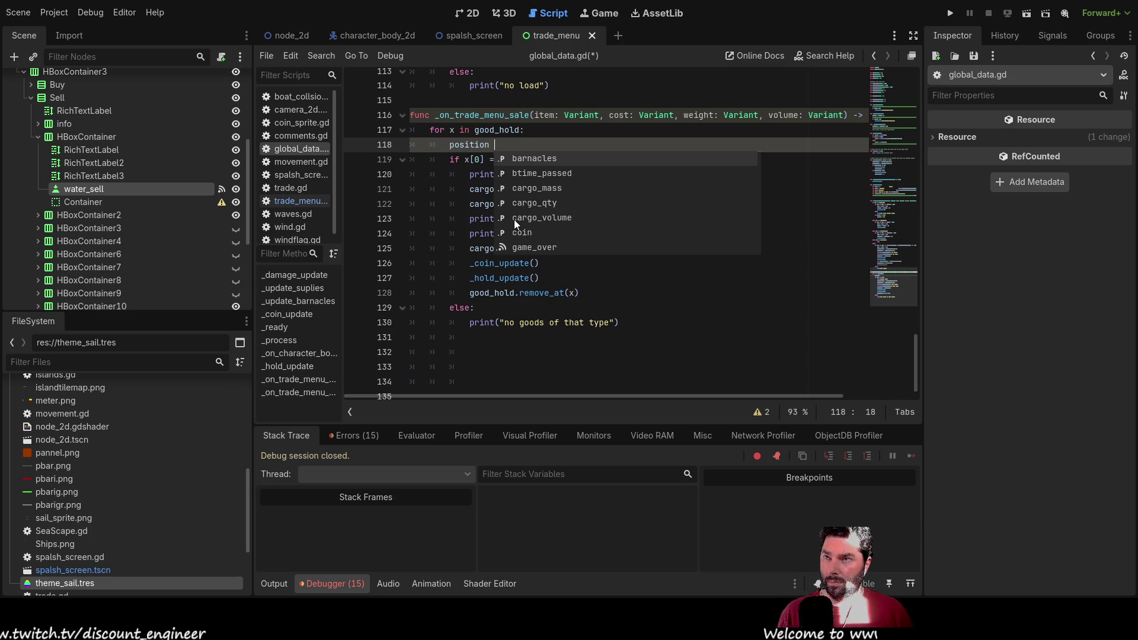
{"action": "key", "text": "BackSpace"}
{"action": "key", "text": "BackSpace"}
{"action": "key", "text": "BackSpace"}
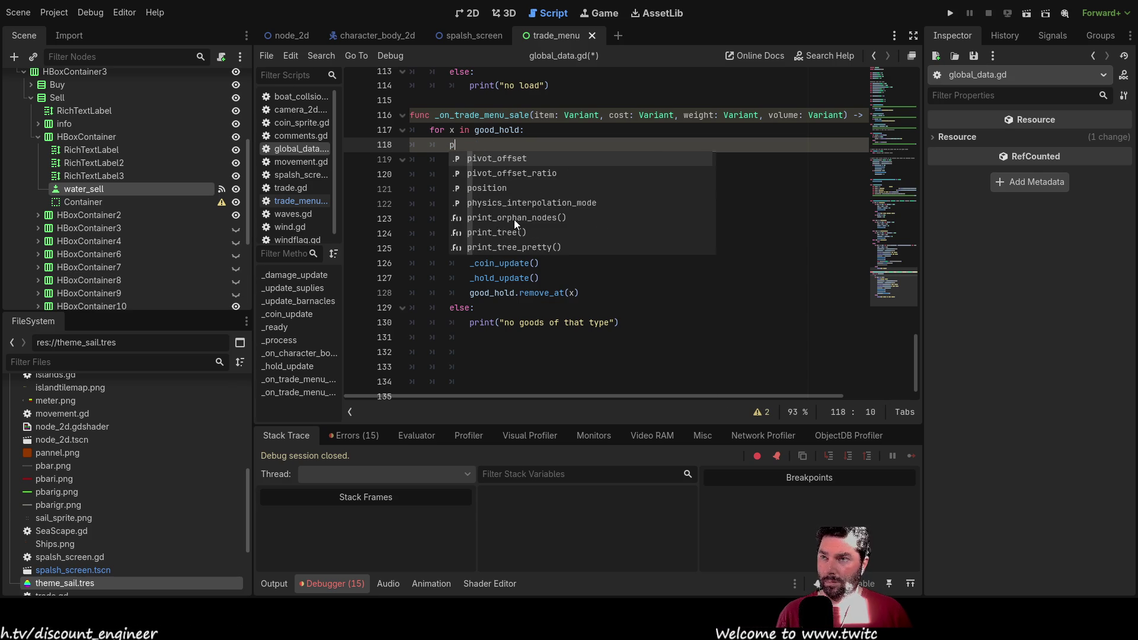
{"action": "scroll", "coordinate": [413, 136], "scroll_direction": "up", "scroll_amount": 3}
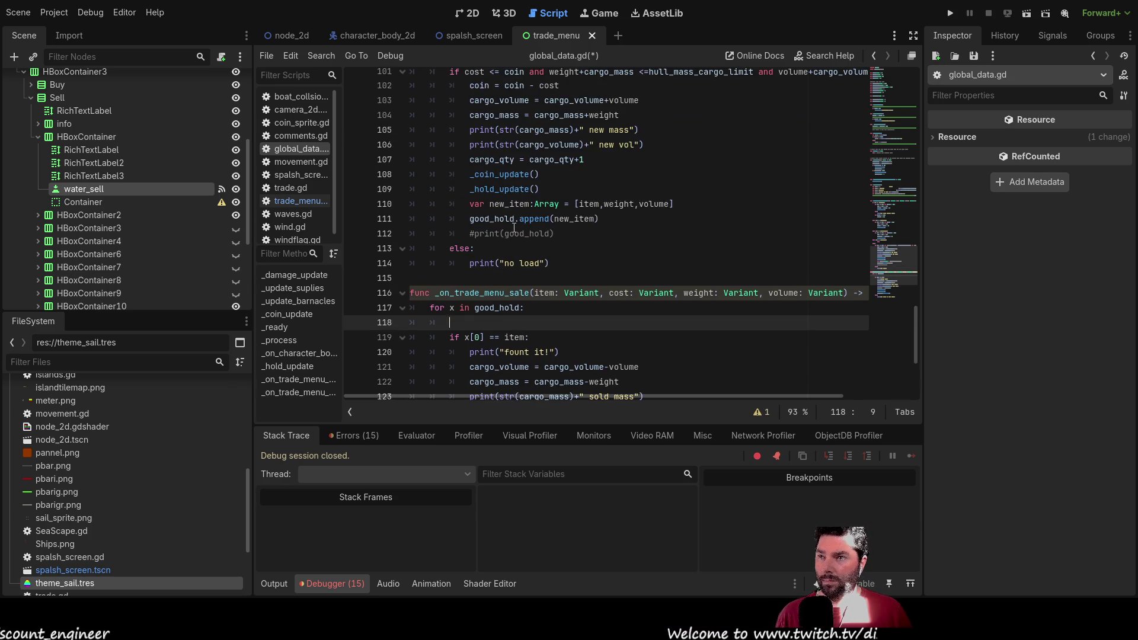
{"action": "left_click", "coordinate": [430, 265]}
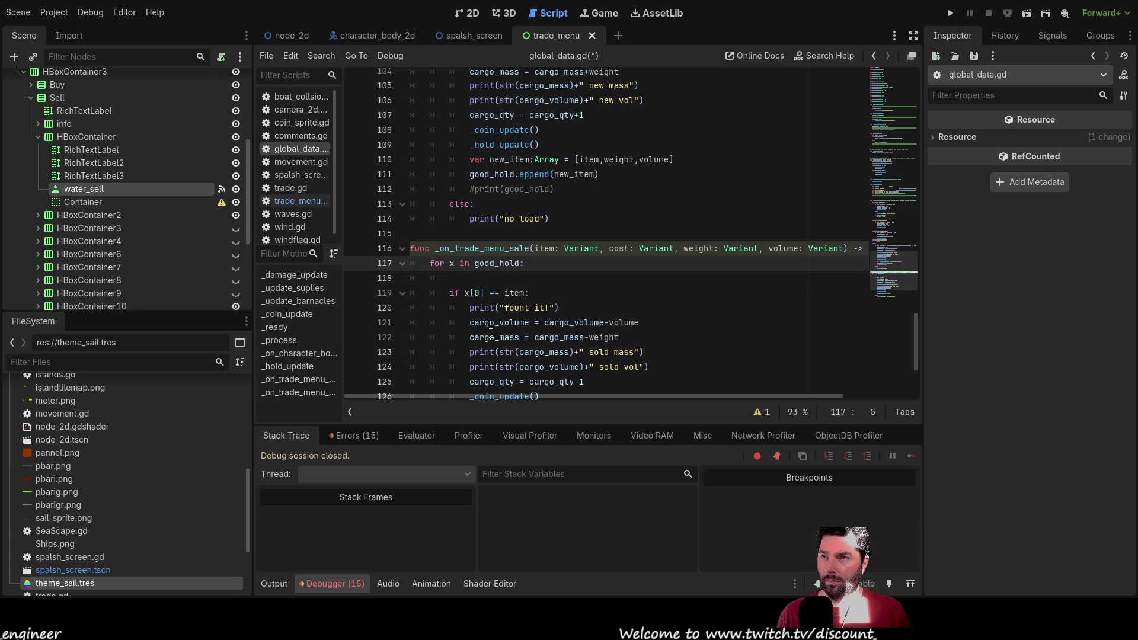
Step: Declare var array_pos = 0 above the for loop and paste array_pos into the loop body
{"action": "key", "text": "Return"}
{"action": "key", "text": "Up"}
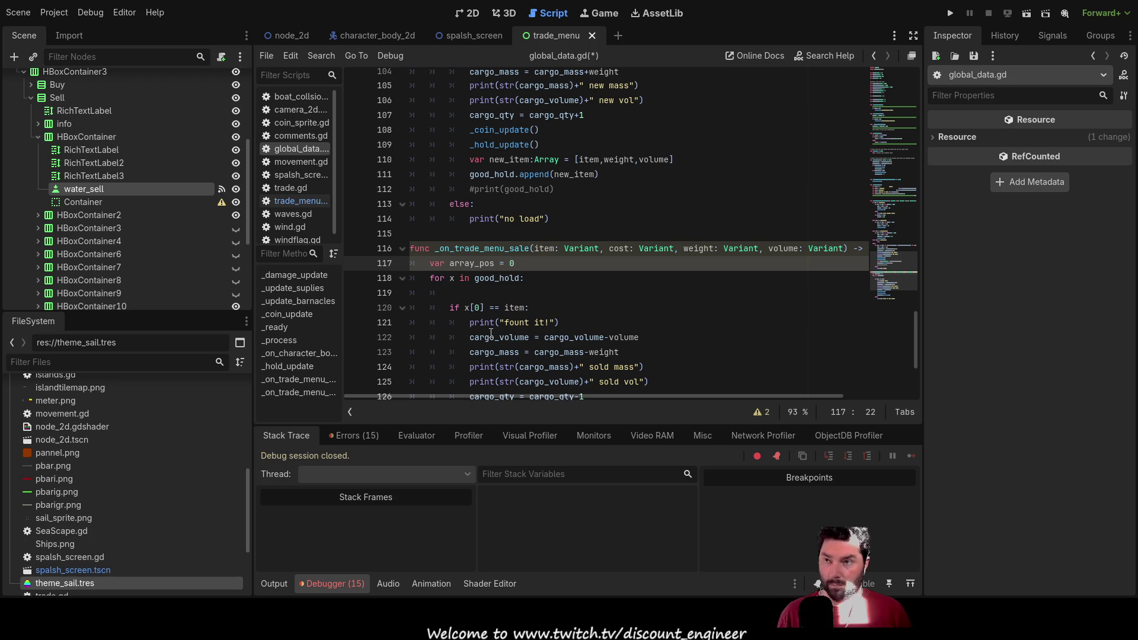
{"action": "key", "text": "Down"}
{"action": "key", "text": "Down"}
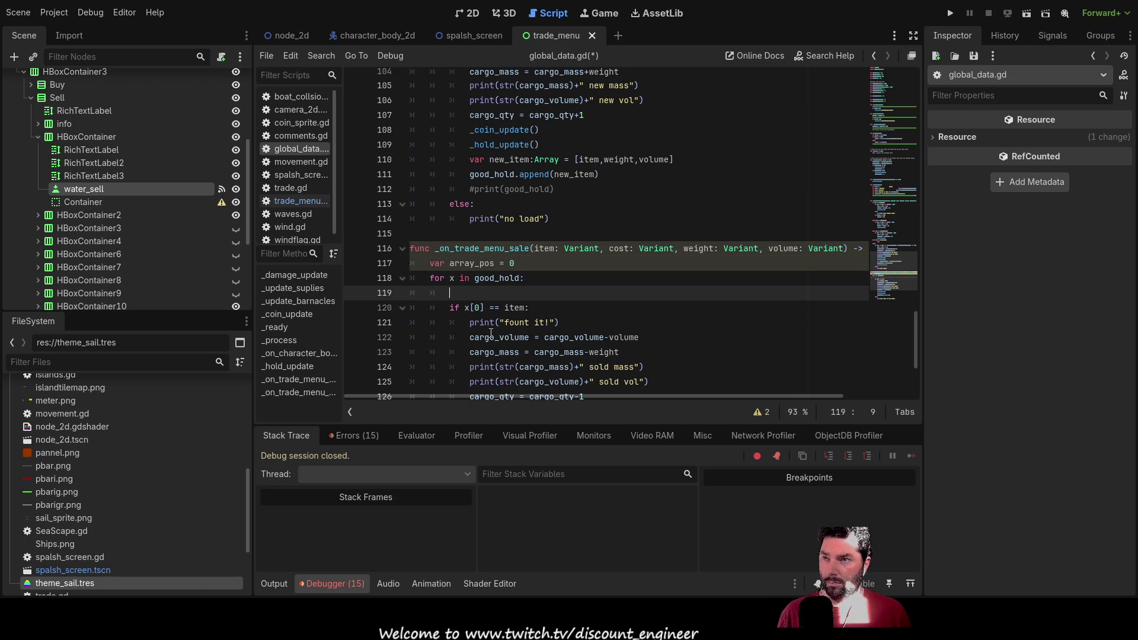
{"action": "double_click", "coordinate": [476, 264]}
{"action": "key", "text": "ctrl+c"}
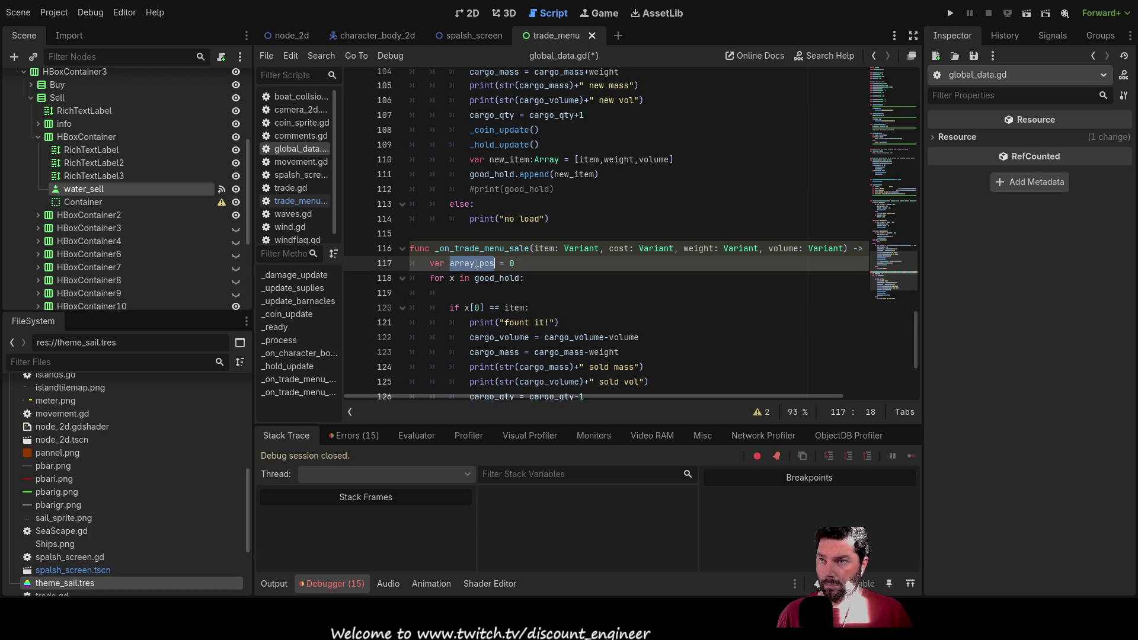
{"action": "left_click", "coordinate": [463, 295]}
{"action": "key", "text": "ctrl+v"}
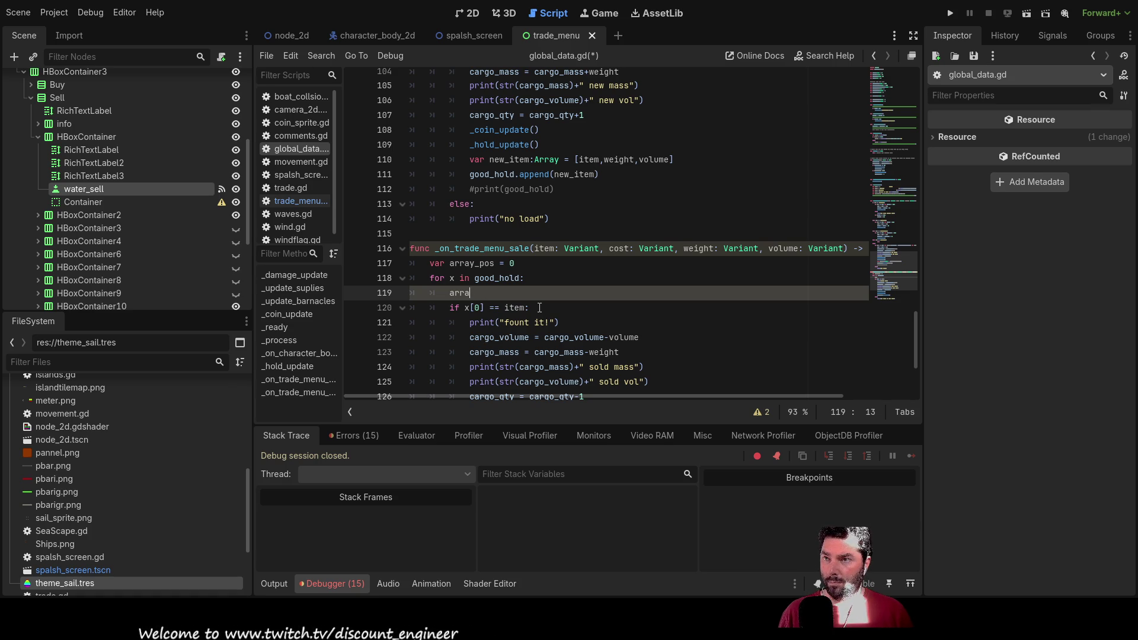
{"action": "key", "text": "BackSpace"}
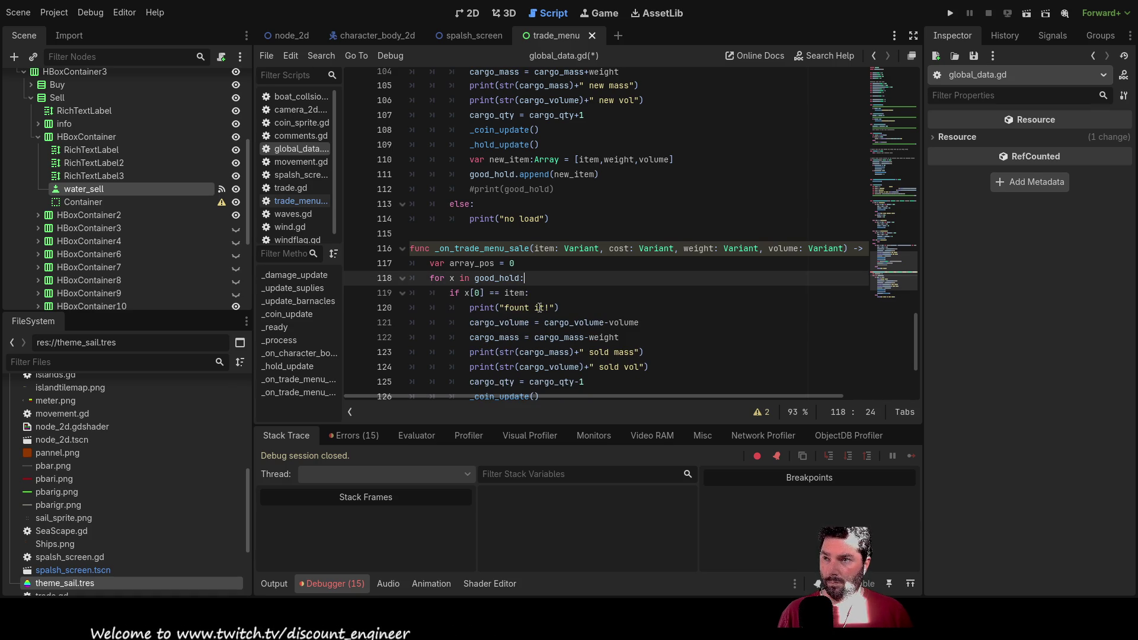
{"action": "key", "text": "Down"}
{"action": "key", "text": "Down"}
{"action": "key", "text": "Down"}
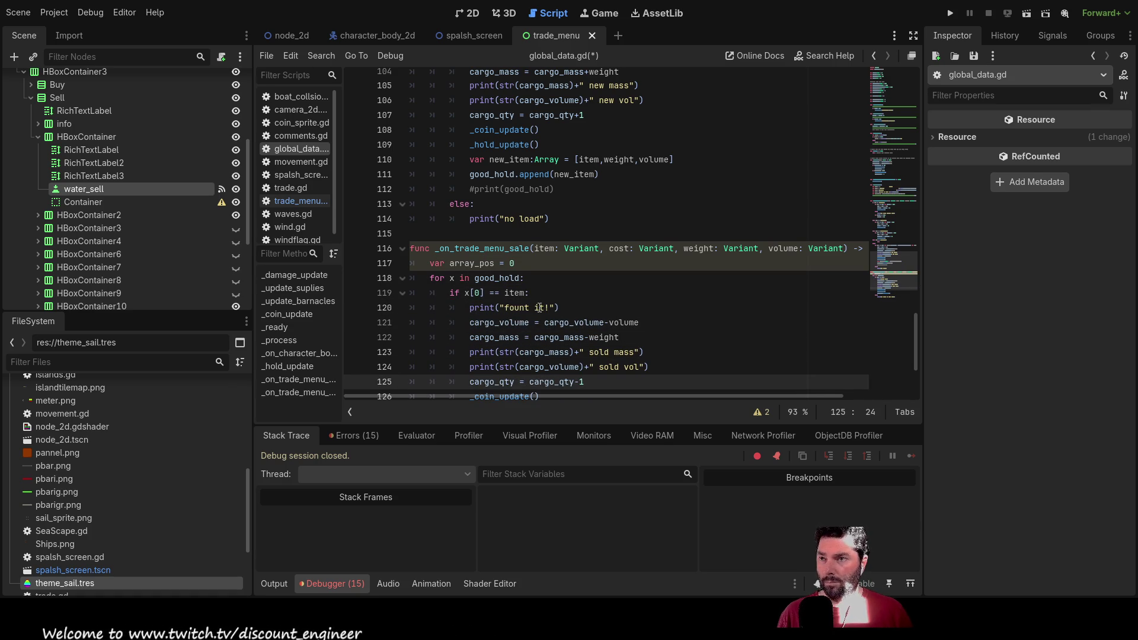
{"action": "scroll", "coordinate": [539, 308], "scroll_direction": "down", "scroll_amount": 3}
Step: Add an array_pos+1 counter increment line after the remove_at call
{"action": "left_click", "coordinate": [520, 294]}
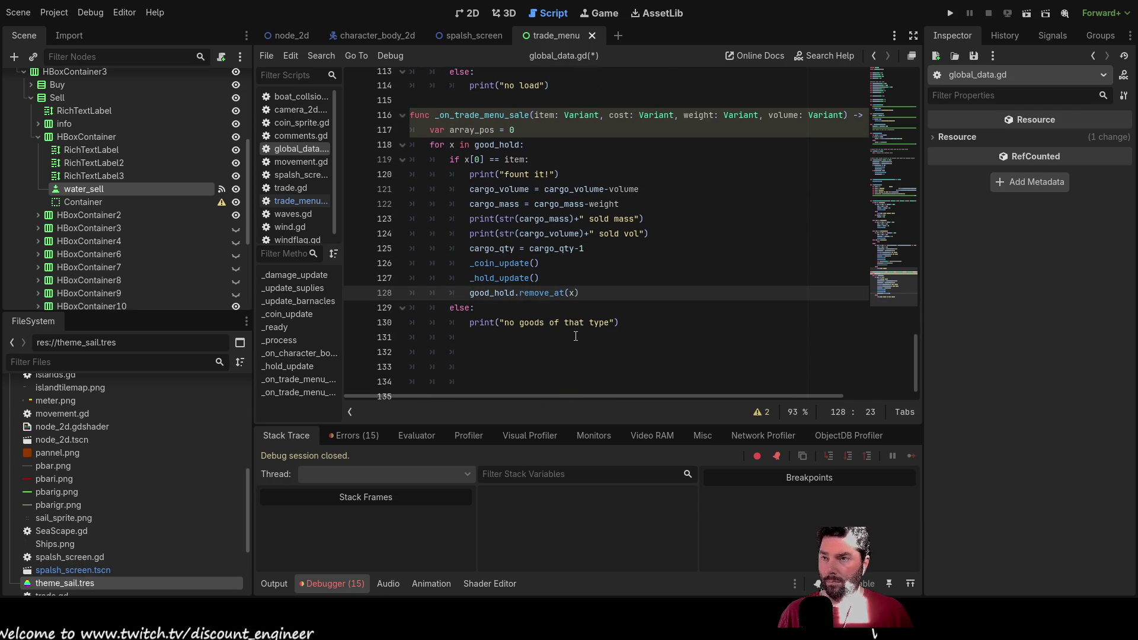
{"action": "key", "text": "Down"}
{"action": "key", "text": "ctrl+shift+Return"}
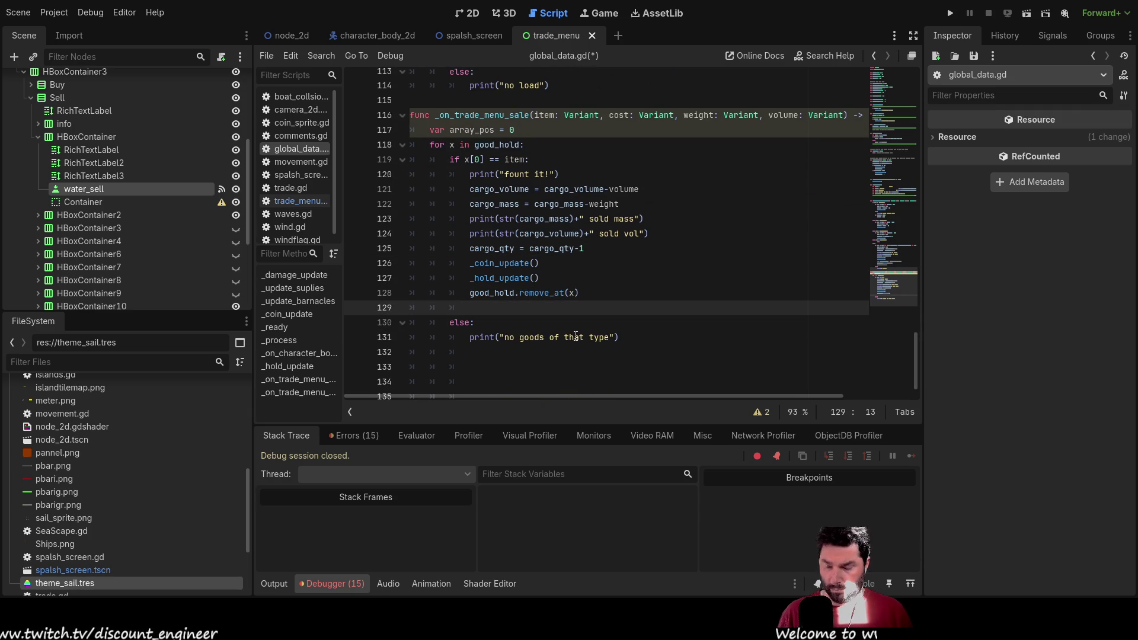
{"action": "type", "text": "array_pos = array_pos"}
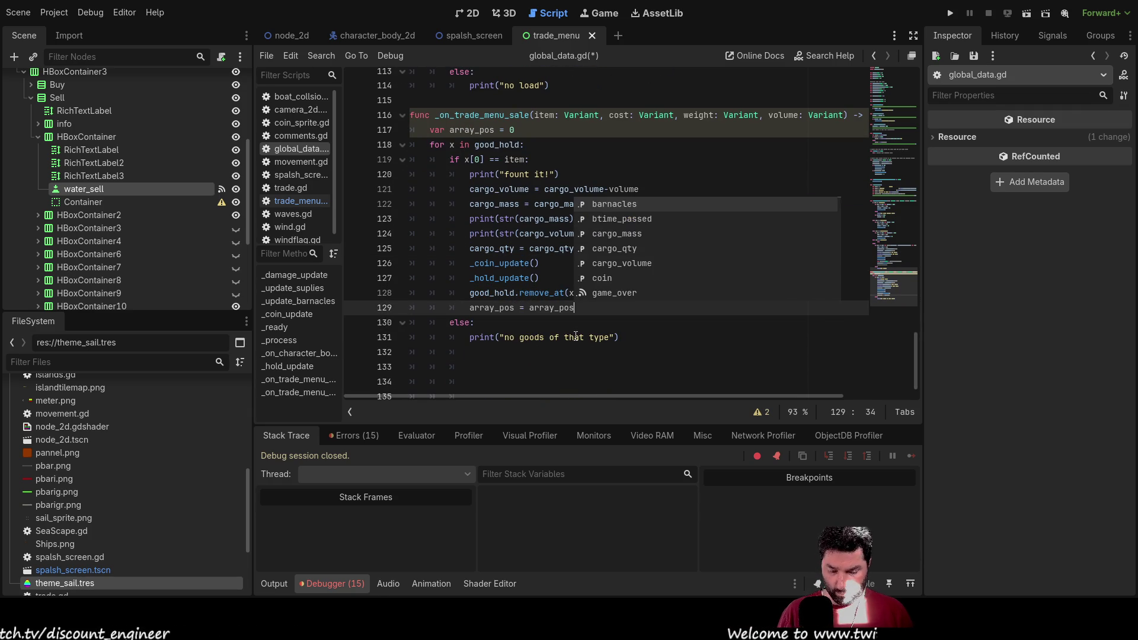
{"action": "type", "text": "+1"}
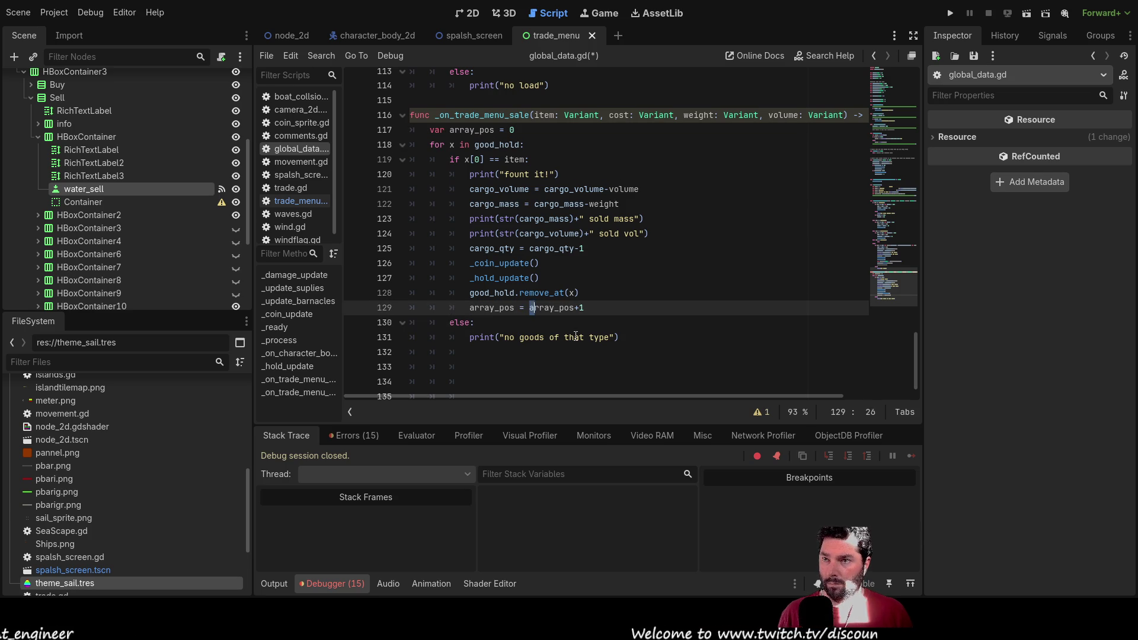
{"action": "key", "text": "shift+Right"}
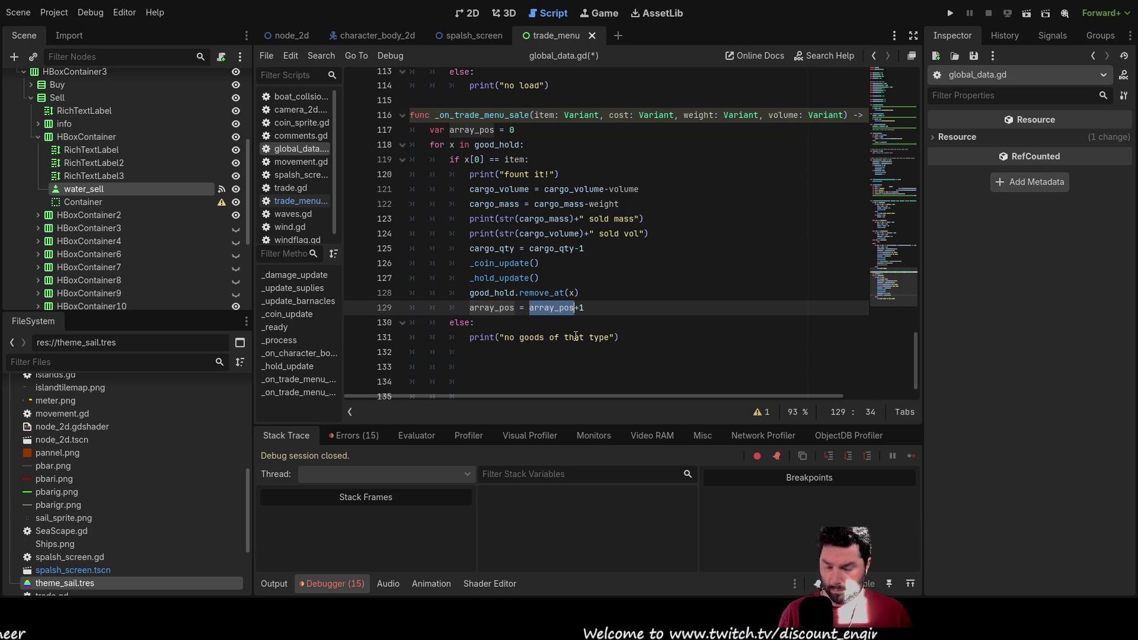
{"action": "key", "text": "Up"}
{"action": "key", "text": "Down"}
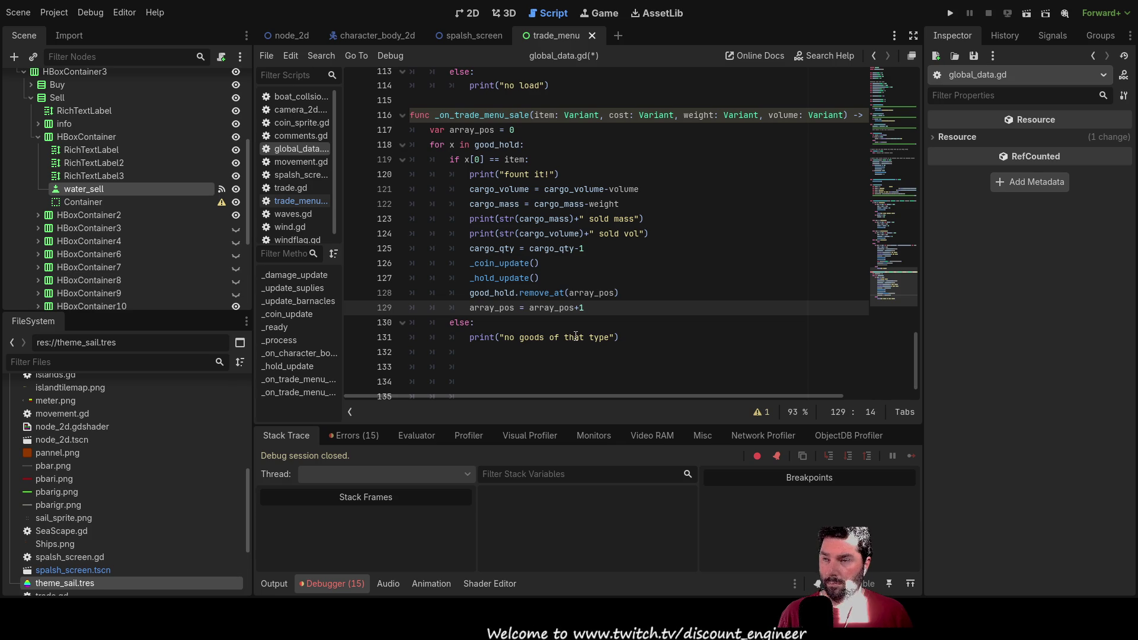
Step: Append str(array_pos) to the found-it print, then run the project
{"action": "key", "text": "Up"}
{"action": "key", "text": "Up"}
{"action": "key", "text": "Up"}
{"action": "key", "text": "Down"}
{"action": "key", "text": "Down"}
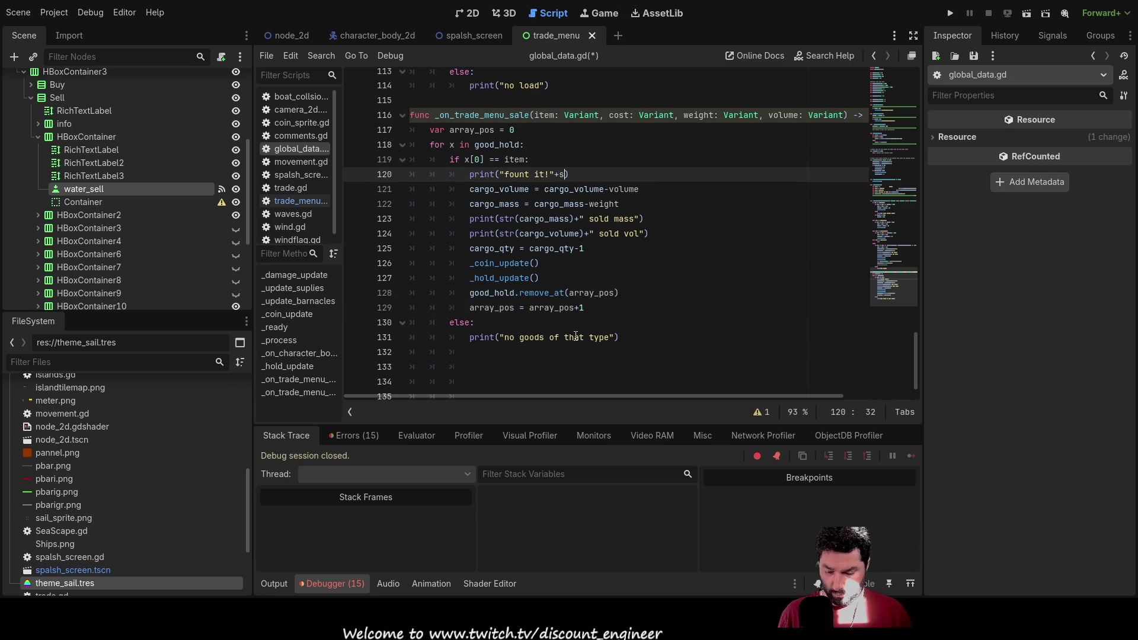
{"action": "type", "text": "str"}
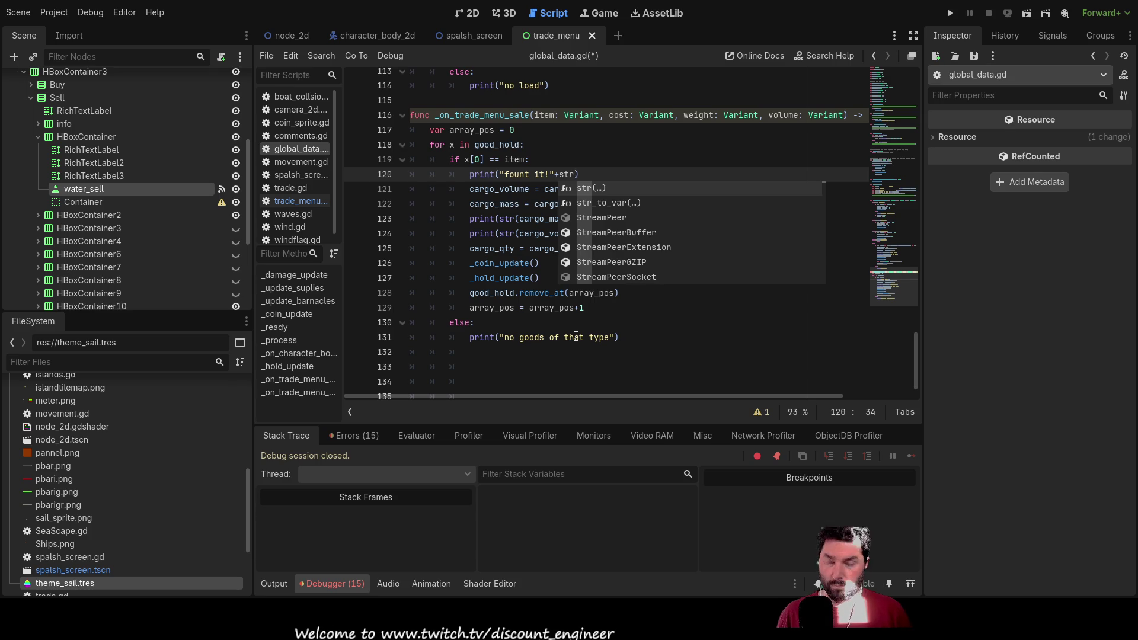
{"action": "type", "text": "("}
{"action": "key", "text": "Up"}
{"action": "key", "text": "Up"}
{"action": "key", "text": "Up"}
{"action": "key", "text": "Left"}
{"action": "key", "text": "Left"}
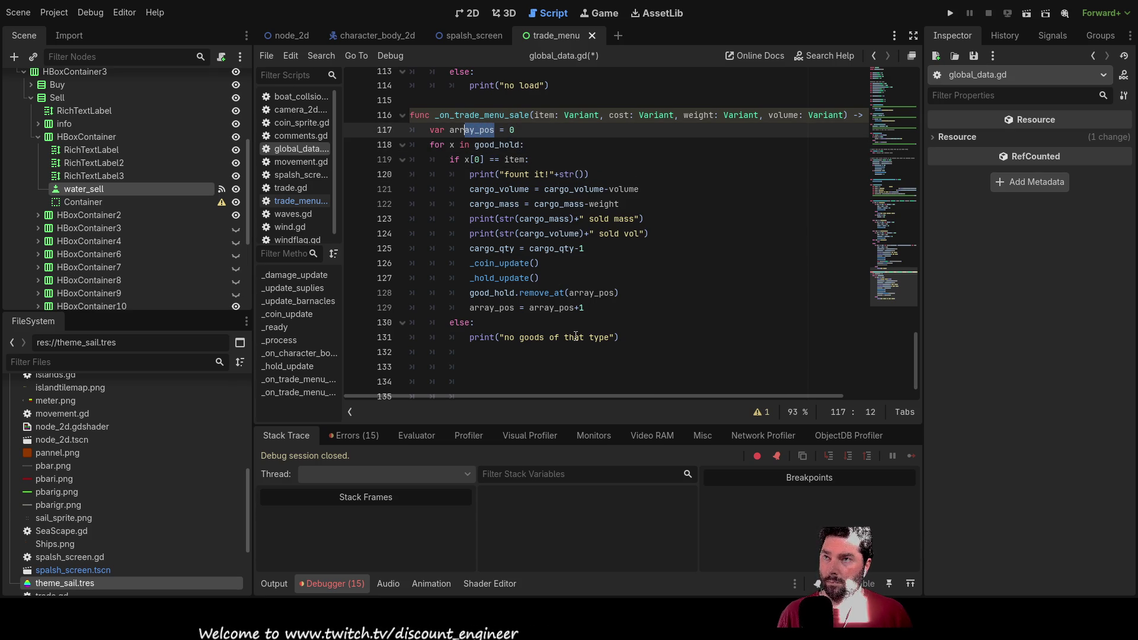
{"action": "key", "text": "shift+Left"}
{"action": "key", "text": "shift+Left"}
{"action": "key", "text": "shift+Left"}
{"action": "key", "text": "Down"}
{"action": "key", "text": "Down"}
{"action": "key", "text": "Down"}
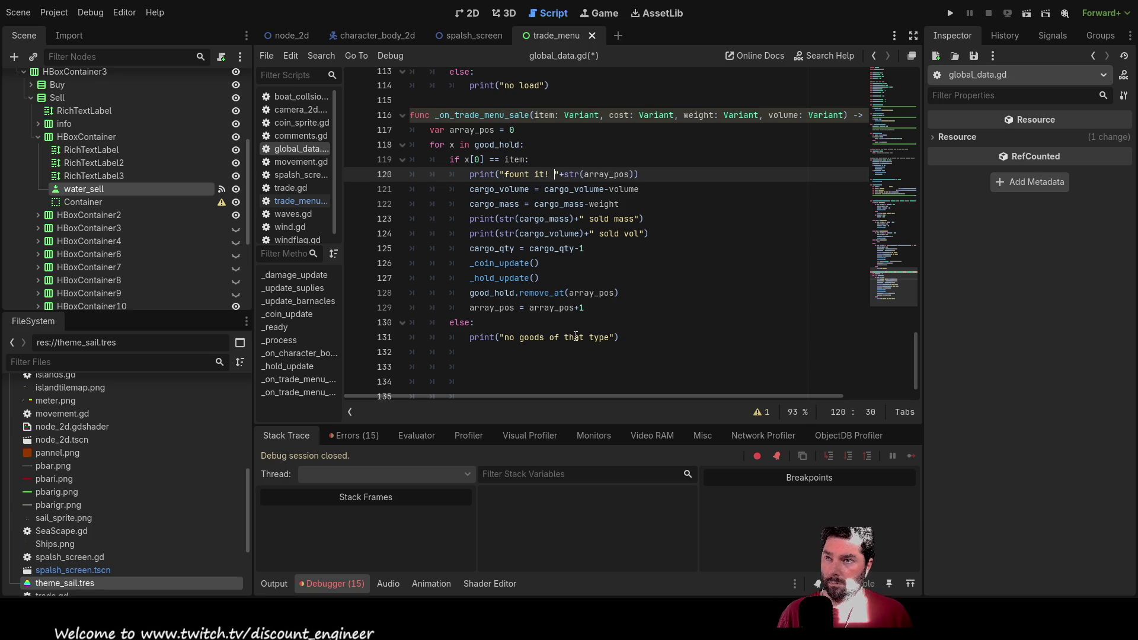
{"action": "left_click", "coordinate": [953, 12]}
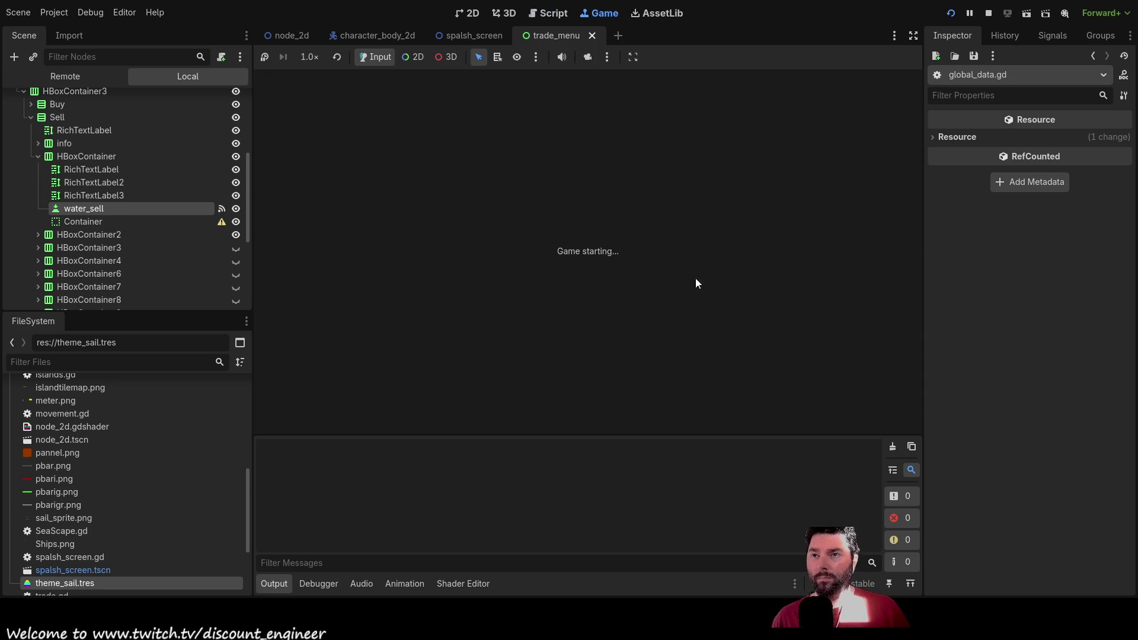
Step: Start the game, dock, and buy then sell Fresh Water twice each
{"action": "left_click", "coordinate": [432, 96]}
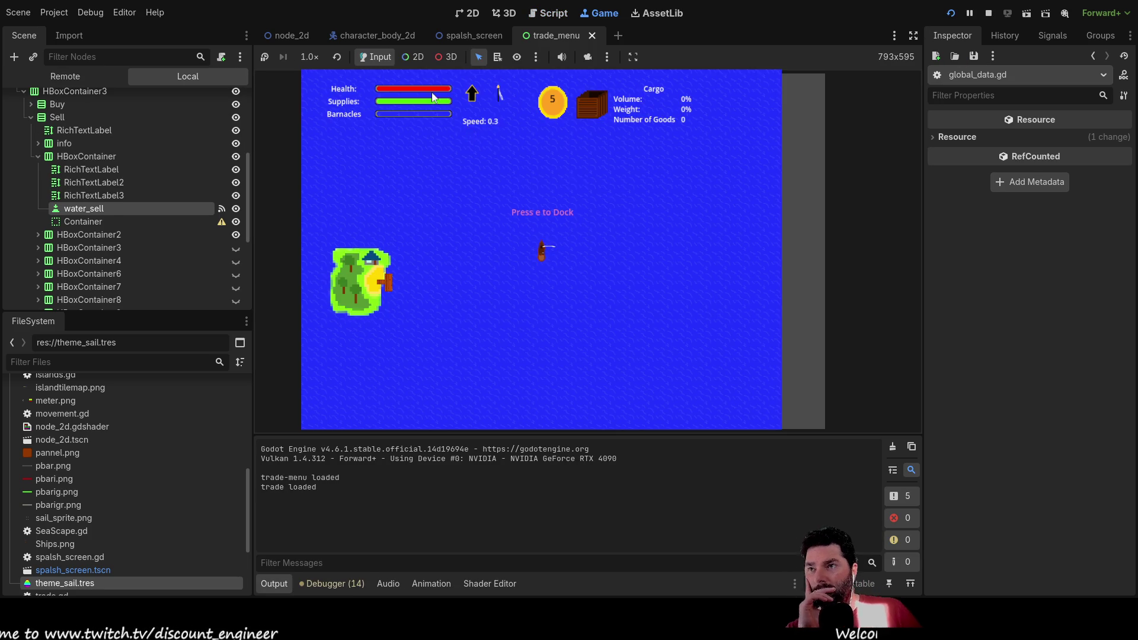
{"action": "key", "text": "e"}
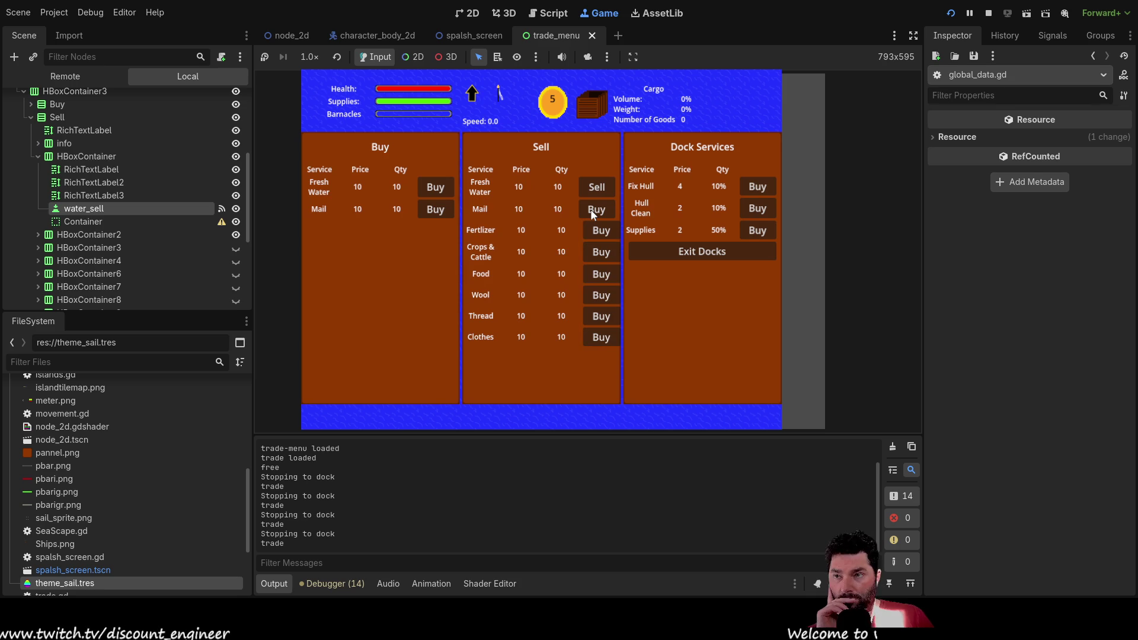
{"action": "left_click", "coordinate": [426, 188]}
{"action": "left_click", "coordinate": [426, 188]}
{"action": "left_click", "coordinate": [599, 187]}
{"action": "left_click", "coordinate": [599, 188]}
{"action": "left_click", "coordinate": [599, 187]}
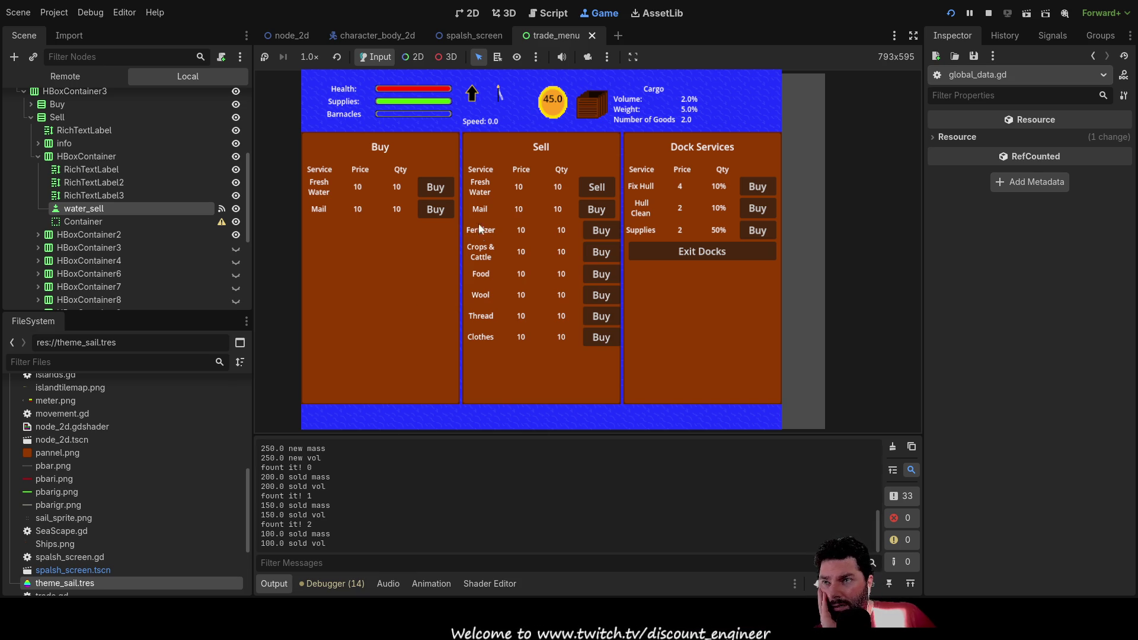
Step: Buy six more Fresh Water, sell one to check the log, then stop the game
{"action": "left_click", "coordinate": [435, 186]}
{"action": "left_click", "coordinate": [436, 186]}
{"action": "left_click", "coordinate": [436, 186]}
{"action": "left_click", "coordinate": [436, 186]}
{"action": "left_click", "coordinate": [435, 186]}
{"action": "left_click", "coordinate": [436, 186]}
{"action": "left_click", "coordinate": [436, 187]}
{"action": "left_click", "coordinate": [598, 188]}
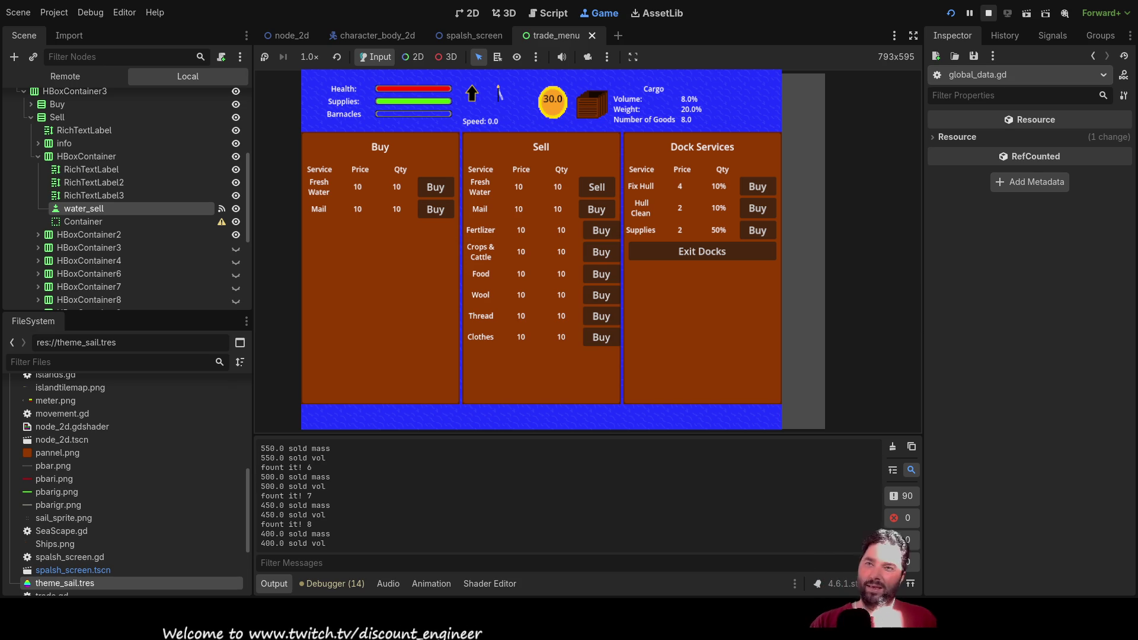
{"action": "key", "text": "F8"}
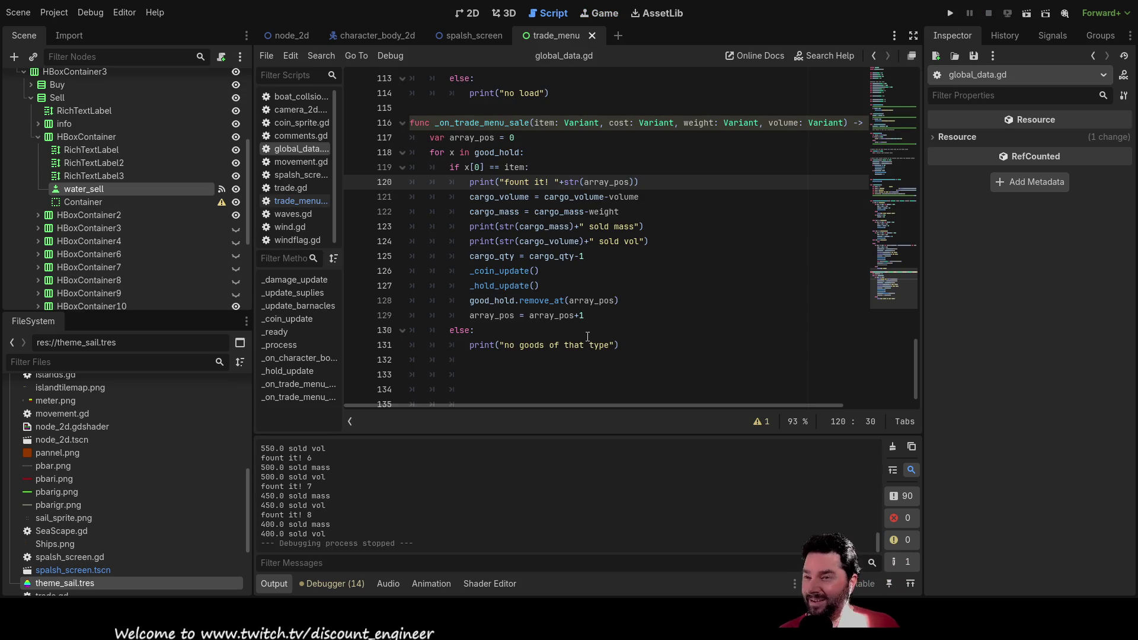
Step: Review the sale handler's coin, volume and mass lines and select the buy code's coin deduction line
{"action": "double_click", "coordinate": [515, 271]}
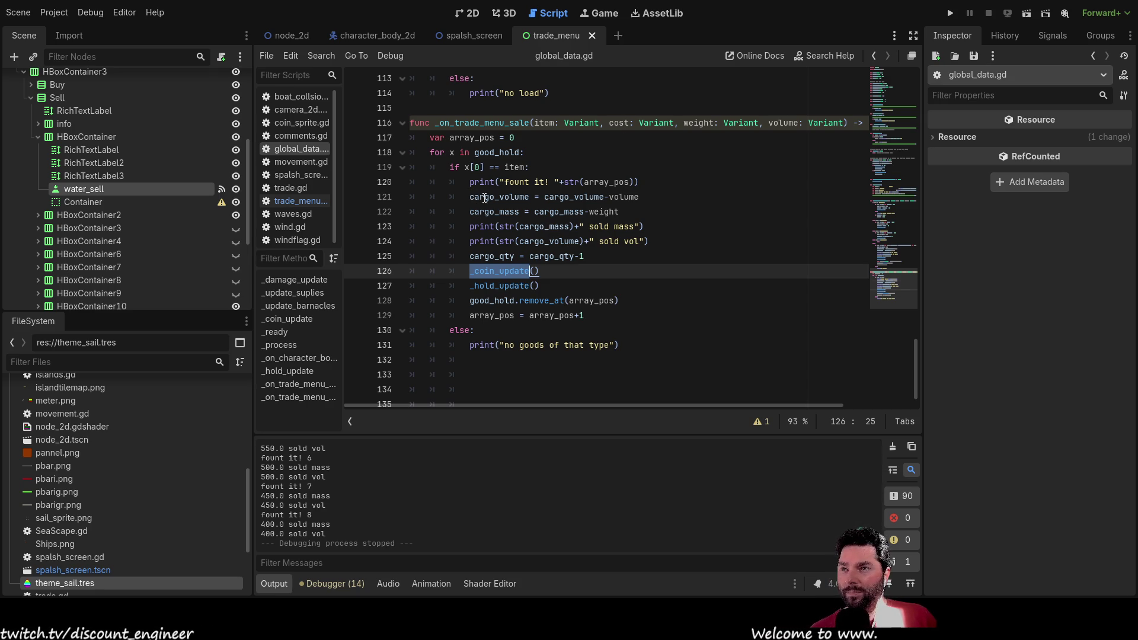
{"action": "double_click", "coordinate": [487, 197]}
{"action": "double_click", "coordinate": [492, 212]}
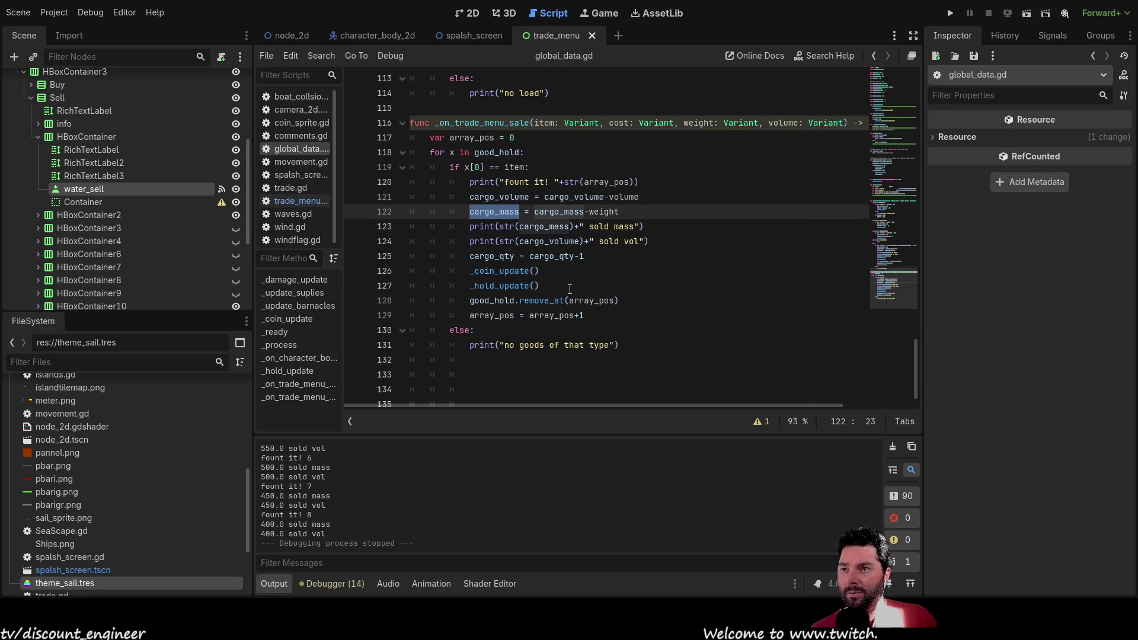
{"action": "scroll", "coordinate": [516, 249], "scroll_direction": "up", "scroll_amount": 5}
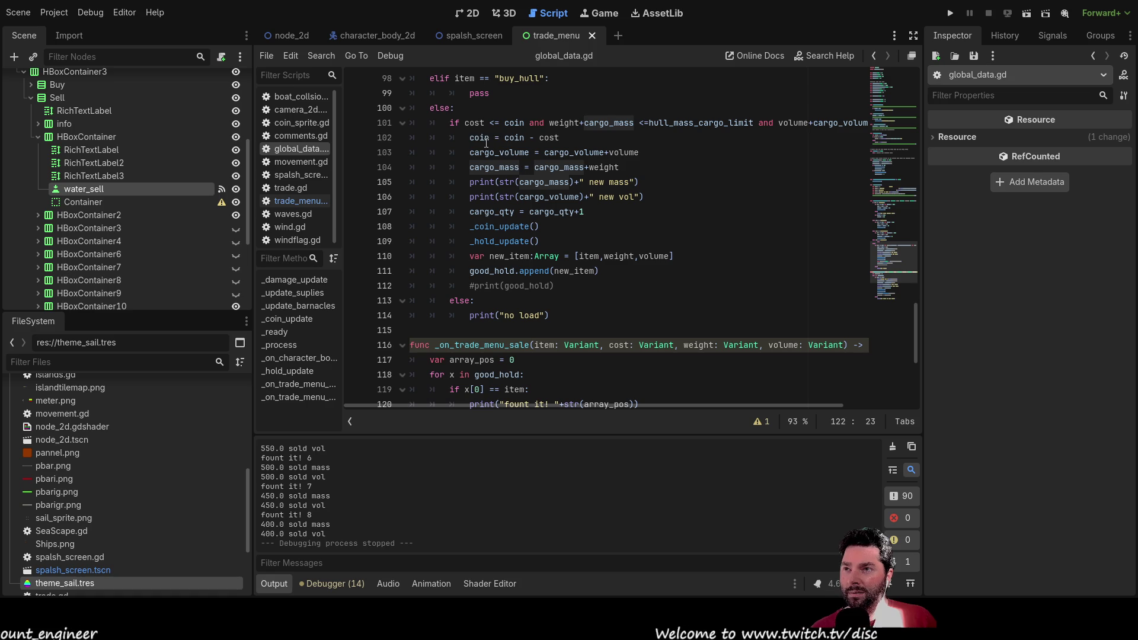
{"action": "left_click_drag", "start_coordinate": [469, 137], "coordinate": [560, 139]}
{"action": "key", "text": "ctrl+c"}
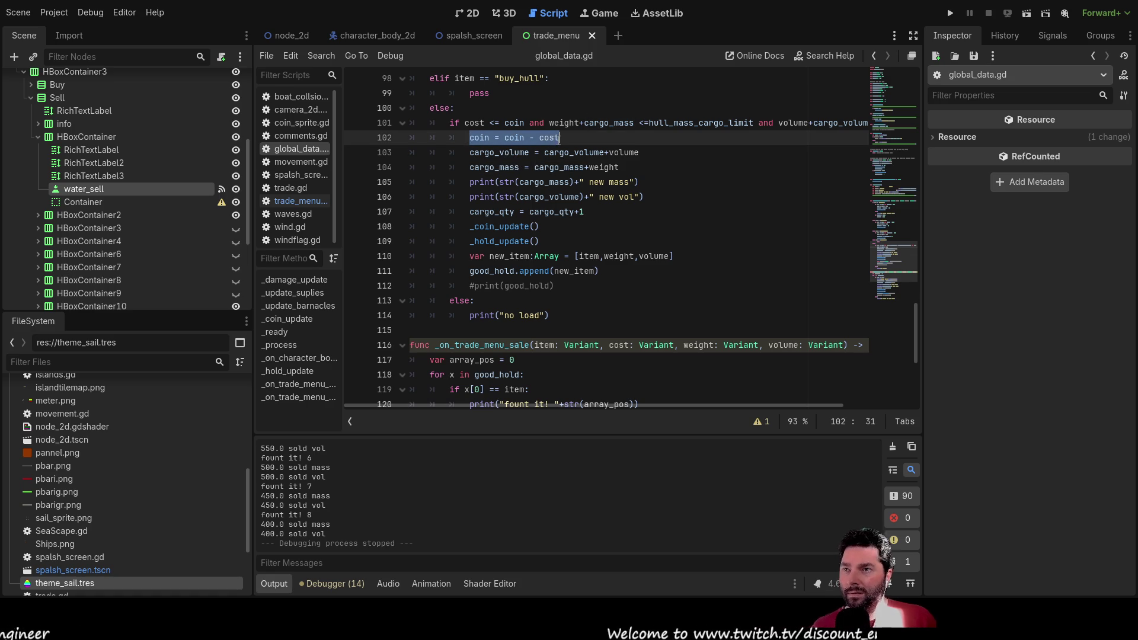
{"action": "scroll", "coordinate": [526, 277], "scroll_direction": "down", "scroll_amount": 3}
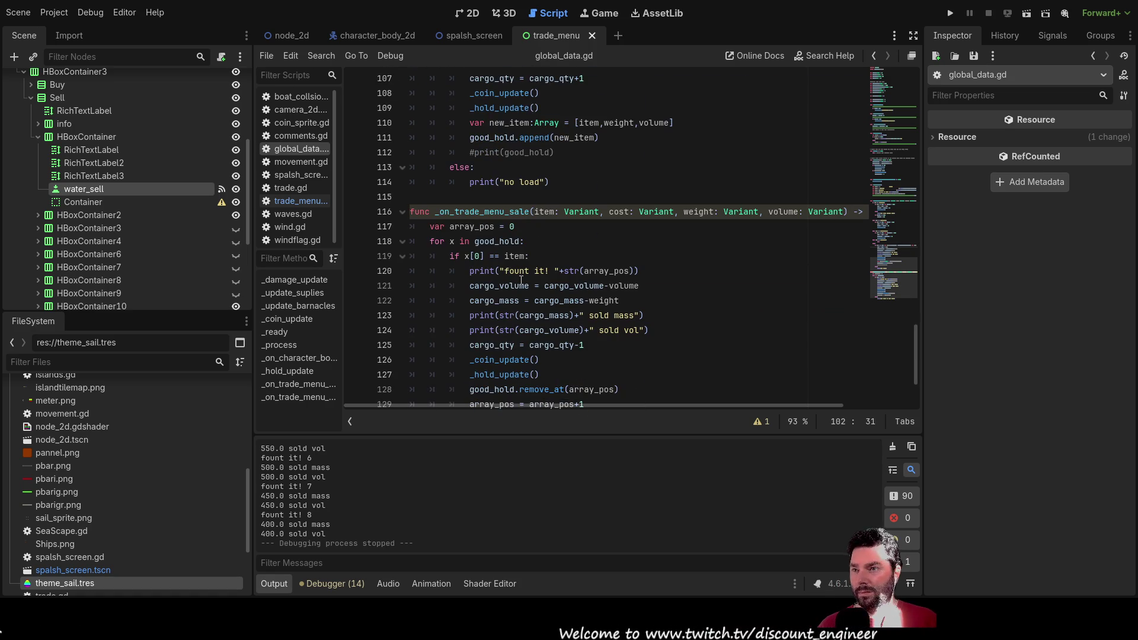
Step: Insert 'coin = coin + cost' above the sale handler's cargo volume line
{"action": "left_click", "coordinate": [473, 287]}
{"action": "key", "text": "Home"}
{"action": "key", "text": "Return"}
{"action": "key", "text": "Up"}
{"action": "key", "text": "ctrl+v"}
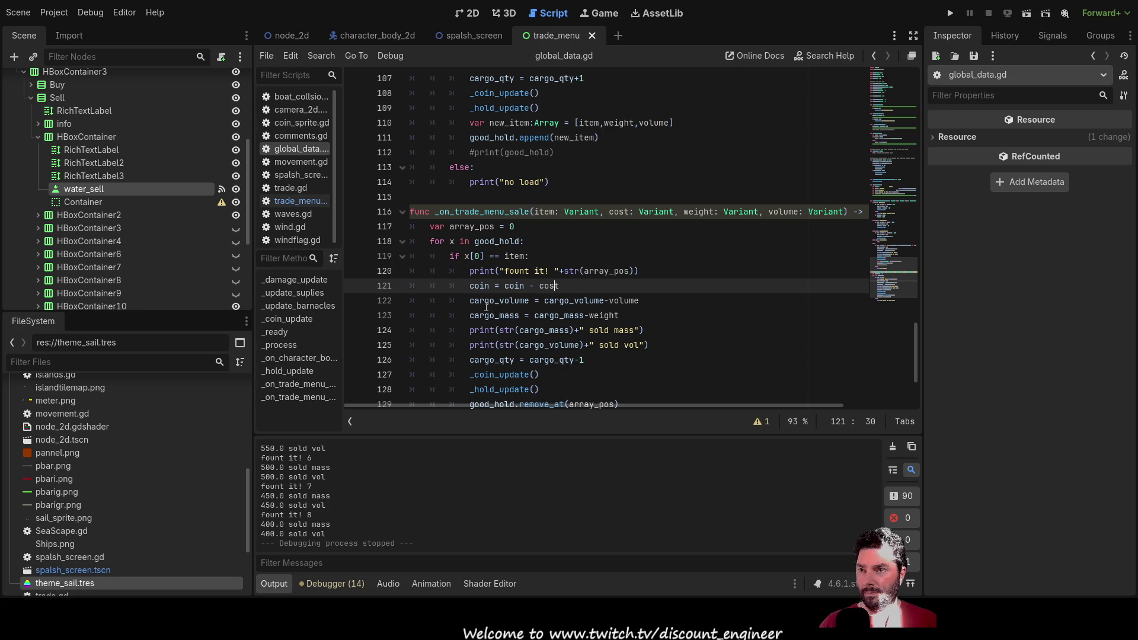
{"action": "key", "text": "Left"}
{"action": "key", "text": "BackSpace"}
{"action": "type", "text": "+"}
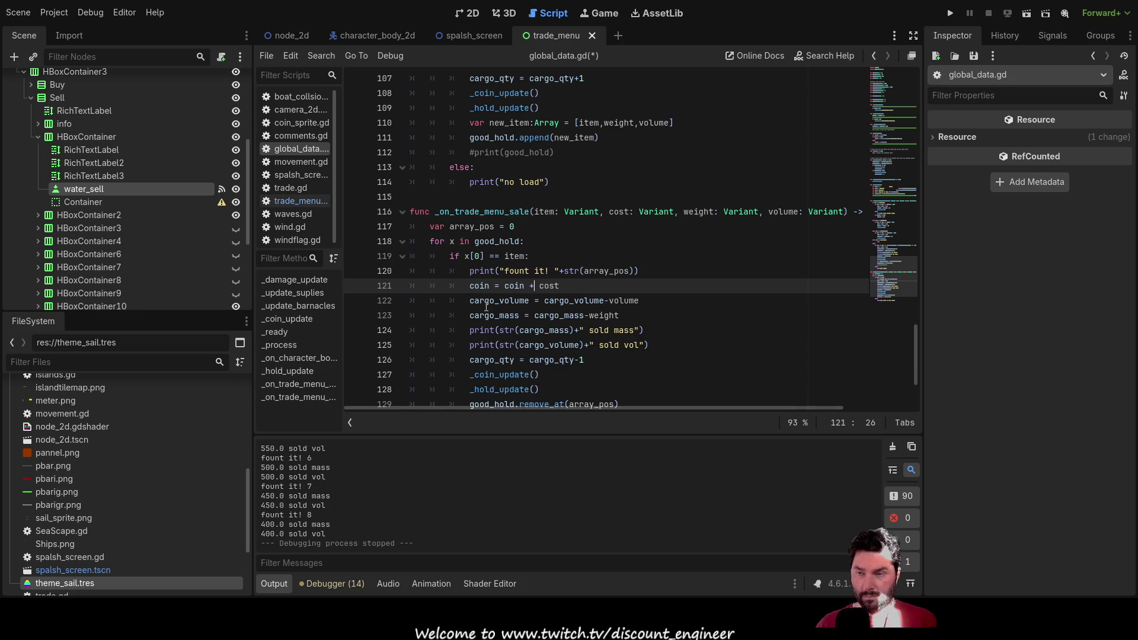
Step: Check the _coin_update and _hold_update calls, then switch to trade_menu.gd
{"action": "scroll", "coordinate": [518, 256], "scroll_direction": "down", "scroll_amount": 2}
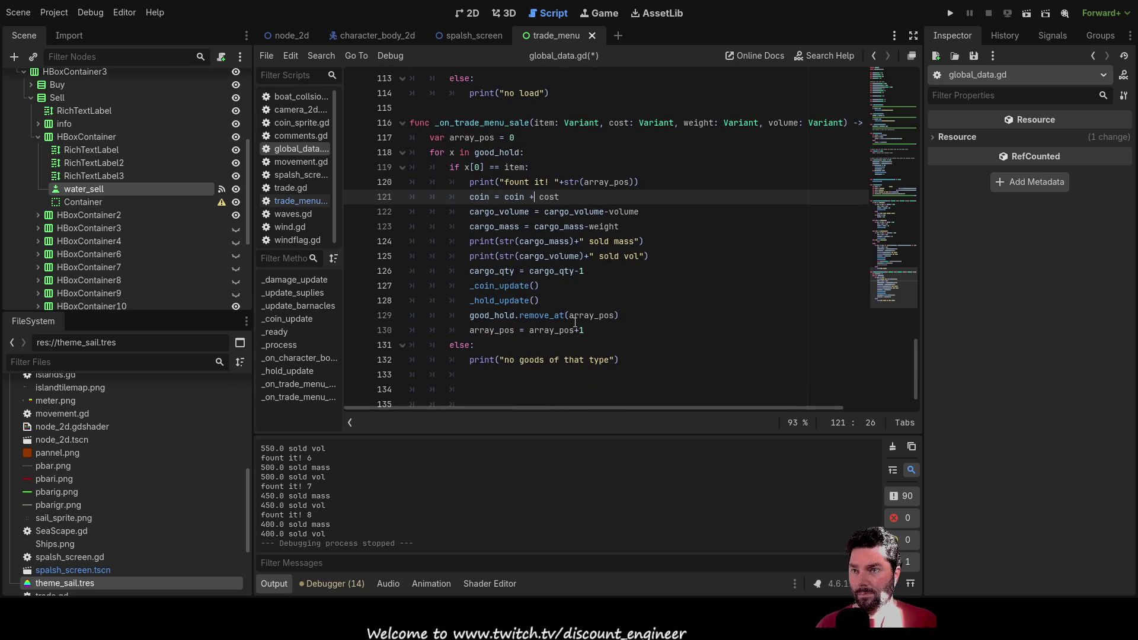
{"action": "left_click", "coordinate": [500, 286]}
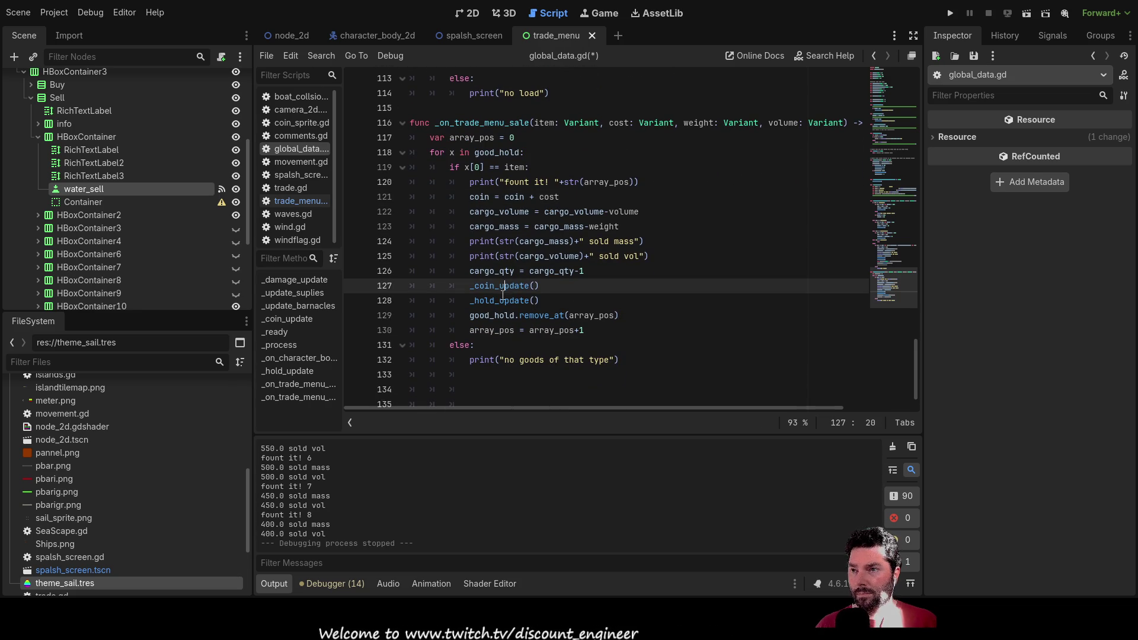
{"action": "key", "text": "Down"}
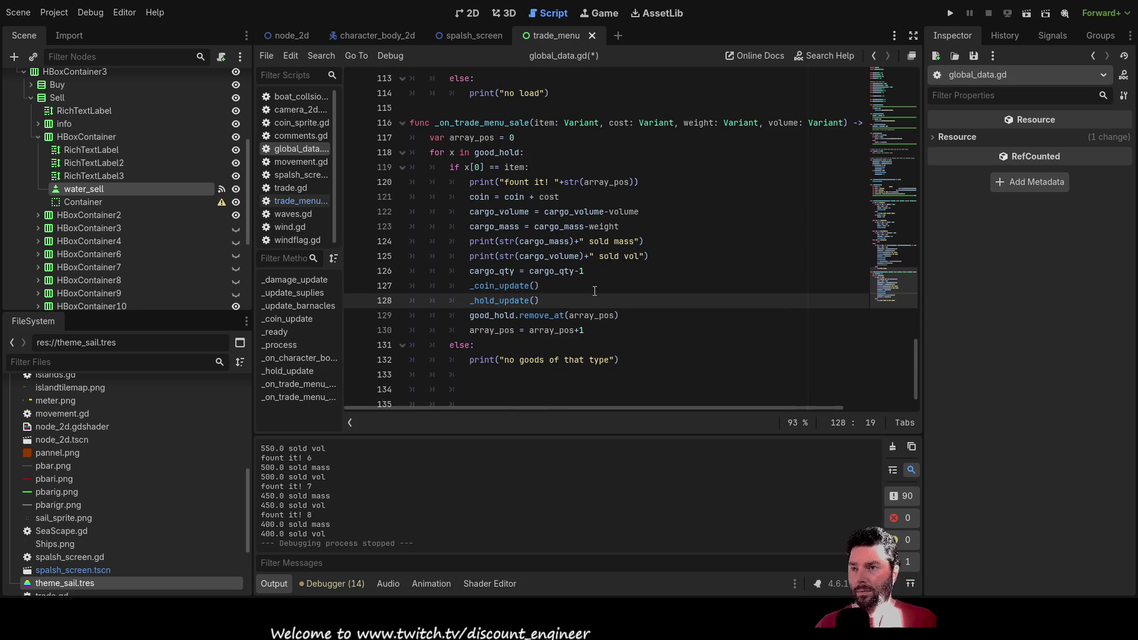
{"action": "scroll", "coordinate": [595, 291], "scroll_direction": "down", "scroll_amount": 1}
{"action": "scroll", "coordinate": [594, 291], "scroll_direction": "up", "scroll_amount": 3}
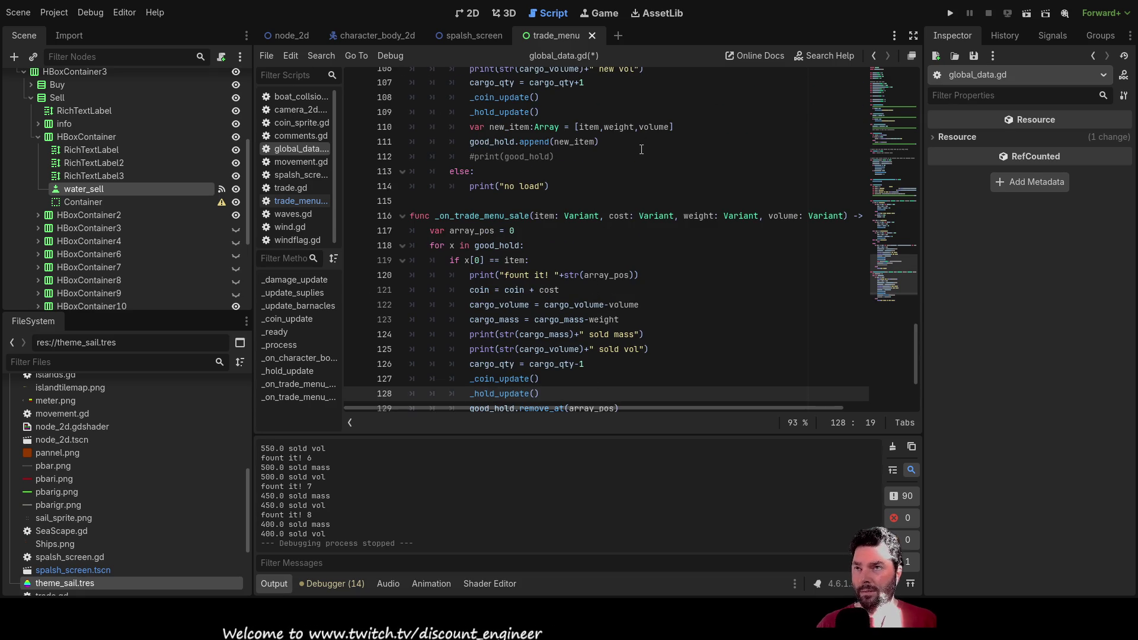
{"action": "left_click", "coordinate": [316, 196]}
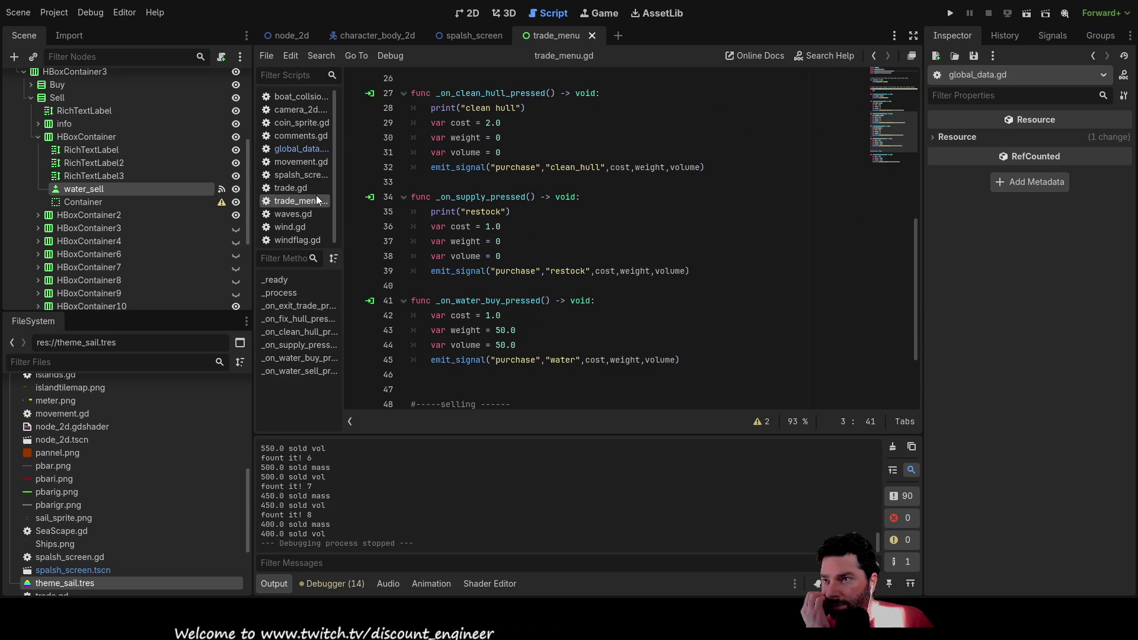
Step: Change the water sale cost in _on_water_sell_pressed from 1.0 to 2 and run the project
{"action": "scroll", "coordinate": [564, 320], "scroll_direction": "down", "scroll_amount": 3}
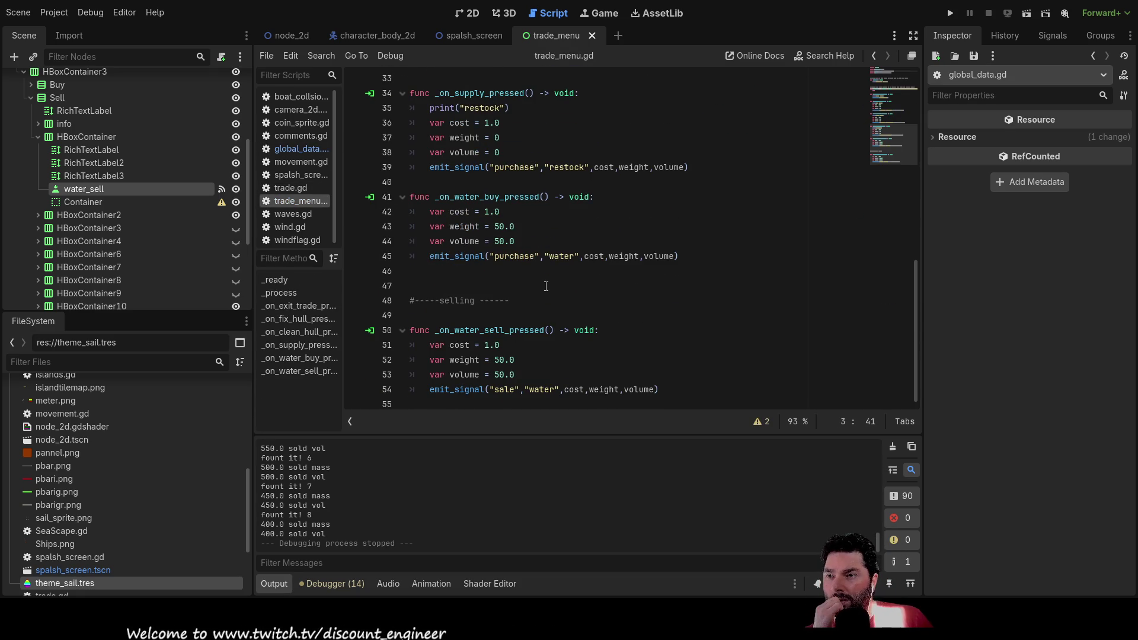
{"action": "left_click", "coordinate": [575, 391]}
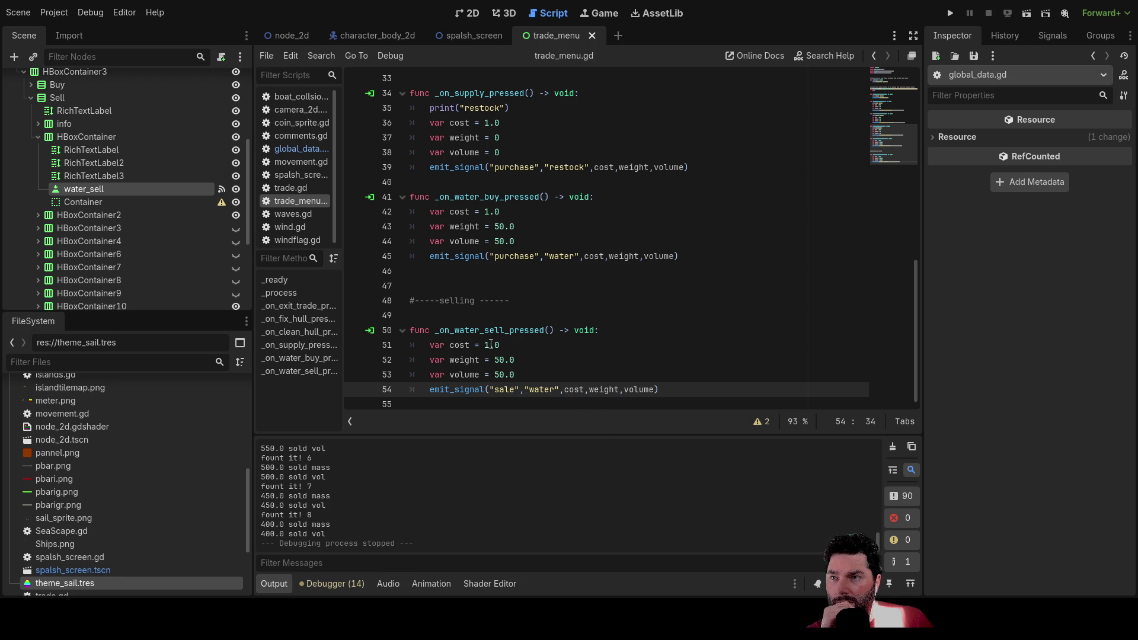
{"action": "double_click", "coordinate": [489, 345]}
{"action": "type", "text": "2"}
{"action": "left_click", "coordinate": [602, 360]}
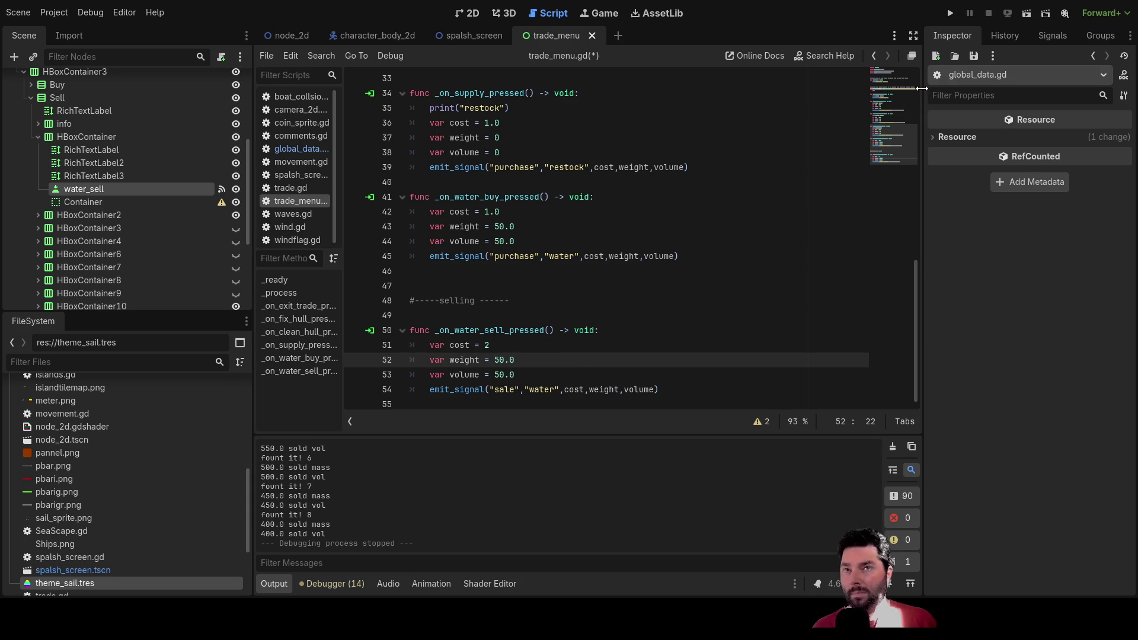
{"action": "left_click", "coordinate": [950, 13]}
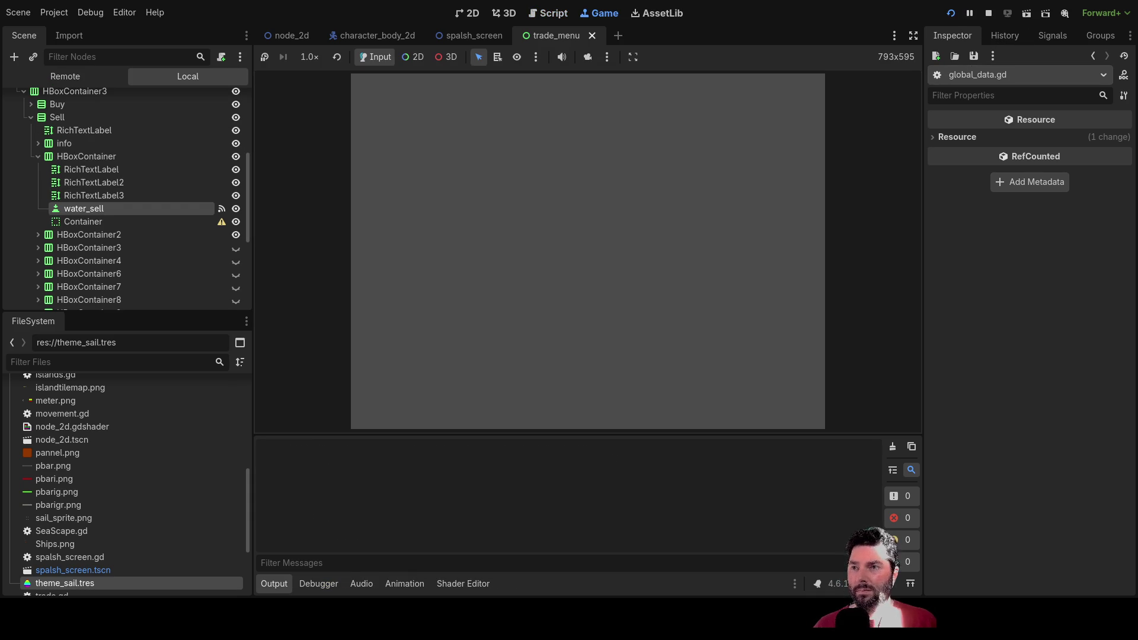
Step: Start the game, dock, and fill the hold with seventeen Fresh Water
{"action": "left_click", "coordinate": [406, 93]}
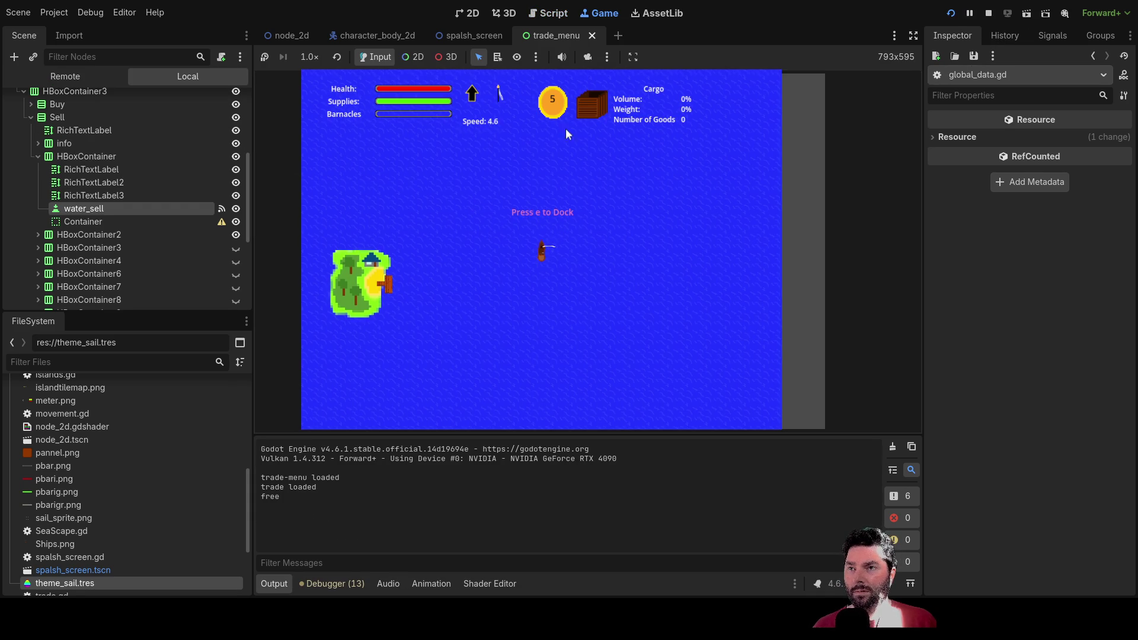
{"action": "key", "text": "e"}
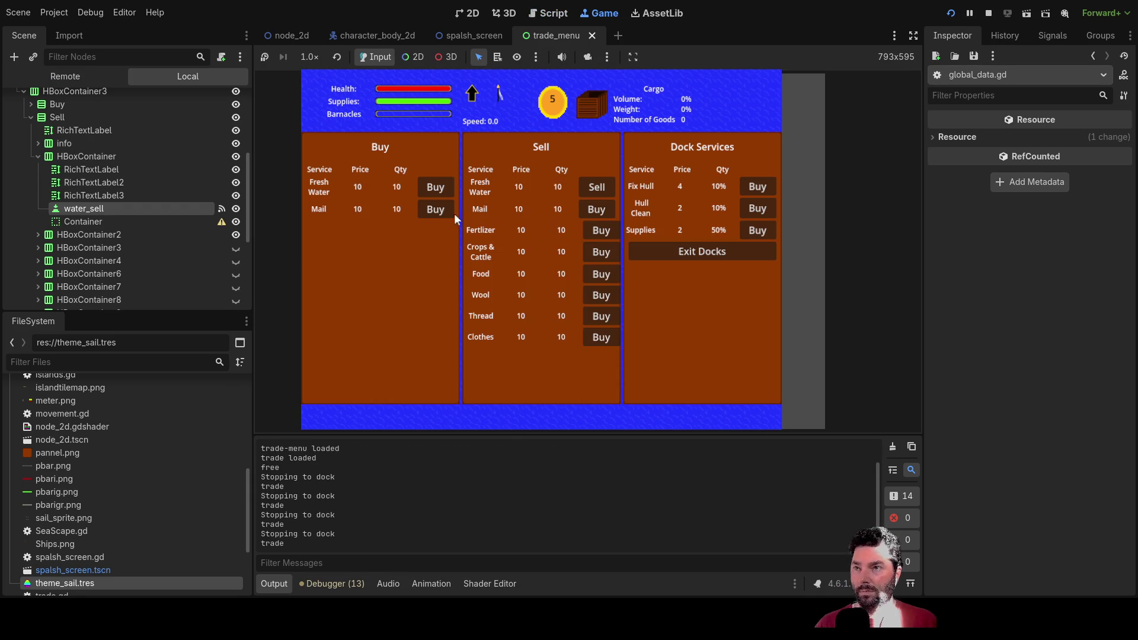
{"action": "left_click", "coordinate": [428, 189]}
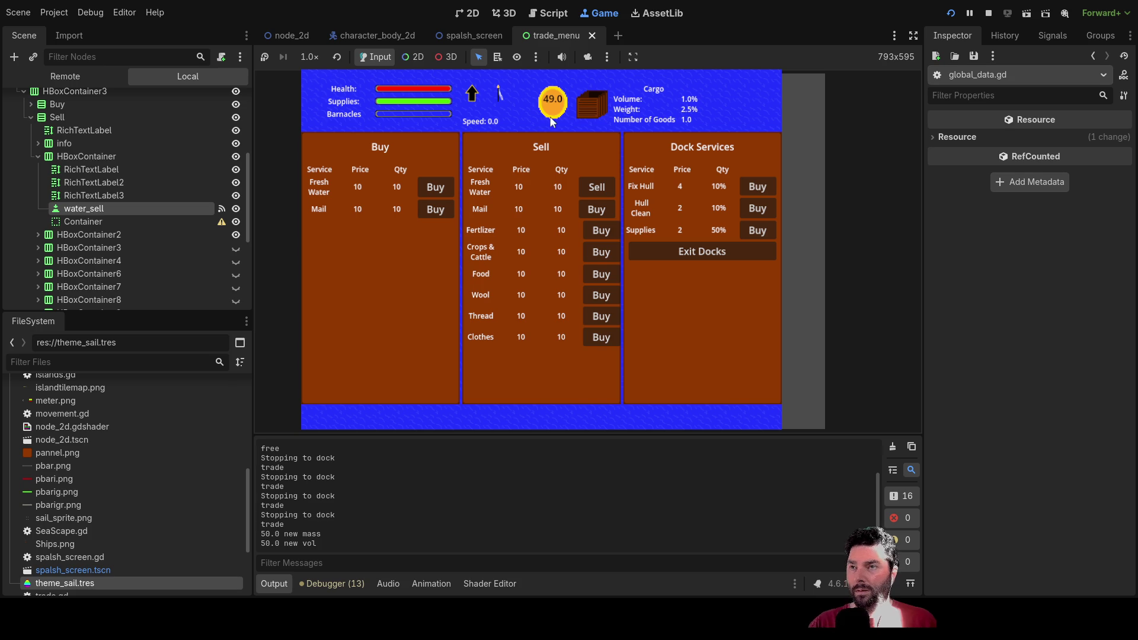
{"action": "left_click", "coordinate": [447, 191]}
{"action": "left_click", "coordinate": [447, 191]}
{"action": "left_click", "coordinate": [446, 190]}
{"action": "left_click", "coordinate": [447, 191]}
{"action": "left_click", "coordinate": [447, 190]}
{"action": "left_click", "coordinate": [445, 190]}
{"action": "left_click", "coordinate": [444, 190]}
{"action": "left_click", "coordinate": [443, 189]}
{"action": "left_click", "coordinate": [443, 190]}
{"action": "left_click", "coordinate": [444, 189]}
{"action": "left_click", "coordinate": [442, 188]}
{"action": "left_click", "coordinate": [441, 187]}
{"action": "left_click", "coordinate": [441, 188]}
{"action": "left_click", "coordinate": [441, 187]}
{"action": "left_click", "coordinate": [441, 187]}
{"action": "left_click", "coordinate": [441, 187]}
{"action": "left_click", "coordinate": [442, 187]}
{"action": "left_click", "coordinate": [441, 188]}
{"action": "left_click", "coordinate": [441, 187]}
{"action": "left_click", "coordinate": [442, 188]}
{"action": "left_click", "coordinate": [441, 187]}
{"action": "left_click", "coordinate": [441, 187]}
{"action": "left_click", "coordinate": [441, 187]}
{"action": "left_click", "coordinate": [441, 187]}
{"action": "left_click", "coordinate": [442, 187]}
{"action": "left_click", "coordinate": [441, 187]}
{"action": "left_click", "coordinate": [441, 188]}
{"action": "left_click", "coordinate": [441, 188]}
{"action": "left_click", "coordinate": [441, 187]}
{"action": "left_click", "coordinate": [441, 187]}
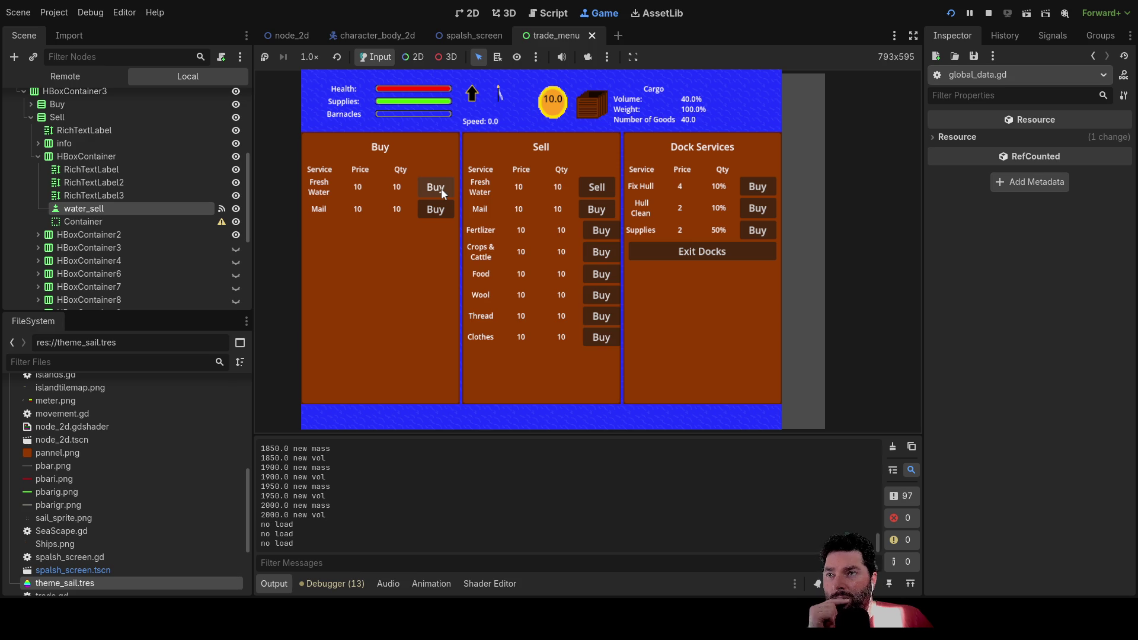
Step: Sell the Fresh Water back until the hold is empty at 90 coins, then stop the game
{"action": "left_click", "coordinate": [600, 185]}
{"action": "left_click", "coordinate": [599, 185]}
{"action": "left_click", "coordinate": [600, 185]}
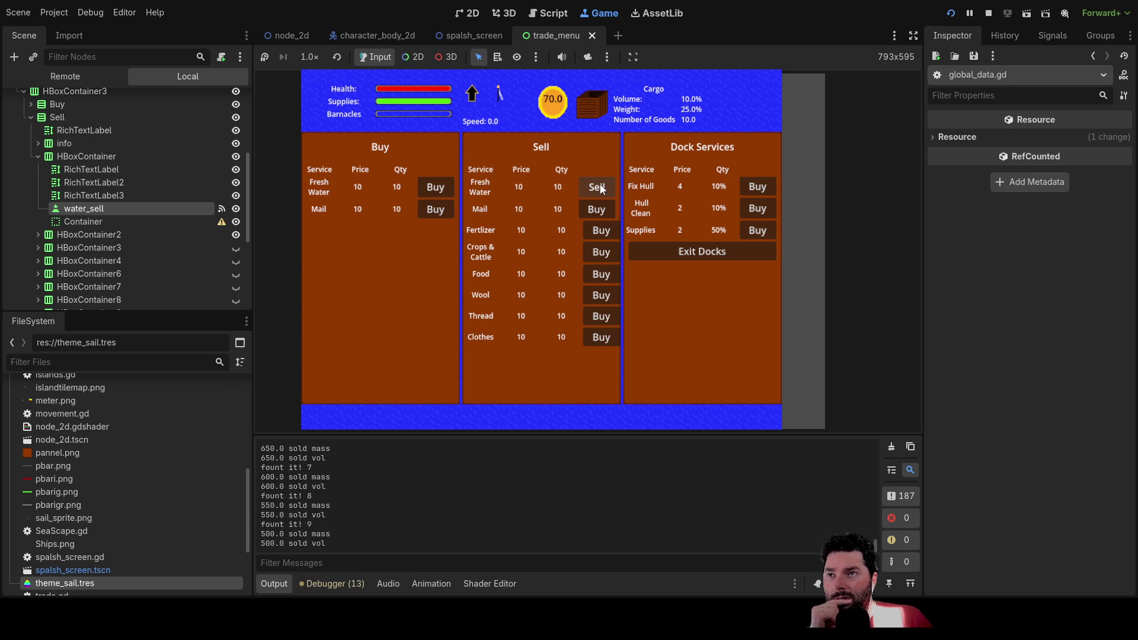
{"action": "left_click", "coordinate": [599, 185]}
{"action": "left_click", "coordinate": [600, 185]}
{"action": "left_click", "coordinate": [599, 185]}
{"action": "left_click", "coordinate": [599, 185]}
{"action": "left_click", "coordinate": [599, 185]}
{"action": "left_click", "coordinate": [599, 185]}
{"action": "left_click", "coordinate": [599, 185]}
{"action": "left_click", "coordinate": [600, 185]}
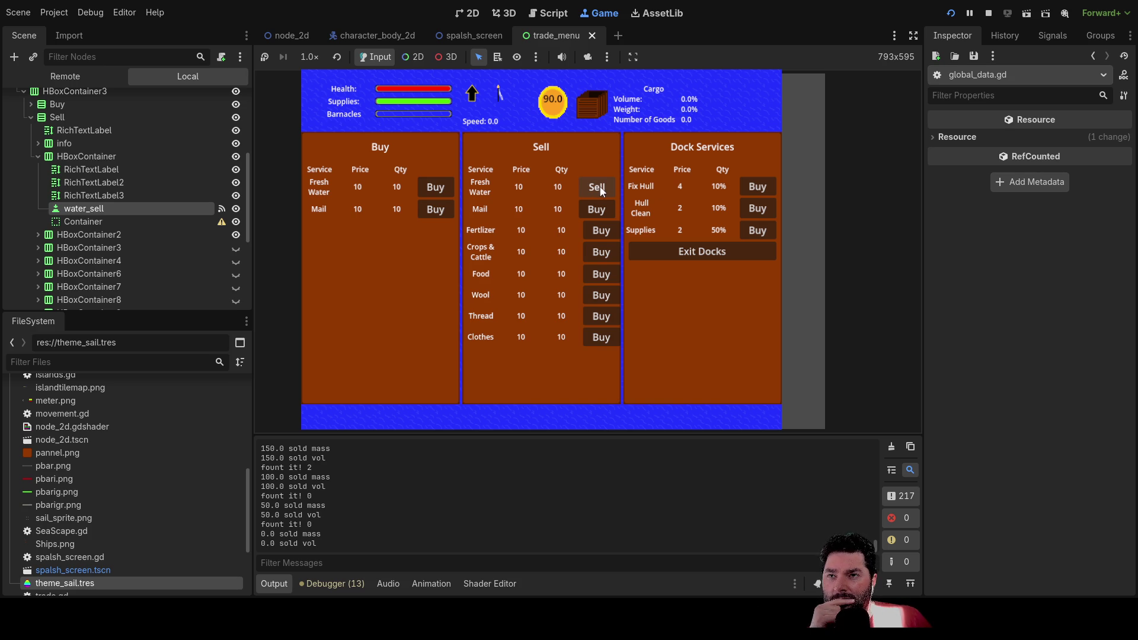
{"action": "left_click", "coordinate": [988, 13]}
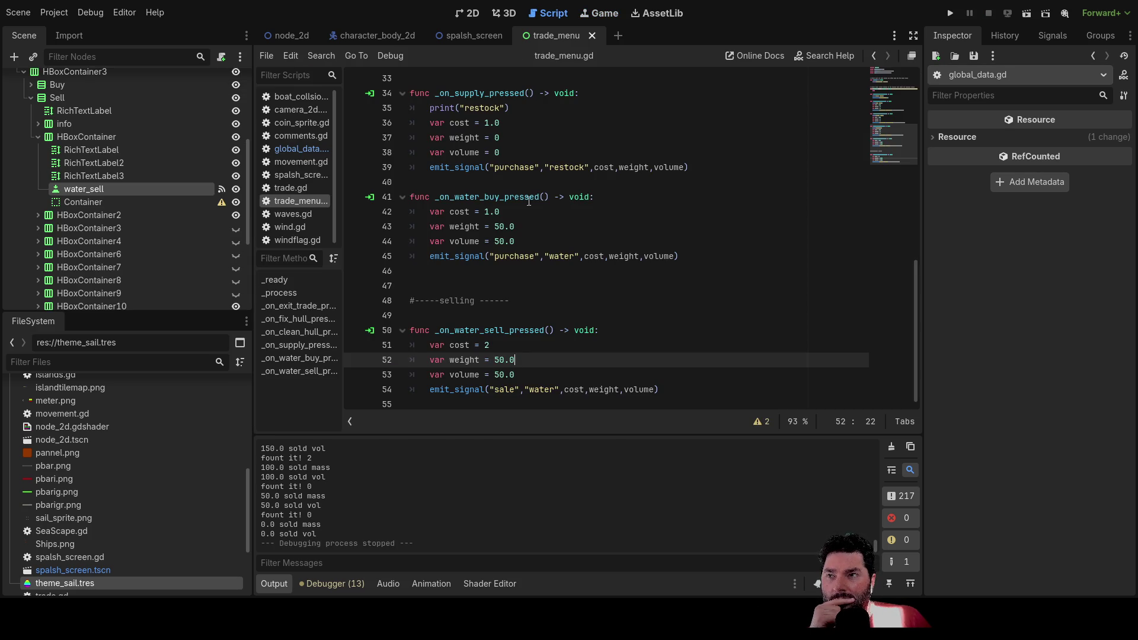
Step: Run the project again, start the game, dock, and buy seven Fresh Water
{"action": "left_click", "coordinate": [950, 13]}
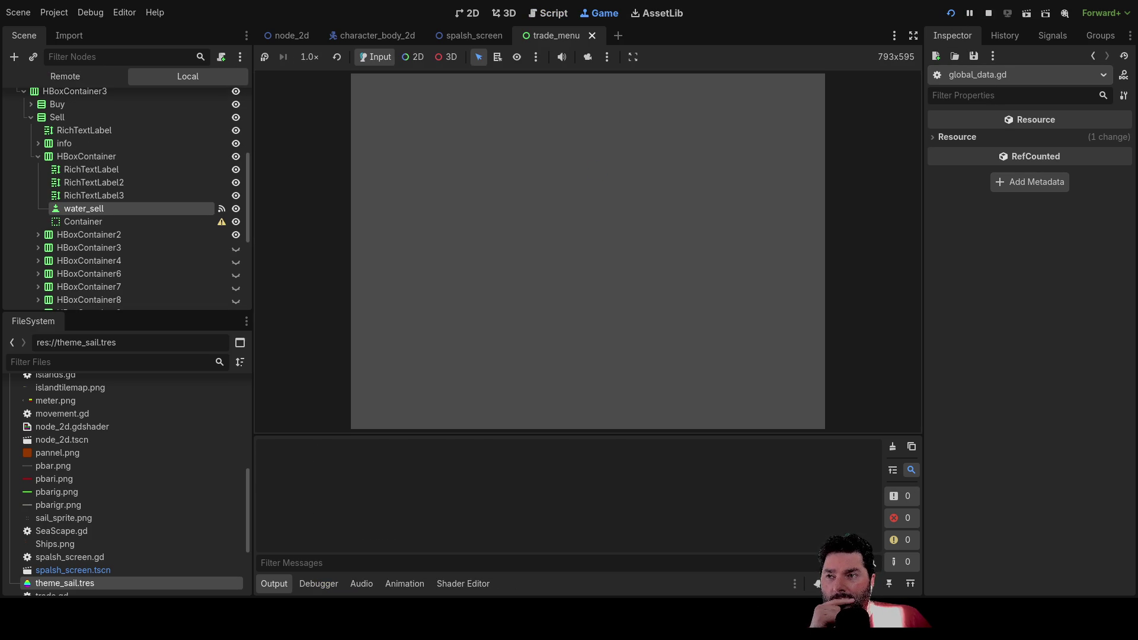
{"action": "left_click", "coordinate": [421, 95]}
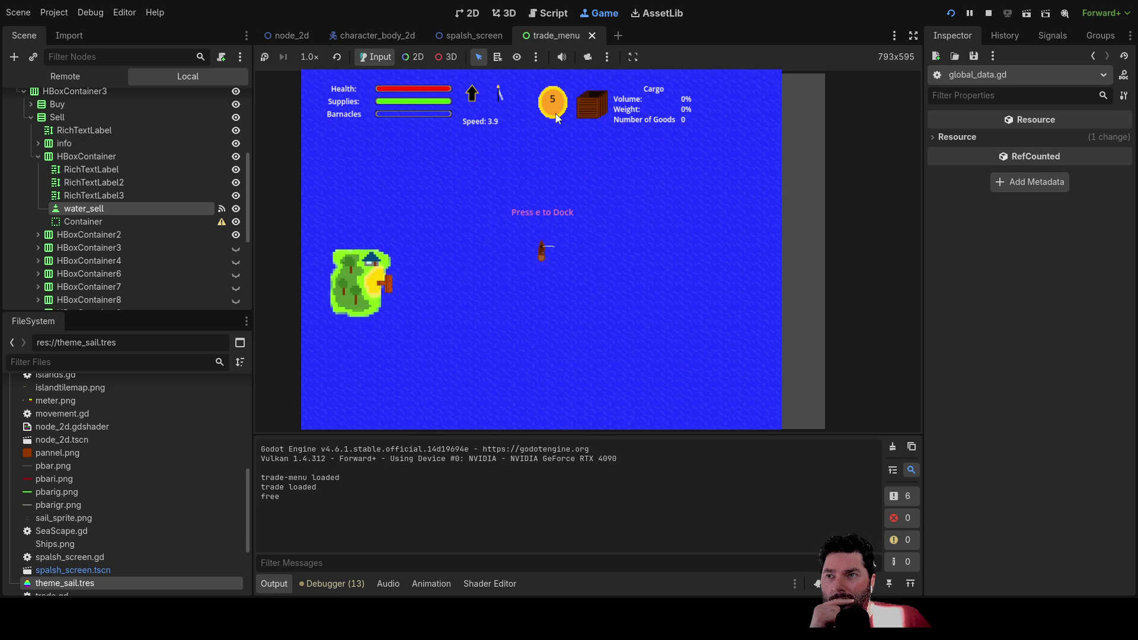
{"action": "key", "text": "e"}
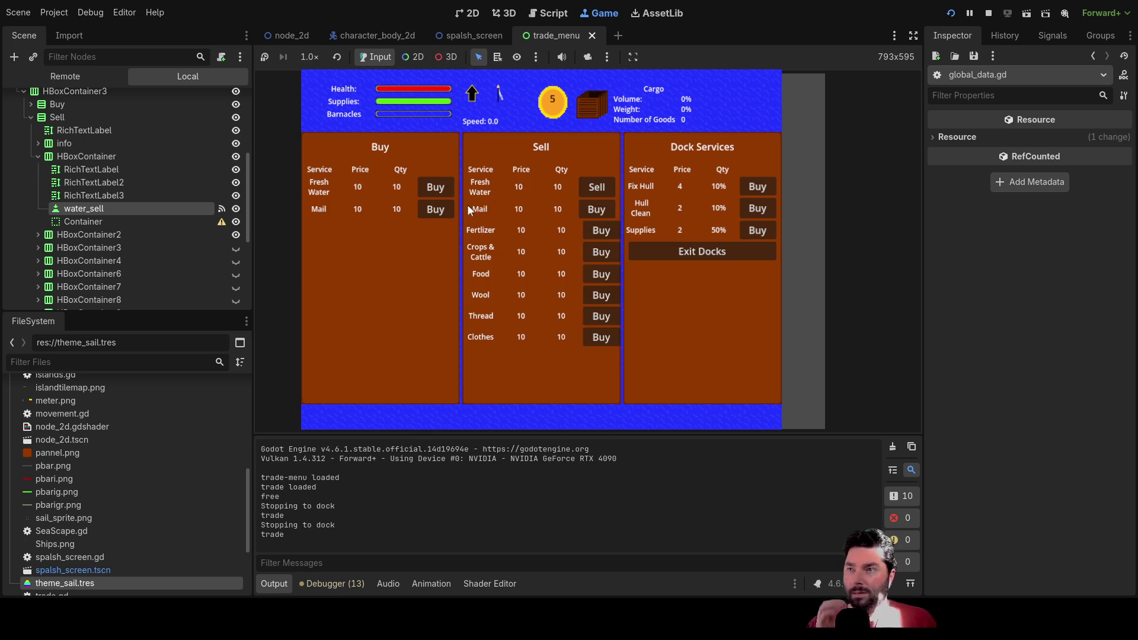
{"action": "left_click", "coordinate": [440, 187]}
{"action": "left_click", "coordinate": [439, 186]}
{"action": "left_click", "coordinate": [439, 186]}
{"action": "left_click", "coordinate": [439, 186]}
{"action": "left_click", "coordinate": [438, 186]}
{"action": "left_click", "coordinate": [439, 187]}
{"action": "left_click", "coordinate": [439, 187]}
{"action": "left_click", "coordinate": [439, 186]}
{"action": "left_click", "coordinate": [438, 186]}
{"action": "left_click", "coordinate": [439, 186]}
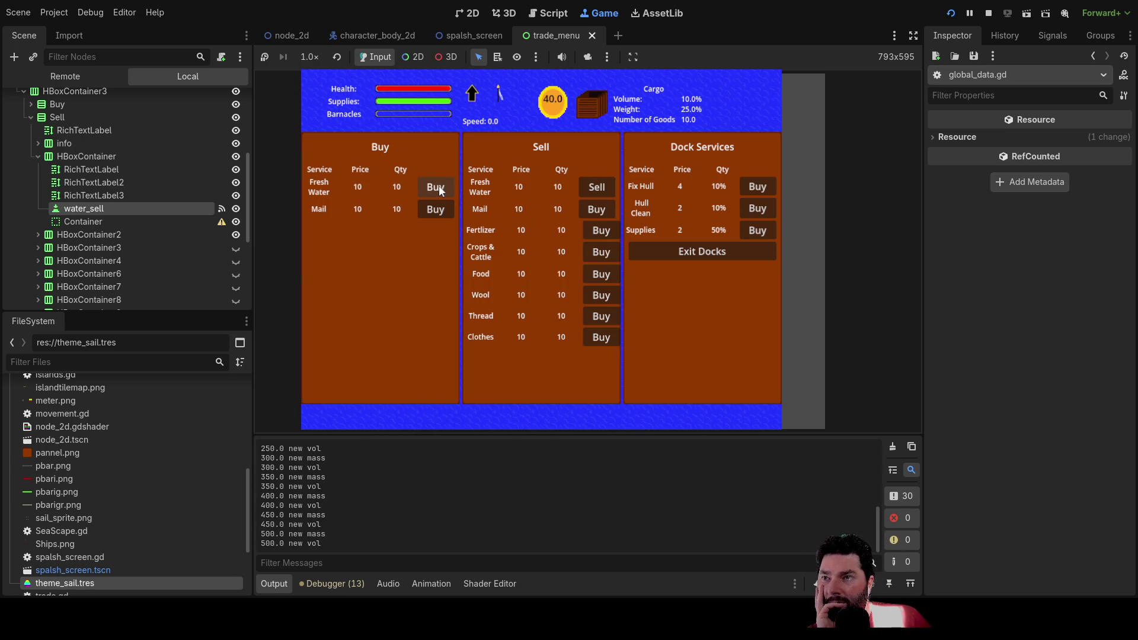
Step: Sell five Fresh Water back for coins
{"action": "left_click", "coordinate": [598, 187]}
{"action": "left_click", "coordinate": [597, 186]}
{"action": "left_click", "coordinate": [597, 186]}
{"action": "left_click", "coordinate": [598, 186]}
{"action": "left_click", "coordinate": [598, 186]}
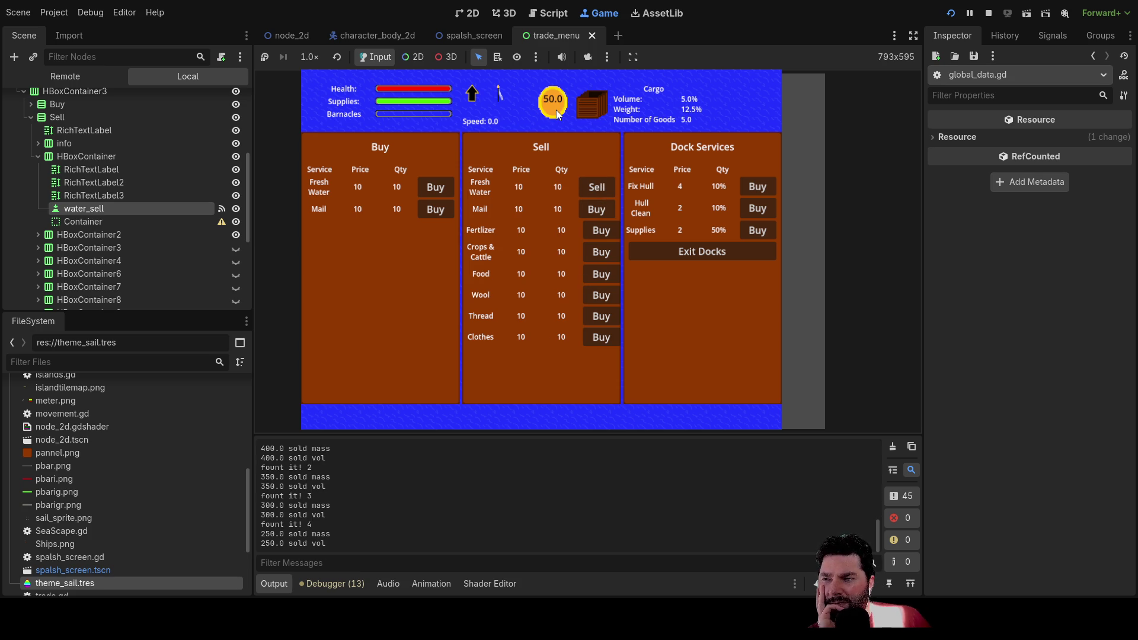
{"action": "left_click", "coordinate": [602, 188]}
{"action": "left_click", "coordinate": [603, 187]}
{"action": "left_click", "coordinate": [602, 187]}
{"action": "left_click", "coordinate": [602, 187]}
{"action": "left_click", "coordinate": [603, 187]}
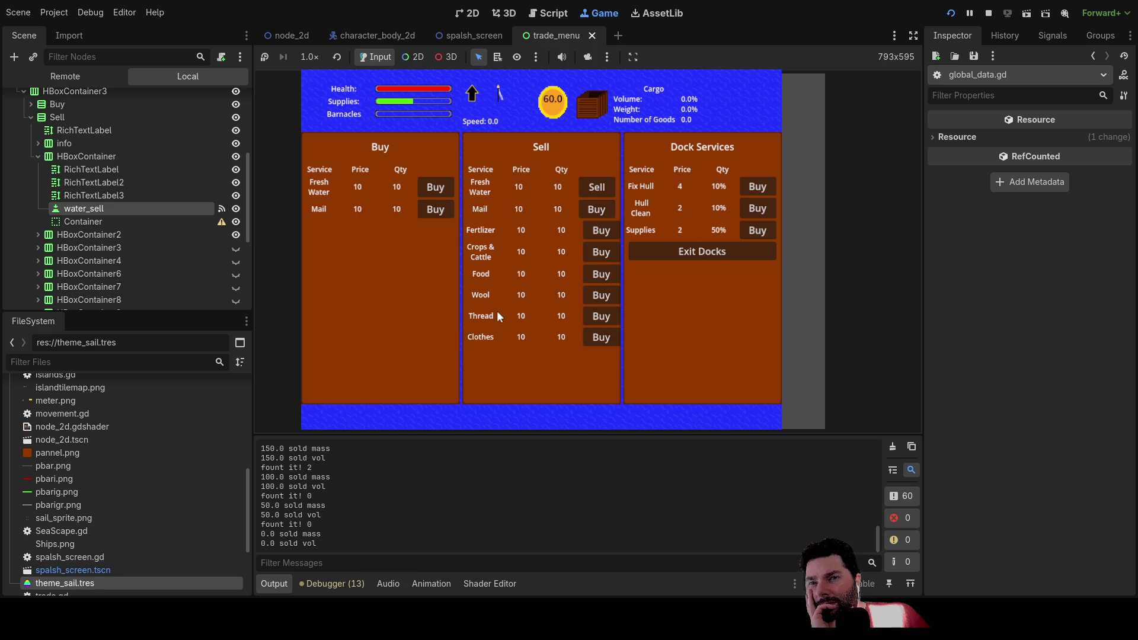
Step: Alternate buying and selling single units of Fresh Water
{"action": "left_click", "coordinate": [433, 186]}
{"action": "left_click", "coordinate": [596, 187]}
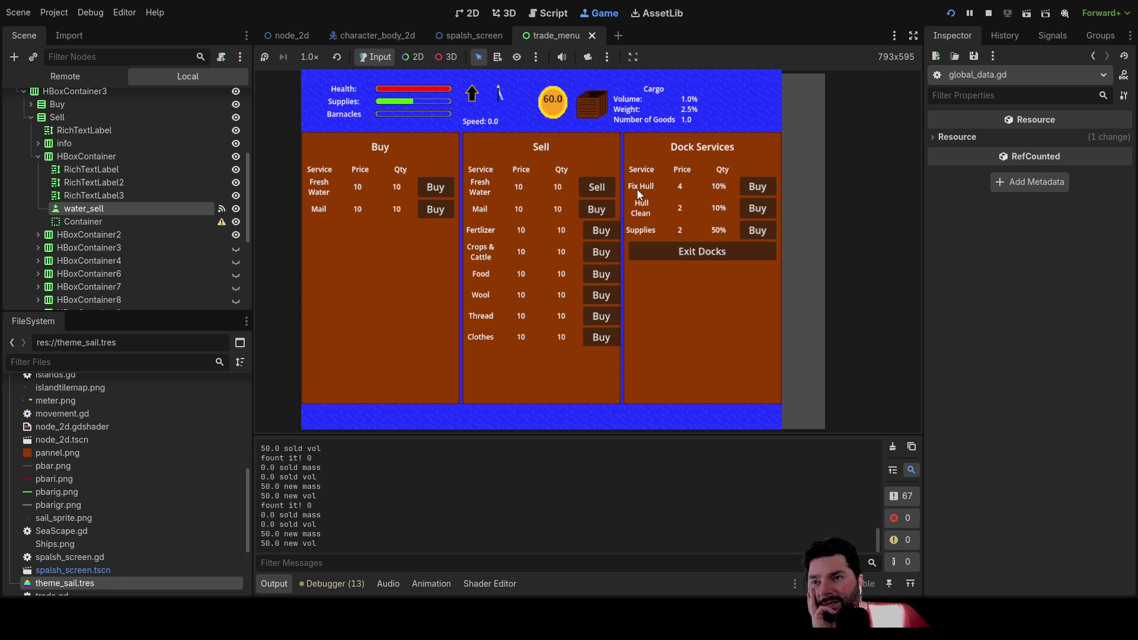
{"action": "left_click", "coordinate": [607, 185]}
{"action": "left_click", "coordinate": [429, 186]}
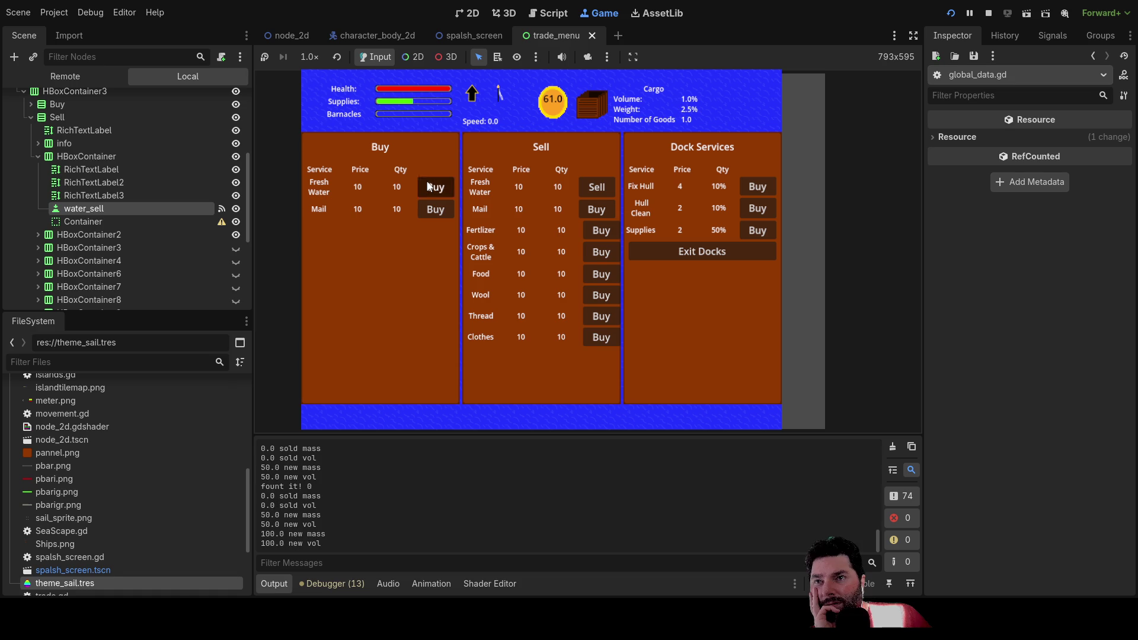
{"action": "left_click", "coordinate": [599, 188]}
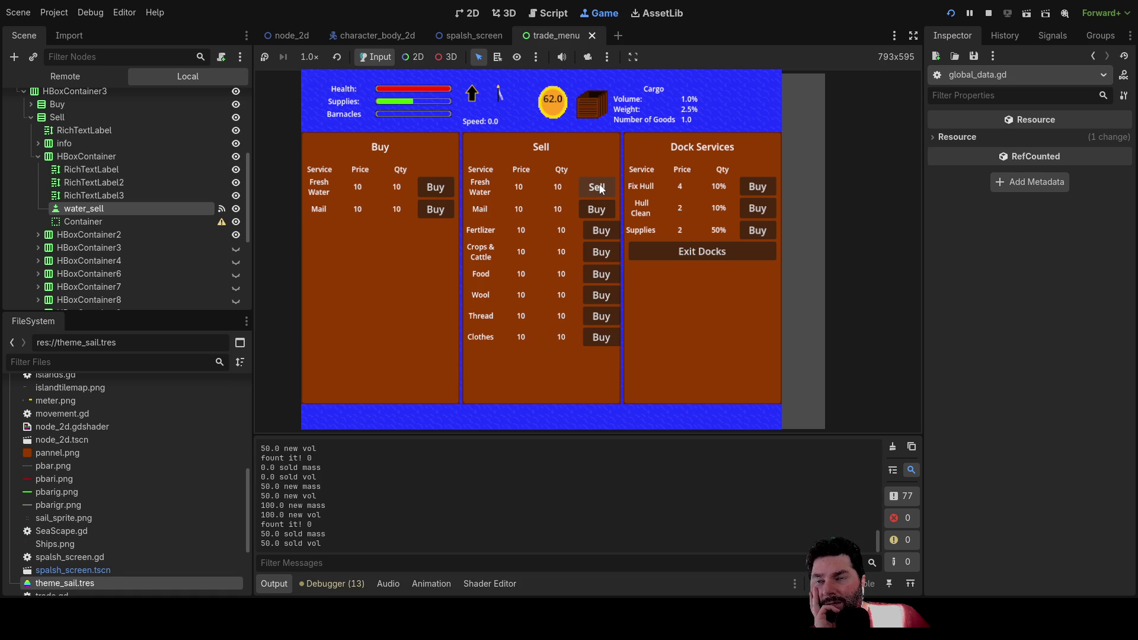
{"action": "left_click", "coordinate": [599, 188]}
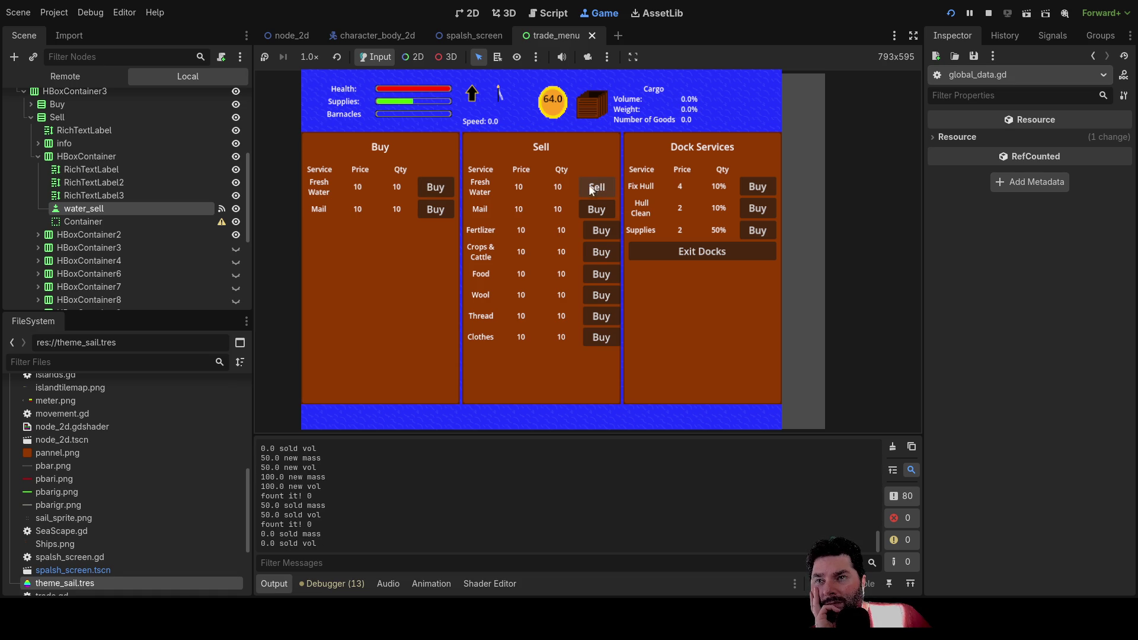
Step: Buy a larger batch of Fresh Water with repeated clicks and double-clicks
{"action": "left_click", "coordinate": [435, 187]}
{"action": "left_click", "coordinate": [435, 187]}
{"action": "left_click", "coordinate": [434, 187]}
{"action": "left_click", "coordinate": [435, 187]}
{"action": "left_click", "coordinate": [435, 188]}
{"action": "double_click", "coordinate": [435, 187]}
{"action": "double_click", "coordinate": [435, 187]}
{"action": "double_click", "coordinate": [435, 188]}
{"action": "left_click", "coordinate": [435, 188]}
{"action": "double_click", "coordinate": [434, 187]}
{"action": "left_click", "coordinate": [435, 190]}
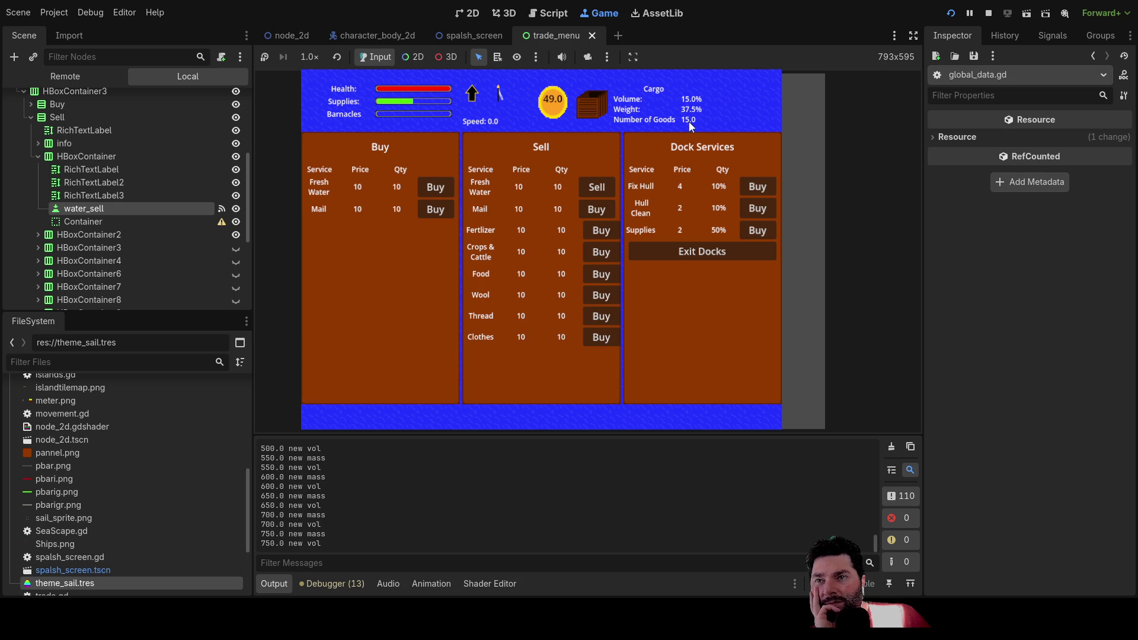
Step: Sell Fresh Water four times, watching coins and cargo
{"action": "left_click", "coordinate": [599, 189]}
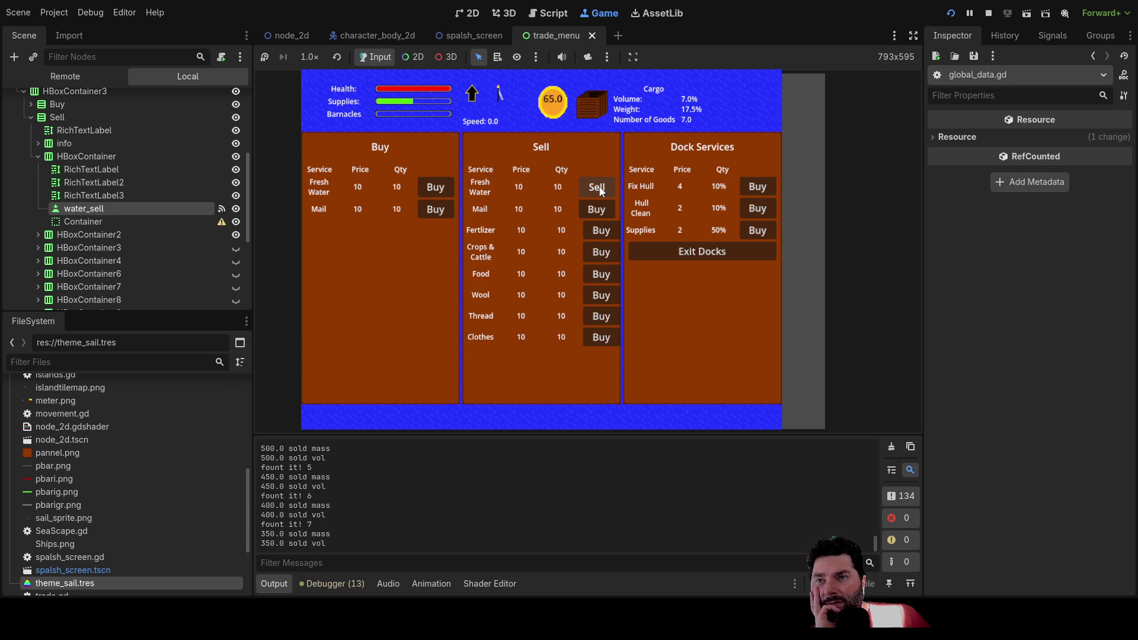
{"action": "left_click", "coordinate": [598, 188]}
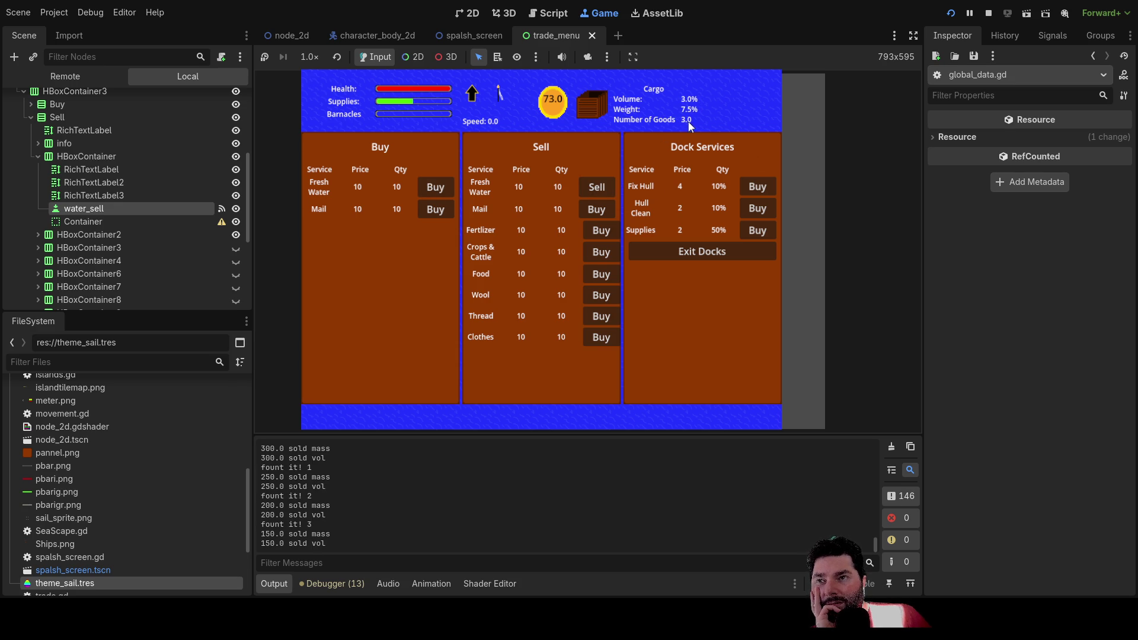
{"action": "left_click", "coordinate": [596, 186]}
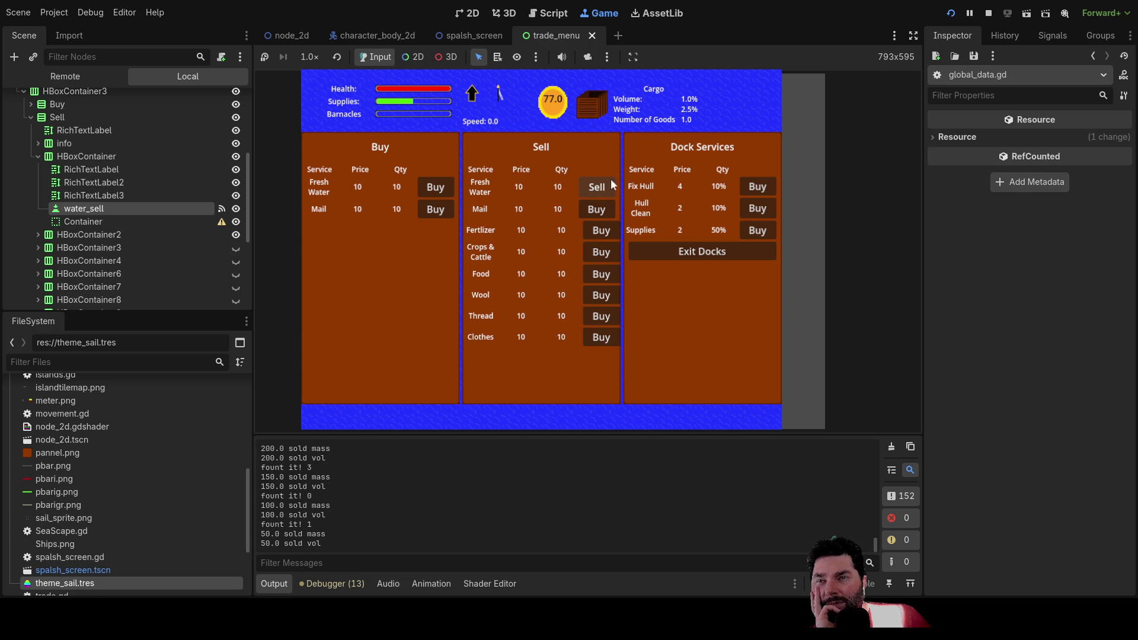
{"action": "left_click", "coordinate": [591, 186]}
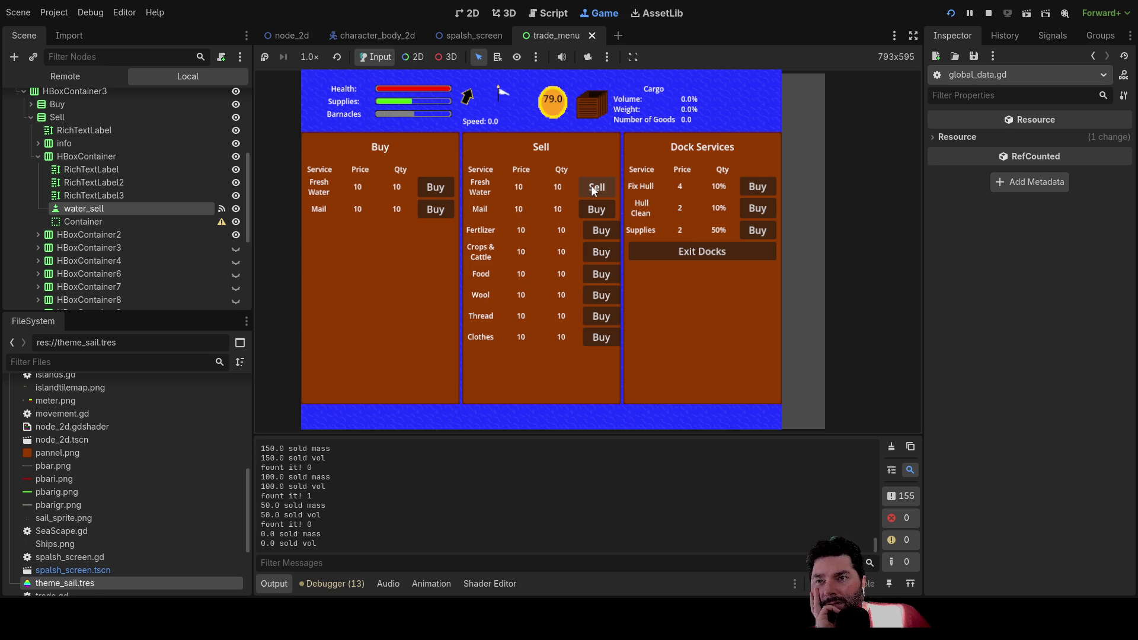
Step: Buy six Fresh Water and sell them back, ending at 88 coins with one good aboard
{"action": "left_click", "coordinate": [435, 189]}
{"action": "left_click", "coordinate": [435, 190]}
{"action": "left_click", "coordinate": [435, 190]}
{"action": "left_click", "coordinate": [435, 190]}
{"action": "left_click", "coordinate": [435, 190]}
{"action": "left_click", "coordinate": [435, 190]}
{"action": "left_click", "coordinate": [435, 190]}
{"action": "left_click", "coordinate": [435, 189]}
{"action": "left_click", "coordinate": [435, 189]}
{"action": "left_click", "coordinate": [435, 190]}
{"action": "double_click", "coordinate": [597, 188]}
{"action": "left_click", "coordinate": [597, 188]}
{"action": "left_click", "coordinate": [597, 188]}
{"action": "left_click", "coordinate": [597, 189]}
{"action": "left_click", "coordinate": [597, 189]}
{"action": "left_click", "coordinate": [597, 188]}
{"action": "left_click", "coordinate": [597, 188]}
{"action": "left_click", "coordinate": [597, 189]}
{"action": "left_click", "coordinate": [597, 189]}
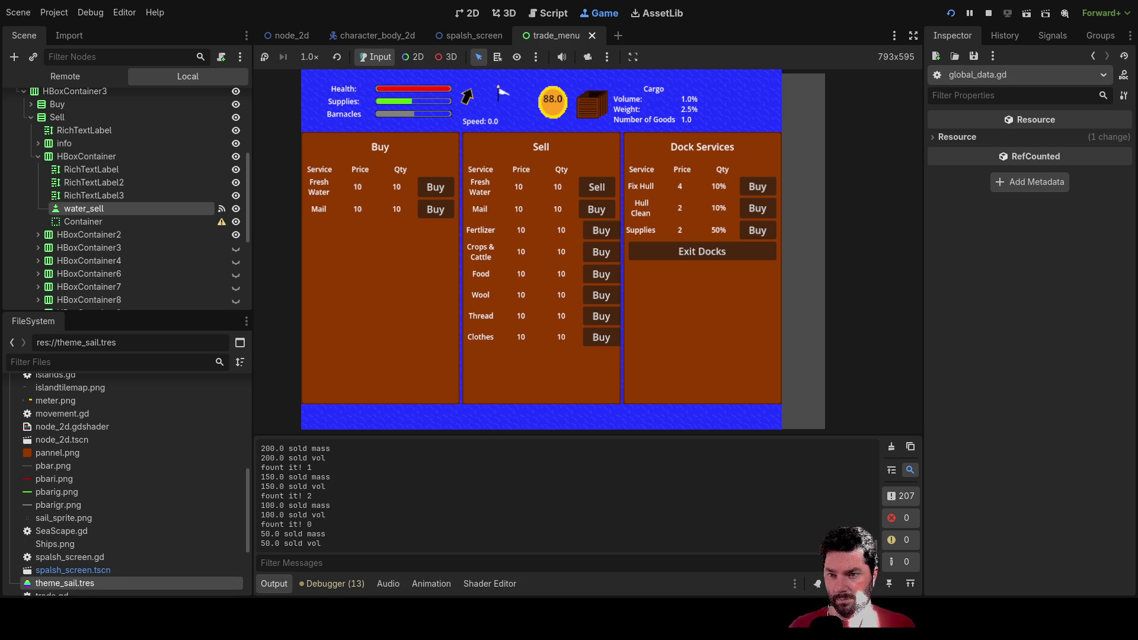
Step: Stop the game and open global_data.gd at the sale loop
{"action": "key", "text": "F8"}
{"action": "scroll", "coordinate": [540, 366], "scroll_direction": "up", "scroll_amount": 1}
{"action": "scroll", "coordinate": [549, 357], "scroll_direction": "down", "scroll_amount": 1}
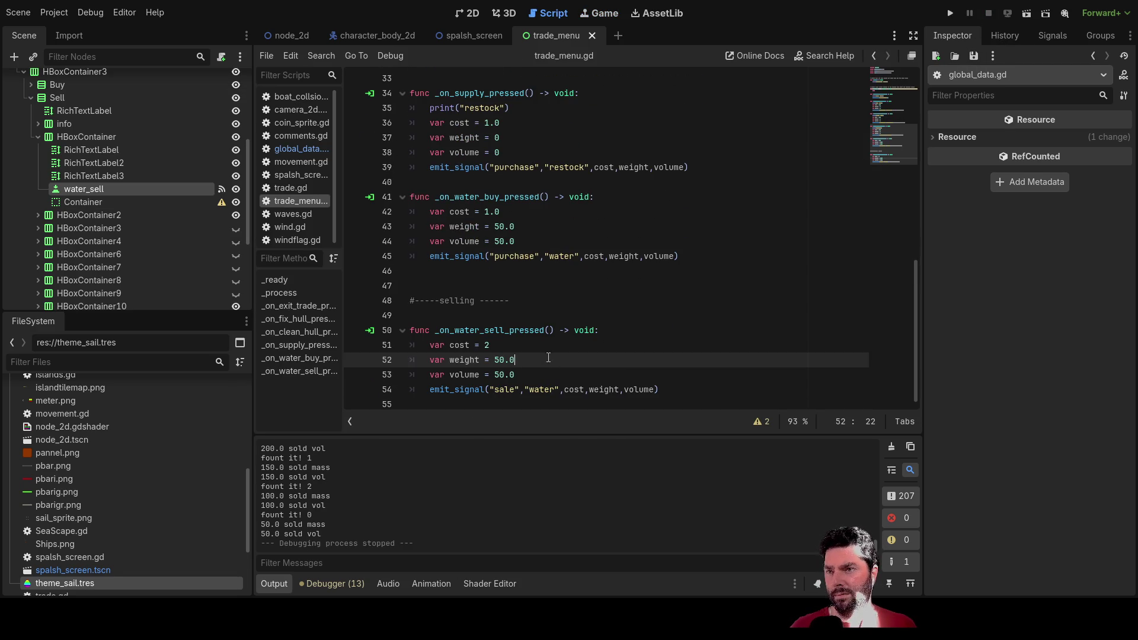
{"action": "left_click", "coordinate": [297, 149]}
{"action": "scroll", "coordinate": [493, 290], "scroll_direction": "down", "scroll_amount": 4}
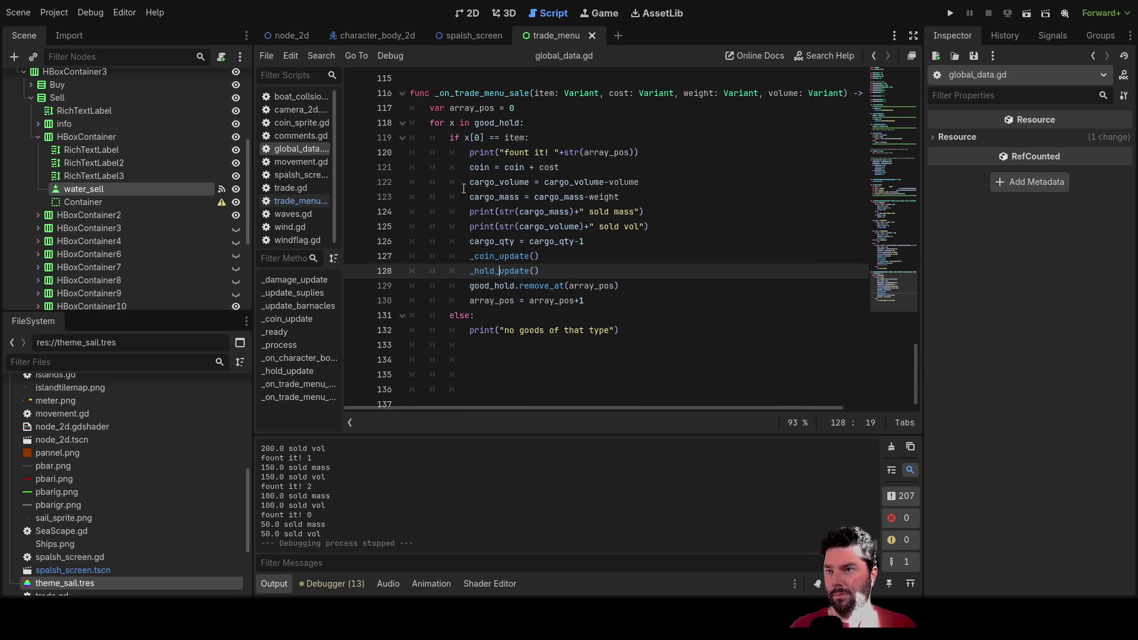
Step: Add a new line after the array_pos increment and enter a return statement there
{"action": "left_click", "coordinate": [469, 300]}
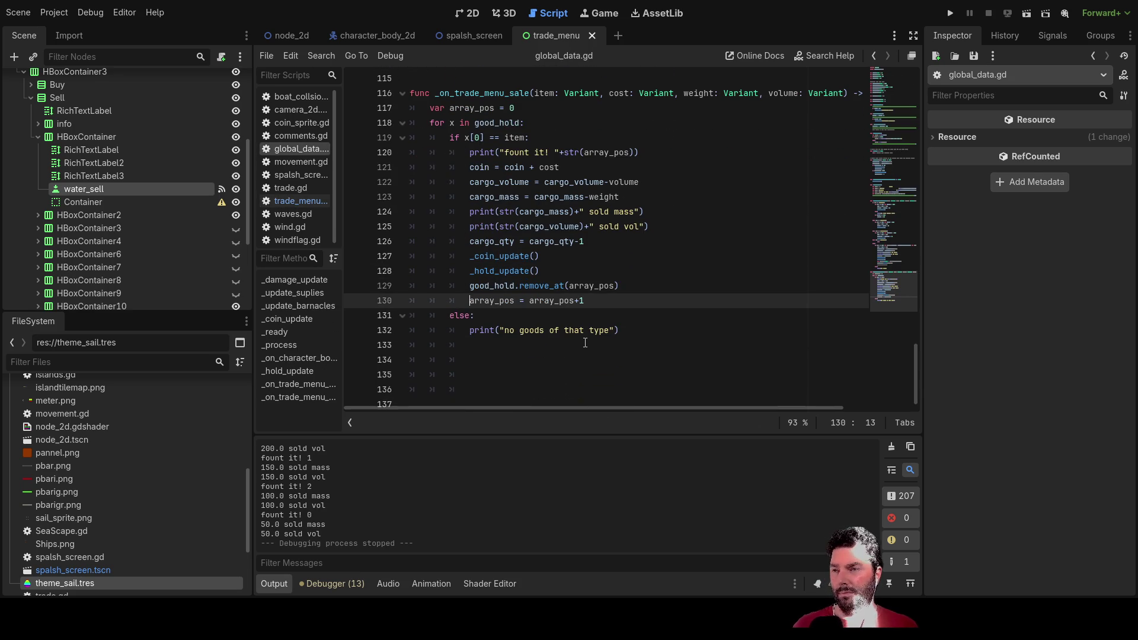
{"action": "key", "text": "Down"}
{"action": "key", "text": "Return"}
{"action": "key", "text": "Up"}
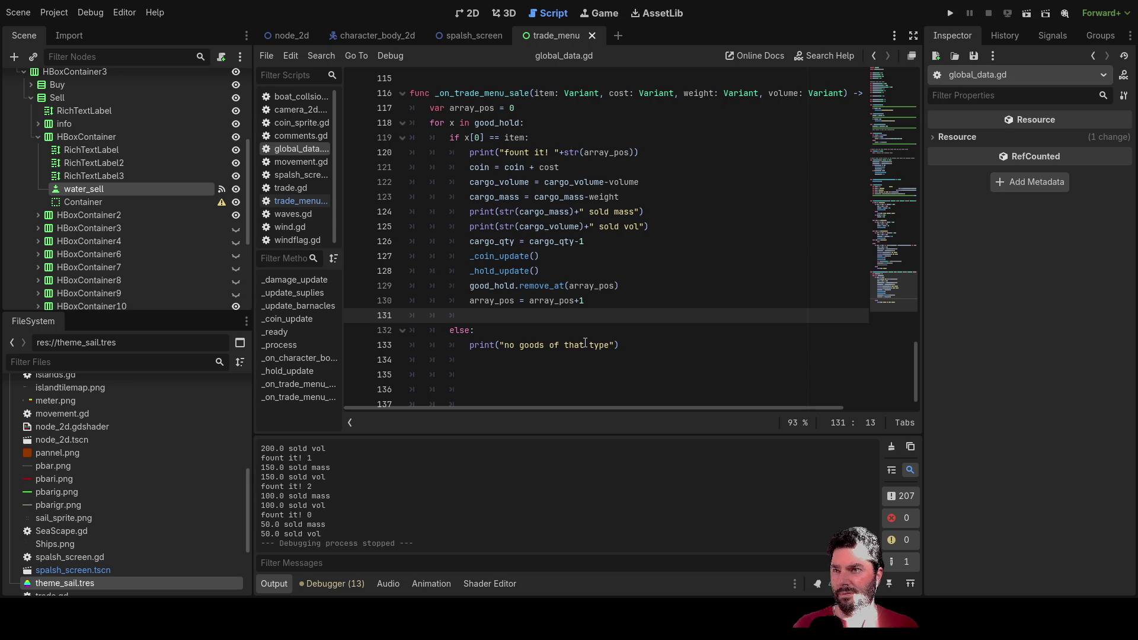
{"action": "key", "text": "BackSpace"}
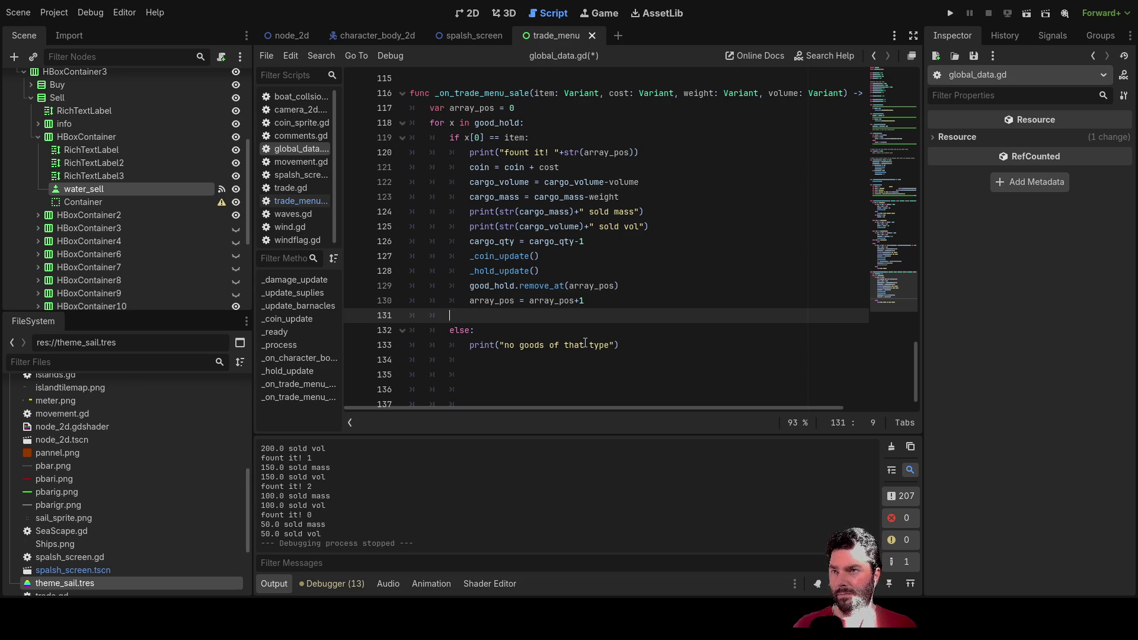
{"action": "type", "text": "reyu"}
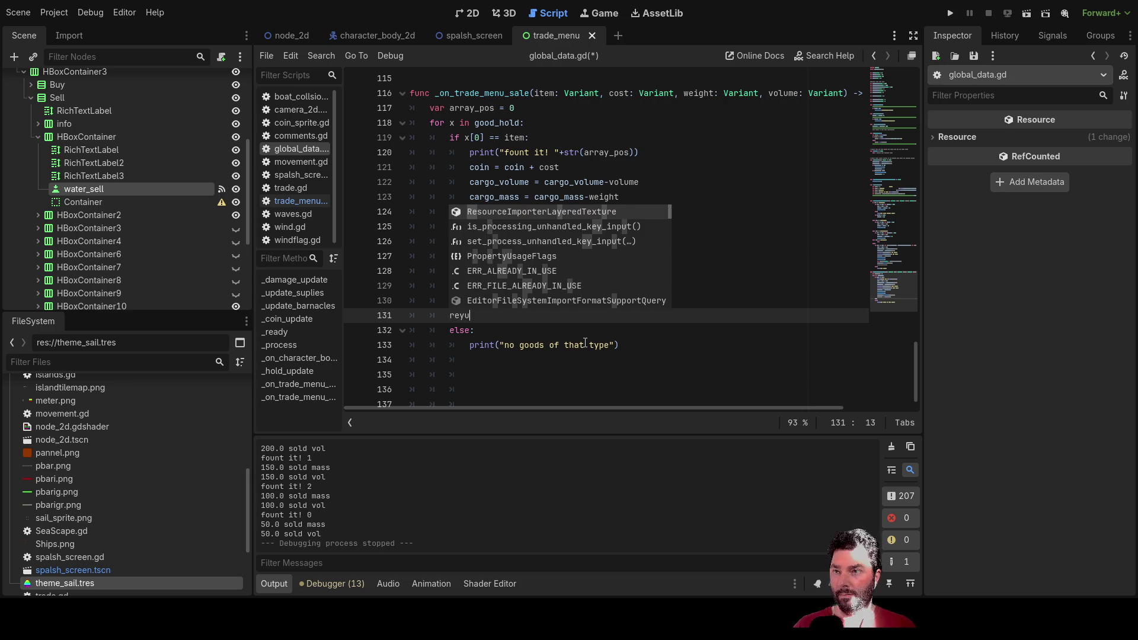
{"action": "key", "text": "BackSpace"}
{"action": "key", "text": "BackSpace"}
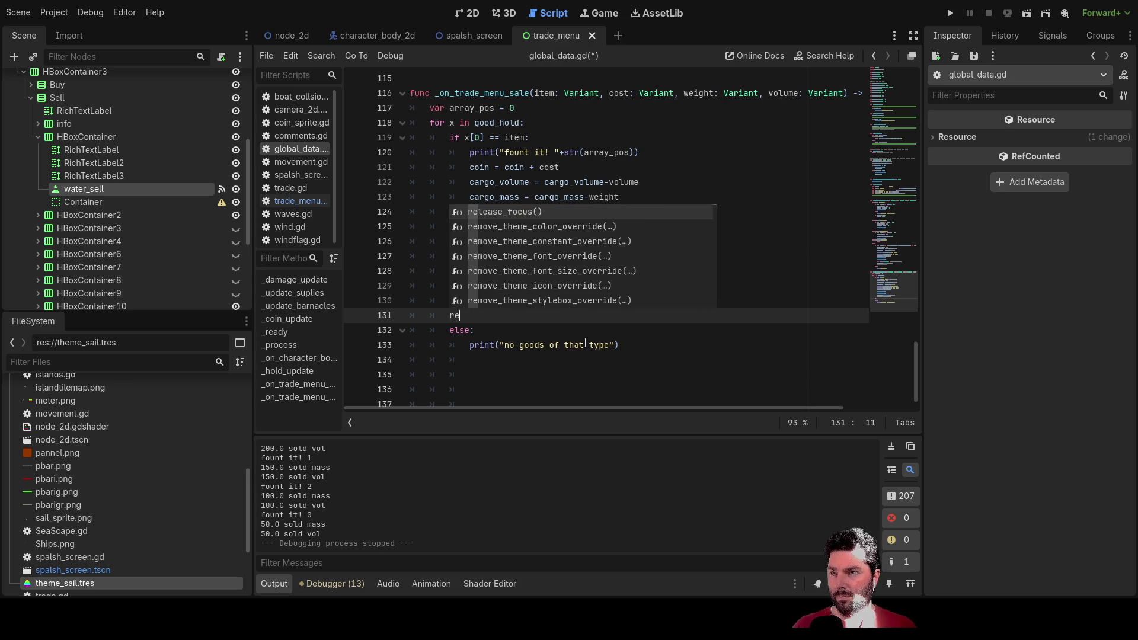
{"action": "type", "text": "t"}
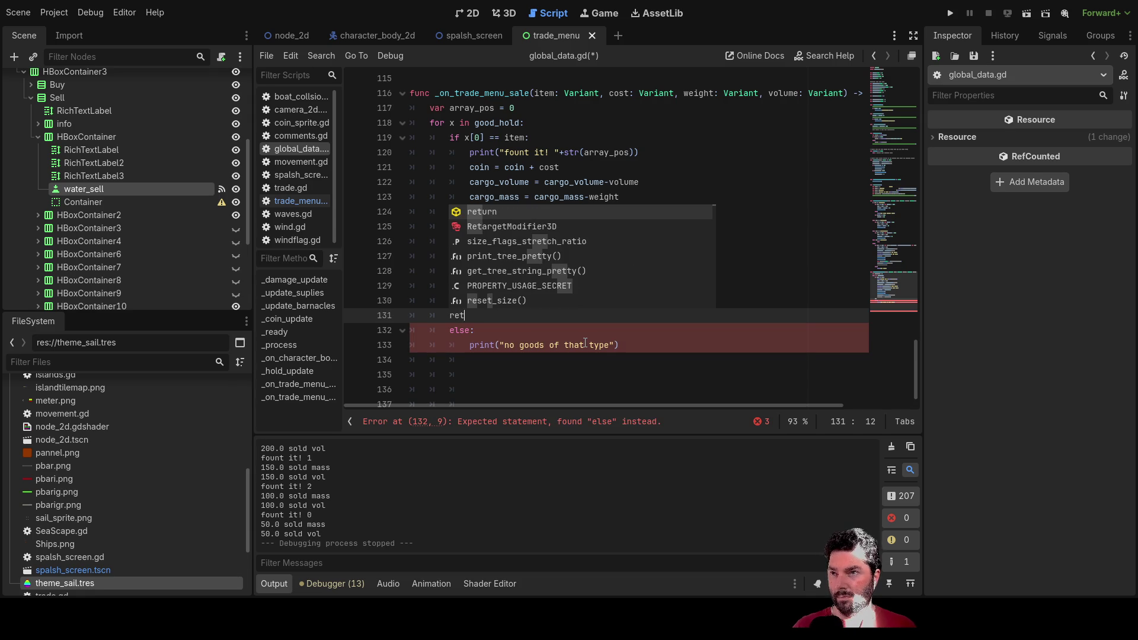
{"action": "key", "text": "Return"}
{"action": "key", "text": "Up"}
{"action": "key", "text": "Up"}
{"action": "key", "text": "Up"}
{"action": "key", "text": "Down"}
{"action": "key", "text": "Down"}
{"action": "key", "text": "Down"}
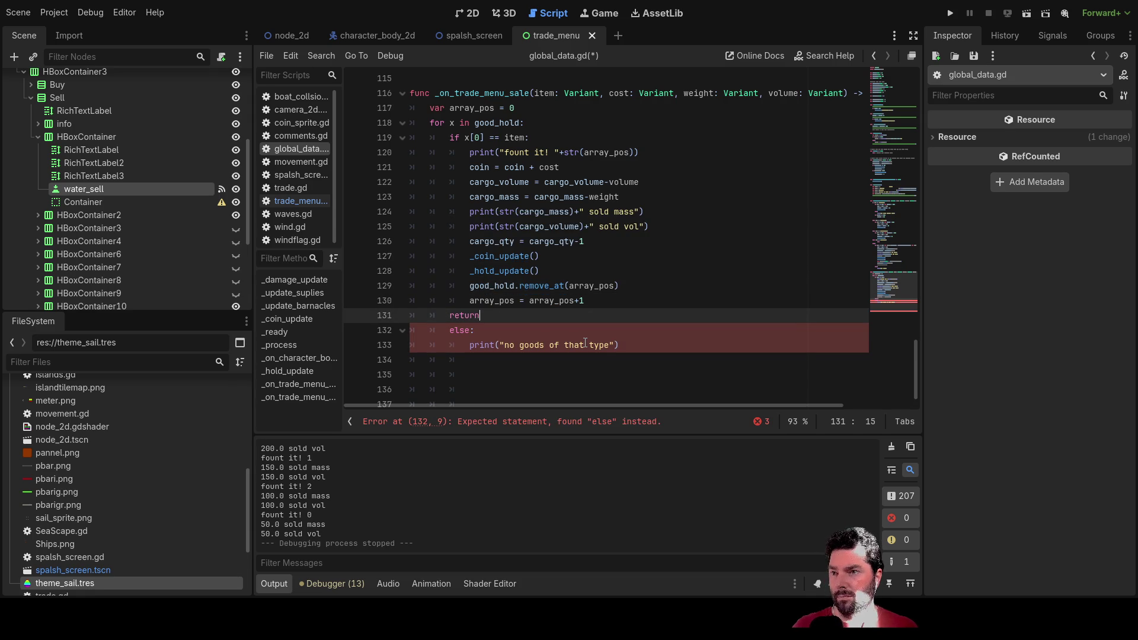
Step: Replace the return with pass, then halt, and finally delete the extra line before else
{"action": "key", "text": "Up"}
{"action": "key", "text": "Up"}
{"action": "key", "text": "Up"}
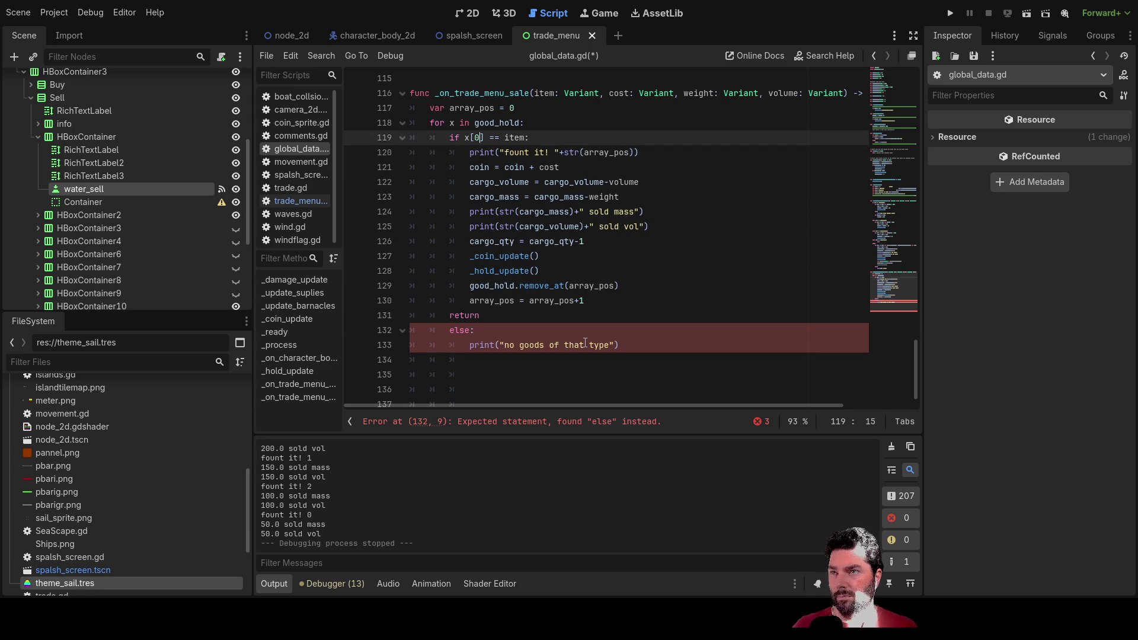
{"action": "key", "text": "Down"}
{"action": "key", "text": "Down"}
{"action": "key", "text": "Down"}
{"action": "key", "text": "BackSpace"}
{"action": "key", "text": "BackSpace"}
{"action": "key", "text": "BackSpace"}
{"action": "type", "text": "pass"}
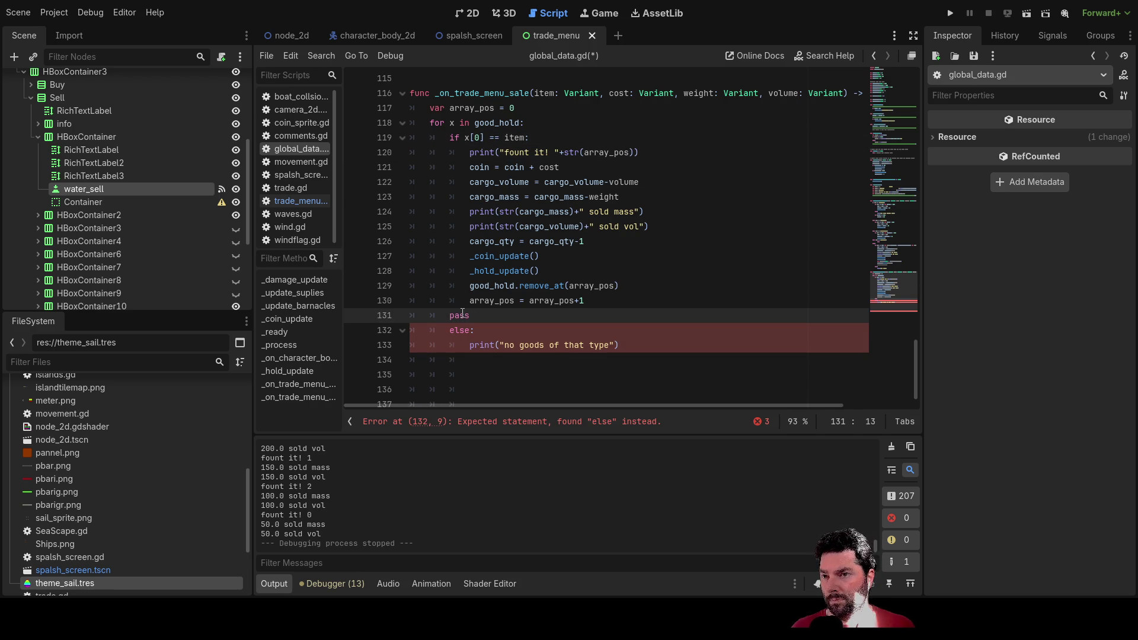
{"action": "key", "text": "BackSpace"}
{"action": "key", "text": "BackSpace"}
{"action": "key", "text": "BackSpace"}
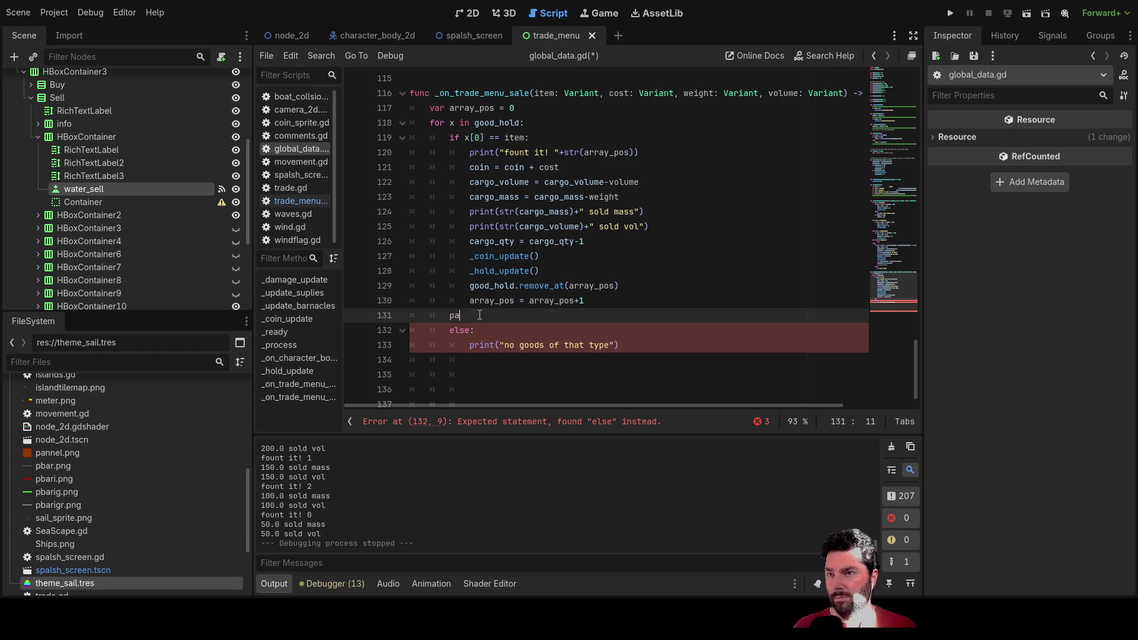
{"action": "type", "text": "halt"}
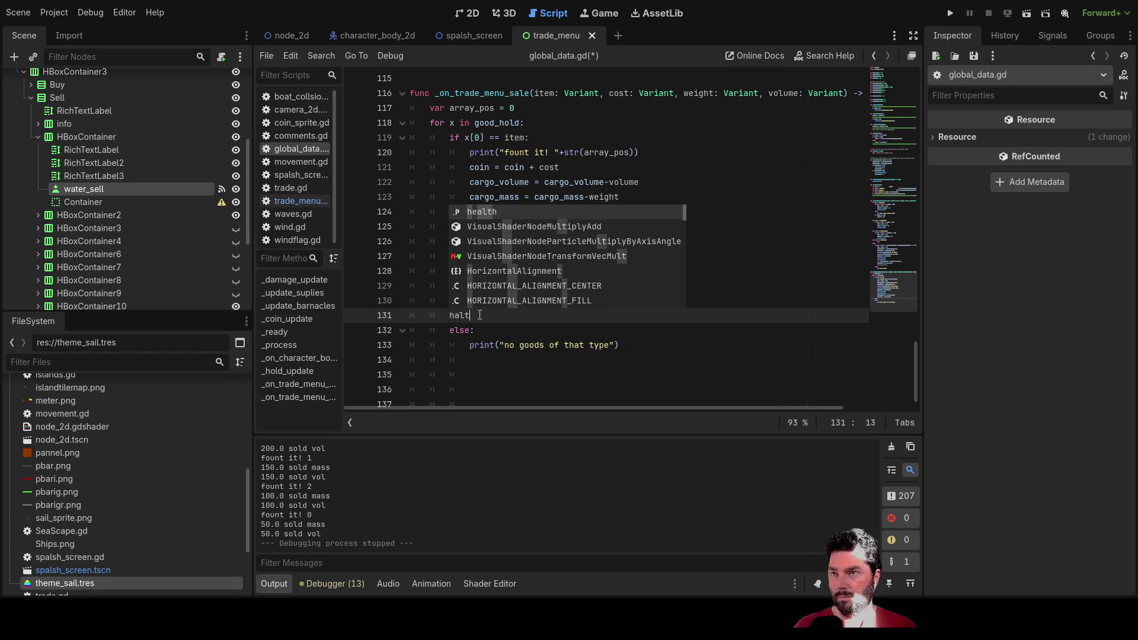
{"action": "key", "text": "BackSpace"}
{"action": "key", "text": "BackSpace"}
{"action": "key", "text": "BackSpace"}
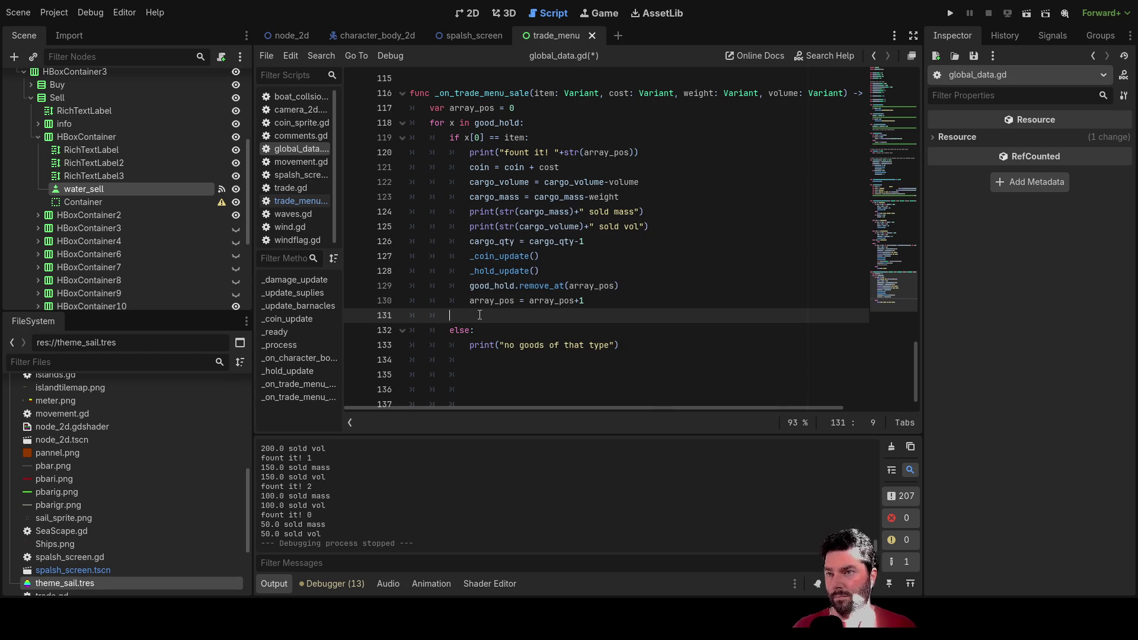
{"action": "key", "text": "BackSpace"}
{"action": "key", "text": "Up"}
{"action": "key", "text": "Up"}
{"action": "key", "text": "Up"}
{"action": "key", "text": "Up"}
{"action": "key", "text": "Up"}
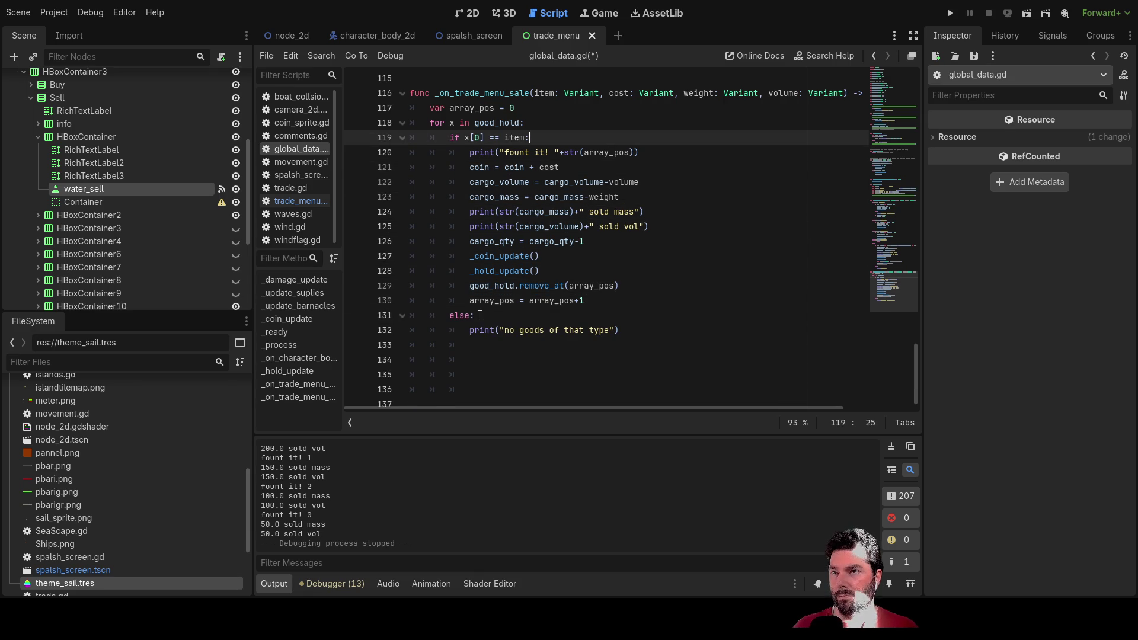
{"action": "key", "text": "Down"}
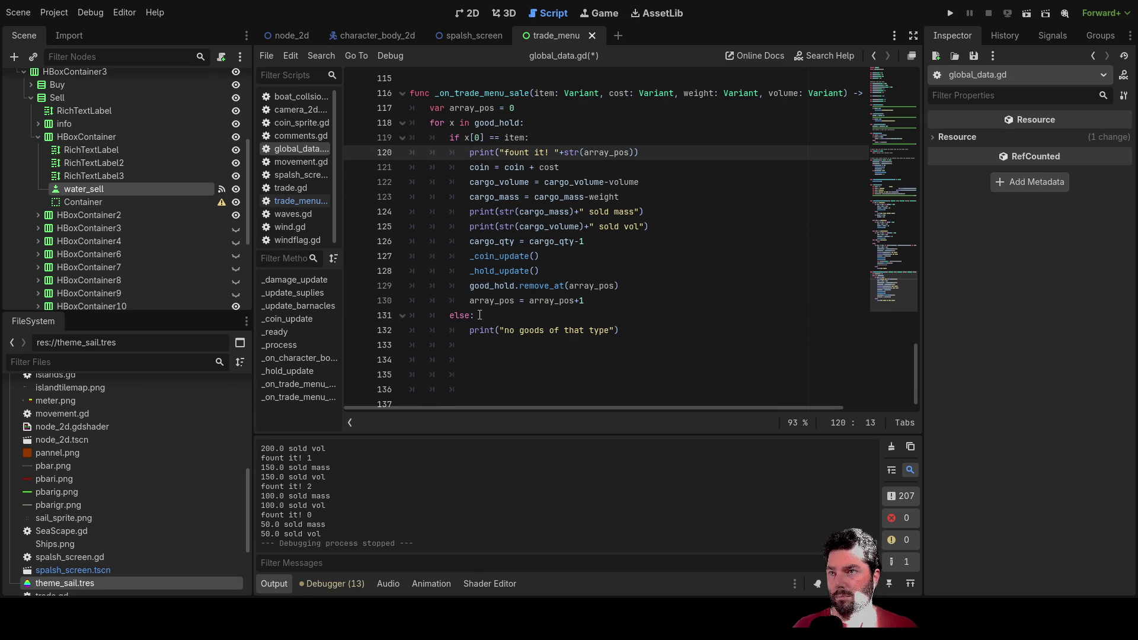
Step: Extend the item match condition with 'and' for the first_item check and run the game
{"action": "key", "text": "Up"}
{"action": "key", "text": "Up"}
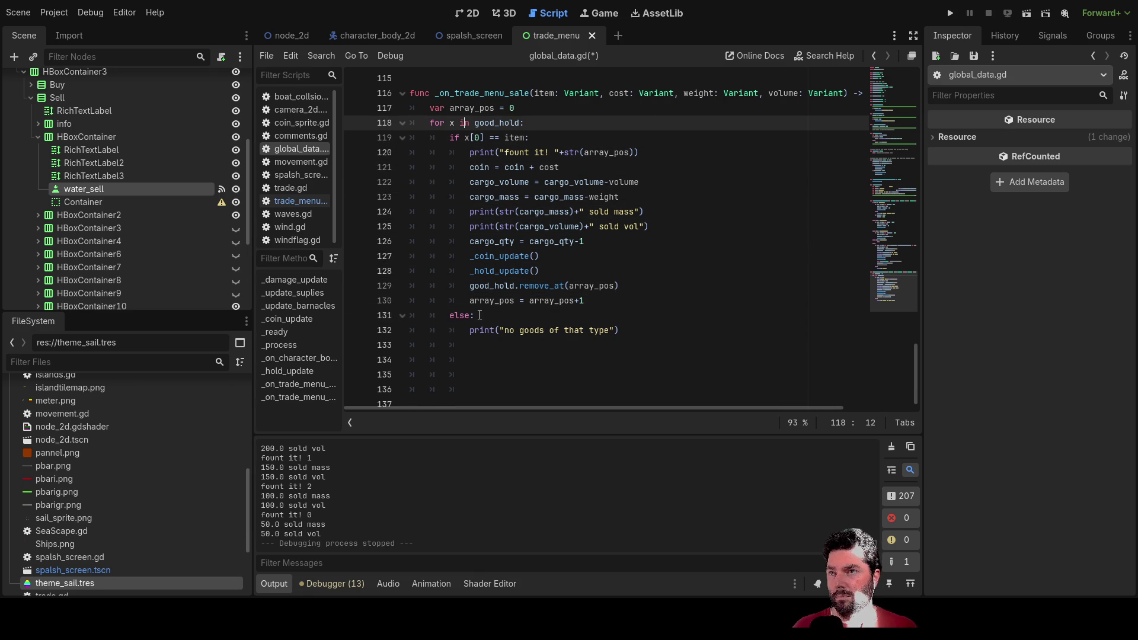
{"action": "key", "text": "Down"}
{"action": "key", "text": "Home"}
{"action": "key", "text": "Up"}
{"action": "key", "text": "Down"}
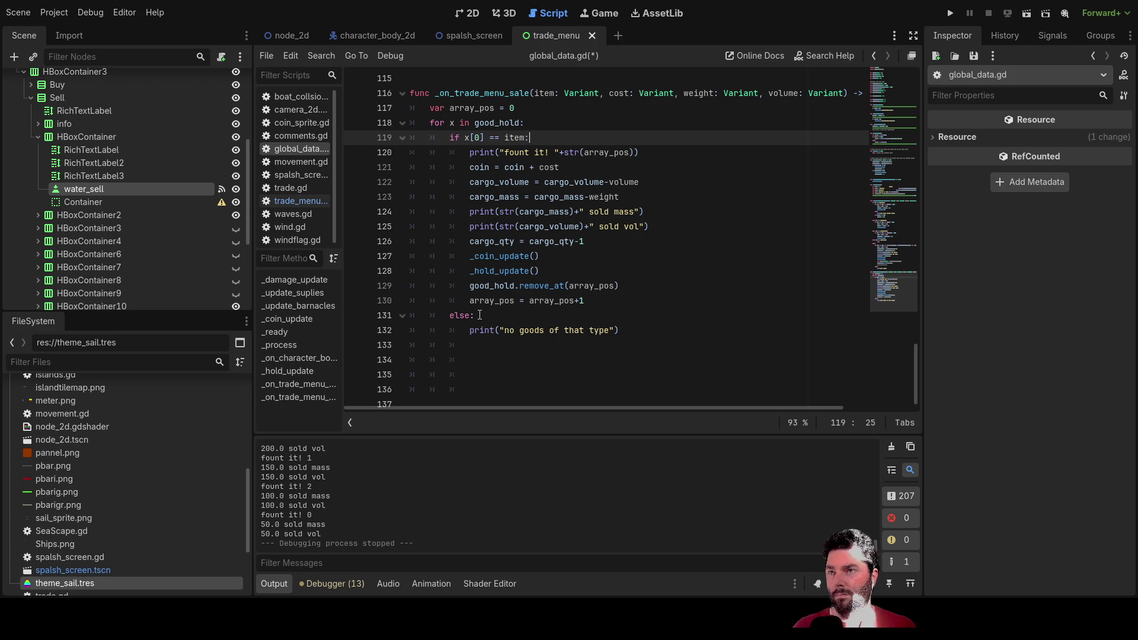
{"action": "type", "text": "and first_item == 0"}
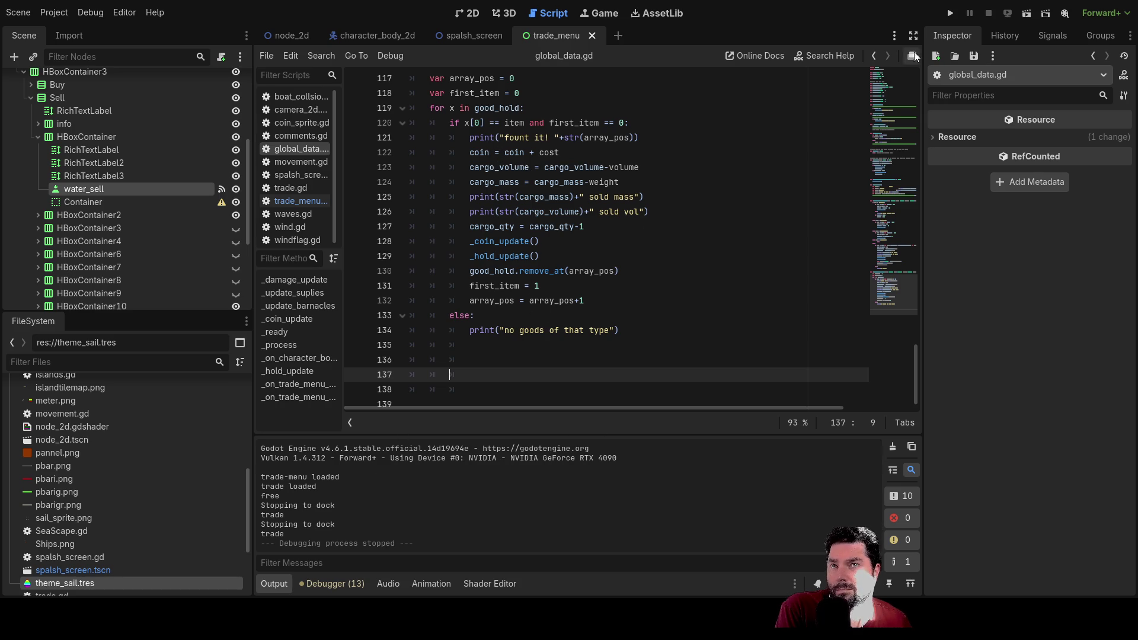
{"action": "left_click", "coordinate": [951, 14]}
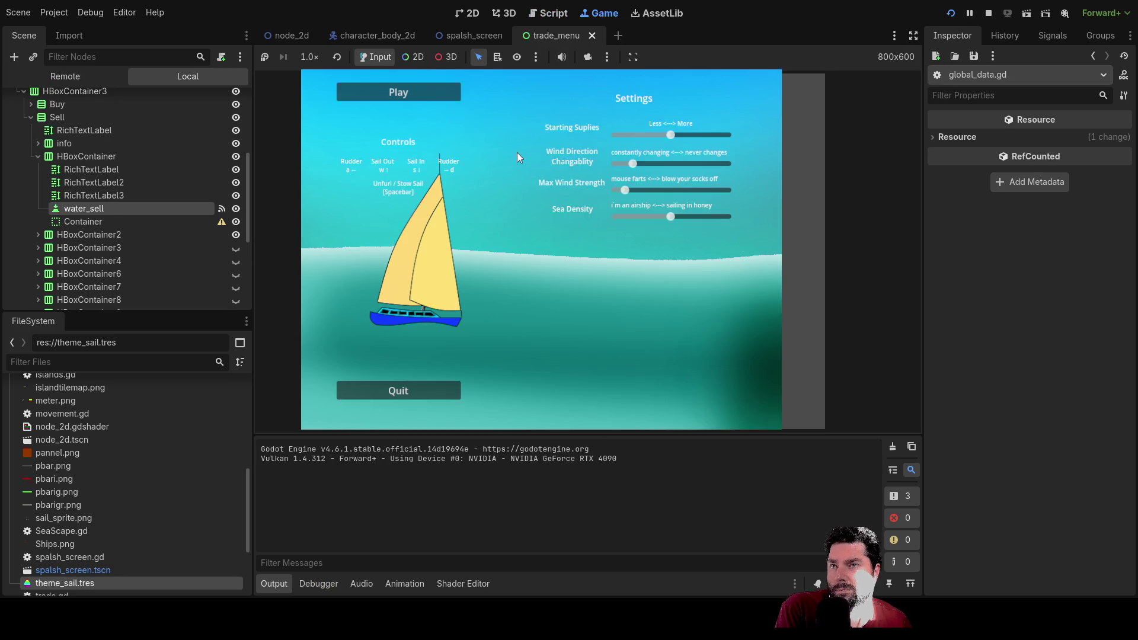
Step: Start a new game, dock at the island, and buy three Fresh Water
{"action": "left_click", "coordinate": [414, 94]}
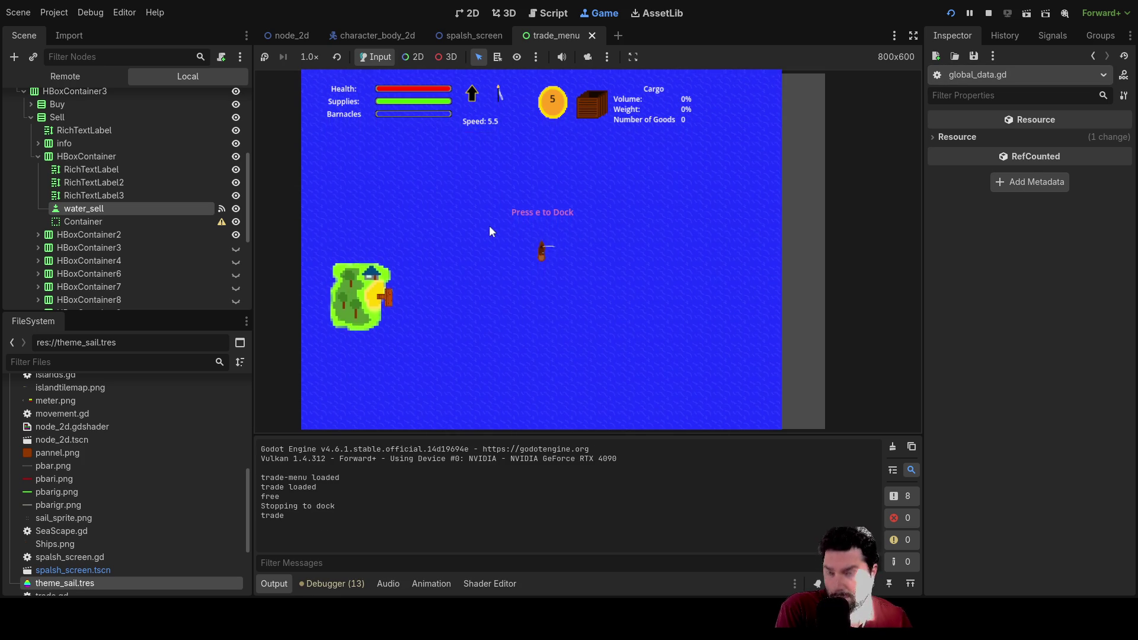
{"action": "key", "text": "e"}
{"action": "left_click", "coordinate": [436, 189]}
{"action": "left_click", "coordinate": [436, 188]}
{"action": "left_click", "coordinate": [436, 189]}
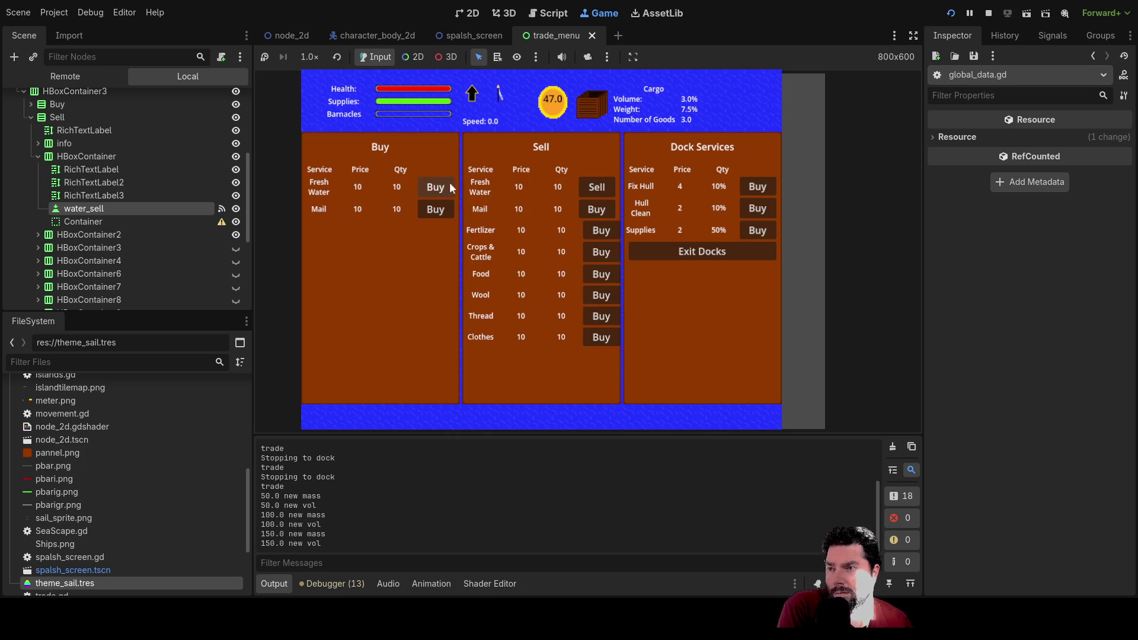
Step: Sell the three Fresh Water one per click until the hold is empty at 53 coins
{"action": "left_click", "coordinate": [603, 188]}
{"action": "left_click", "coordinate": [602, 188]}
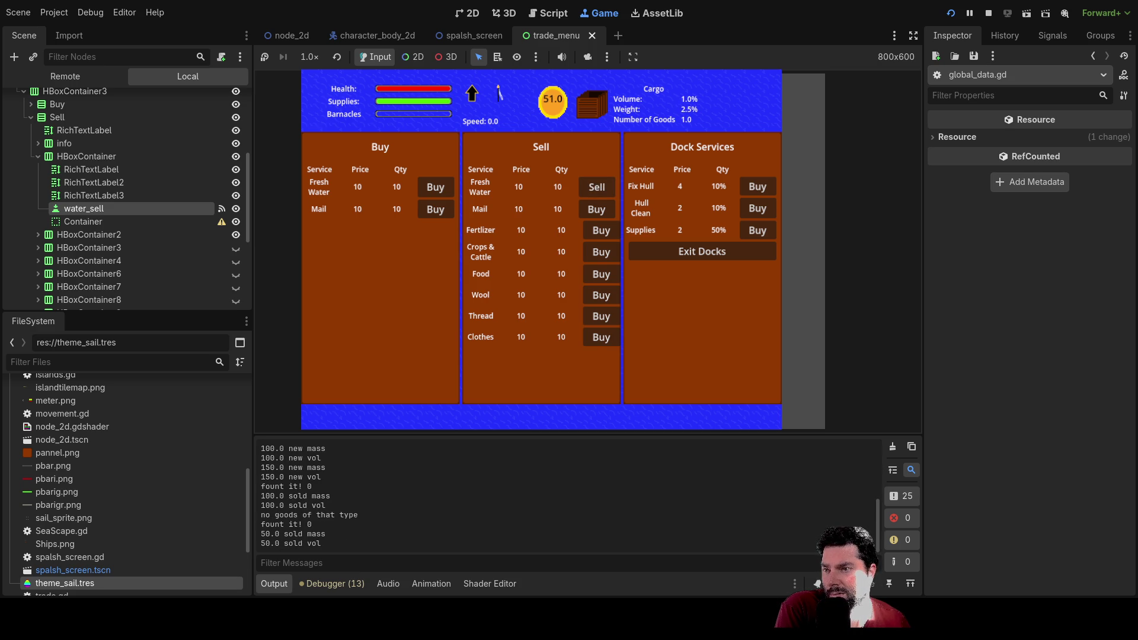
{"action": "left_click", "coordinate": [594, 193]}
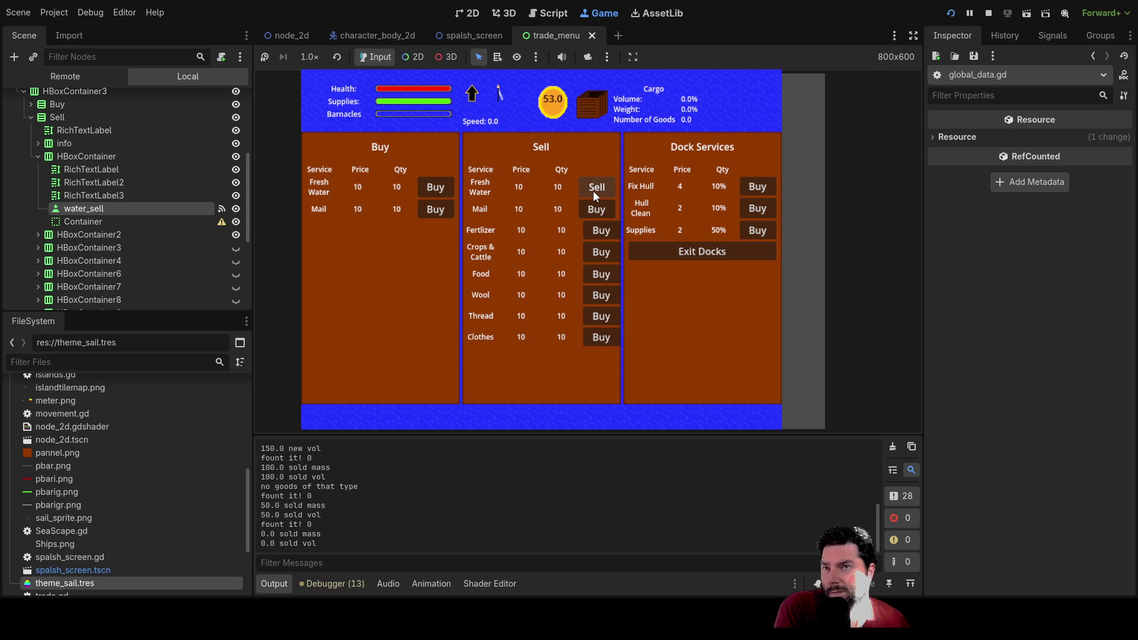
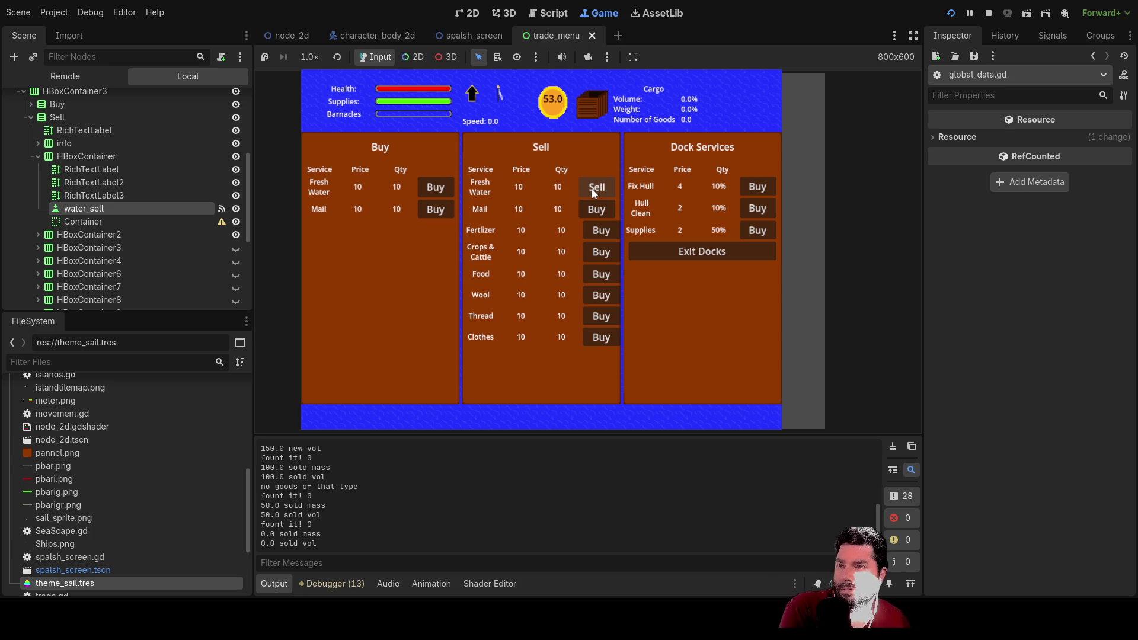
Step: Spend coins at the dock on hull repairs, barnacle cleaning and extra supplies
{"action": "left_click", "coordinate": [444, 212]}
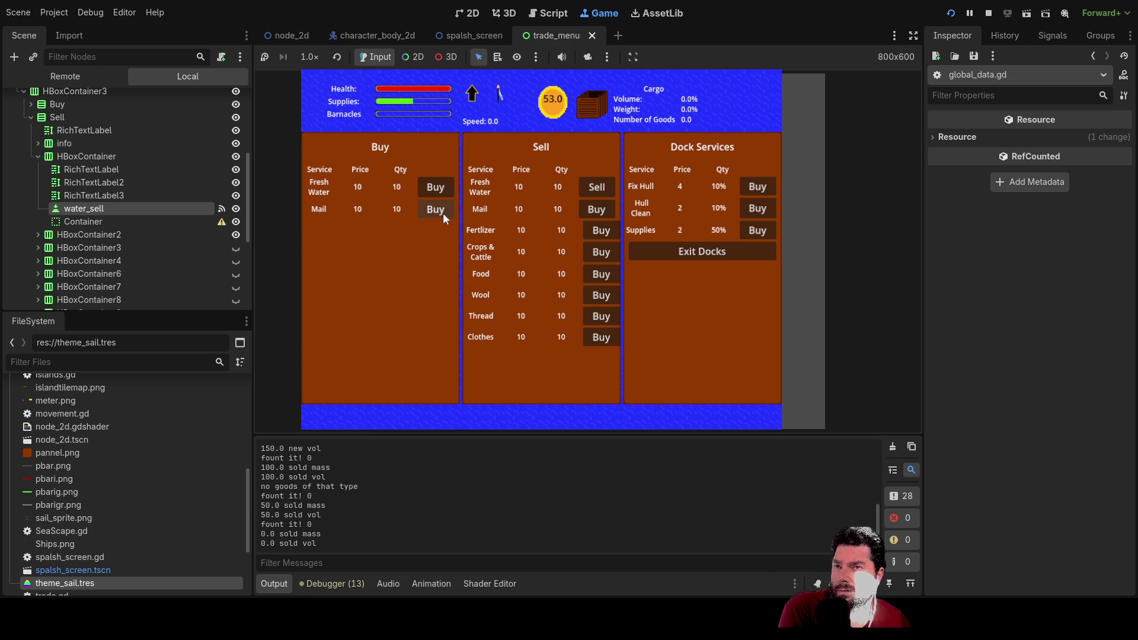
{"action": "left_click", "coordinate": [764, 189]}
{"action": "left_click", "coordinate": [762, 186]}
{"action": "left_click", "coordinate": [762, 186]}
{"action": "left_click", "coordinate": [763, 186]}
{"action": "left_click", "coordinate": [763, 186]}
{"action": "left_click", "coordinate": [762, 210]}
{"action": "left_click", "coordinate": [762, 211]}
{"action": "left_click", "coordinate": [762, 212]}
{"action": "left_click", "coordinate": [762, 212]}
{"action": "left_click", "coordinate": [762, 214]}
{"action": "left_click", "coordinate": [762, 213]}
{"action": "left_click", "coordinate": [754, 237]}
{"action": "left_click", "coordinate": [753, 238]}
{"action": "left_click", "coordinate": [753, 238]}
{"action": "left_click", "coordinate": [753, 237]}
{"action": "left_click", "coordinate": [753, 237]}
{"action": "left_click", "coordinate": [753, 237]}
{"action": "left_click", "coordinate": [753, 238]}
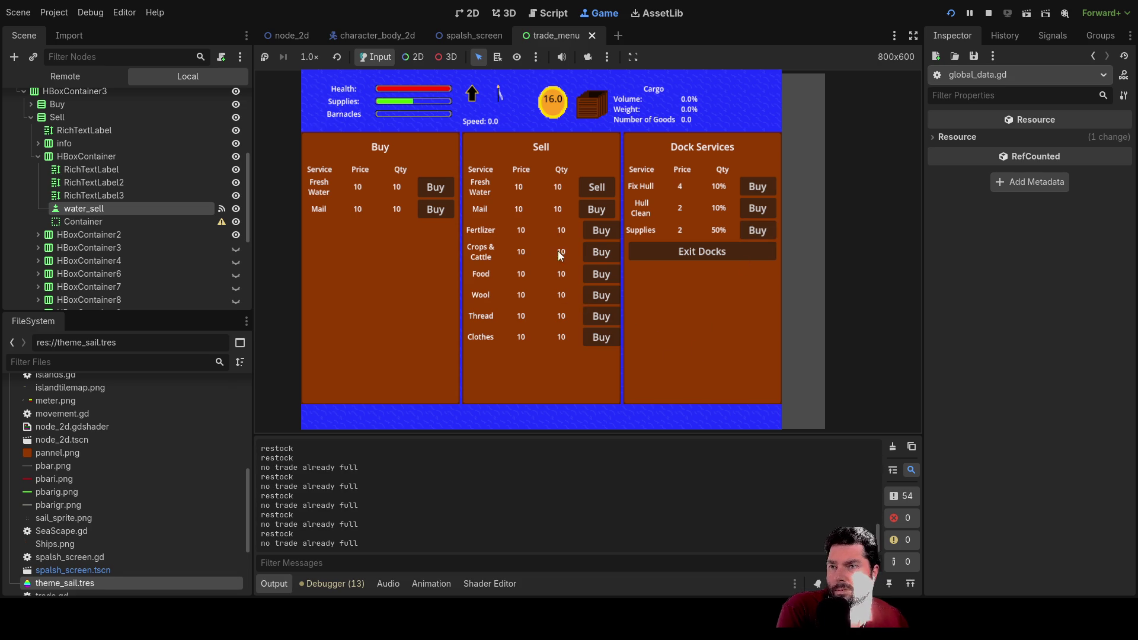
Step: Buy fresh water into the cargo hold until the coins run out
{"action": "left_click", "coordinate": [437, 188]}
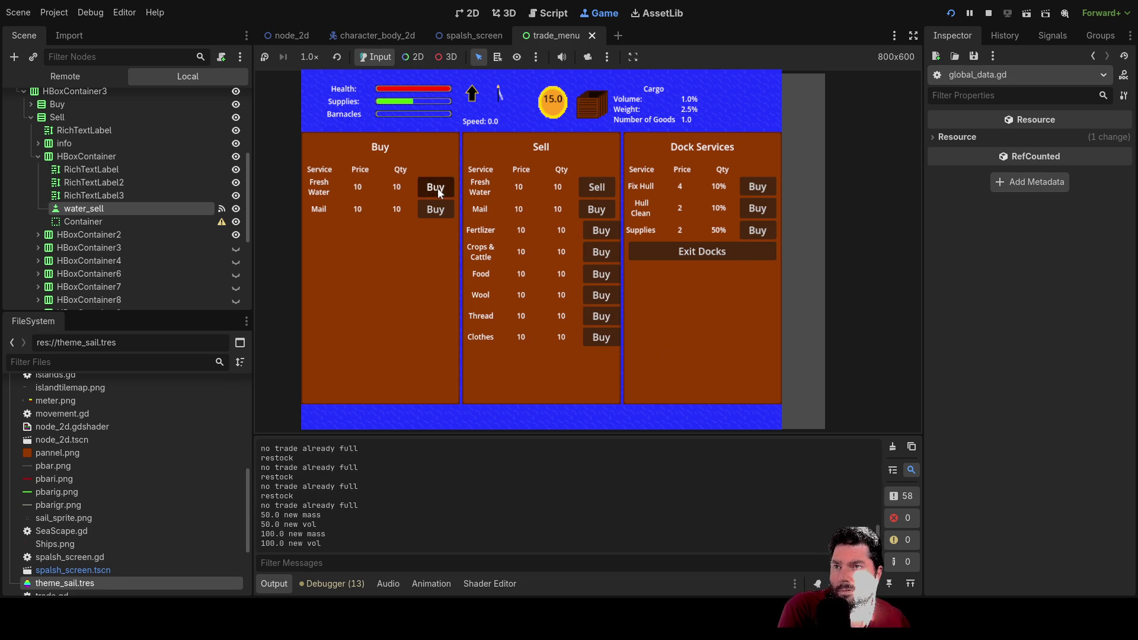
{"action": "left_click", "coordinate": [438, 188]}
{"action": "left_click", "coordinate": [437, 188]}
{"action": "left_click", "coordinate": [437, 188]}
{"action": "left_click", "coordinate": [437, 188]}
{"action": "left_click", "coordinate": [437, 187]}
{"action": "left_click", "coordinate": [438, 188]}
{"action": "left_click", "coordinate": [437, 188]}
{"action": "left_click", "coordinate": [438, 188]}
{"action": "left_click", "coordinate": [432, 188]}
{"action": "left_click", "coordinate": [433, 188]}
{"action": "left_click", "coordinate": [433, 187]}
{"action": "left_click", "coordinate": [433, 187]}
{"action": "left_click", "coordinate": [433, 187]}
{"action": "left_click", "coordinate": [433, 188]}
{"action": "left_click", "coordinate": [433, 187]}
{"action": "left_click", "coordinate": [433, 188]}
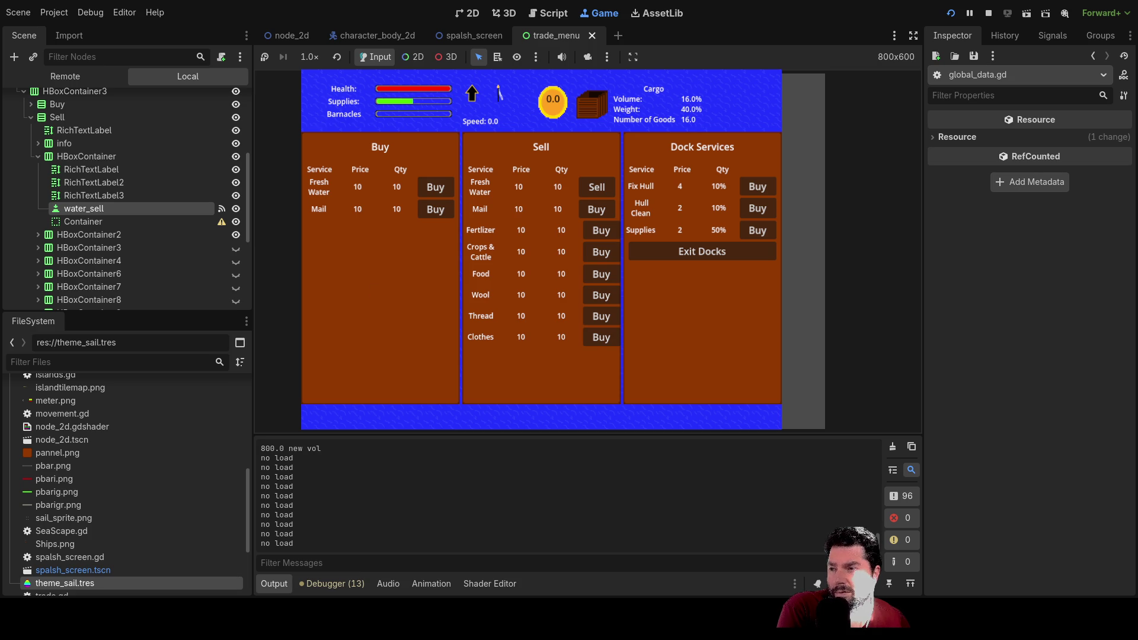
Step: Sell fresh water until the last unit leaves the hold
{"action": "left_click", "coordinate": [603, 187]}
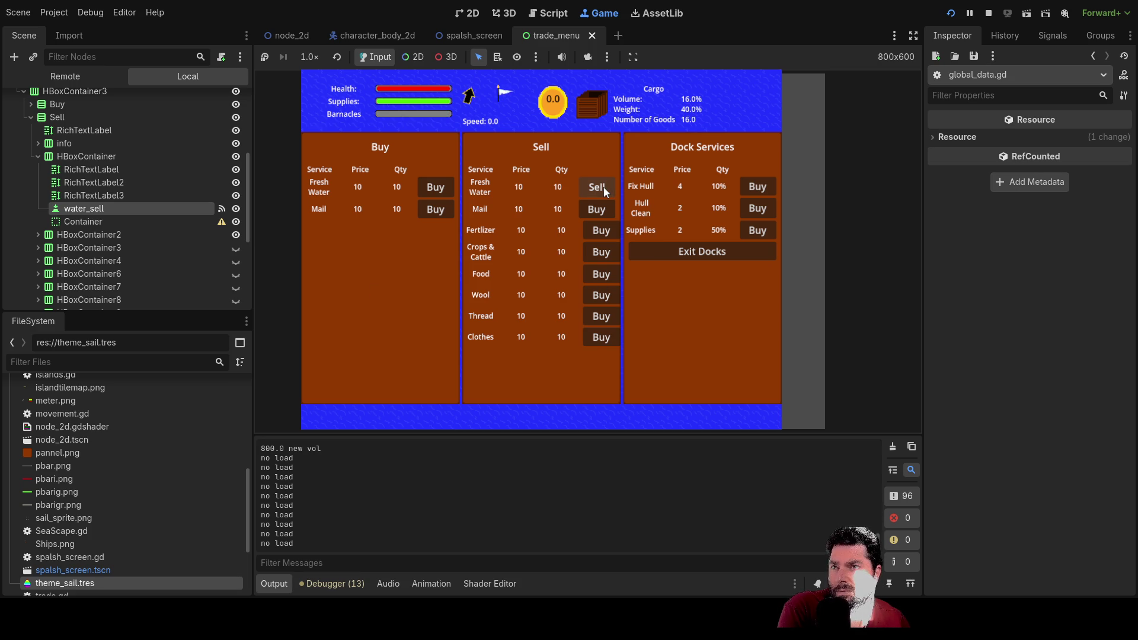
{"action": "left_click", "coordinate": [603, 189]}
{"action": "left_click", "coordinate": [604, 192]}
{"action": "left_click", "coordinate": [603, 192]}
{"action": "left_click", "coordinate": [604, 192]}
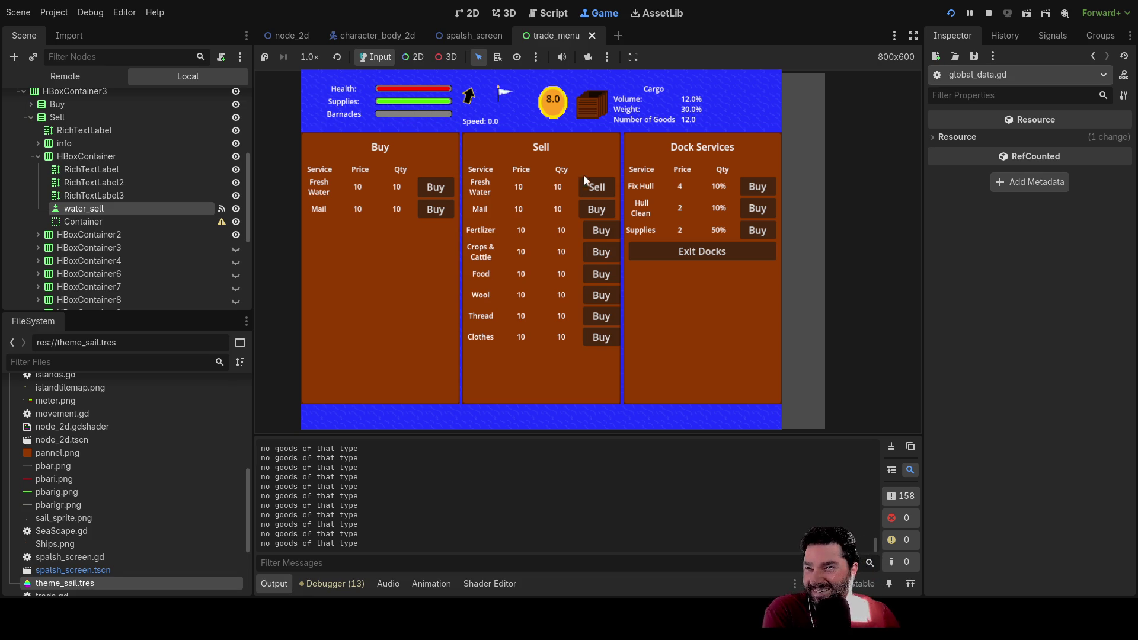
{"action": "left_click", "coordinate": [597, 187]}
{"action": "left_click", "coordinate": [597, 188]}
{"action": "left_click", "coordinate": [597, 188]}
{"action": "left_click", "coordinate": [597, 189]}
{"action": "left_click", "coordinate": [598, 188]}
{"action": "left_click", "coordinate": [598, 188]}
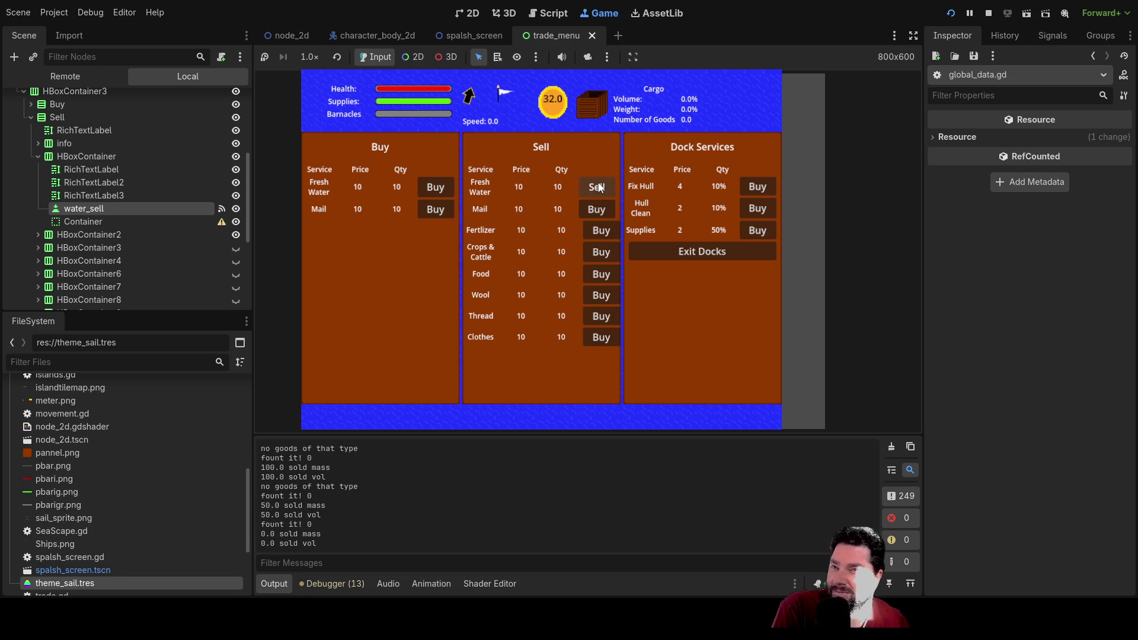
Step: Buy fresh water repeatedly to refill the cargo hold
{"action": "left_click", "coordinate": [431, 187]}
{"action": "left_click", "coordinate": [431, 187]}
{"action": "left_click", "coordinate": [431, 186]}
{"action": "left_click", "coordinate": [432, 187]}
{"action": "left_click", "coordinate": [432, 186]}
{"action": "left_click", "coordinate": [432, 186]}
{"action": "left_click", "coordinate": [431, 186]}
{"action": "left_click", "coordinate": [431, 186]}
{"action": "left_click", "coordinate": [432, 187]}
{"action": "left_click", "coordinate": [432, 186]}
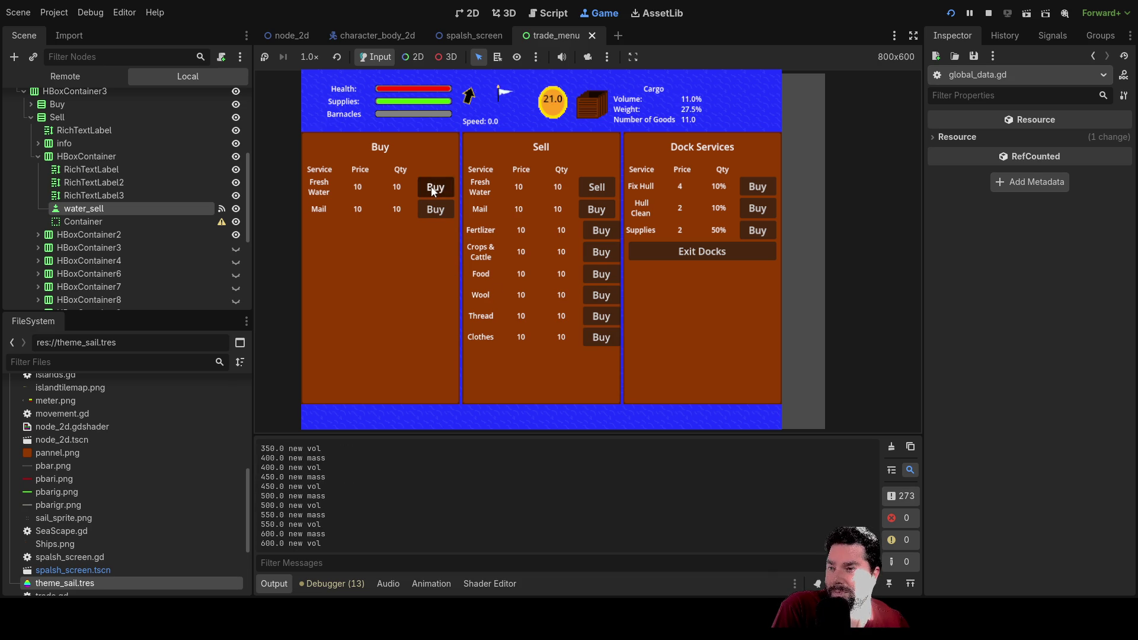
{"action": "left_click", "coordinate": [431, 186]}
{"action": "left_click", "coordinate": [432, 186]}
{"action": "left_click", "coordinate": [432, 187]}
{"action": "left_click", "coordinate": [432, 186]}
{"action": "left_click", "coordinate": [431, 186]}
{"action": "left_click", "coordinate": [431, 187]}
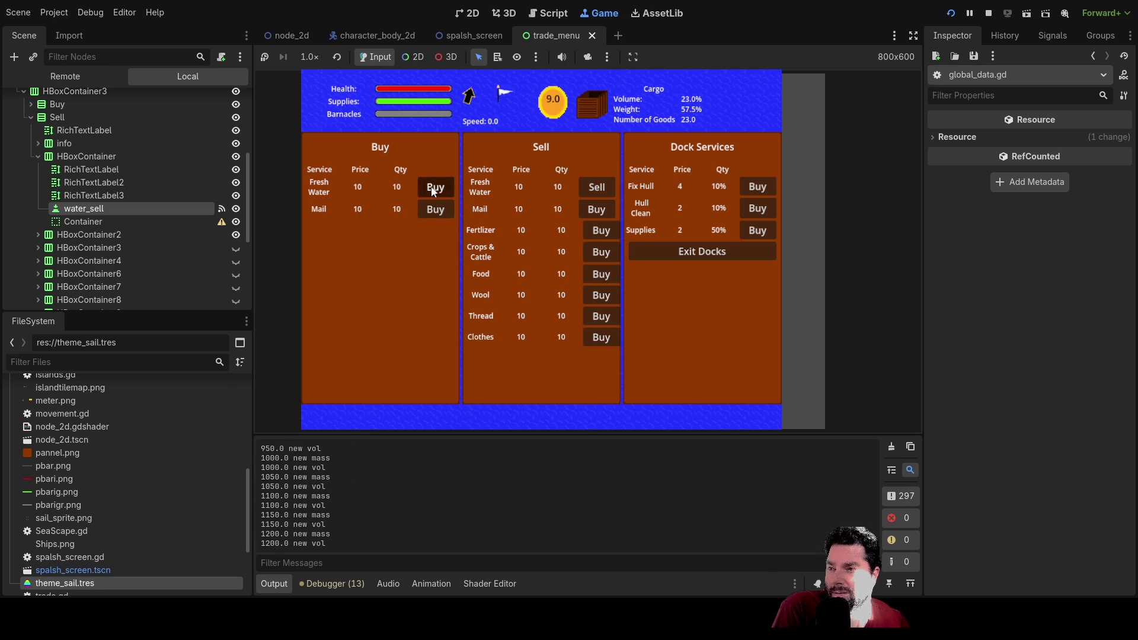
{"action": "left_click", "coordinate": [432, 186]}
{"action": "left_click", "coordinate": [432, 186]}
{"action": "left_click", "coordinate": [432, 186]}
{"action": "left_click", "coordinate": [431, 186]}
{"action": "left_click", "coordinate": [432, 186]}
{"action": "left_click", "coordinate": [431, 186]}
{"action": "left_click", "coordinate": [431, 187]}
{"action": "left_click", "coordinate": [432, 187]}
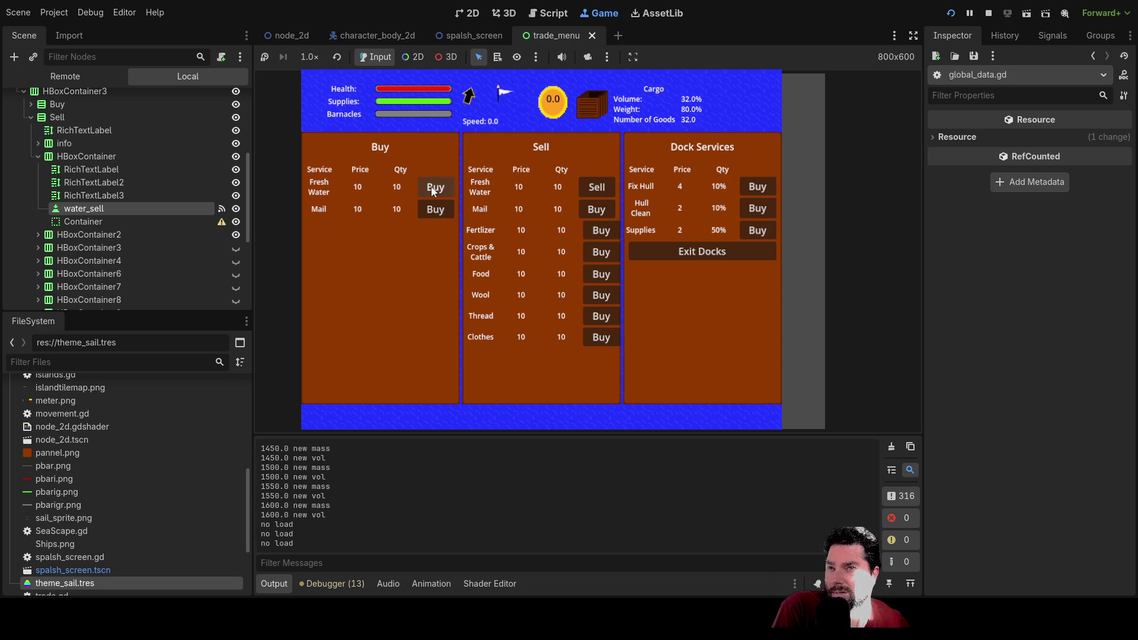
Step: Sell several units of fresh water from the hold
{"action": "left_click", "coordinate": [606, 185]}
{"action": "left_click", "coordinate": [606, 185]}
{"action": "left_click", "coordinate": [606, 185]}
{"action": "left_click", "coordinate": [606, 185]}
{"action": "left_click", "coordinate": [606, 185]}
{"action": "left_click", "coordinate": [606, 185]}
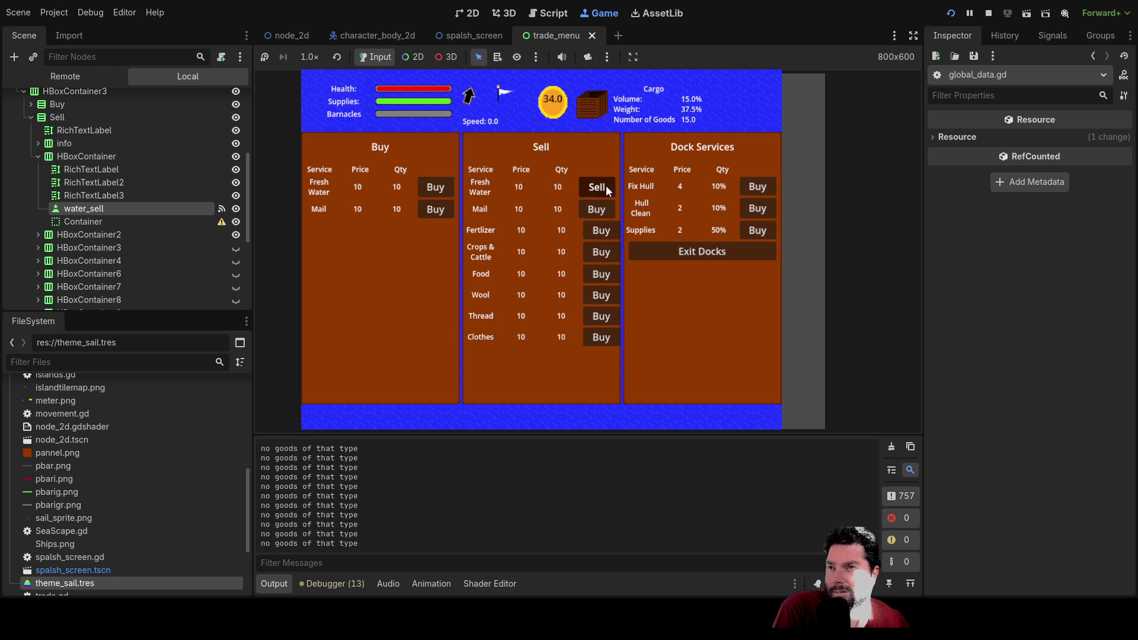
{"action": "left_click", "coordinate": [606, 185]}
{"action": "left_click", "coordinate": [606, 185]}
{"action": "left_click", "coordinate": [606, 185]}
{"action": "left_click", "coordinate": [606, 185]}
{"action": "left_click", "coordinate": [607, 185]}
{"action": "left_click", "coordinate": [606, 185]}
{"action": "left_click", "coordinate": [606, 184]}
{"action": "left_click", "coordinate": [607, 184]}
{"action": "left_click", "coordinate": [606, 185]}
Step: Buy more fresh water to fill the hold again
{"action": "left_click", "coordinate": [437, 187]}
{"action": "left_click", "coordinate": [436, 187]}
{"action": "left_click", "coordinate": [436, 188]}
{"action": "left_click", "coordinate": [436, 188]}
{"action": "left_click", "coordinate": [437, 188]}
{"action": "left_click", "coordinate": [436, 187]}
{"action": "left_click", "coordinate": [436, 188]}
{"action": "left_click", "coordinate": [436, 187]}
{"action": "left_click", "coordinate": [436, 188]}
{"action": "left_click", "coordinate": [436, 187]}
{"action": "left_click", "coordinate": [437, 187]}
{"action": "left_click", "coordinate": [437, 187]}
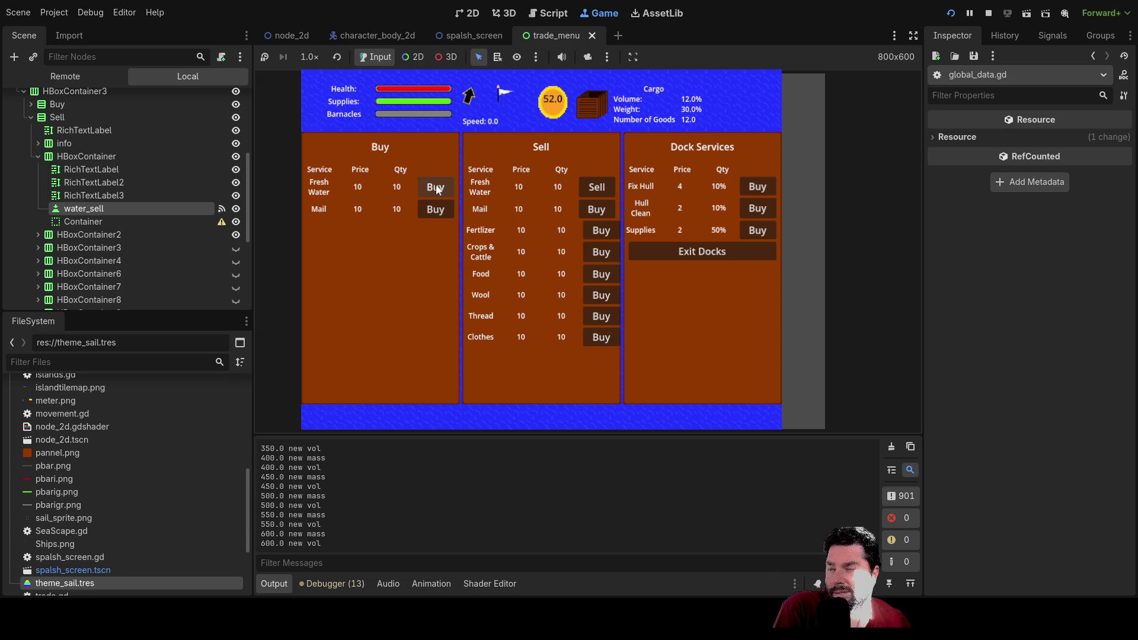
{"action": "left_click", "coordinate": [437, 187]}
{"action": "left_click", "coordinate": [437, 186]}
{"action": "left_click", "coordinate": [437, 186]}
{"action": "left_click", "coordinate": [437, 187]}
{"action": "left_click", "coordinate": [437, 186]}
{"action": "left_click", "coordinate": [437, 187]}
{"action": "left_click", "coordinate": [437, 187]}
{"action": "left_click", "coordinate": [437, 187]}
{"action": "left_click", "coordinate": [437, 187]}
{"action": "left_click", "coordinate": [436, 187]}
{"action": "left_click", "coordinate": [436, 187]}
{"action": "left_click", "coordinate": [437, 187]}
{"action": "left_click", "coordinate": [437, 187]}
{"action": "left_click", "coordinate": [437, 187]}
{"action": "left_click", "coordinate": [437, 188]}
{"action": "left_click", "coordinate": [436, 187]}
{"action": "left_click", "coordinate": [437, 187]}
{"action": "left_click", "coordinate": [437, 187]}
{"action": "left_click", "coordinate": [437, 187]}
{"action": "left_click", "coordinate": [436, 188]}
{"action": "left_click", "coordinate": [436, 187]}
{"action": "left_click", "coordinate": [436, 187]}
{"action": "left_click", "coordinate": [436, 187]}
Step: Sell all remaining fresh water, leaving an empty hold at 104 coins, and stop the game
{"action": "left_click", "coordinate": [605, 188]}
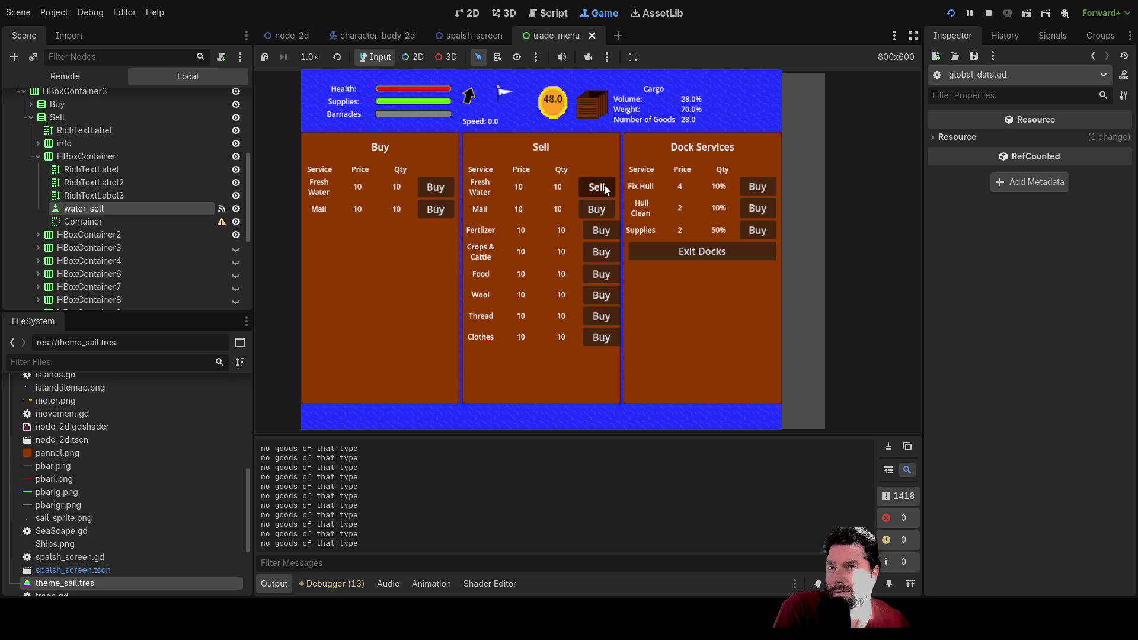
{"action": "left_click", "coordinate": [606, 186]}
{"action": "left_click", "coordinate": [606, 186]}
{"action": "left_click", "coordinate": [607, 186]}
{"action": "left_click", "coordinate": [607, 186]}
{"action": "left_click", "coordinate": [607, 186]}
{"action": "left_click", "coordinate": [607, 187]}
{"action": "left_click", "coordinate": [607, 186]}
{"action": "left_click", "coordinate": [607, 186]}
{"action": "left_click", "coordinate": [608, 185]}
{"action": "left_click", "coordinate": [607, 185]}
{"action": "left_click", "coordinate": [607, 185]}
{"action": "left_click", "coordinate": [607, 185]}
{"action": "left_click", "coordinate": [607, 185]}
{"action": "left_click", "coordinate": [607, 185]}
{"action": "left_click", "coordinate": [607, 185]}
{"action": "left_click", "coordinate": [607, 185]}
{"action": "left_click", "coordinate": [607, 185]}
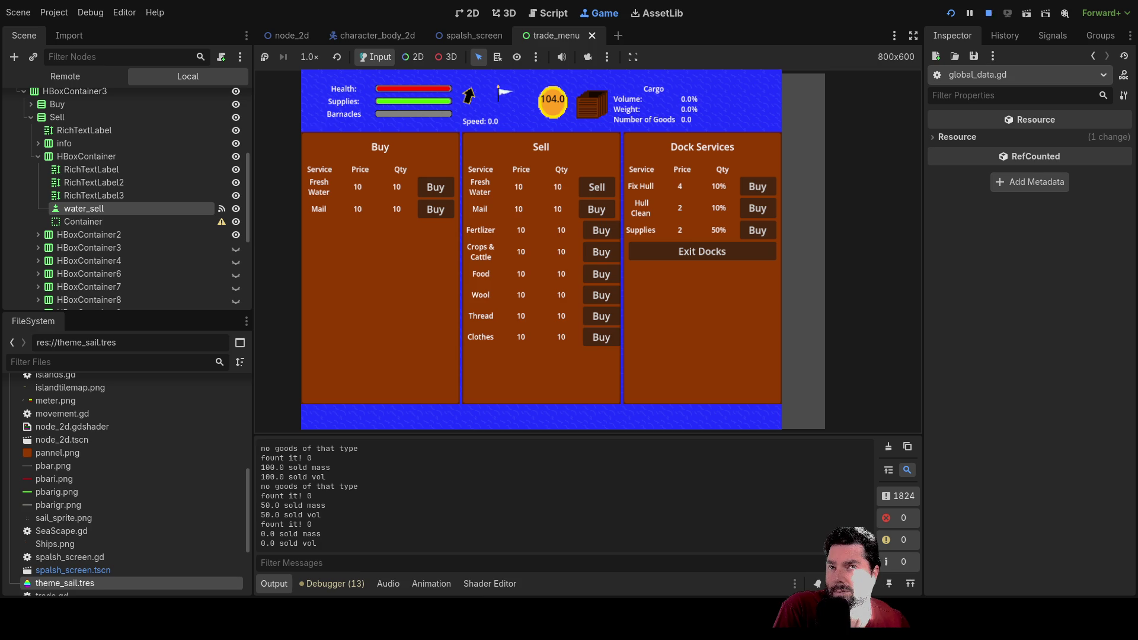
{"action": "left_click", "coordinate": [989, 12]}
{"action": "scroll", "coordinate": [504, 210], "scroll_direction": "up", "scroll_amount": 1}
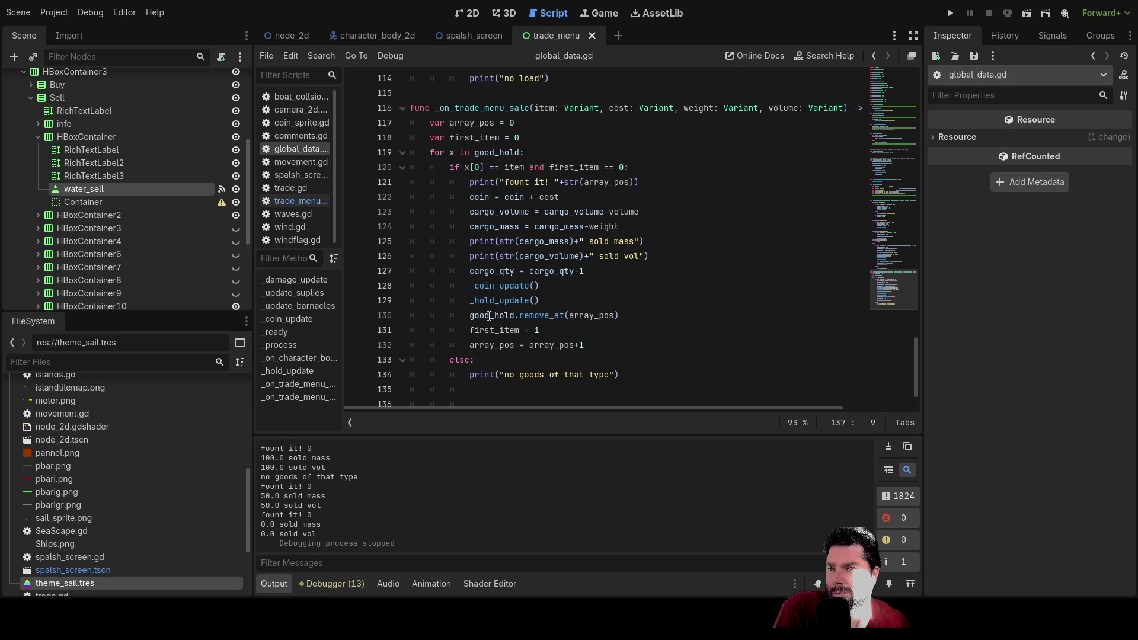
{"action": "scroll", "coordinate": [490, 317], "scroll_direction": "down", "scroll_amount": 1}
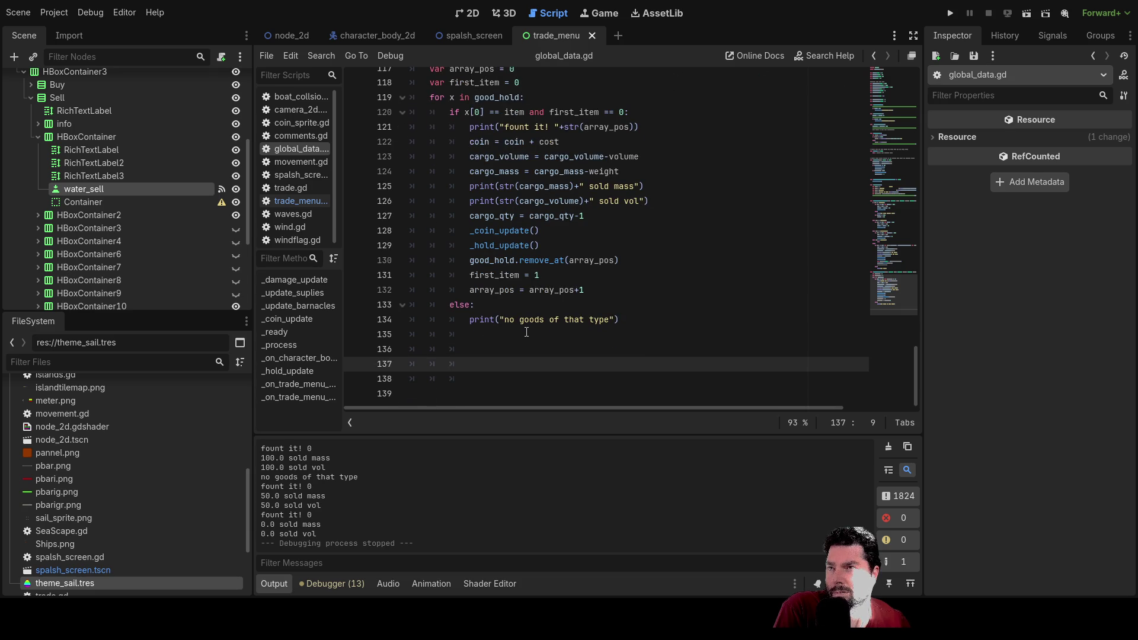
{"action": "scroll", "coordinate": [527, 332], "scroll_direction": "up", "scroll_amount": 1}
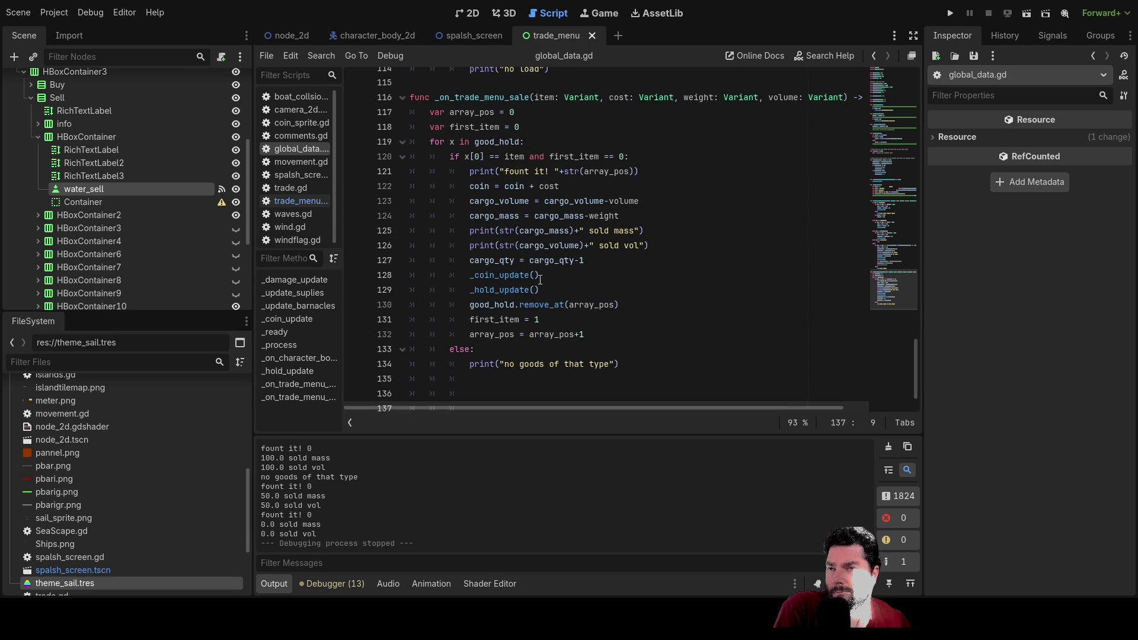
{"action": "scroll", "coordinate": [540, 280], "scroll_direction": "up", "scroll_amount": 1}
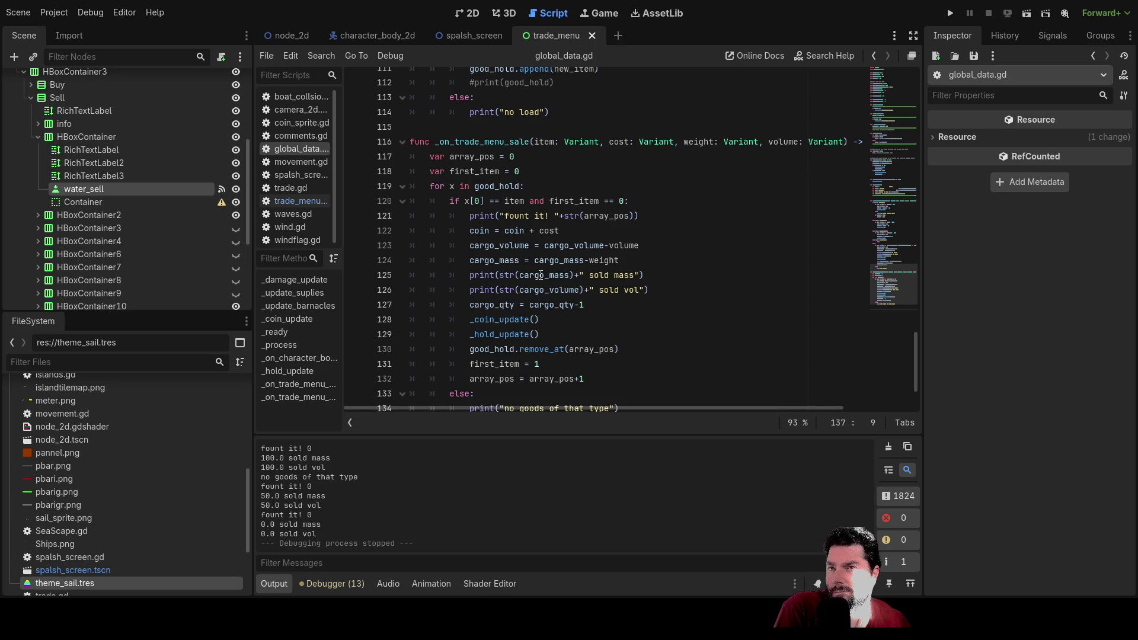
{"action": "scroll", "coordinate": [540, 280], "scroll_direction": "up", "scroll_amount": 2}
{"action": "scroll", "coordinate": [561, 263], "scroll_direction": "down", "scroll_amount": 3}
{"action": "scroll", "coordinate": [561, 262], "scroll_direction": "up", "scroll_amount": 5}
{"action": "scroll", "coordinate": [561, 262], "scroll_direction": "down", "scroll_amount": 4}
{"action": "scroll", "coordinate": [569, 258], "scroll_direction": "up", "scroll_amount": 1}
{"action": "scroll", "coordinate": [569, 258], "scroll_direction": "down", "scroll_amount": 1}
{"action": "scroll", "coordinate": [577, 254], "scroll_direction": "up", "scroll_amount": 6}
{"action": "scroll", "coordinate": [577, 254], "scroll_direction": "down", "scroll_amount": 6}
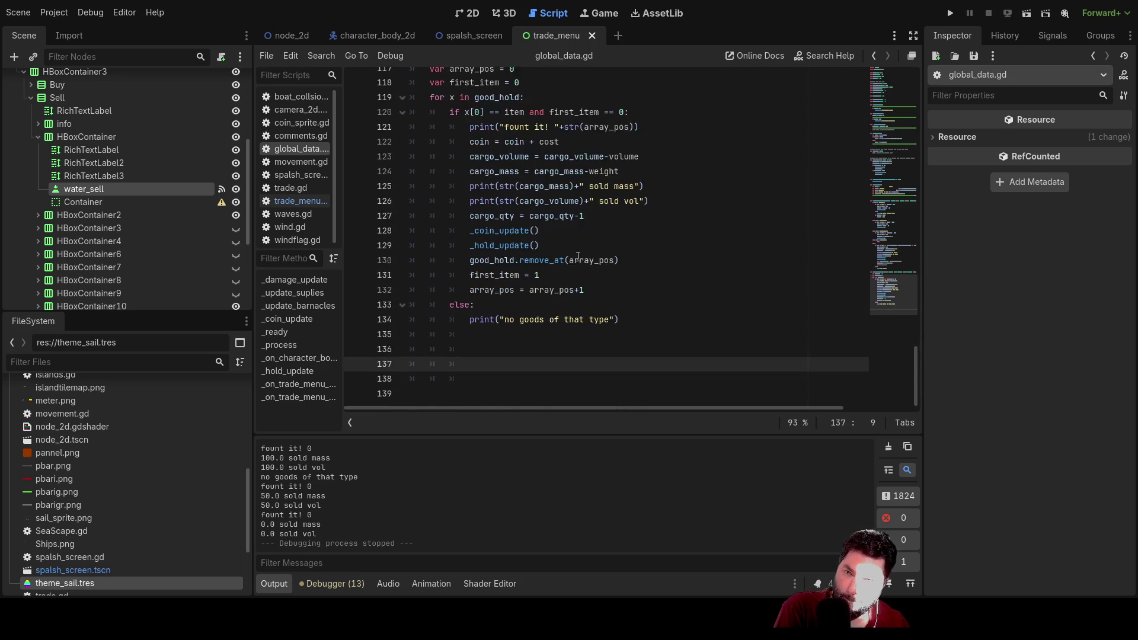
{"action": "scroll", "coordinate": [593, 246], "scroll_direction": "up", "scroll_amount": 2}
{"action": "scroll", "coordinate": [611, 237], "scroll_direction": "up", "scroll_amount": 2}
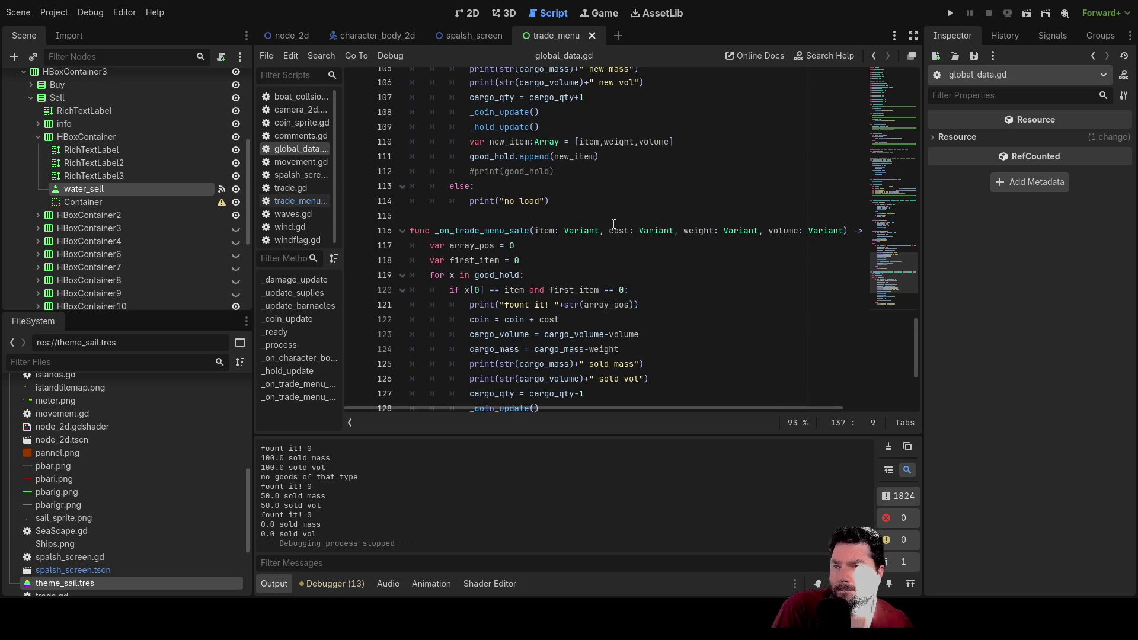
{"action": "scroll", "coordinate": [611, 219], "scroll_direction": "up", "scroll_amount": 5}
{"action": "scroll", "coordinate": [603, 209], "scroll_direction": "up", "scroll_amount": 20}
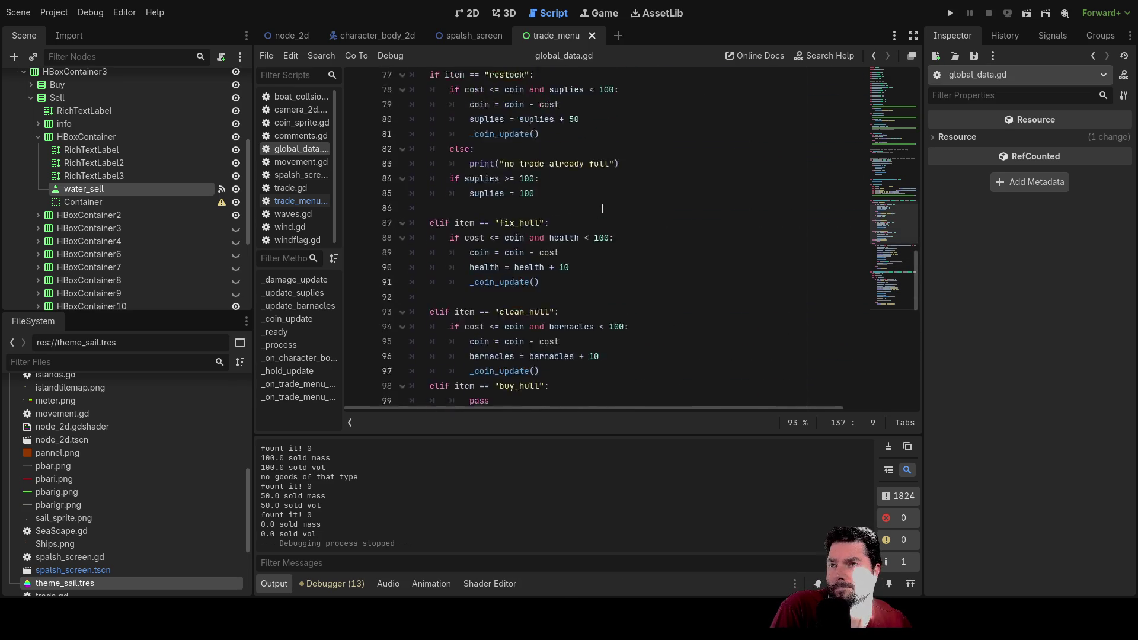
{"action": "scroll", "coordinate": [603, 208], "scroll_direction": "down", "scroll_amount": 20}
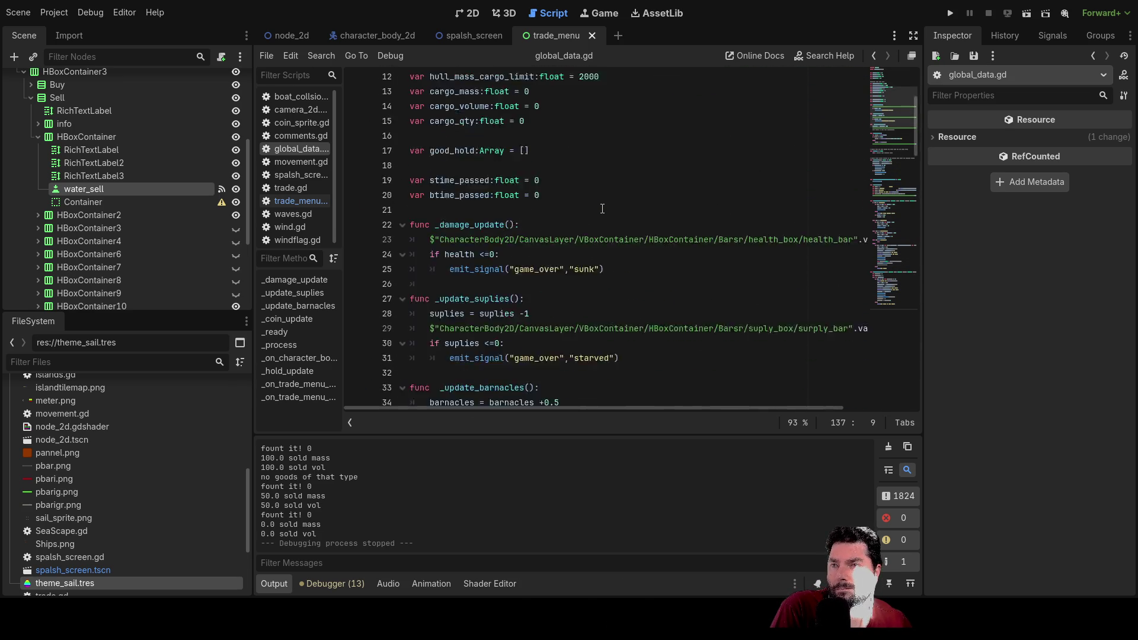
{"action": "scroll", "coordinate": [606, 208], "scroll_direction": "down", "scroll_amount": 2}
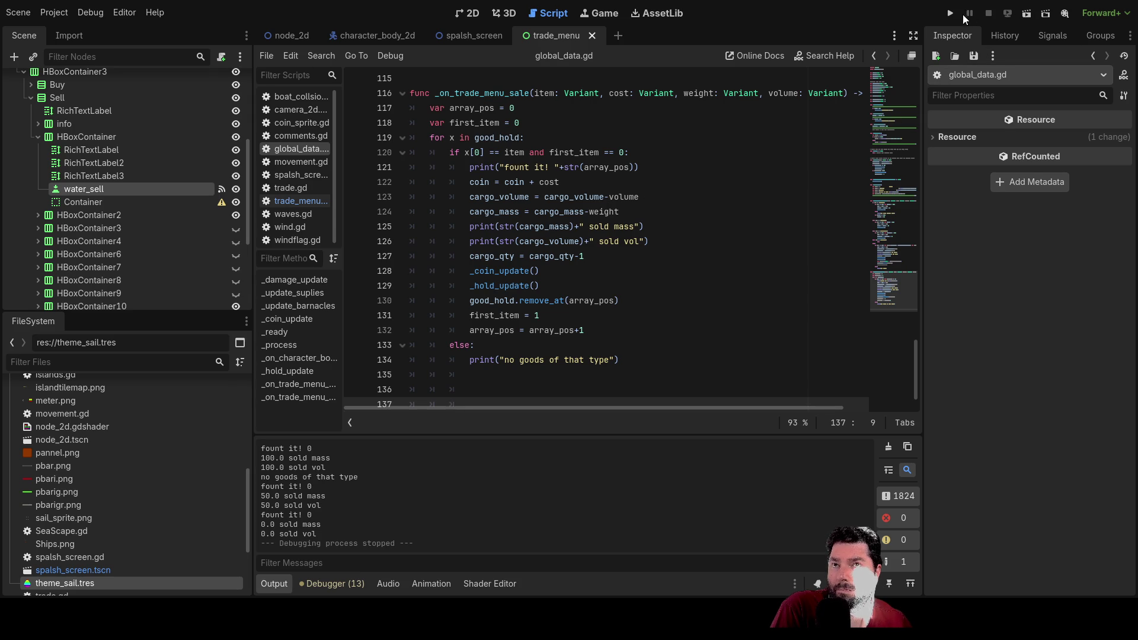
{"action": "left_click", "coordinate": [951, 13]}
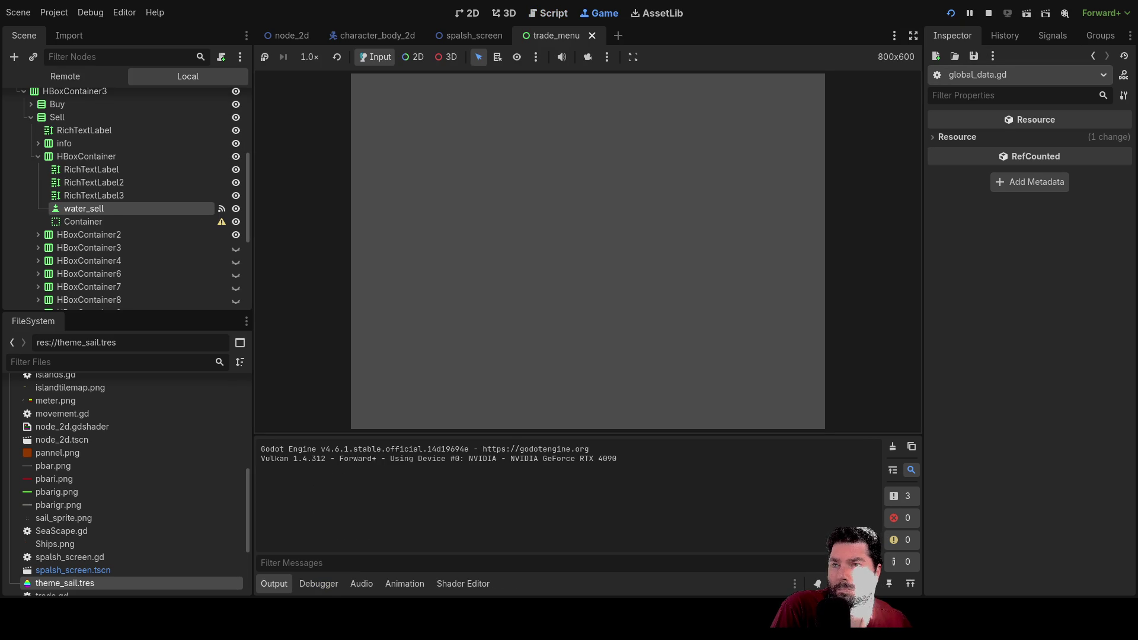
{"action": "left_click", "coordinate": [418, 90]}
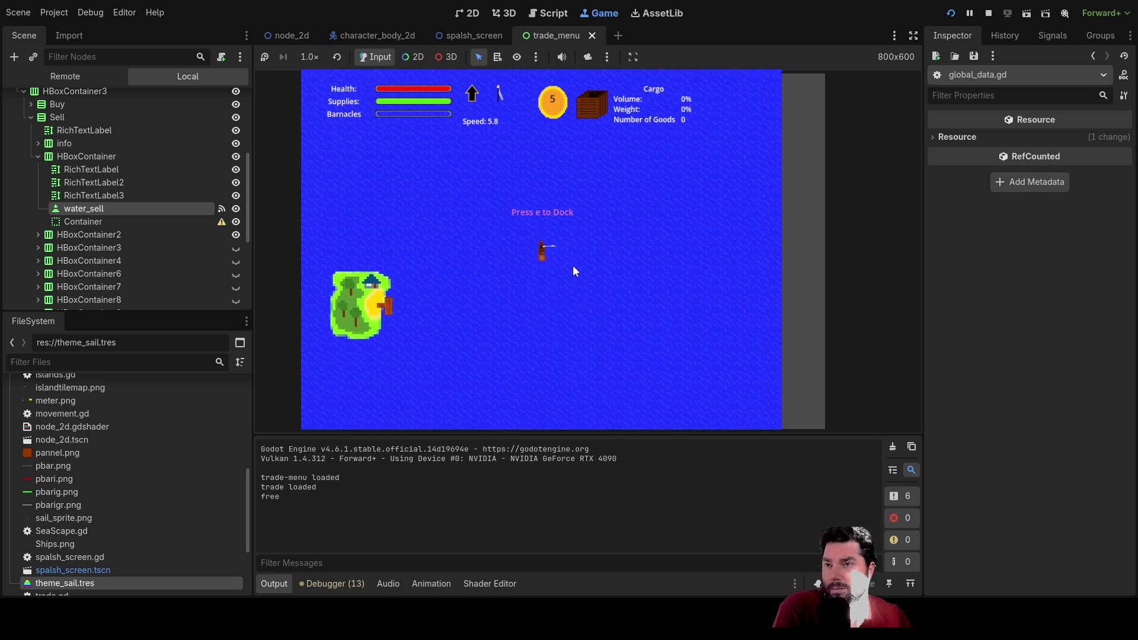
{"action": "key", "text": "a"}
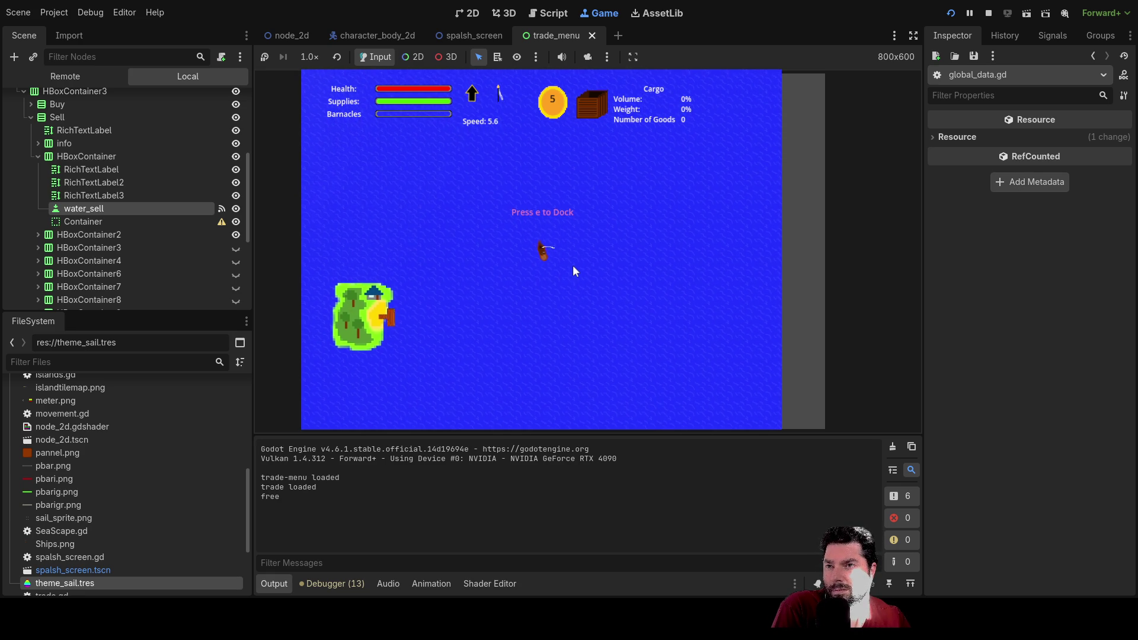
{"action": "key", "text": "d"}
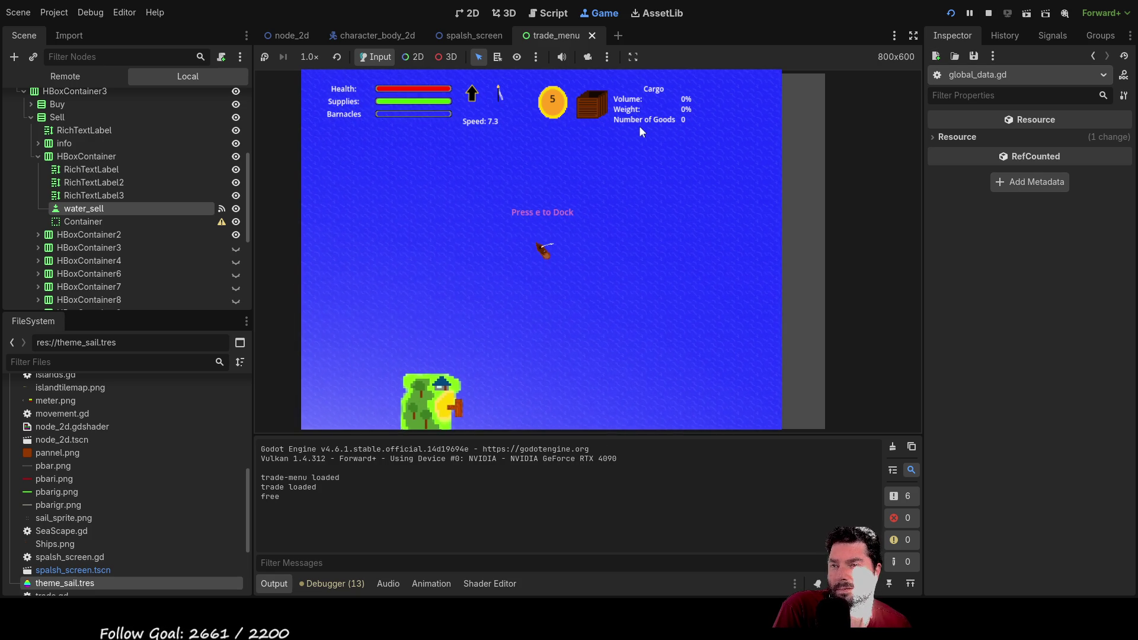
{"action": "key", "text": "F8"}
{"action": "scroll", "coordinate": [592, 237], "scroll_direction": "up", "scroll_amount": 12}
Step: Switch to the node_2d scene in the 2D editor
{"action": "scroll", "coordinate": [171, 219], "scroll_direction": "up", "scroll_amount": 5}
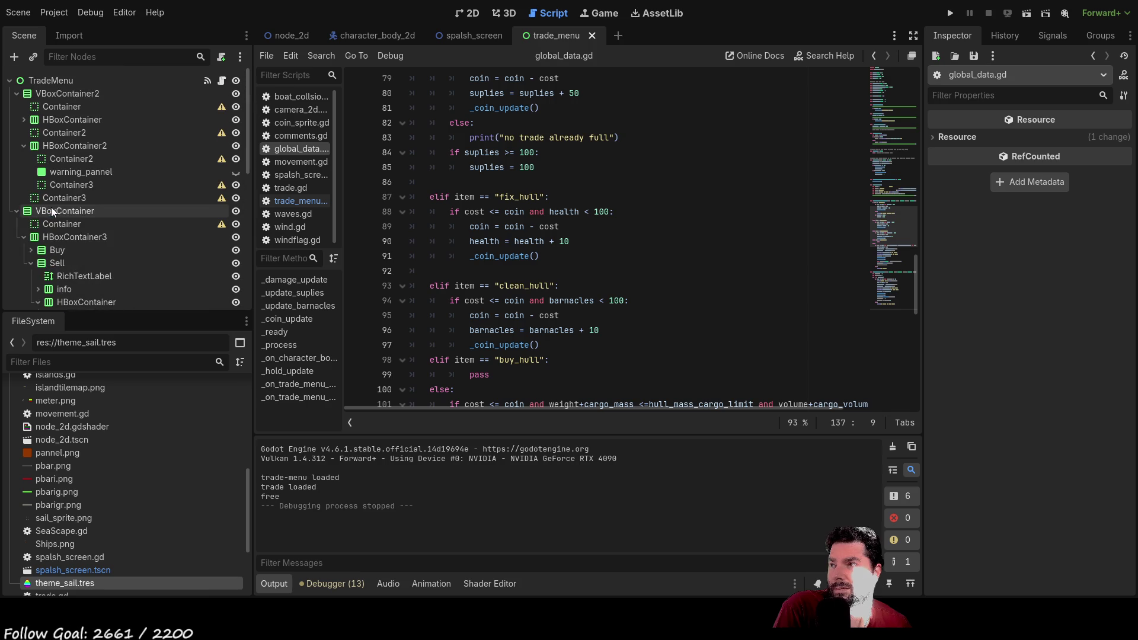
{"action": "left_click", "coordinate": [472, 13]}
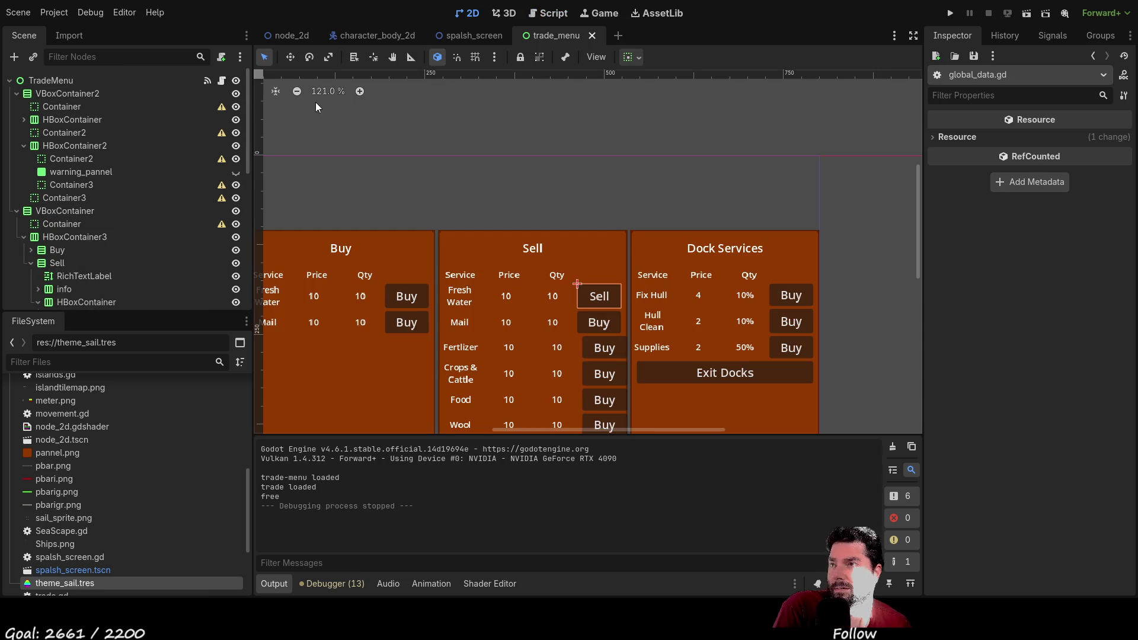
{"action": "left_click", "coordinate": [292, 39]}
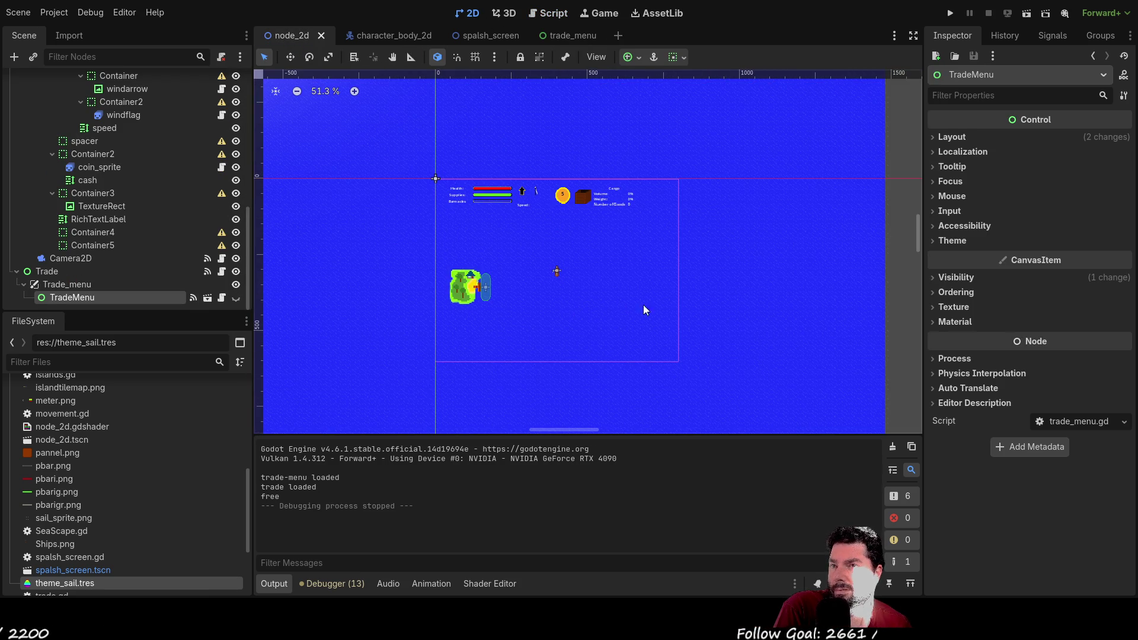
{"action": "scroll", "coordinate": [631, 303], "scroll_direction": "down", "scroll_amount": 2}
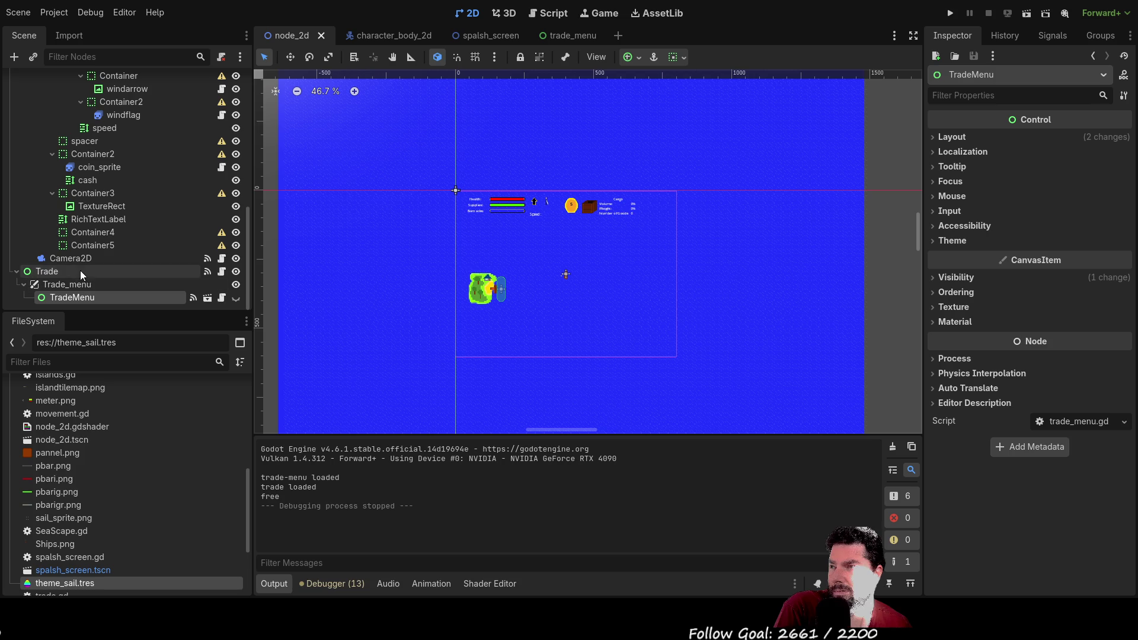
{"action": "scroll", "coordinate": [81, 504], "scroll_direction": "down", "scroll_amount": 4}
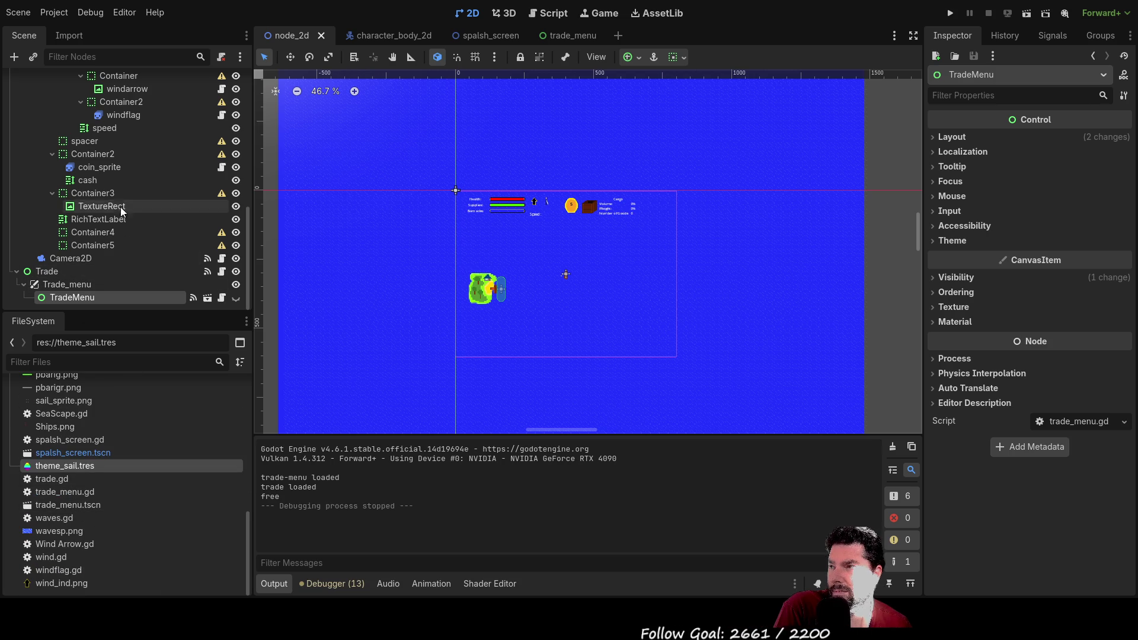
{"action": "scroll", "coordinate": [114, 237], "scroll_direction": "up", "scroll_amount": 10}
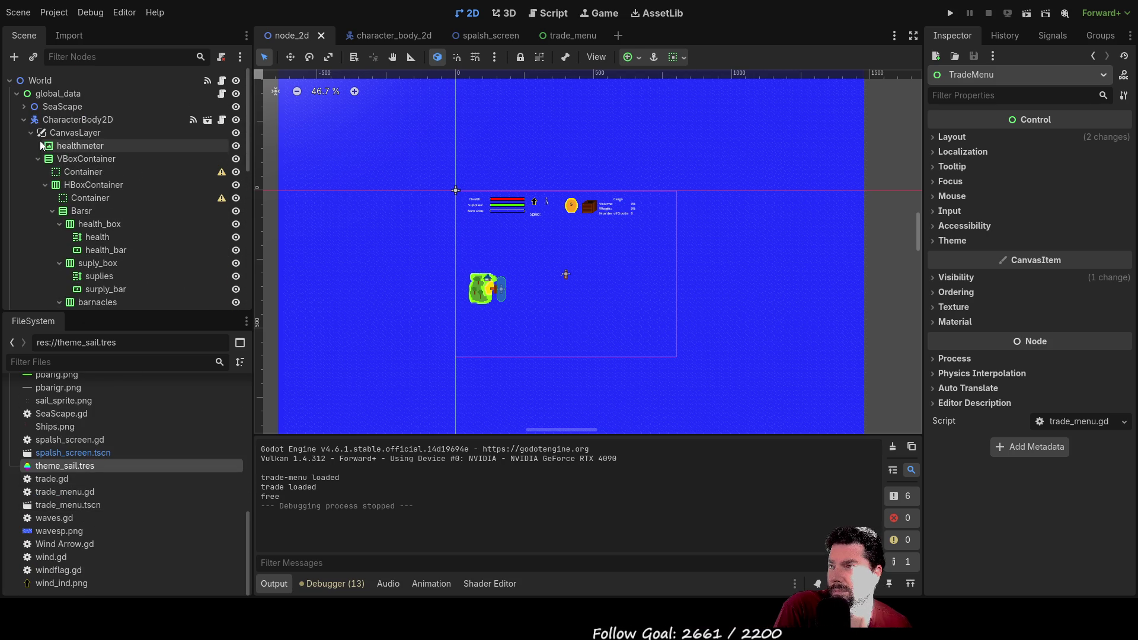
Step: Collapse CharacterBody2D, expand SeaScape and select the islands TileMapLayer
{"action": "left_click", "coordinate": [23, 119]}
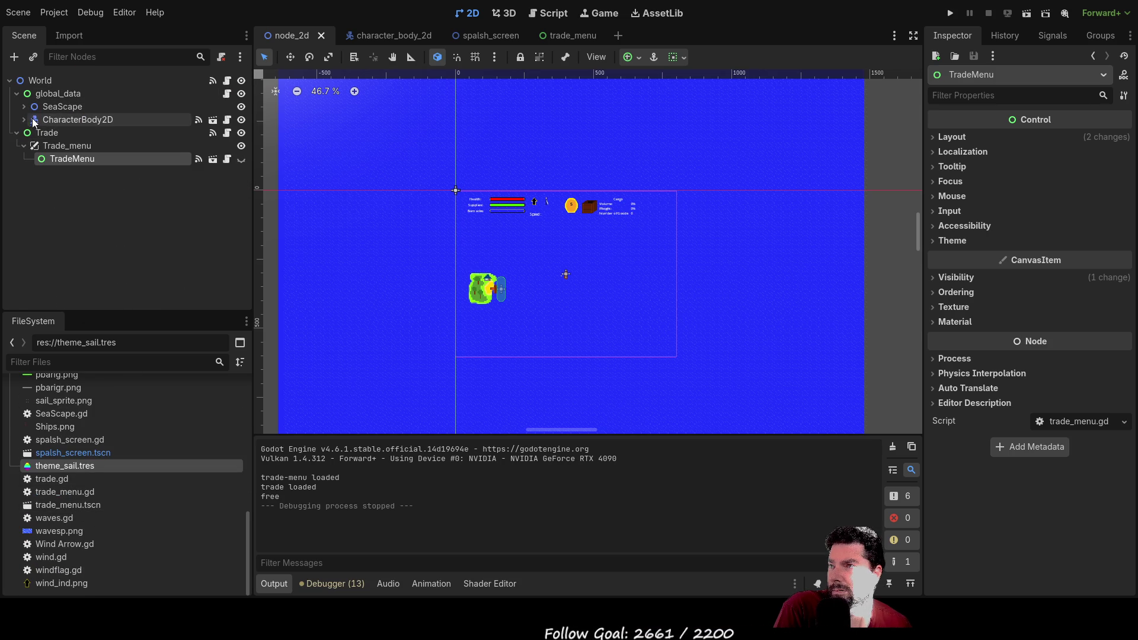
{"action": "left_click", "coordinate": [22, 108]}
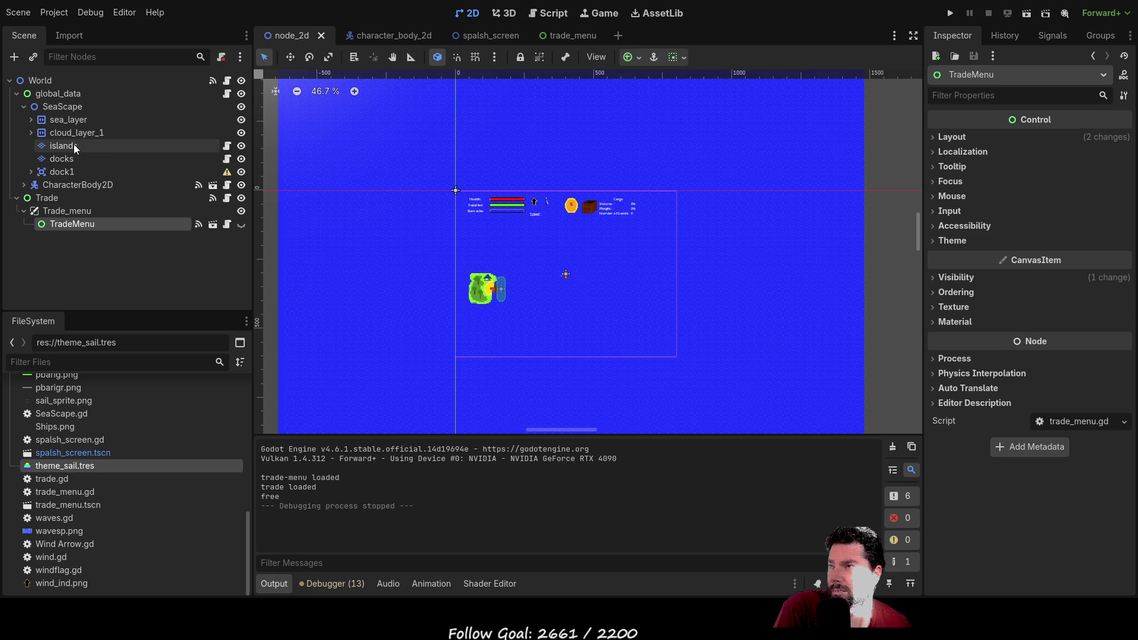
{"action": "left_click", "coordinate": [74, 148]}
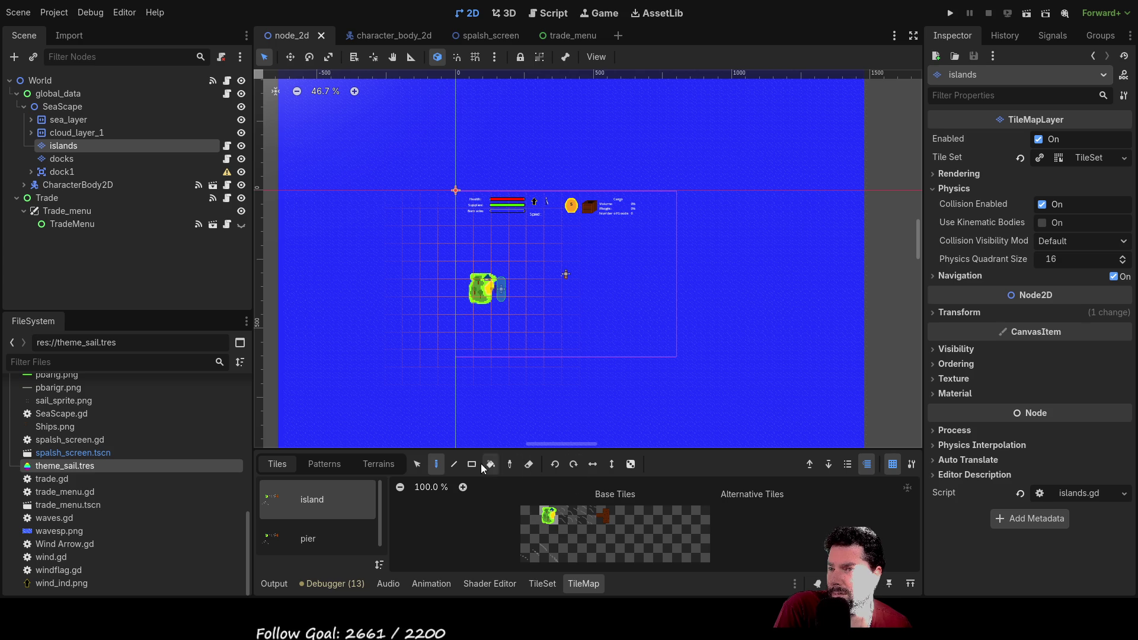
{"action": "left_click", "coordinate": [315, 536]}
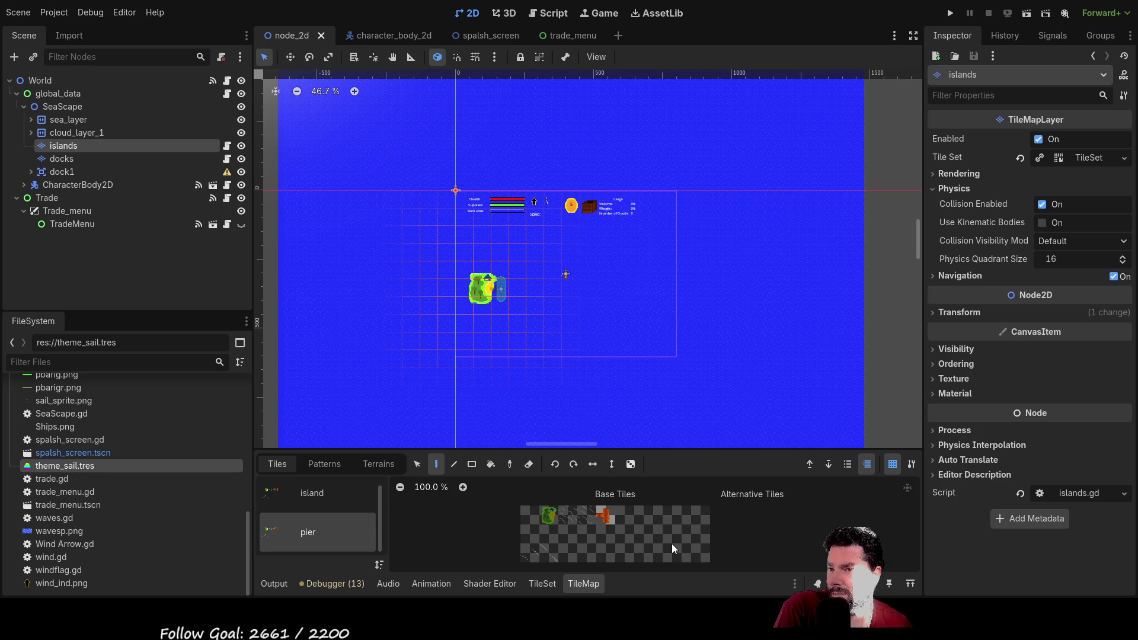
{"action": "scroll", "coordinate": [83, 460], "scroll_direction": "up", "scroll_amount": 4}
{"action": "scroll", "coordinate": [84, 457], "scroll_direction": "up", "scroll_amount": 6}
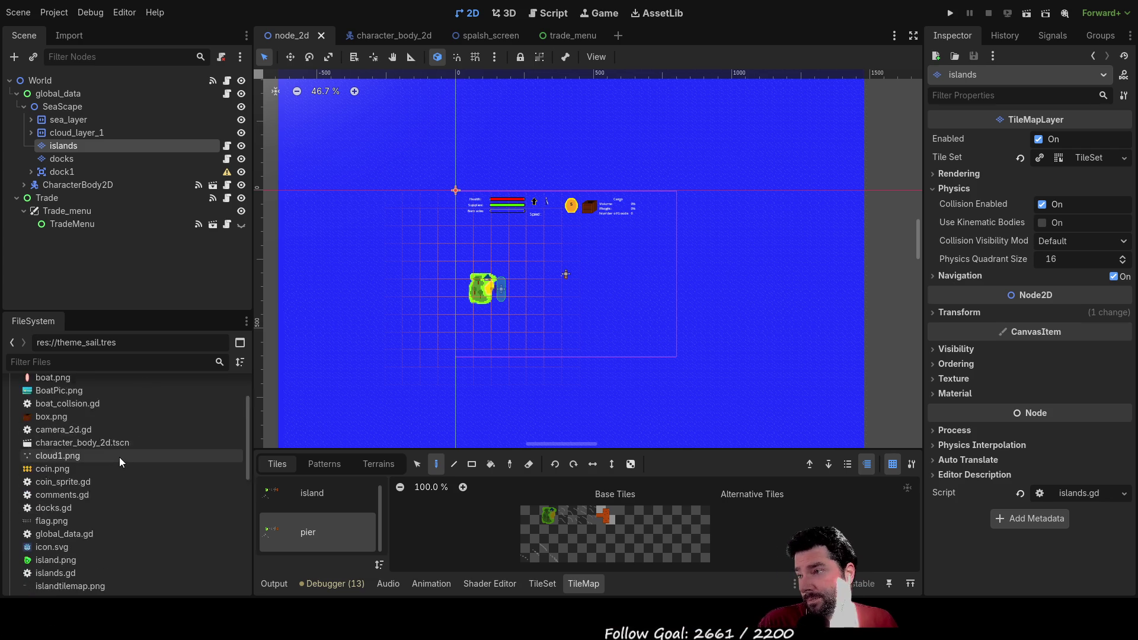
{"action": "scroll", "coordinate": [119, 458], "scroll_direction": "up", "scroll_amount": 5}
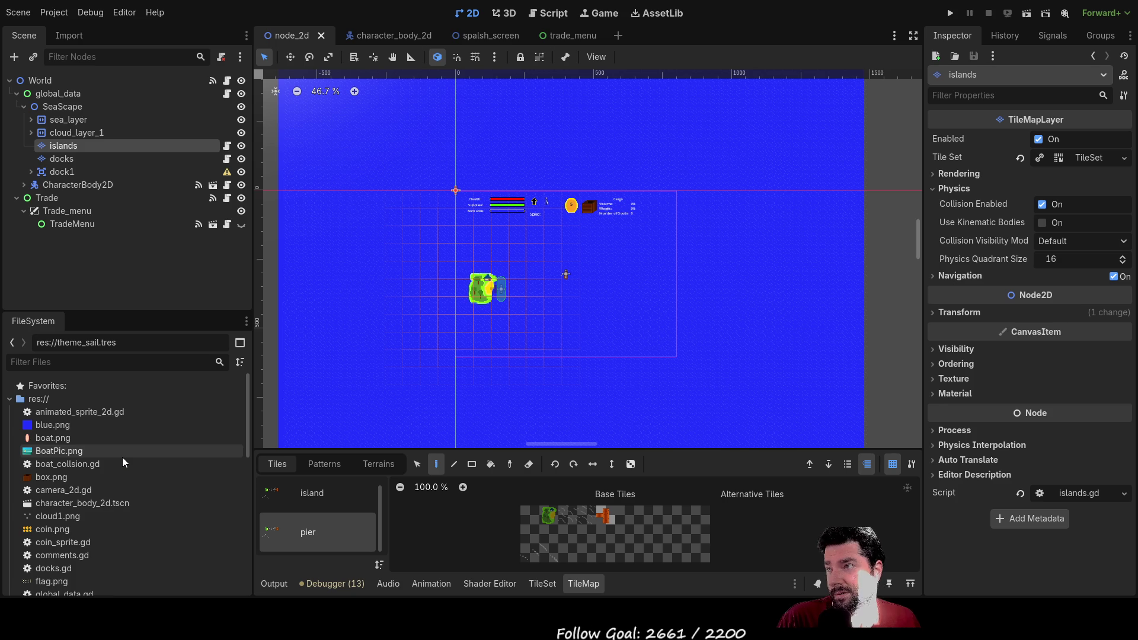
{"action": "scroll", "coordinate": [113, 459], "scroll_direction": "down", "scroll_amount": 10}
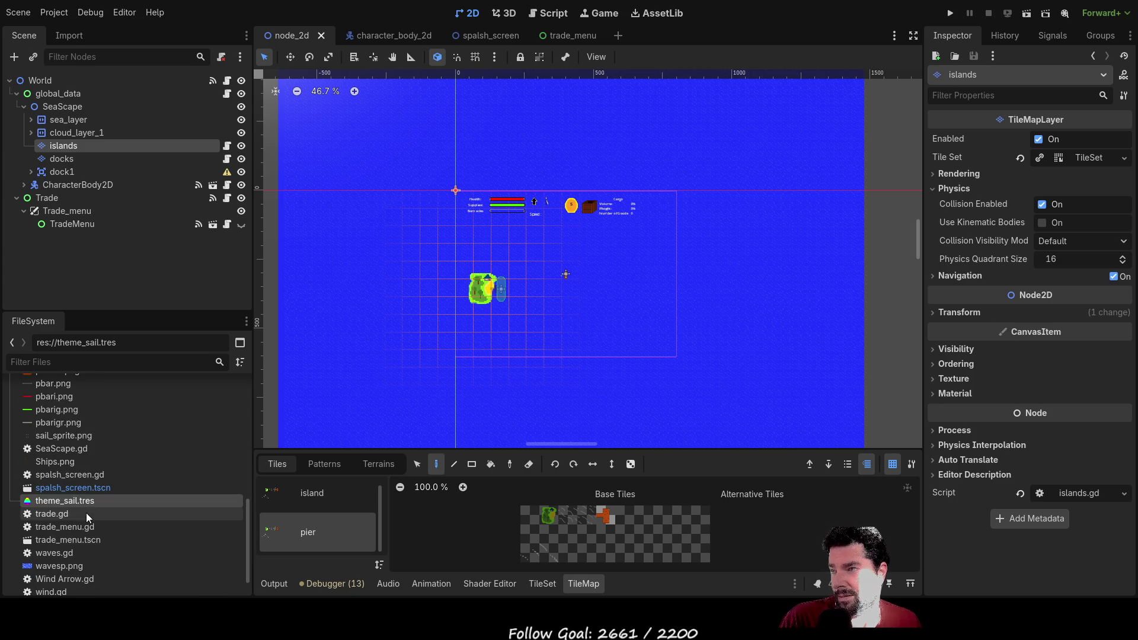
{"action": "scroll", "coordinate": [77, 522], "scroll_direction": "down", "scroll_amount": 2}
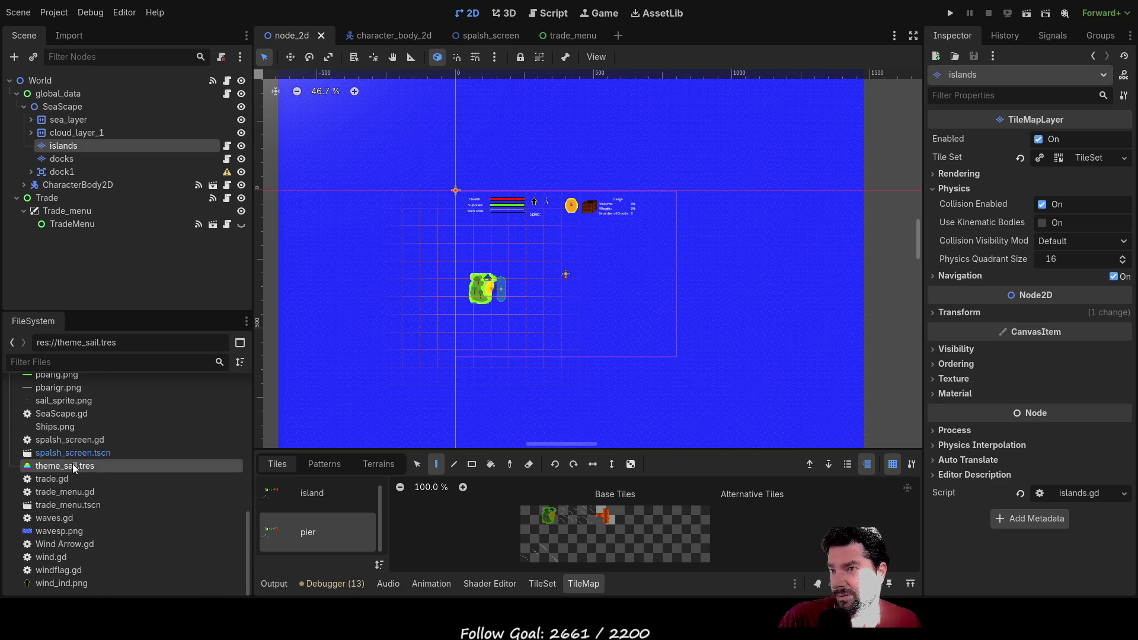
{"action": "scroll", "coordinate": [70, 477], "scroll_direction": "up", "scroll_amount": 5}
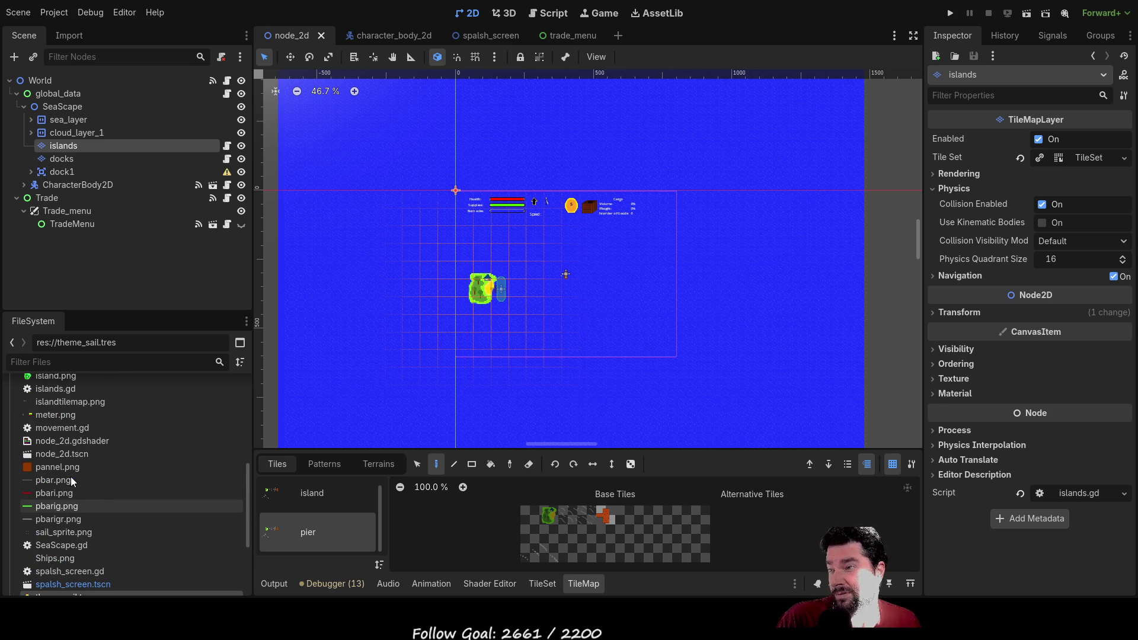
{"action": "scroll", "coordinate": [71, 481], "scroll_direction": "up", "scroll_amount": 4}
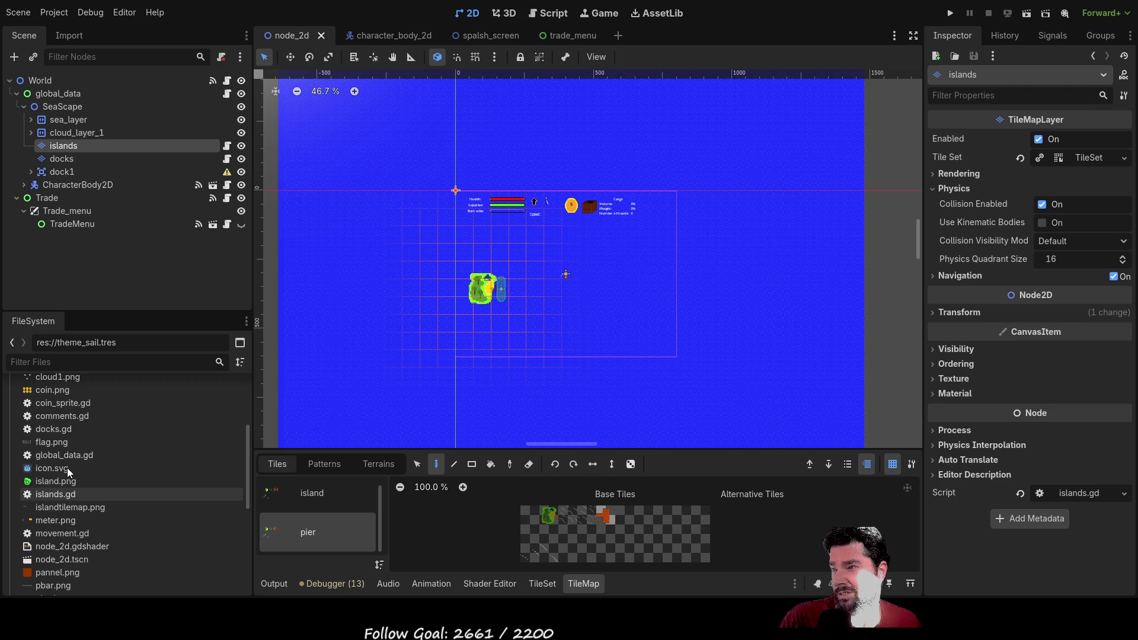
{"action": "left_click", "coordinate": [64, 481]}
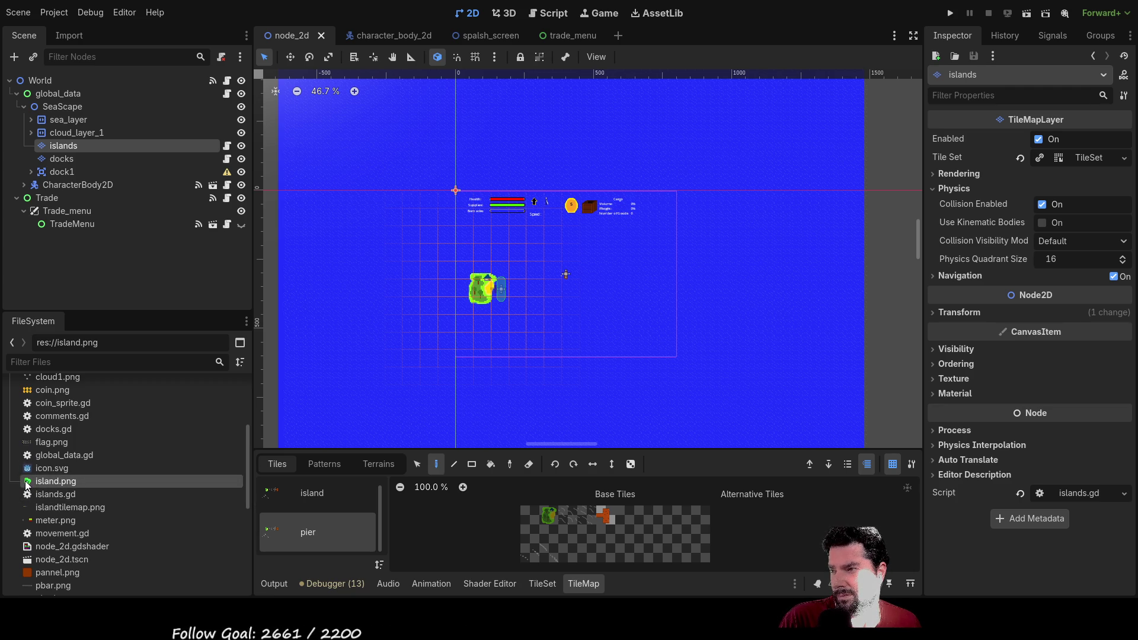
{"action": "mouse_move", "coordinate": [37, 485]}
{"action": "left_mouse_down"}
{"action": "mouse_move", "coordinate": [158, 482]}
{"action": "mouse_move", "coordinate": [623, 315]}
{"action": "mouse_move", "coordinate": [608, 321]}
{"action": "left_mouse_up"}
{"action": "scroll", "coordinate": [620, 350], "scroll_direction": "up", "scroll_amount": 10}
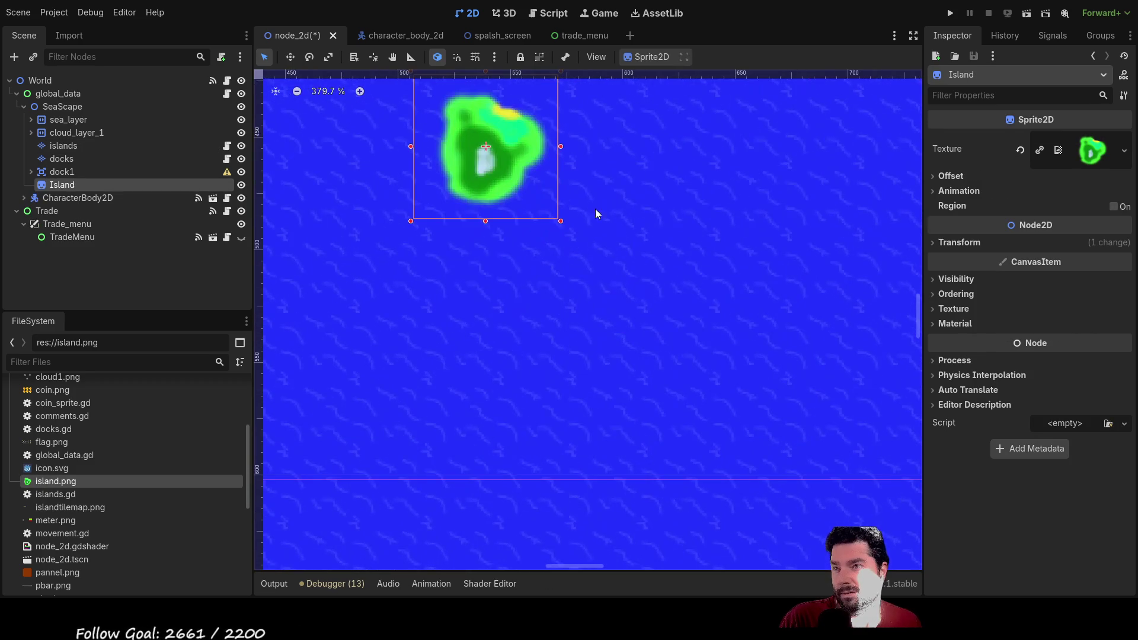
{"action": "scroll", "coordinate": [777, 335], "scroll_direction": "up", "scroll_amount": 3}
{"action": "scroll", "coordinate": [576, 425], "scroll_direction": "down", "scroll_amount": 12}
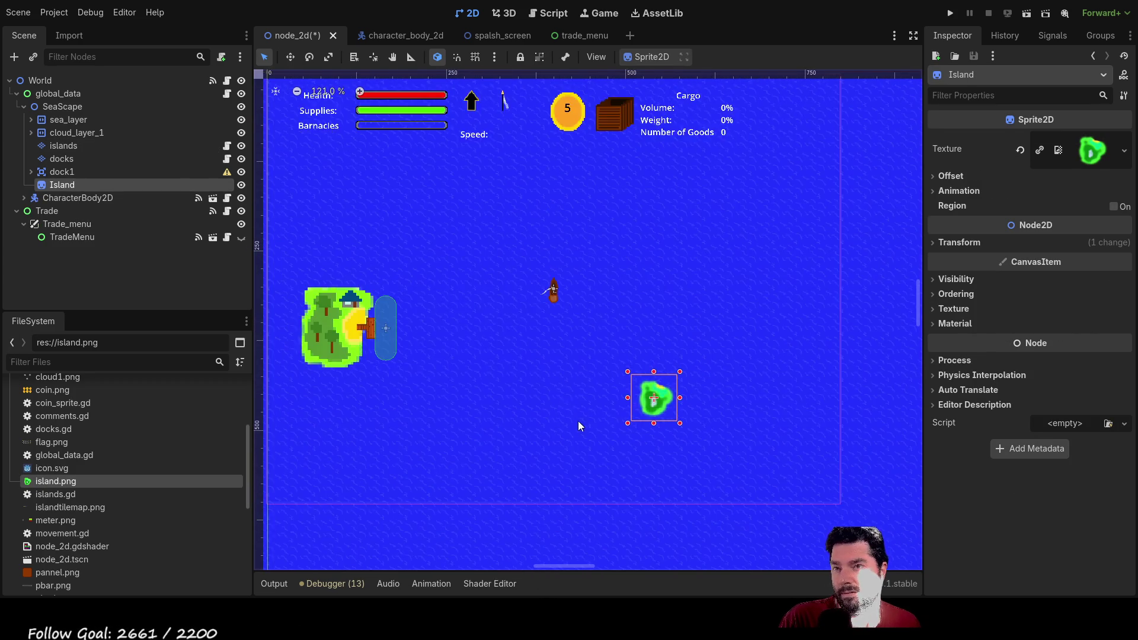
{"action": "scroll", "coordinate": [646, 379], "scroll_direction": "left", "scroll_amount": 2}
{"action": "left_click_drag", "start_coordinate": [807, 396], "coordinate": [491, 399]}
{"action": "scroll", "coordinate": [581, 391], "scroll_direction": "up", "scroll_amount": 5}
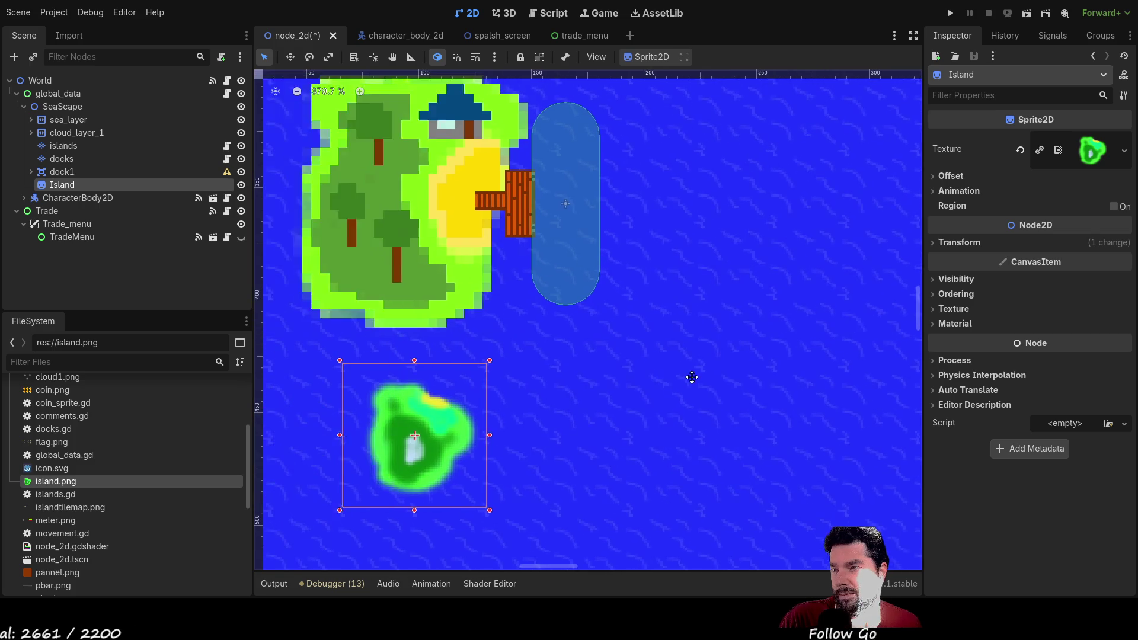
{"action": "scroll", "coordinate": [611, 385], "scroll_direction": "down", "scroll_amount": 2}
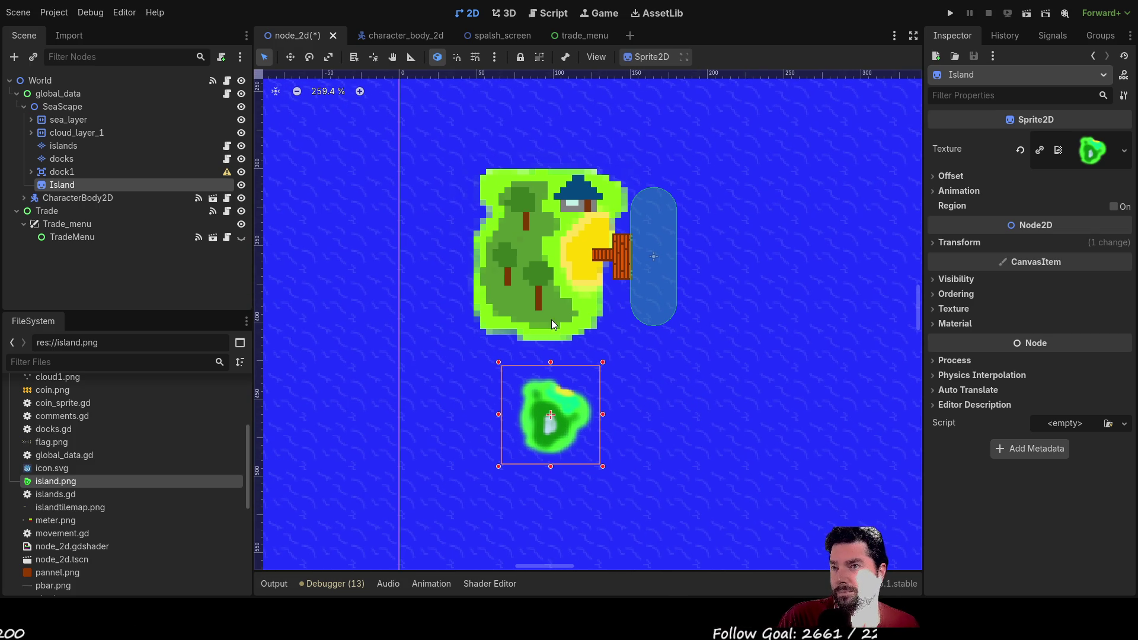
{"action": "key", "text": "Delete"}
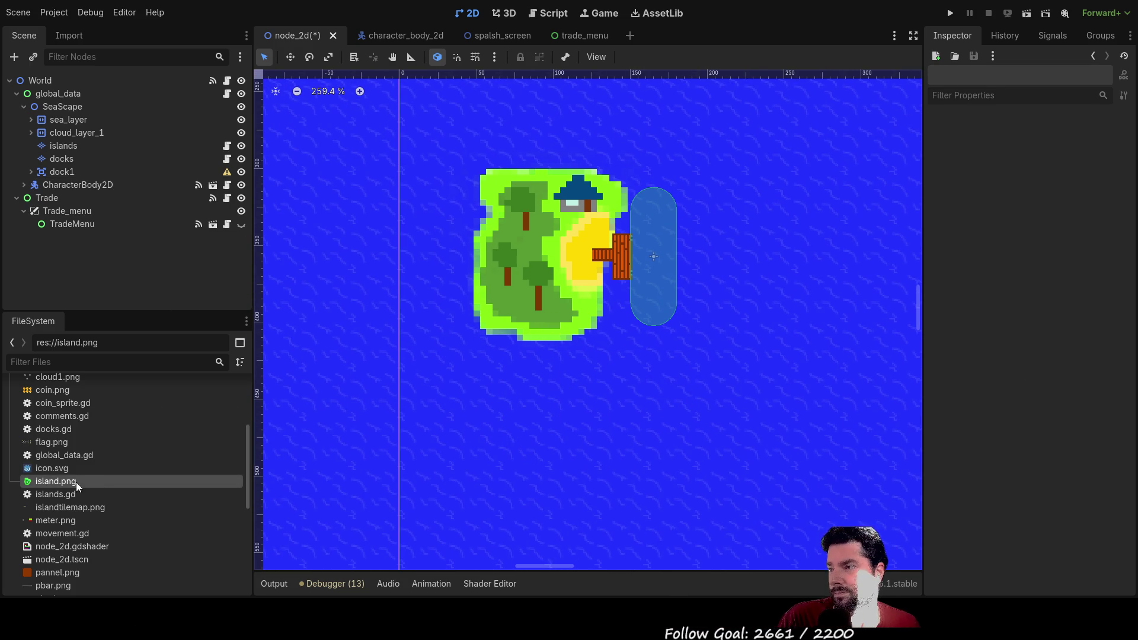
Step: Select the docks tile layer, switching briefly back to islands
{"action": "left_click", "coordinate": [529, 289]}
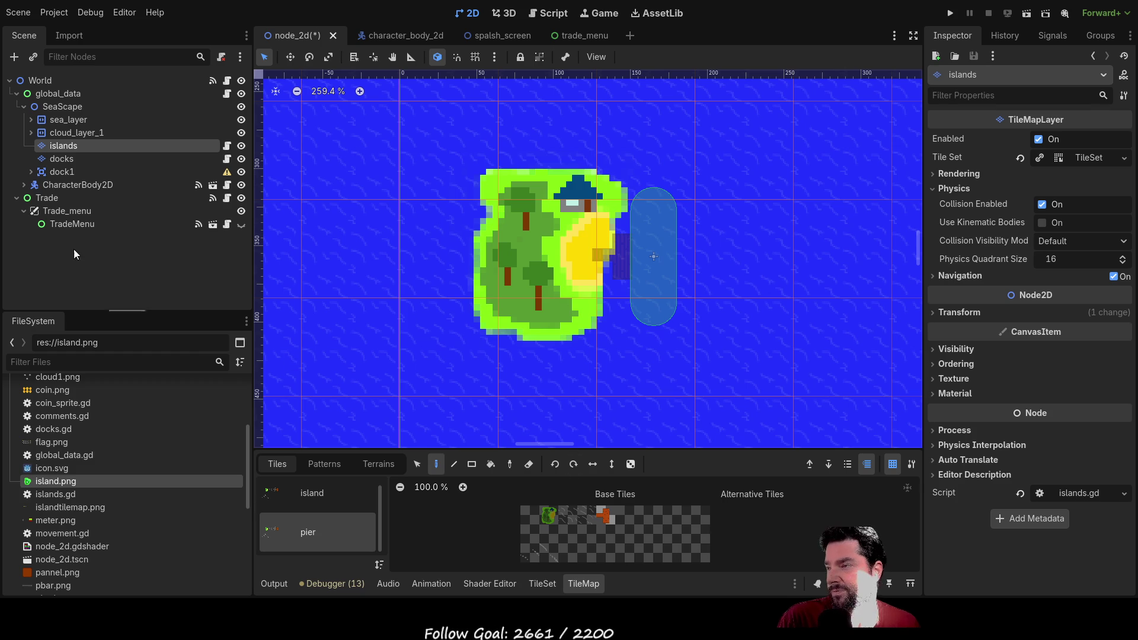
{"action": "left_click", "coordinate": [62, 159]}
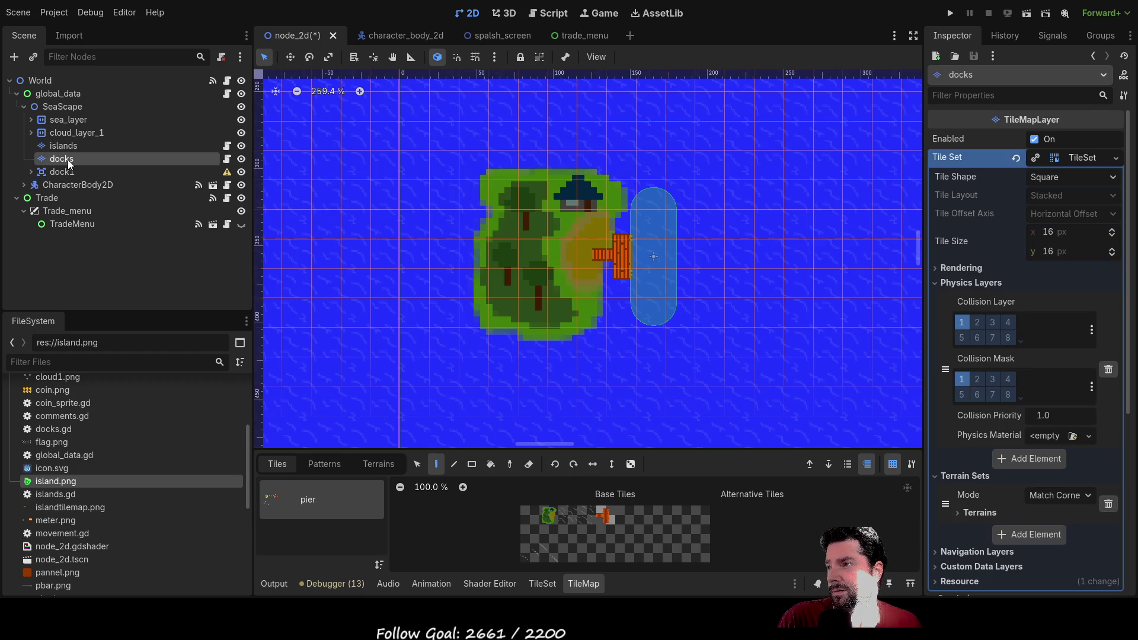
{"action": "left_click", "coordinate": [71, 146]}
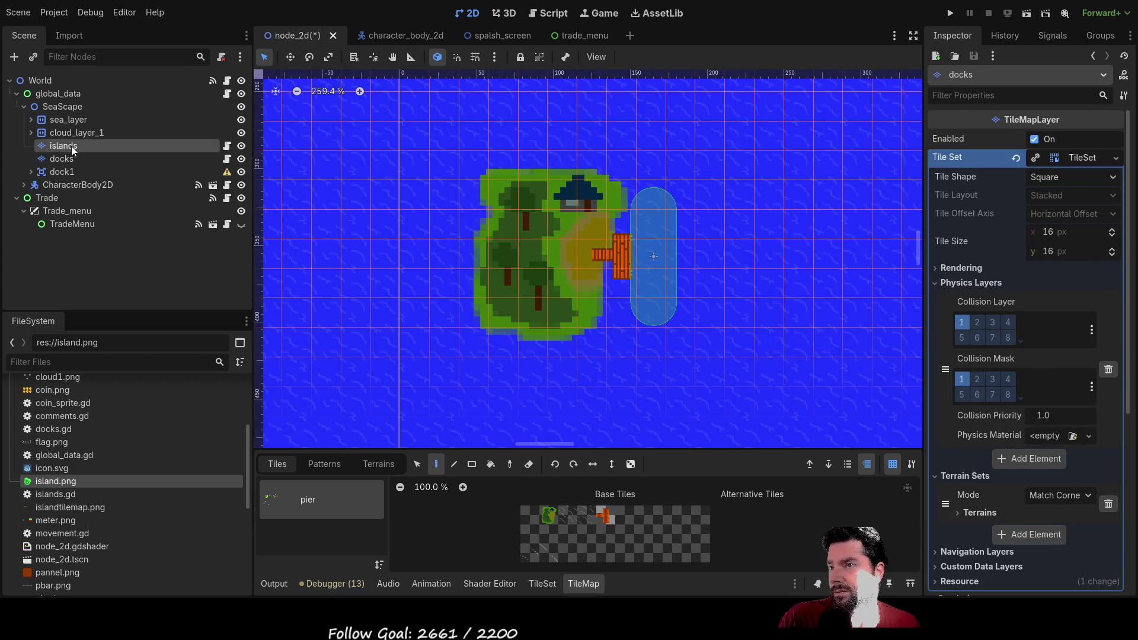
{"action": "left_click", "coordinate": [69, 162]}
Step: Survey the map edges and hide cloud_layer_1 with its visibility toggle
{"action": "scroll", "coordinate": [543, 300], "scroll_direction": "down", "scroll_amount": 8}
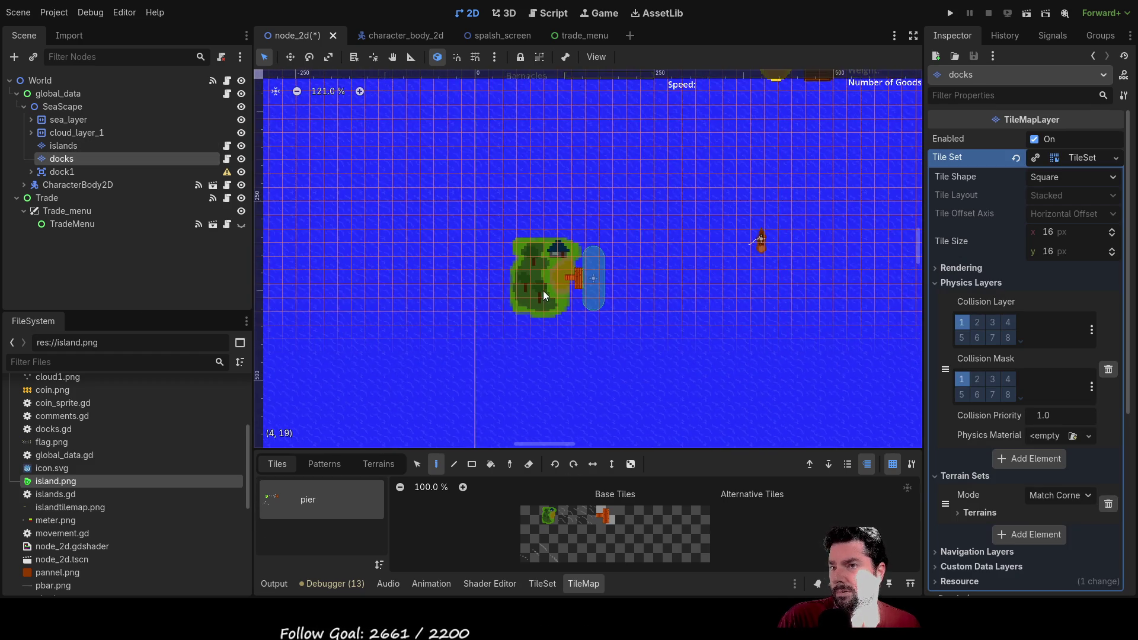
{"action": "mouse_move", "coordinate": [409, 274]}
{"action": "left_mouse_down"}
{"action": "mouse_move", "coordinate": [602, 196]}
{"action": "mouse_move", "coordinate": [577, 285]}
{"action": "mouse_move", "coordinate": [444, 364]}
{"action": "mouse_move", "coordinate": [303, 396]}
{"action": "mouse_move", "coordinate": [415, 510]}
{"action": "left_mouse_up"}
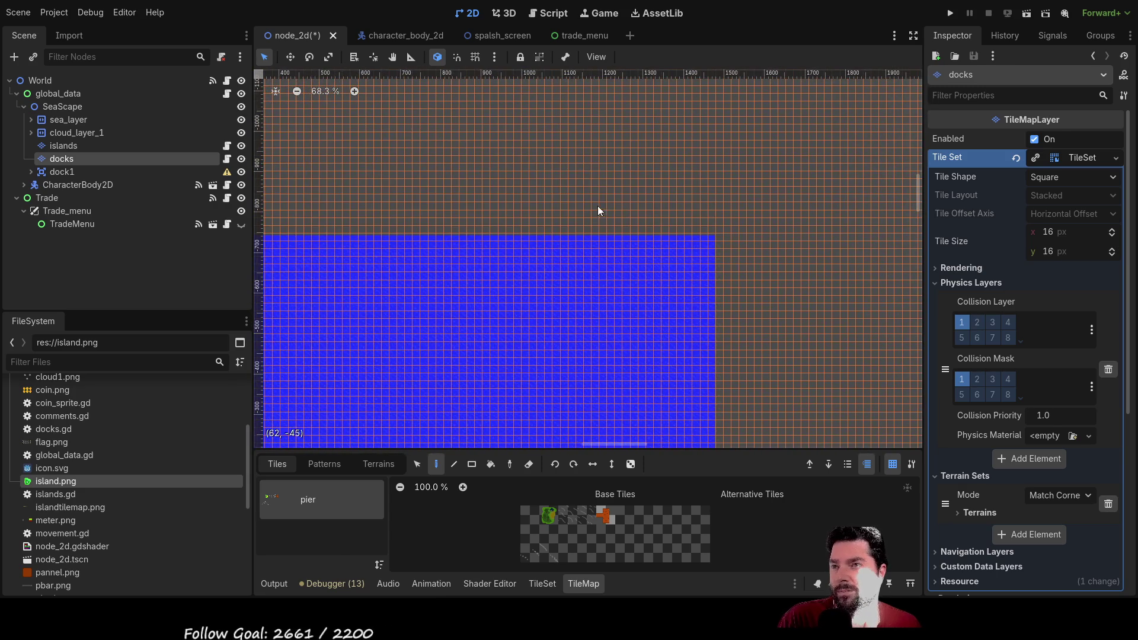
{"action": "scroll", "coordinate": [561, 320], "scroll_direction": "down", "scroll_amount": 6}
{"action": "mouse_move", "coordinate": [572, 271]}
{"action": "left_mouse_down"}
{"action": "mouse_move", "coordinate": [481, 238]}
{"action": "mouse_move", "coordinate": [464, 170]}
{"action": "mouse_move", "coordinate": [514, 78]}
{"action": "mouse_move", "coordinate": [599, 285]}
{"action": "left_mouse_up"}
{"action": "scroll", "coordinate": [599, 282], "scroll_direction": "up", "scroll_amount": 3}
{"action": "mouse_move", "coordinate": [514, 272]}
{"action": "left_mouse_down"}
{"action": "mouse_move", "coordinate": [508, 236]}
{"action": "mouse_move", "coordinate": [558, 255]}
{"action": "mouse_move", "coordinate": [522, 355]}
{"action": "mouse_move", "coordinate": [482, 270]}
{"action": "mouse_move", "coordinate": [469, 356]}
{"action": "left_mouse_up"}
{"action": "scroll", "coordinate": [506, 236], "scroll_direction": "down", "scroll_amount": 2}
{"action": "left_click_drag", "start_coordinate": [506, 236], "coordinate": [553, 229]}
{"action": "scroll", "coordinate": [552, 230], "scroll_direction": "down", "scroll_amount": 2}
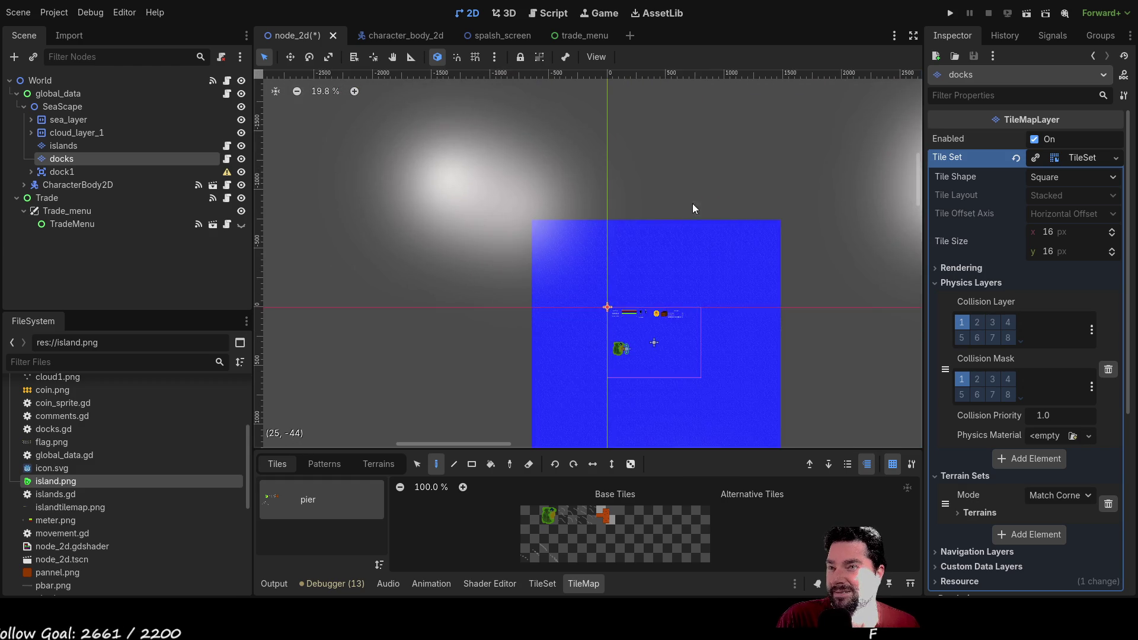
{"action": "left_click_drag", "start_coordinate": [693, 208], "coordinate": [599, 251]}
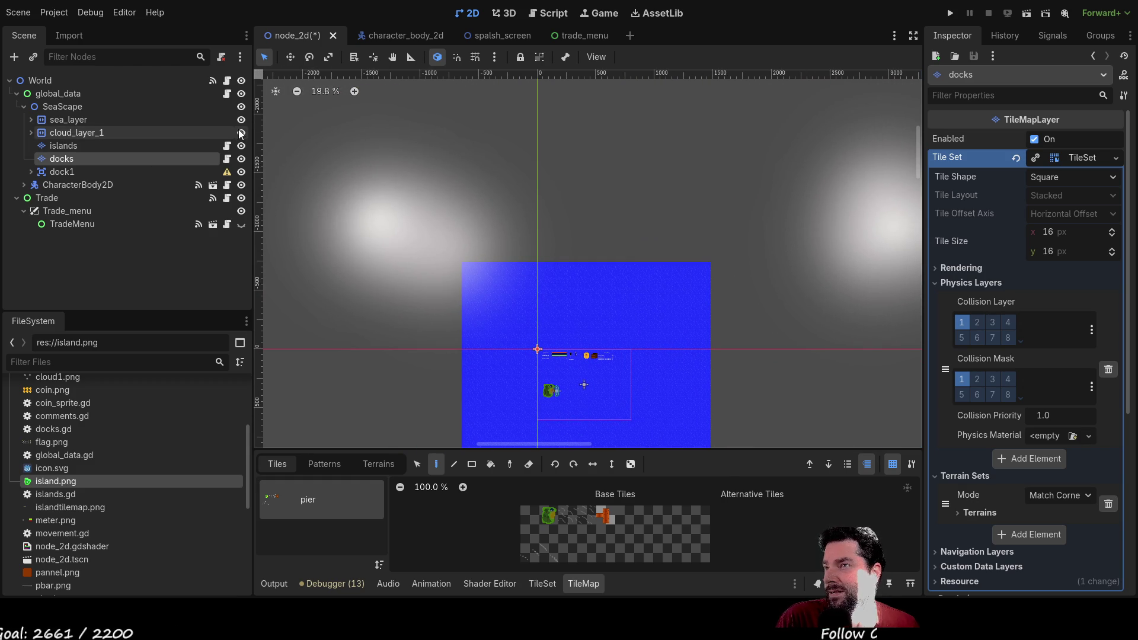
{"action": "left_click", "coordinate": [242, 133]}
Step: Look over the uncovered sea map, then bring up wind.gd in the Script workspace
{"action": "mouse_move", "coordinate": [714, 254]}
{"action": "left_mouse_down"}
{"action": "mouse_move", "coordinate": [607, 173]}
{"action": "mouse_move", "coordinate": [315, 189]}
{"action": "mouse_move", "coordinate": [386, 366]}
{"action": "left_mouse_up"}
{"action": "scroll", "coordinate": [488, 330], "scroll_direction": "down", "scroll_amount": 7}
{"action": "scroll", "coordinate": [537, 237], "scroll_direction": "up", "scroll_amount": 20}
{"action": "scroll", "coordinate": [542, 255], "scroll_direction": "up", "scroll_amount": 5}
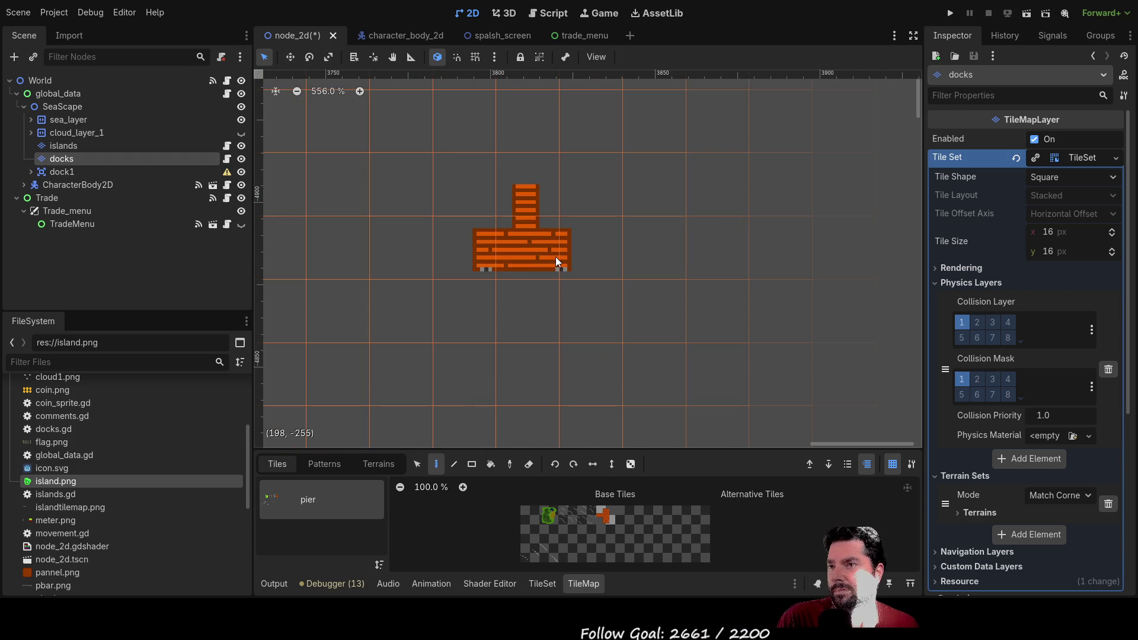
{"action": "scroll", "coordinate": [525, 250], "scroll_direction": "down", "scroll_amount": 6}
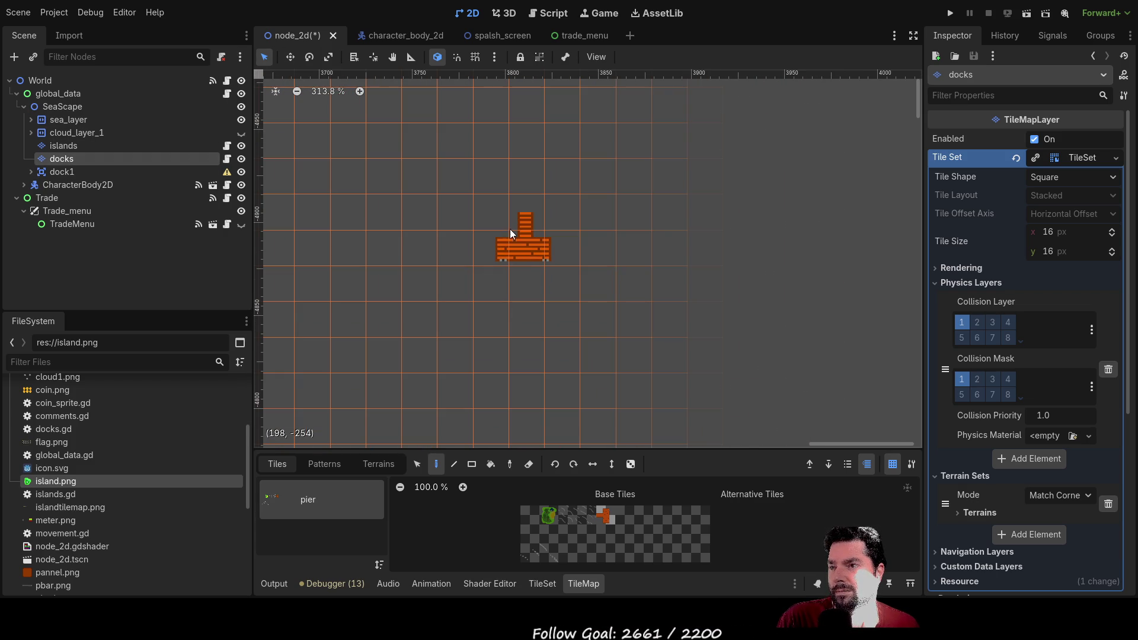
{"action": "scroll", "coordinate": [605, 247], "scroll_direction": "down", "scroll_amount": 7}
{"action": "scroll", "coordinate": [556, 305], "scroll_direction": "down", "scroll_amount": 20}
{"action": "scroll", "coordinate": [581, 273], "scroll_direction": "down", "scroll_amount": 5}
{"action": "left_click_drag", "start_coordinate": [606, 306], "coordinate": [628, 227]}
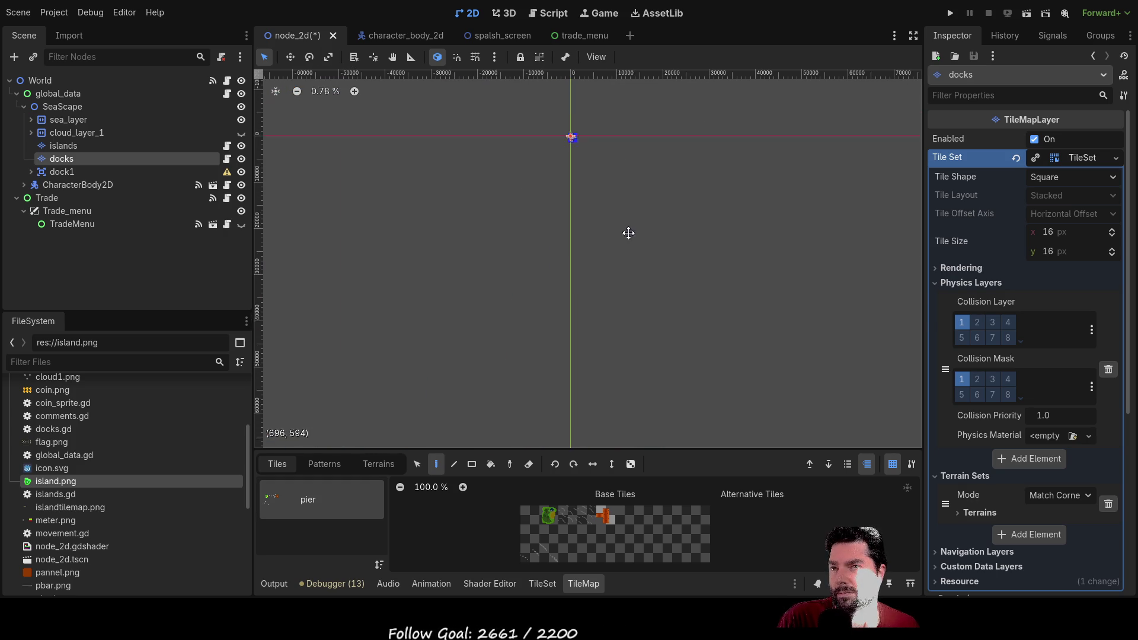
{"action": "scroll", "coordinate": [623, 258], "scroll_direction": "up", "scroll_amount": 14}
{"action": "scroll", "coordinate": [636, 283], "scroll_direction": "up", "scroll_amount": 1}
{"action": "scroll", "coordinate": [581, 171], "scroll_direction": "up", "scroll_amount": 2}
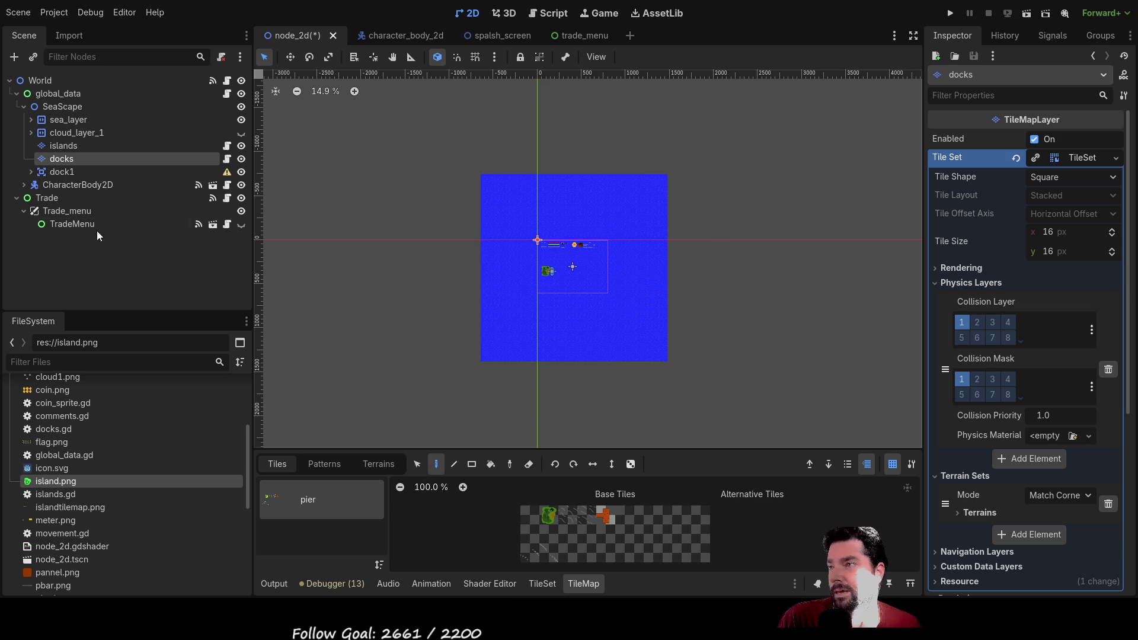
{"action": "left_click", "coordinate": [551, 13]}
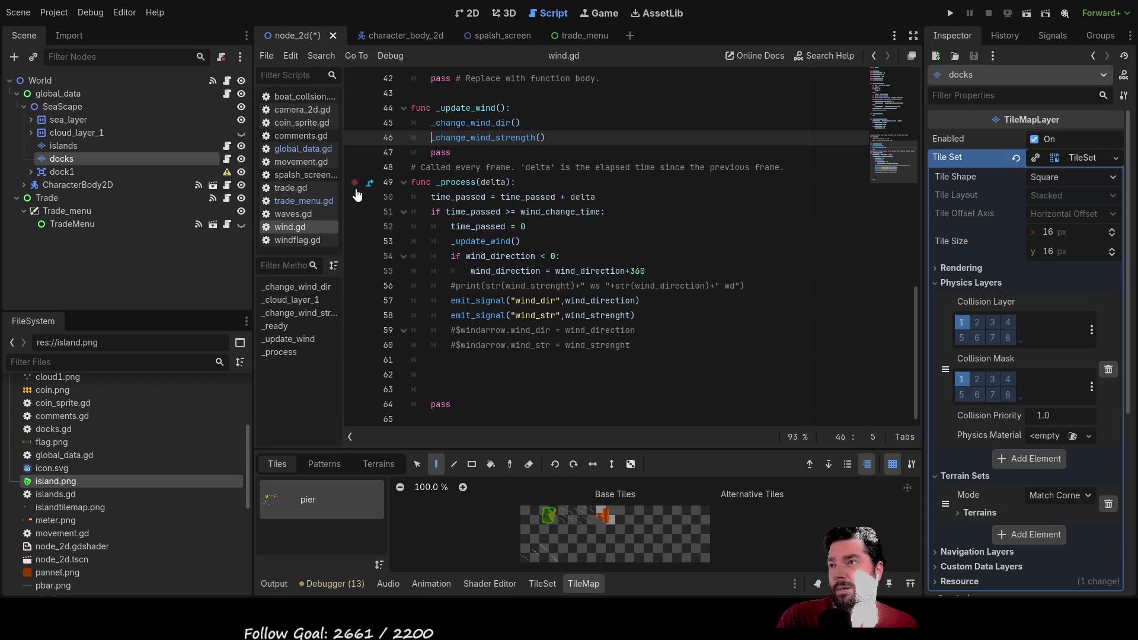
Step: In comments.gd, mark the dammage to-do item with [tick]
{"action": "left_click", "coordinate": [305, 134]}
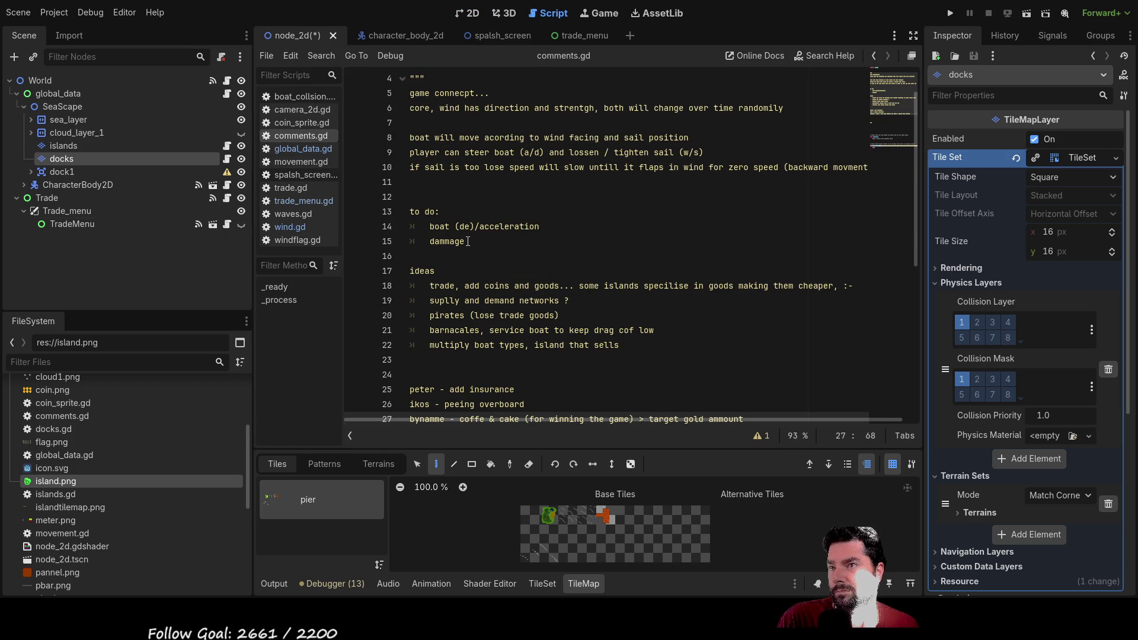
{"action": "left_click", "coordinate": [470, 242]}
{"action": "type", "text": "["}
{"action": "type", "text": "tick"}
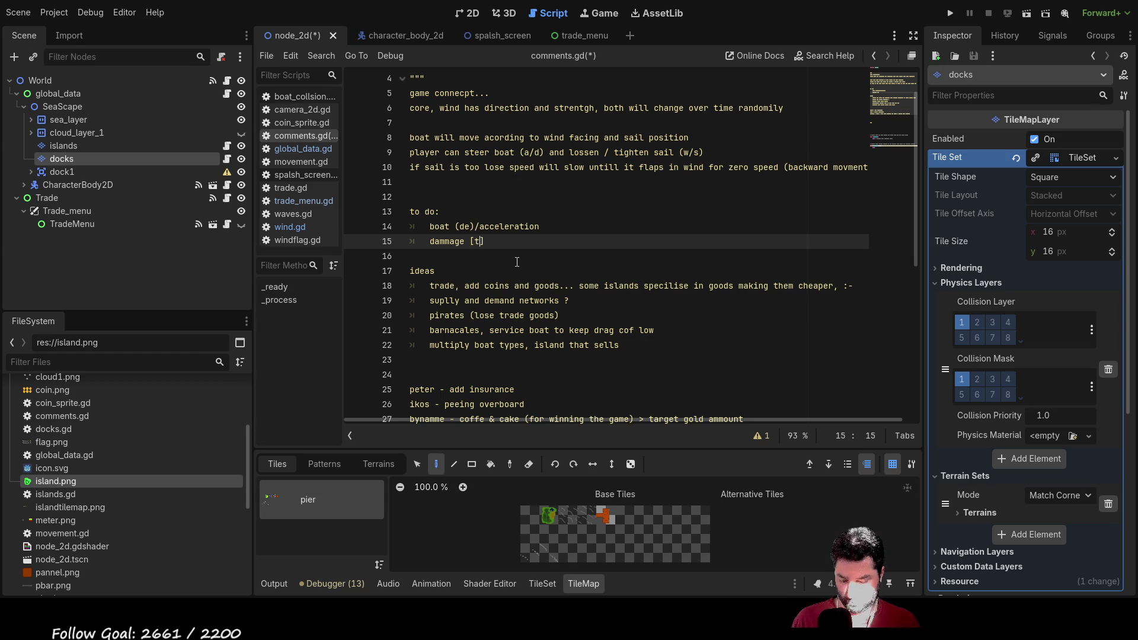
{"action": "key", "text": "Down"}
{"action": "key", "text": "Up"}
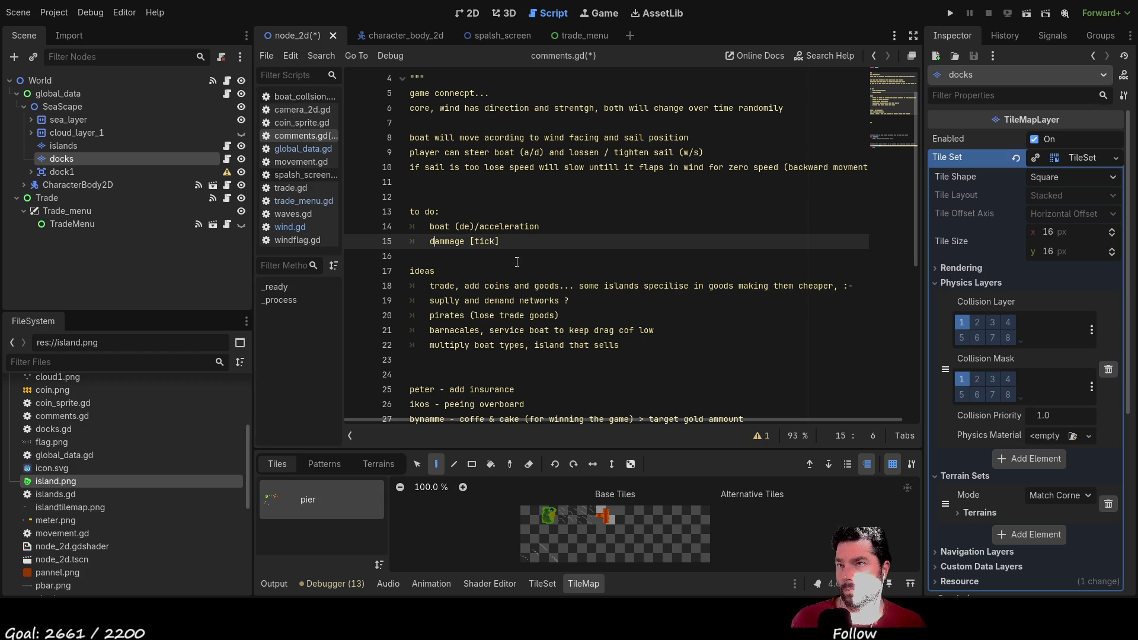
Step: Add a 'world edge - 2 modes: wrap around' to-do line above dammage
{"action": "key", "text": "Home"}
{"action": "key", "text": "Return"}
{"action": "key", "text": "Up"}
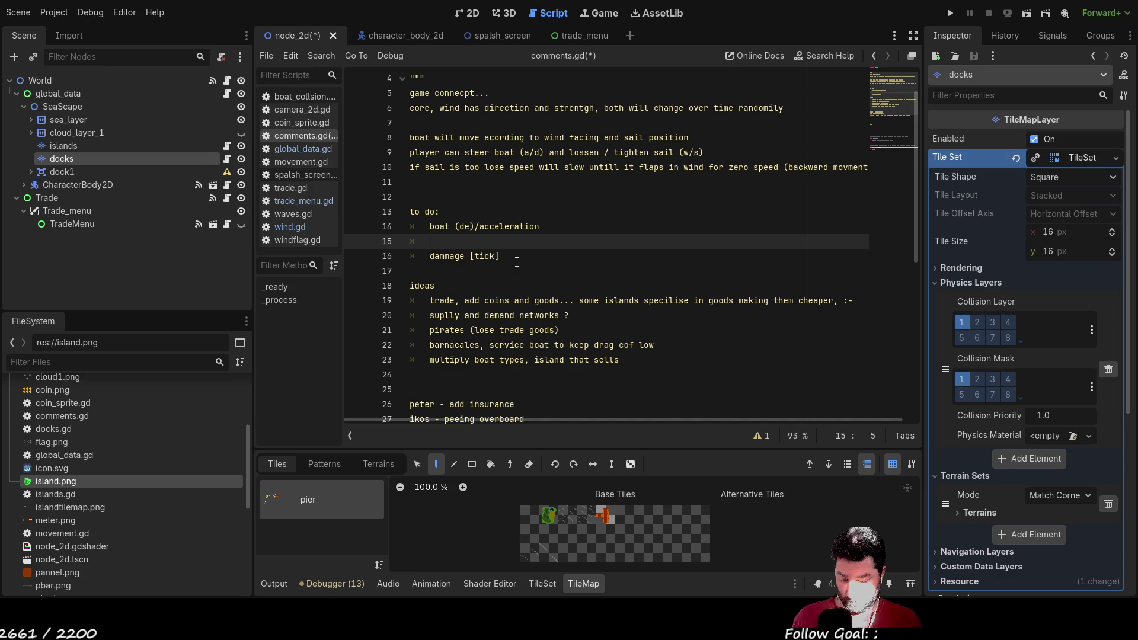
{"action": "type", "text": "dge - 2 modes"}
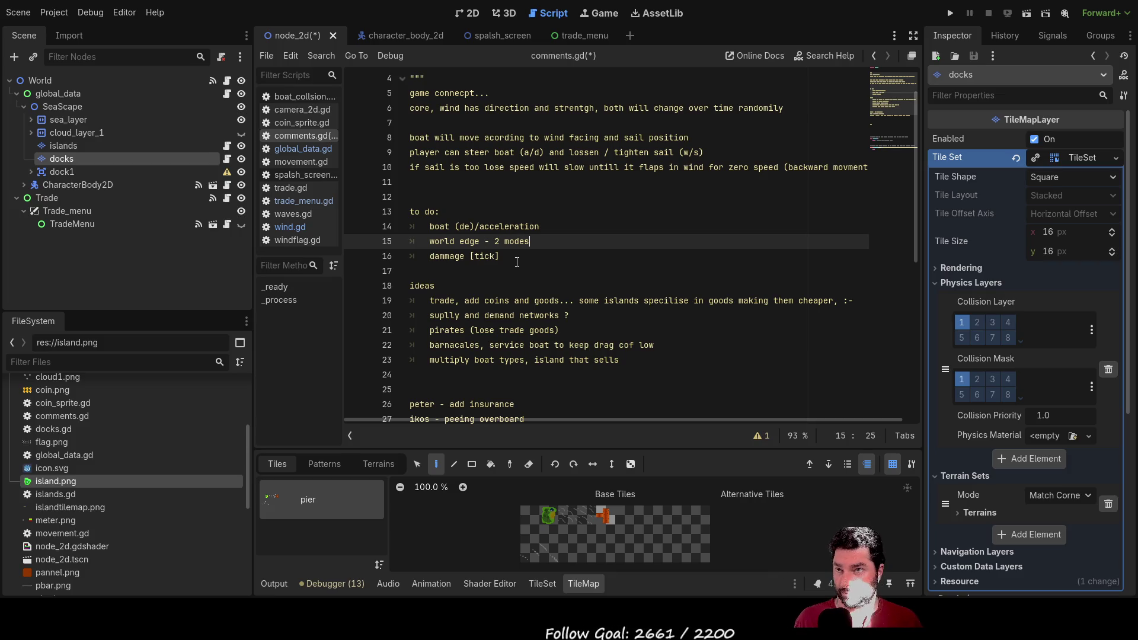
{"action": "type", "text": ": "}
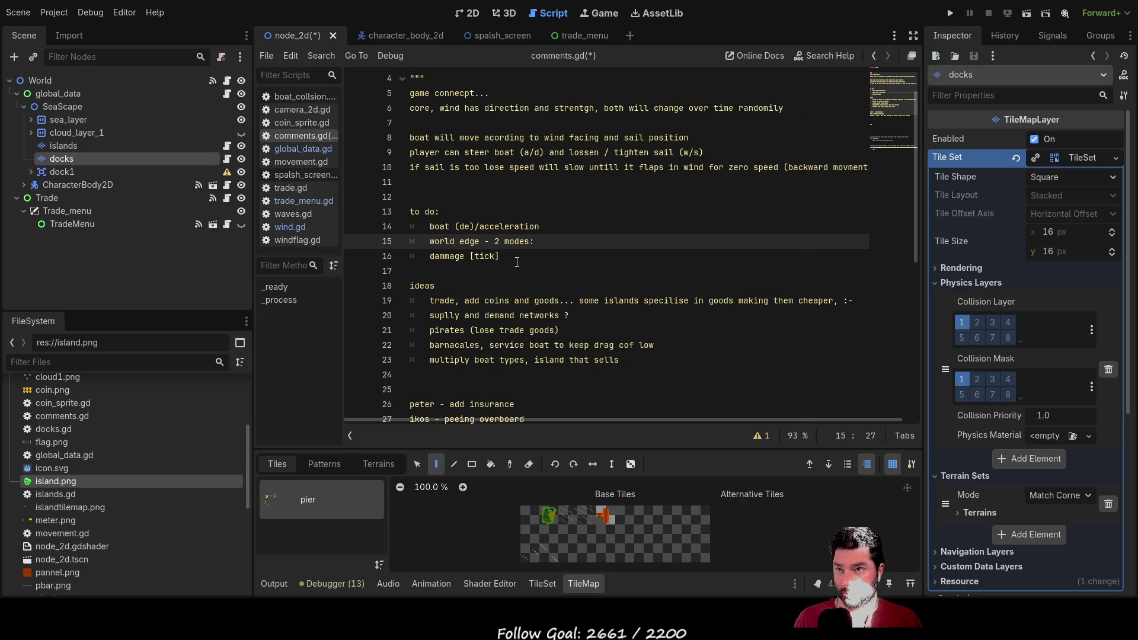
{"action": "type", "text": "wrap around / death"}
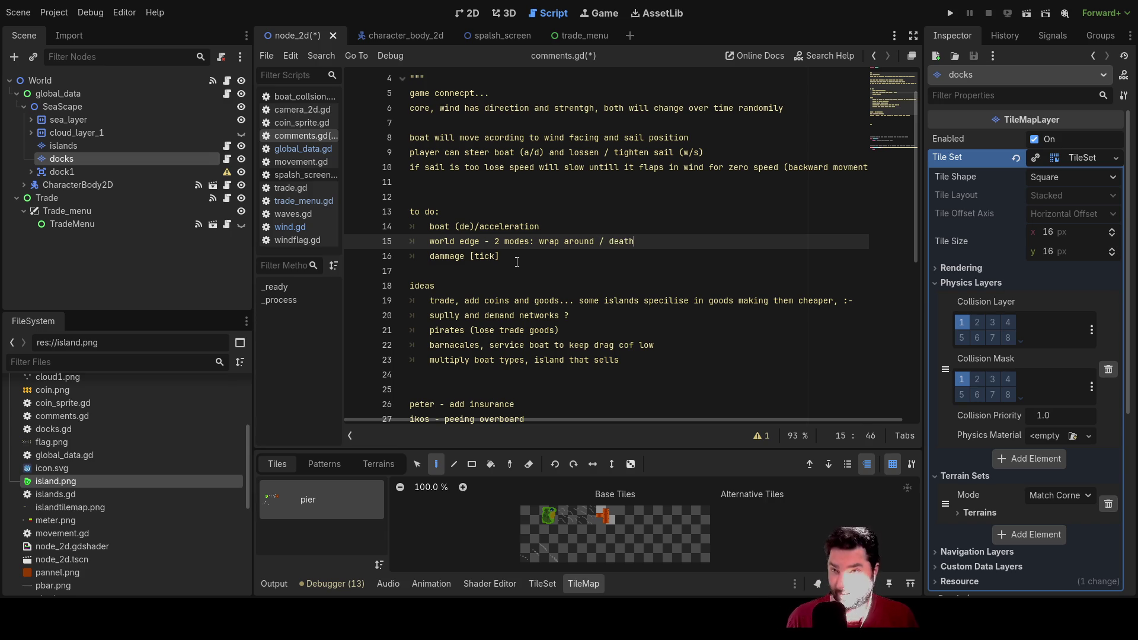
{"action": "key", "text": "Up"}
{"action": "key", "text": "Down"}
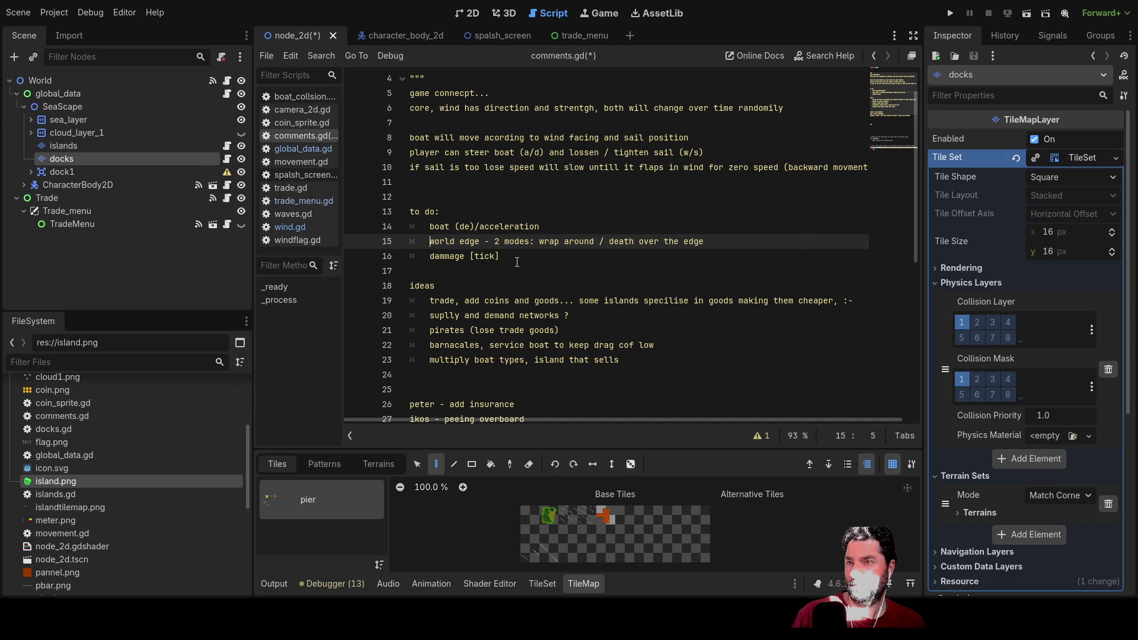
{"action": "key", "text": "Up"}
{"action": "key", "text": "Up"}
{"action": "key", "text": "Down"}
{"action": "key", "text": "Down"}
{"action": "key", "text": "Up"}
{"action": "key", "text": "Right"}
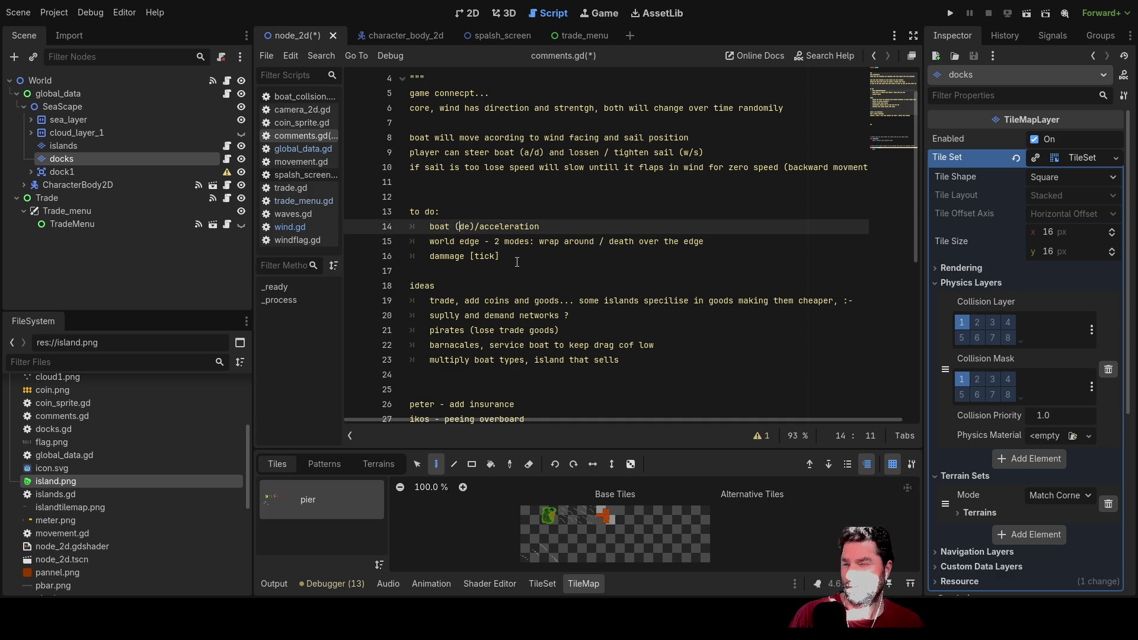
{"action": "key", "text": "Down"}
{"action": "key", "text": "Left"}
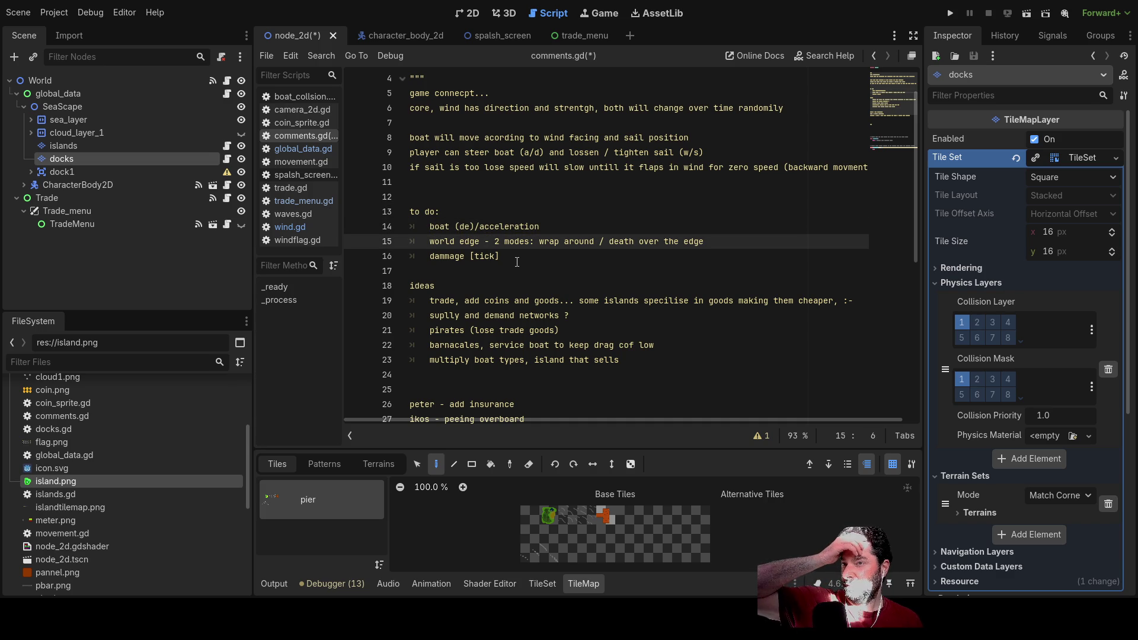
Step: Add a 'mass on to boat performance' item and push dammage further down
{"action": "key", "text": "Return"}
{"action": "key", "text": "Up"}
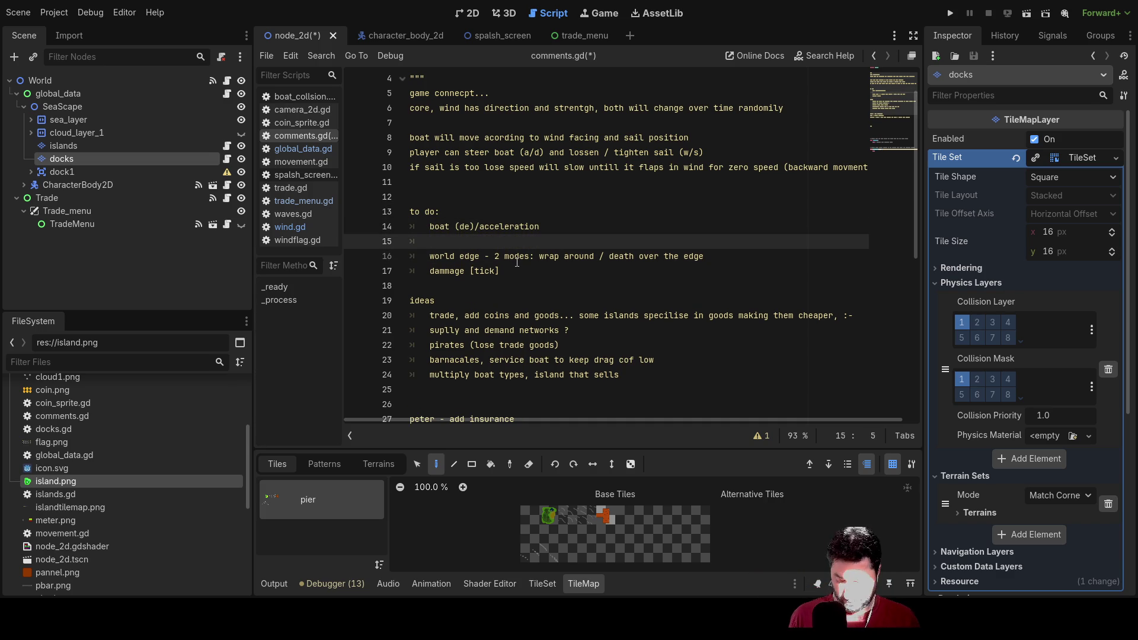
{"action": "type", "text": "olume "}
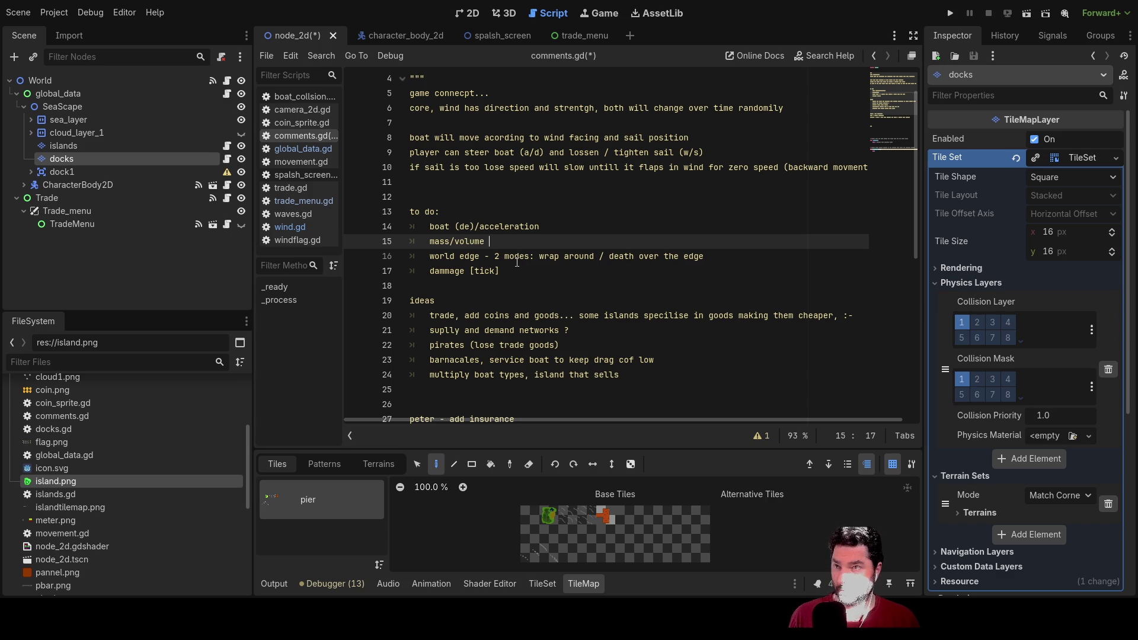
{"action": "type", "text": "on "}
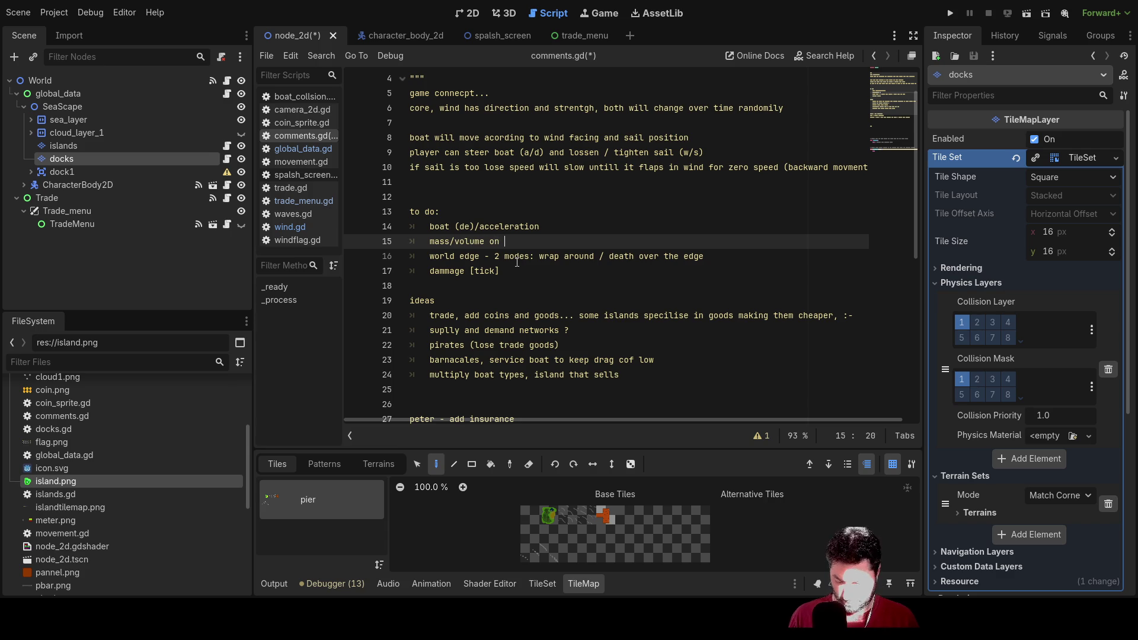
{"action": "type", "text": "to boat pe"}
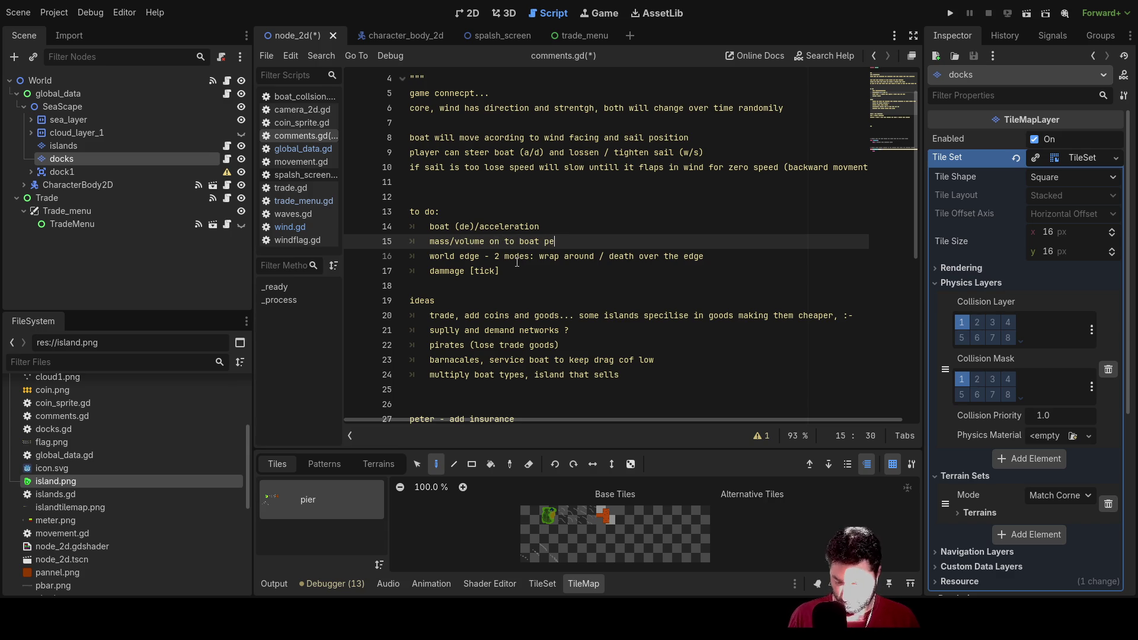
{"action": "type", "text": "rformance"}
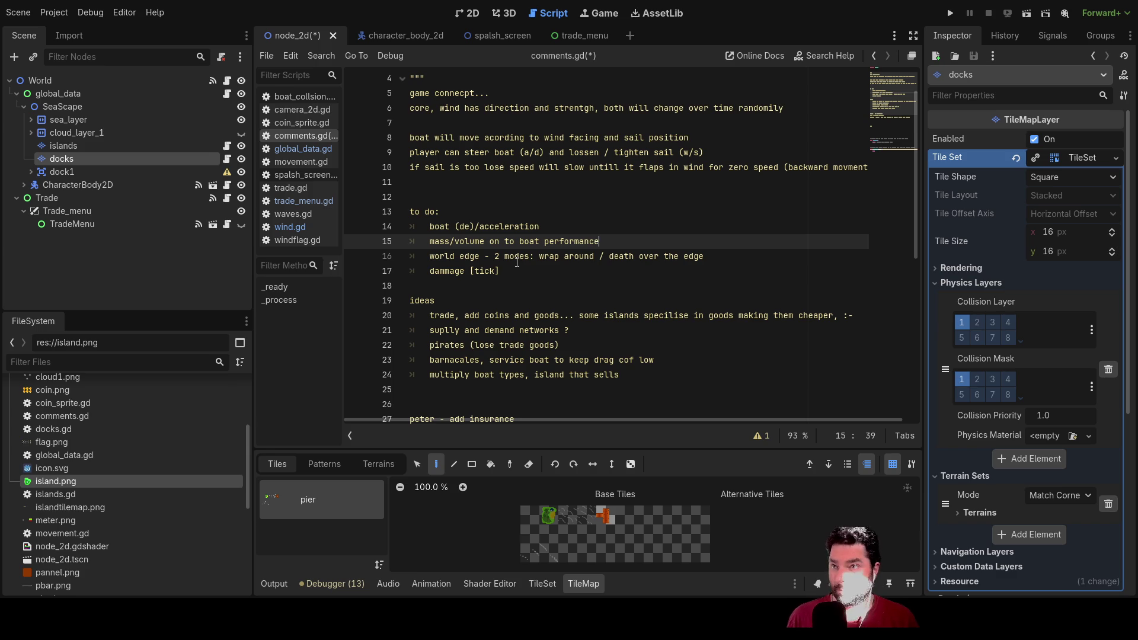
{"action": "key", "text": "Left"}
{"action": "key", "text": "Left"}
{"action": "key", "text": "Left"}
{"action": "key", "text": "BackSpace"}
{"action": "key", "text": "BackSpace"}
{"action": "key", "text": "BackSpace"}
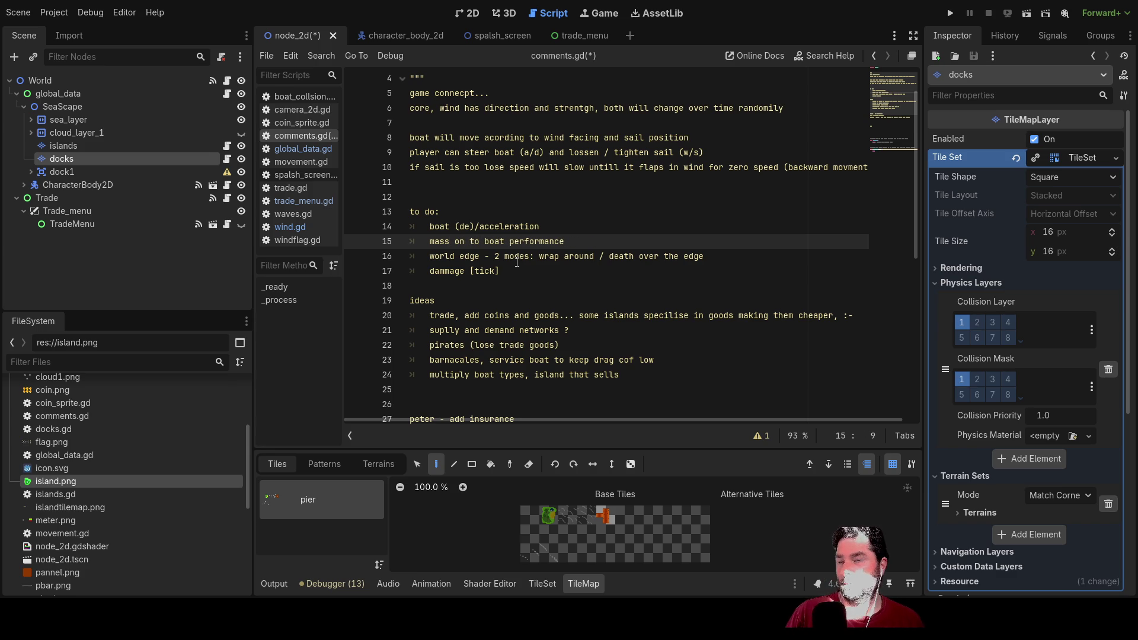
{"action": "key", "text": "End"}
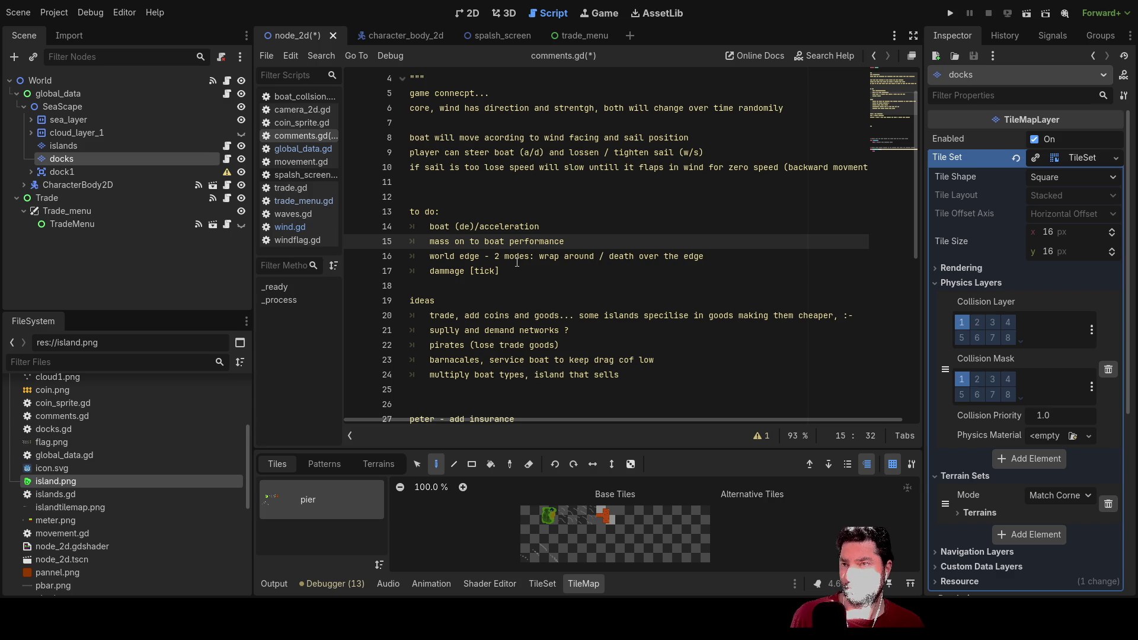
{"action": "key", "text": "Down"}
{"action": "key", "text": "Down"}
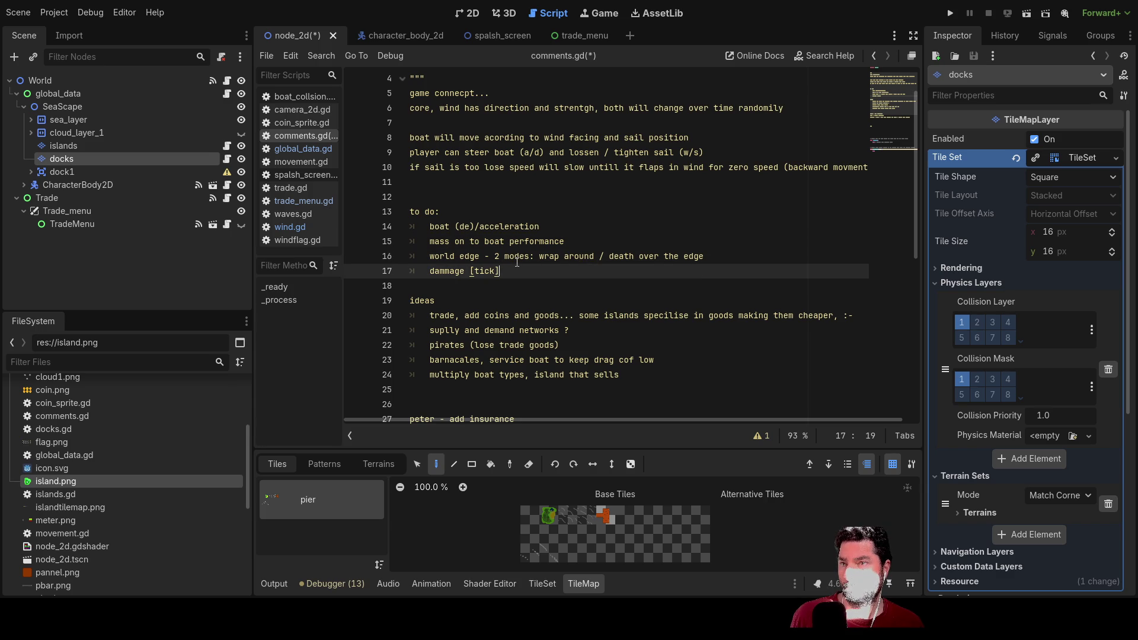
{"action": "key", "text": "Left"}
{"action": "key", "text": "Left"}
{"action": "key", "text": "Left"}
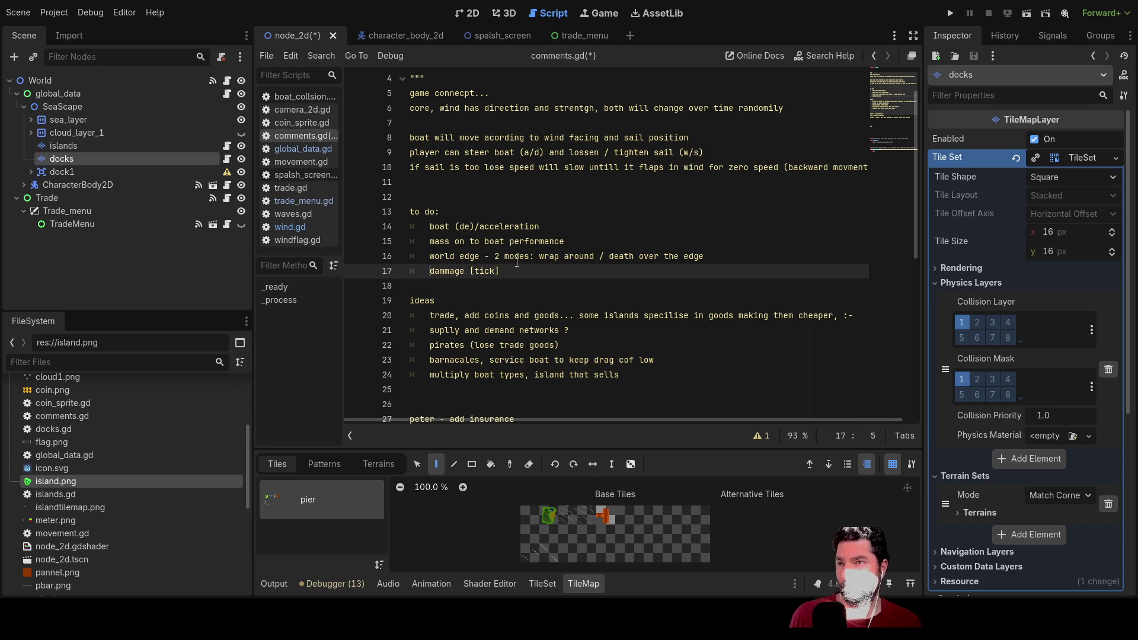
{"action": "key", "text": "Return"}
{"action": "key", "text": "Return"}
{"action": "key", "text": "Up"}
Step: Add a 'done' heading above dammage with a blank line above it
{"action": "type", "text": "done"}
{"action": "key", "text": "Up"}
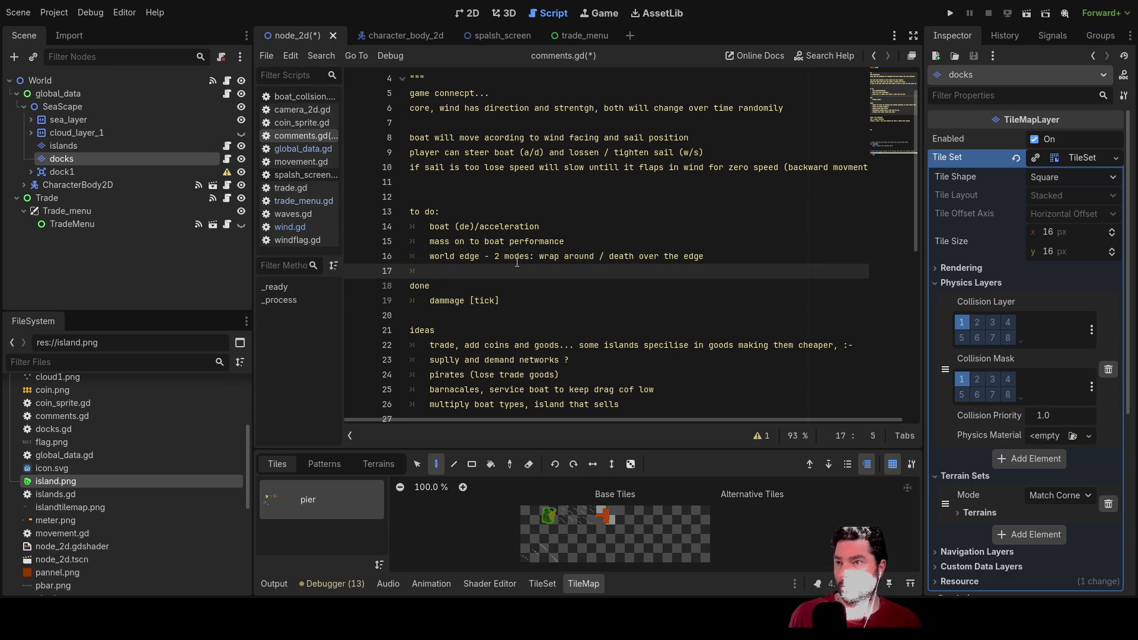
{"action": "key", "text": "Return"}
{"action": "key", "text": "Up"}
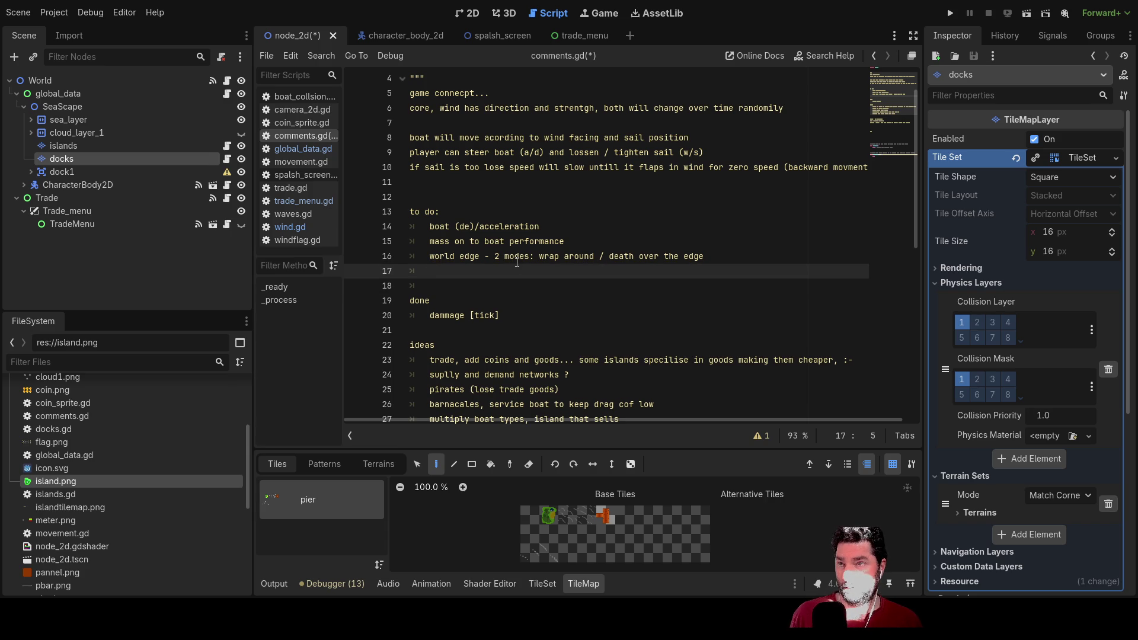
{"action": "key", "text": "Down"}
{"action": "key", "text": "Down"}
{"action": "key", "text": "Down"}
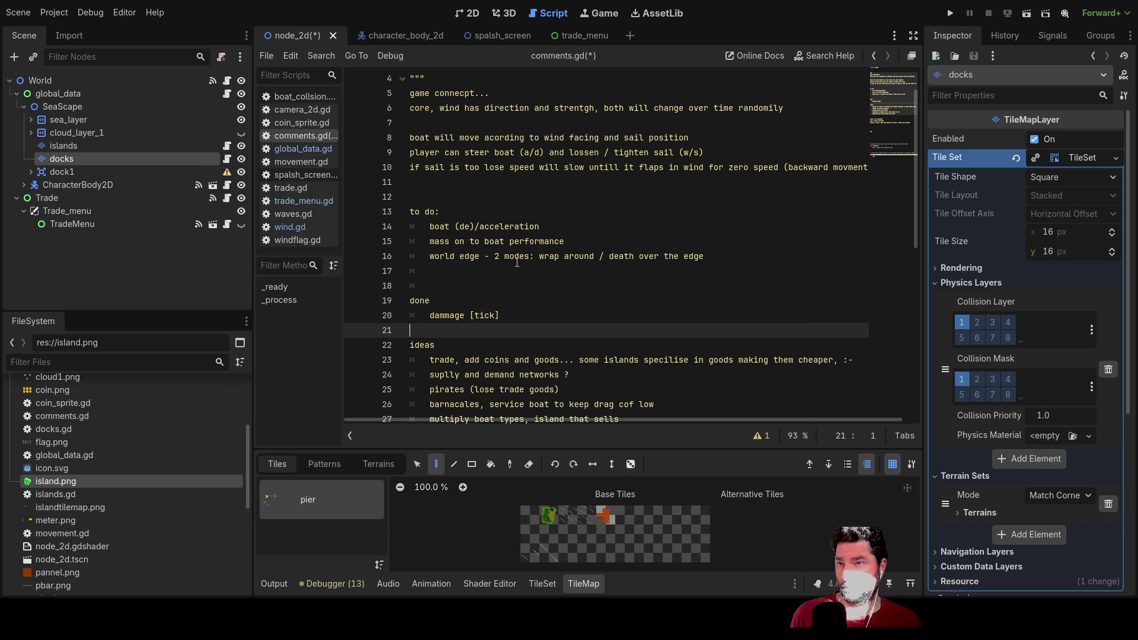
{"action": "key", "text": "Up"}
{"action": "key", "text": "Up"}
{"action": "key", "text": "Up"}
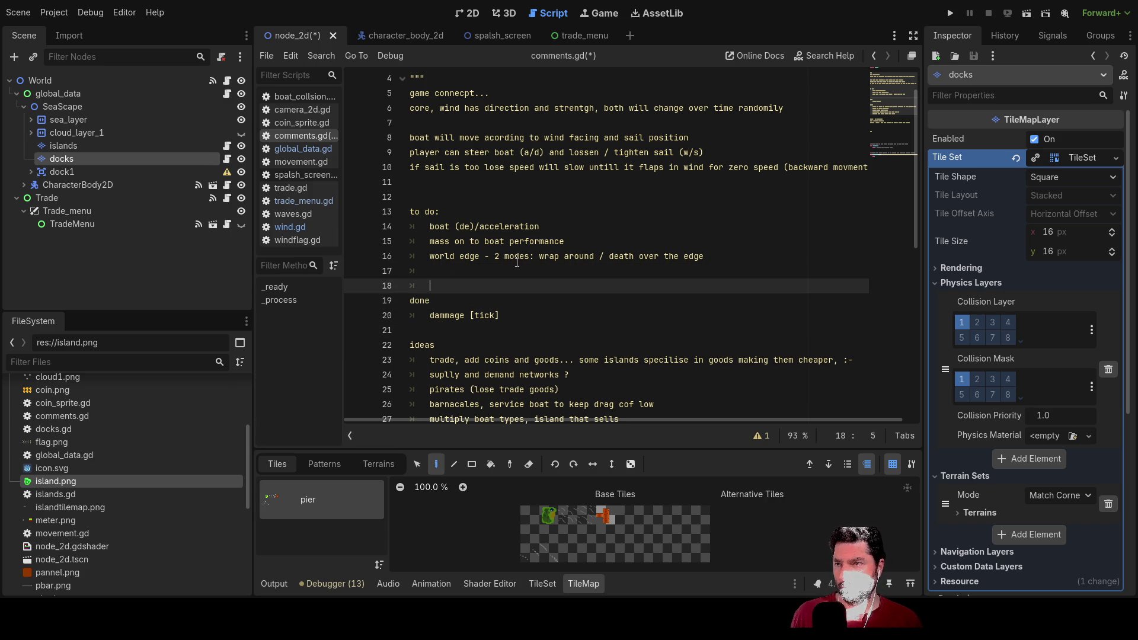
Step: Add the to-do item 'trade set trade visablity by island'
{"action": "type", "text": "trade"}
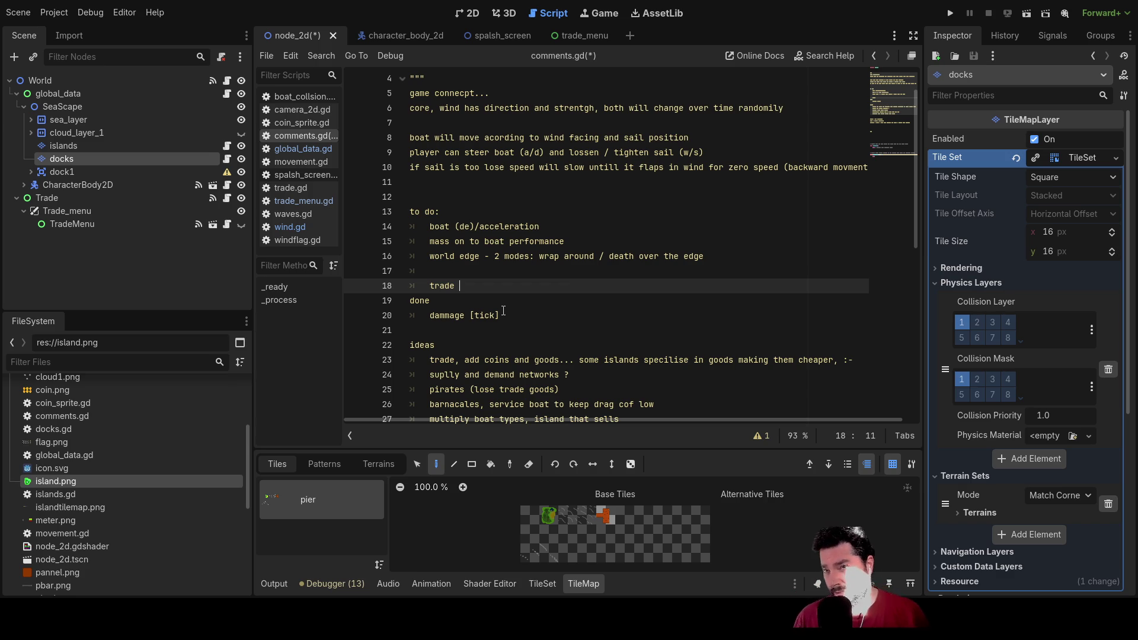
{"action": "type", "text": "set visablity "}
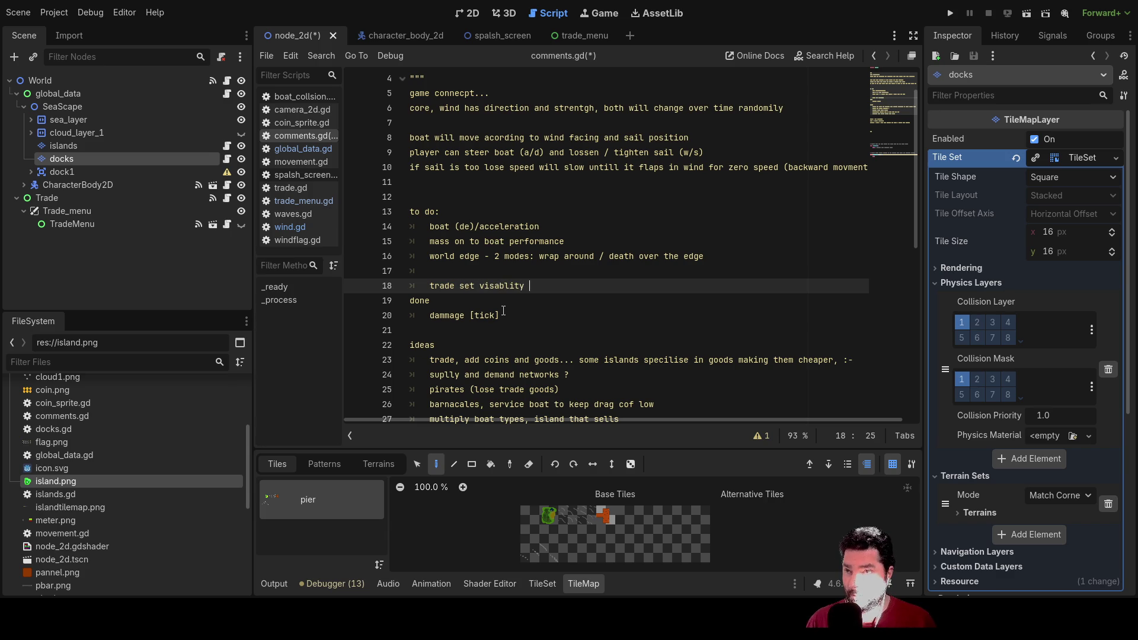
{"action": "type", "text": "by island"}
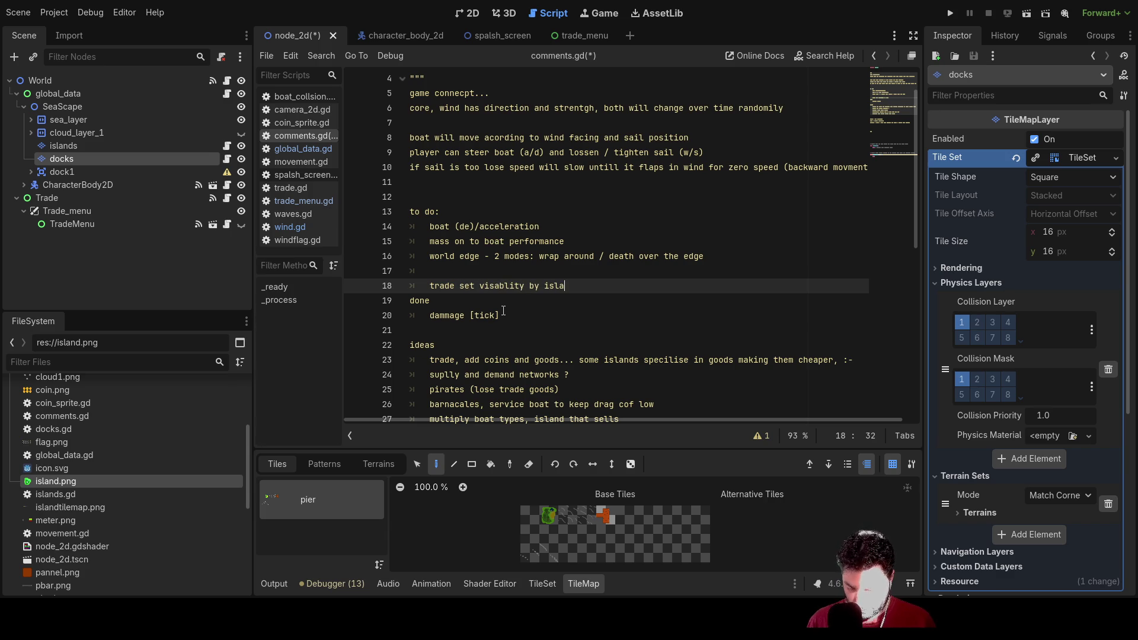
{"action": "key", "text": "Up"}
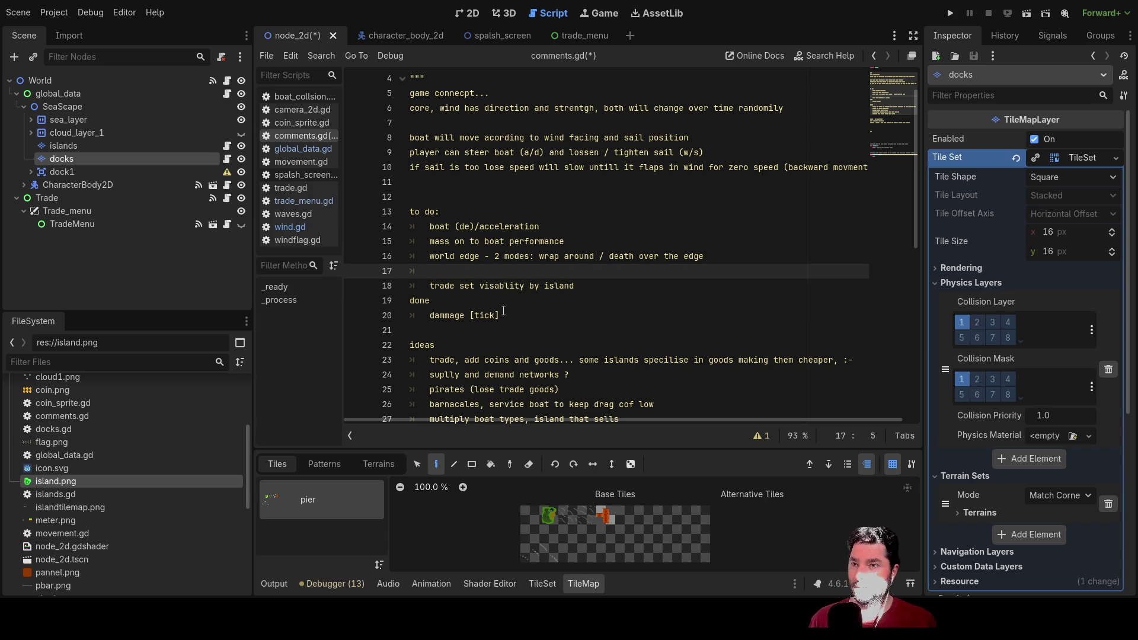
{"action": "key", "text": "Down"}
{"action": "key", "text": "Left"}
{"action": "key", "text": "Left"}
{"action": "key", "text": "Left"}
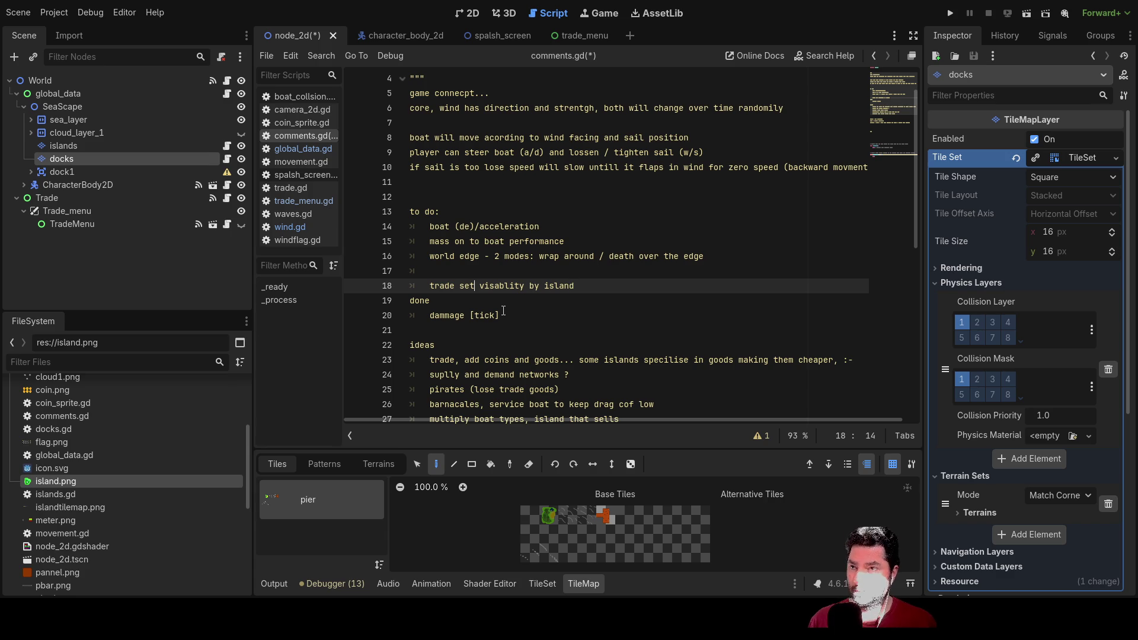
{"action": "type", "text": "trade"}
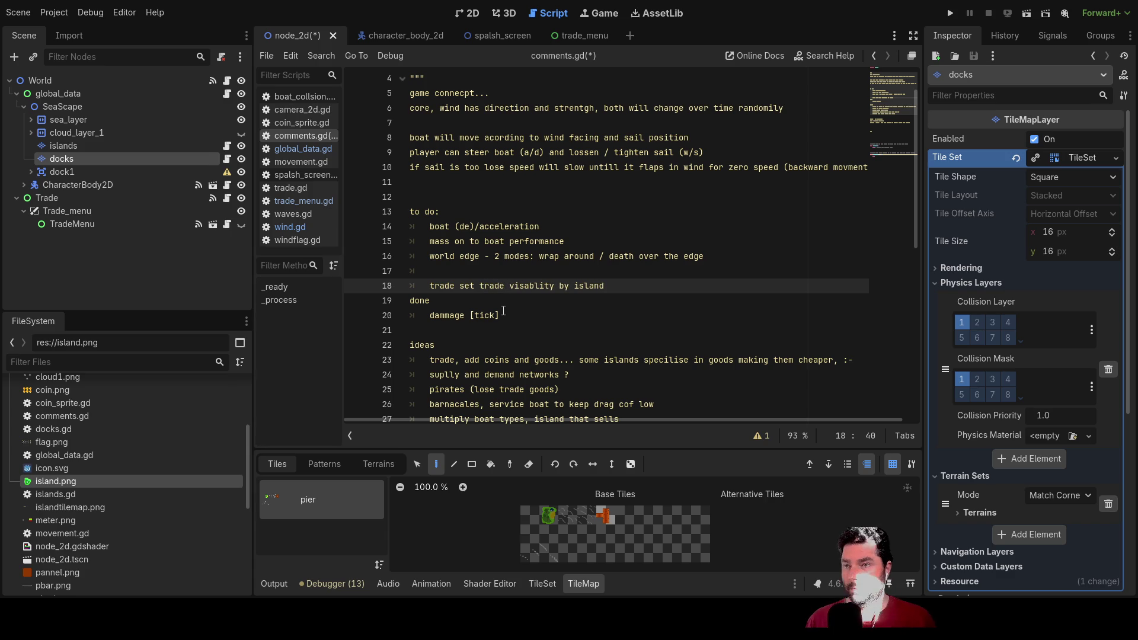
{"action": "key", "text": "Up"}
{"action": "key", "text": "Down"}
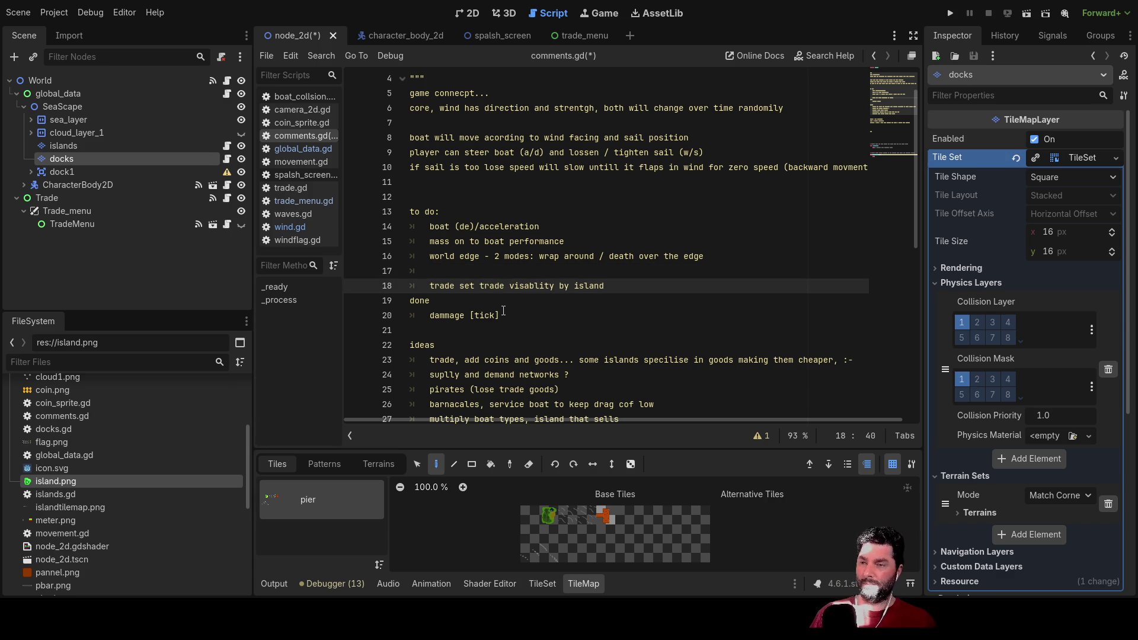
Step: Add a selling-limit note, then replace it with 'sell all option ?'
{"action": "key", "text": "Return"}
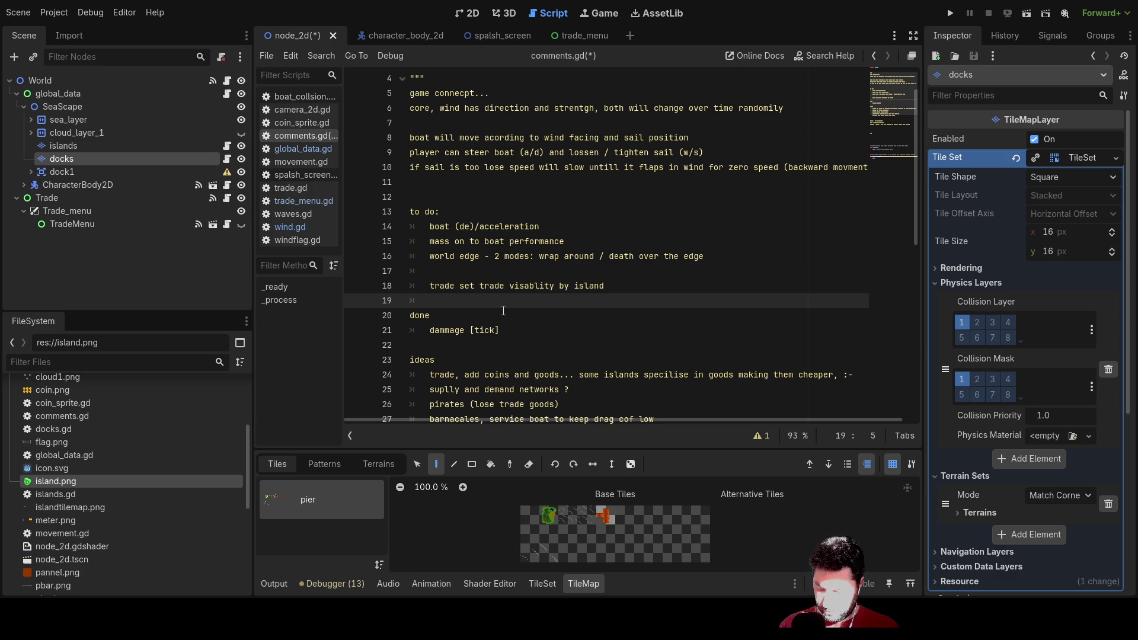
{"action": "type", "text": "is the"}
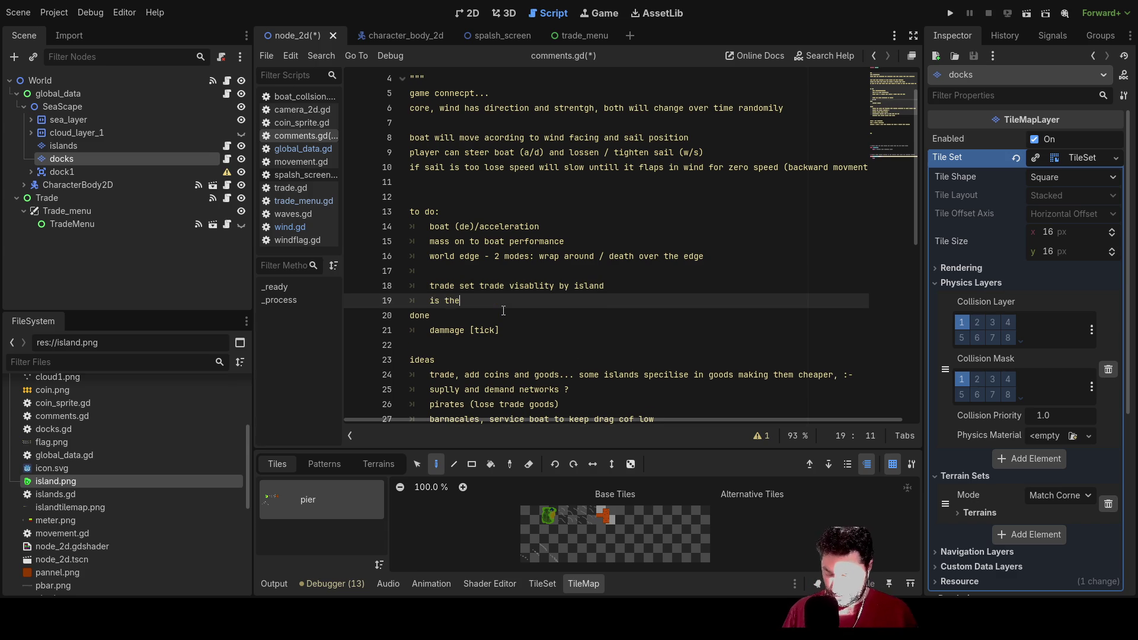
{"action": "type", "text": "r a limit "}
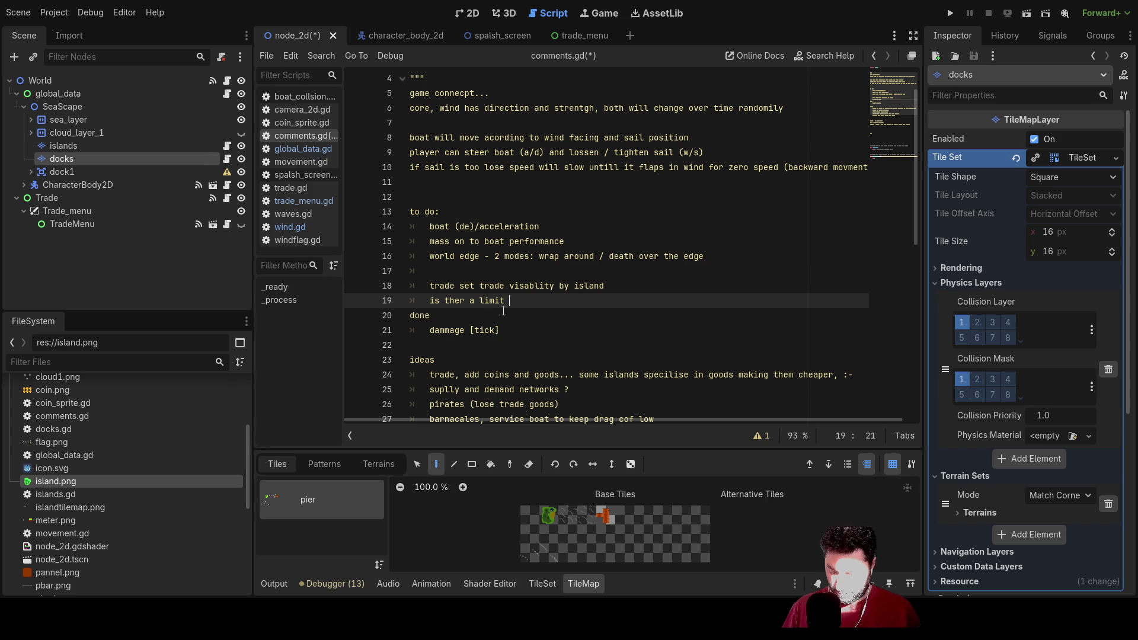
{"action": "type", "text": "for selling ? "}
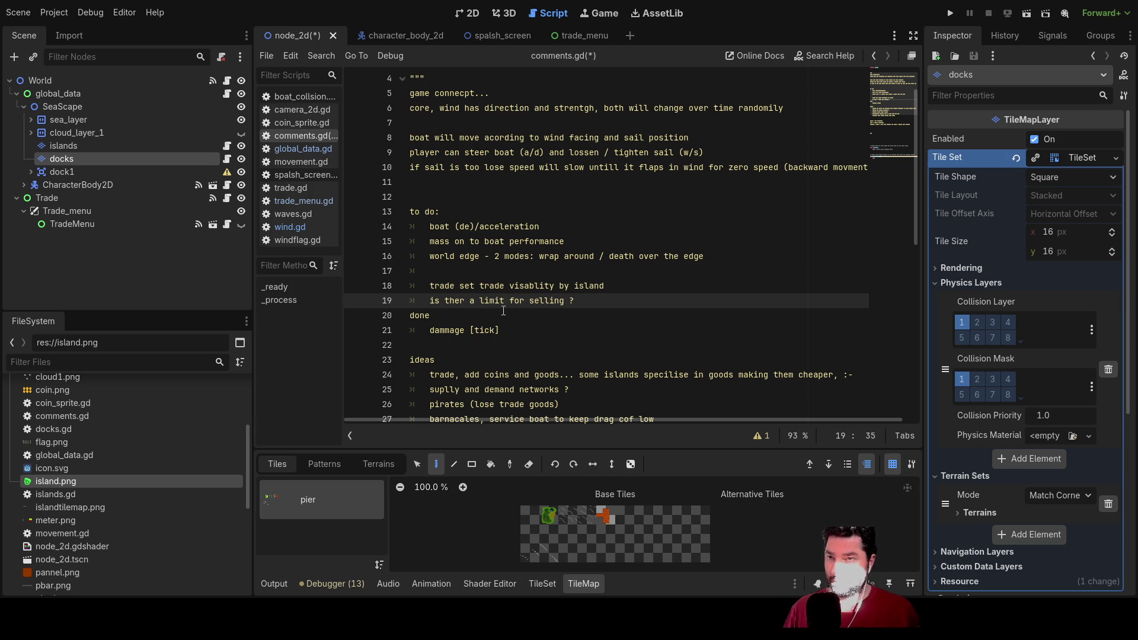
{"action": "type", "text": "10/12"}
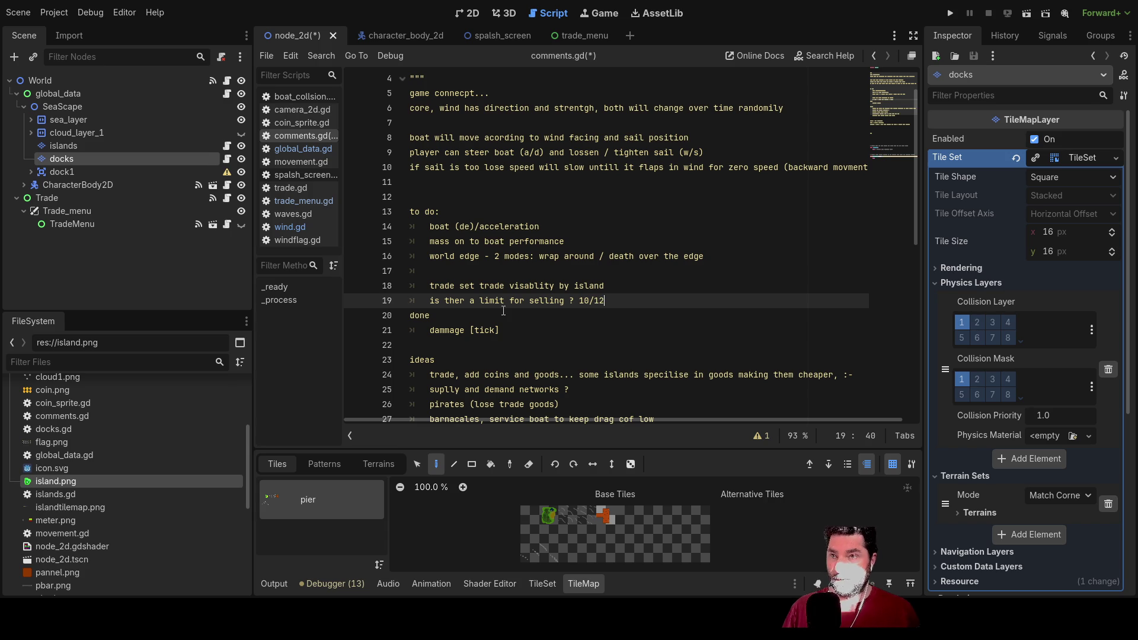
{"action": "key", "text": "Right"}
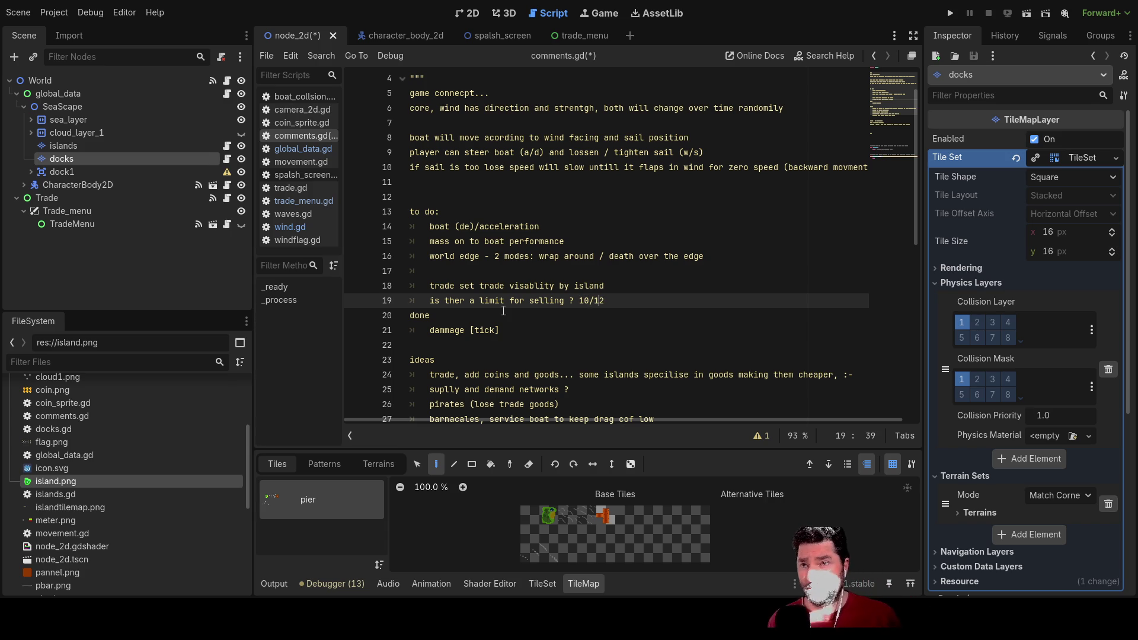
{"action": "key", "text": "BackSpace"}
{"action": "key", "text": "BackSpace"}
{"action": "type", "text": "8"}
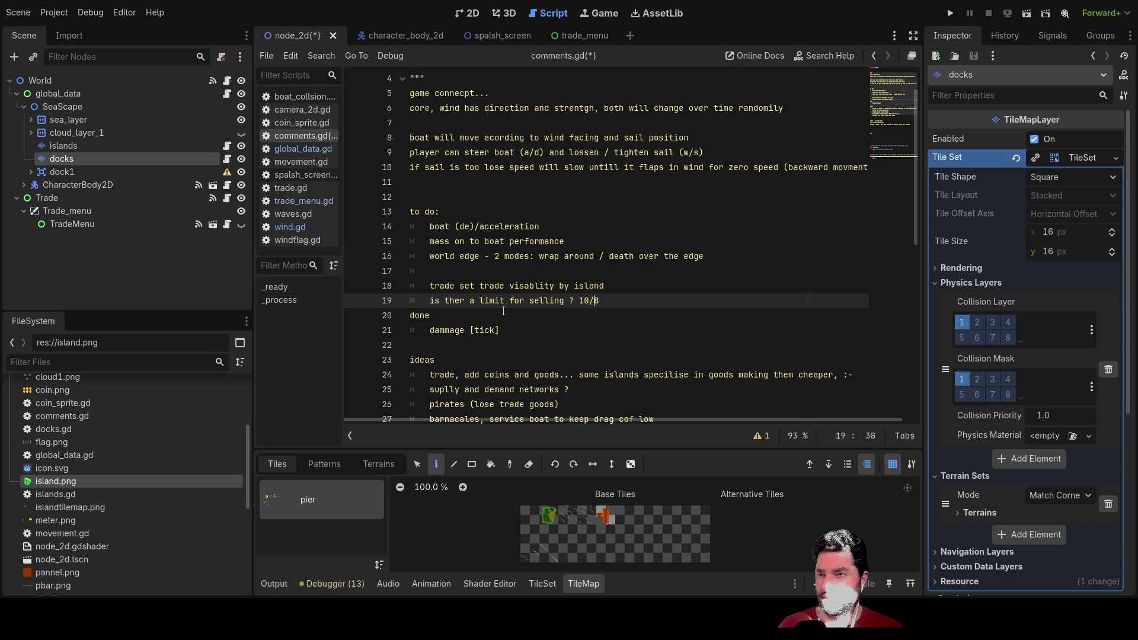
{"action": "key", "text": "shift+Left"}
{"action": "key", "text": "shift+Left"}
{"action": "key", "text": "shift+Left"}
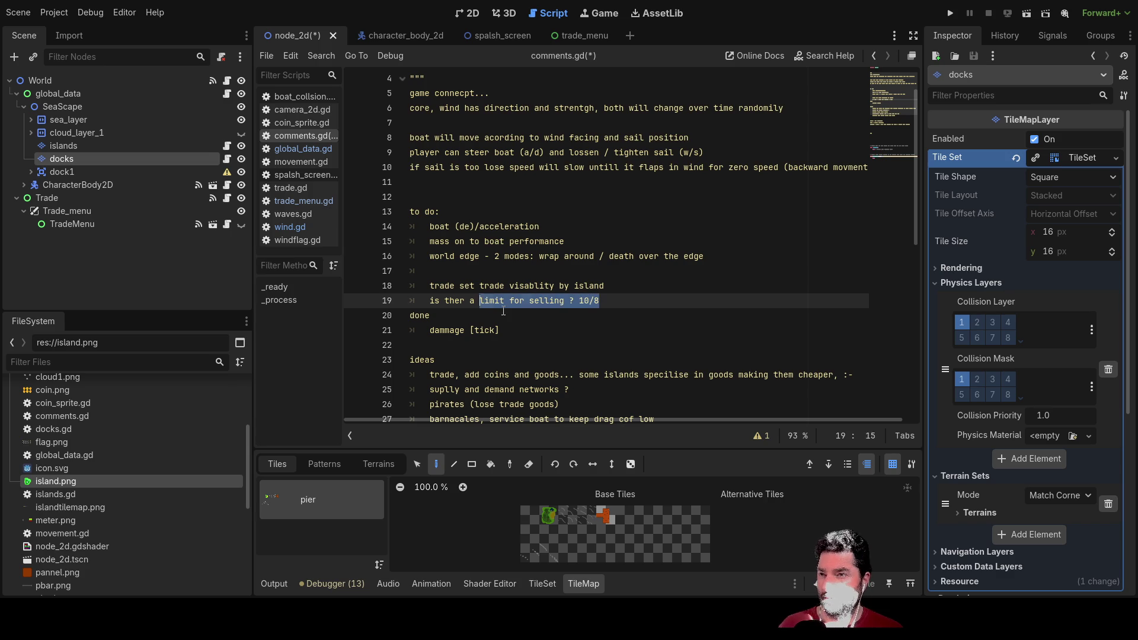
{"action": "key", "text": "BackSpace"}
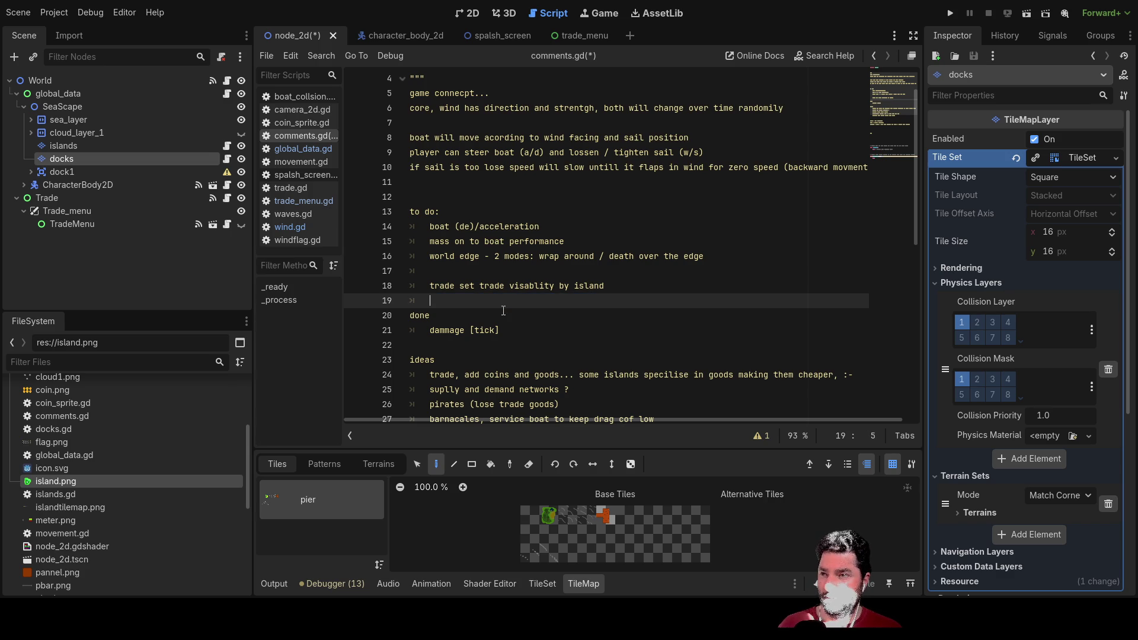
{"action": "type", "text": "sell all o"}
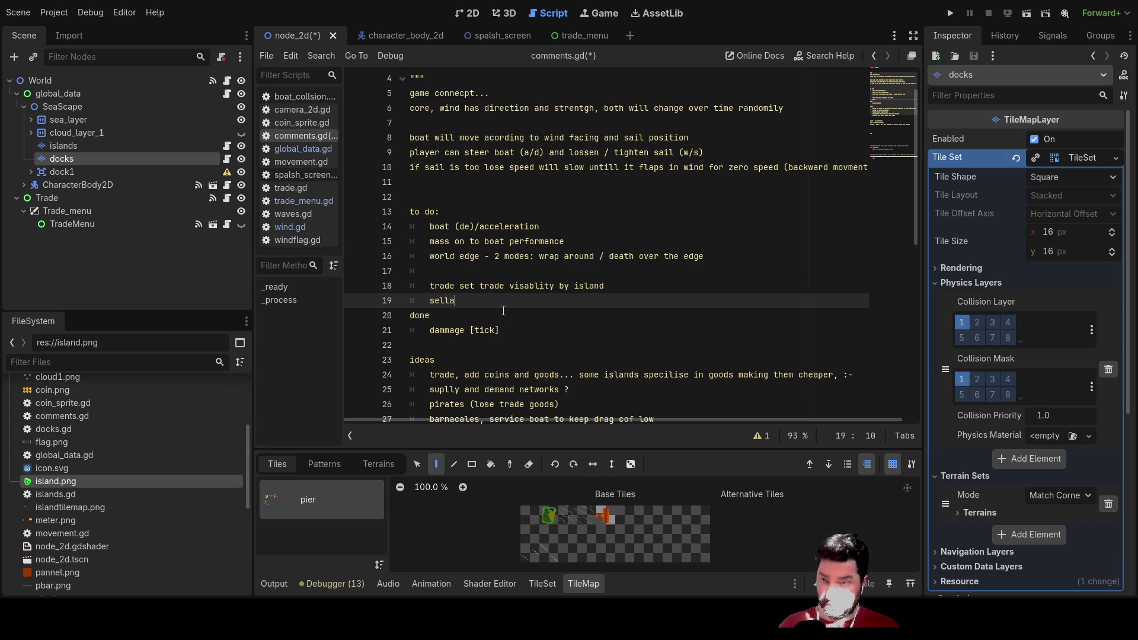
{"action": "type", "text": "ption ?"}
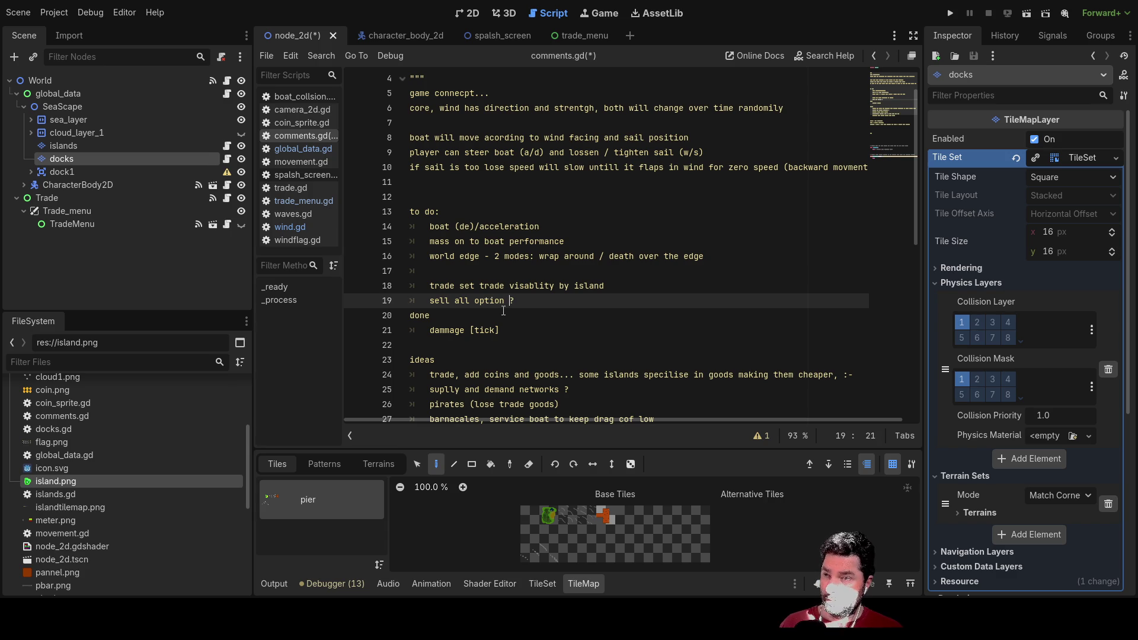
{"action": "key", "text": "Left"}
{"action": "key", "text": "Left"}
{"action": "key", "text": "Left"}
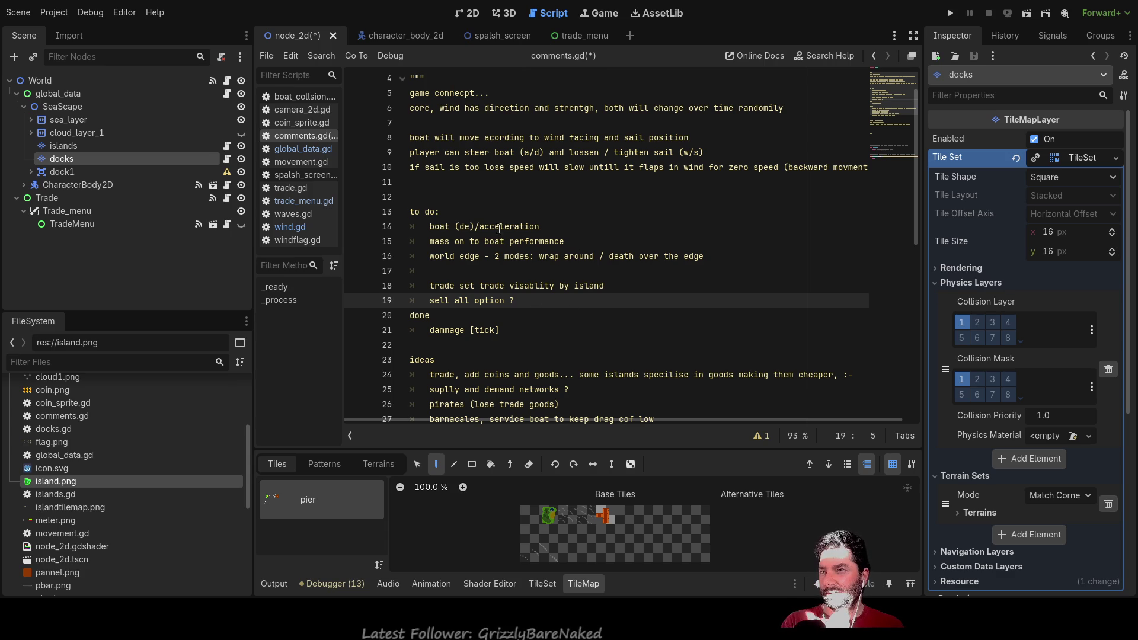
{"action": "left_click", "coordinate": [301, 148]}
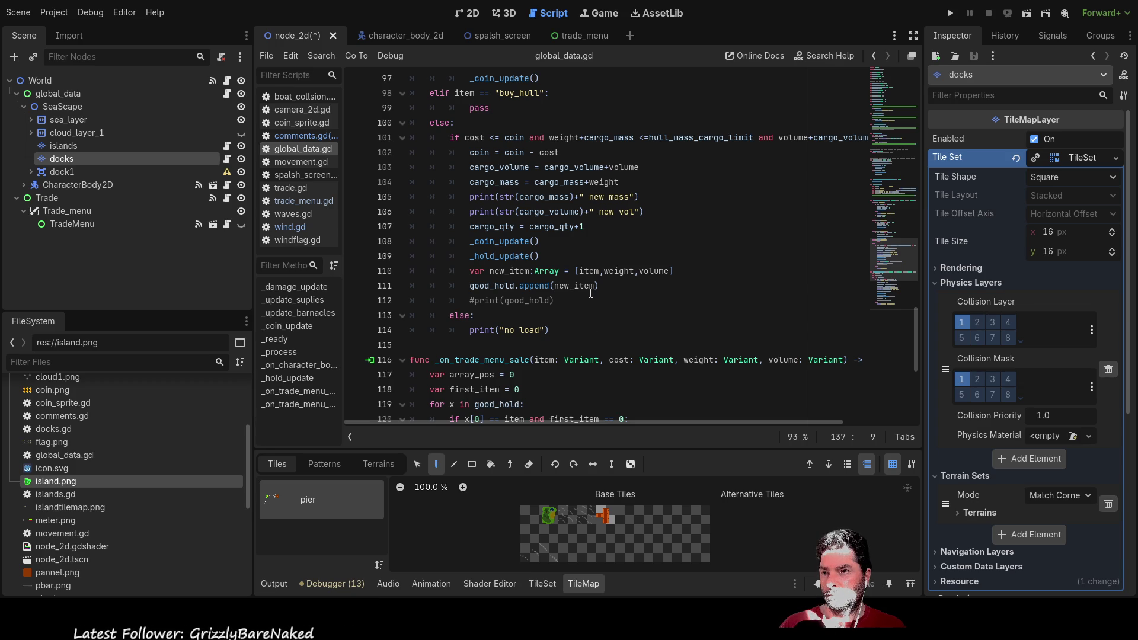
Step: Comment out 'and first_item == 0' on line 120 and run the project
{"action": "scroll", "coordinate": [633, 282], "scroll_direction": "up", "scroll_amount": 2}
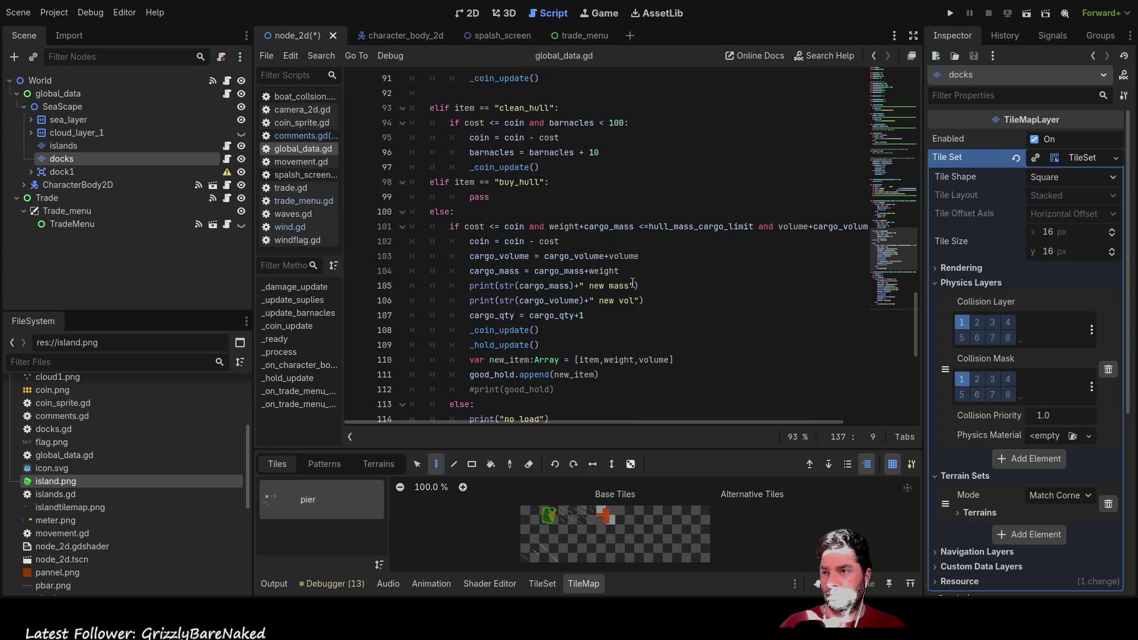
{"action": "scroll", "coordinate": [632, 283], "scroll_direction": "down", "scroll_amount": 7}
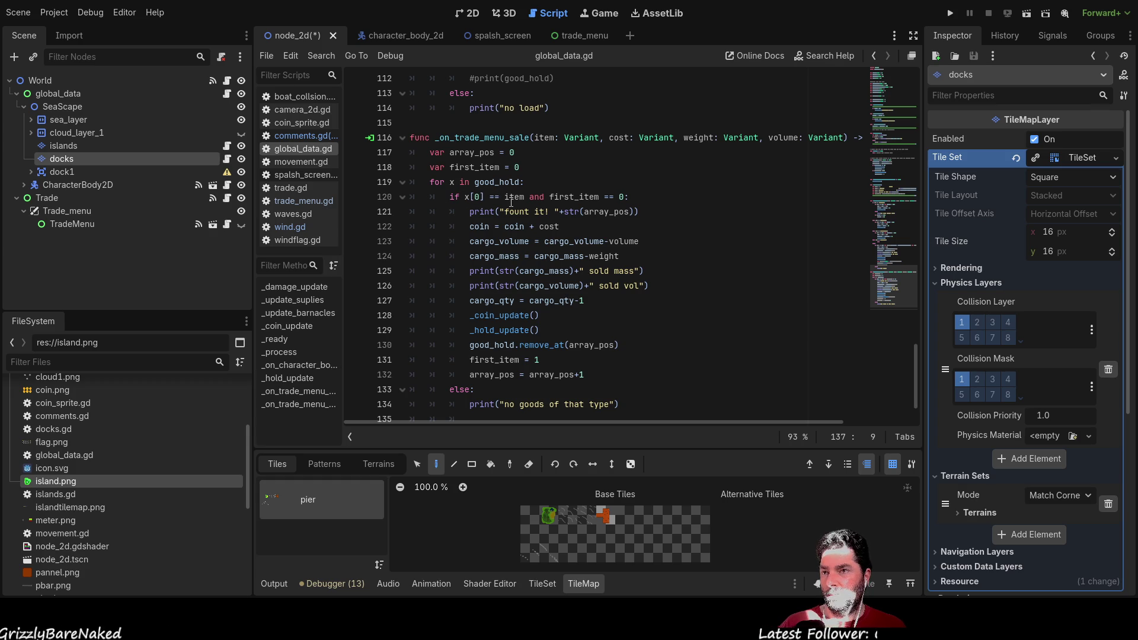
{"action": "left_click", "coordinate": [550, 198]}
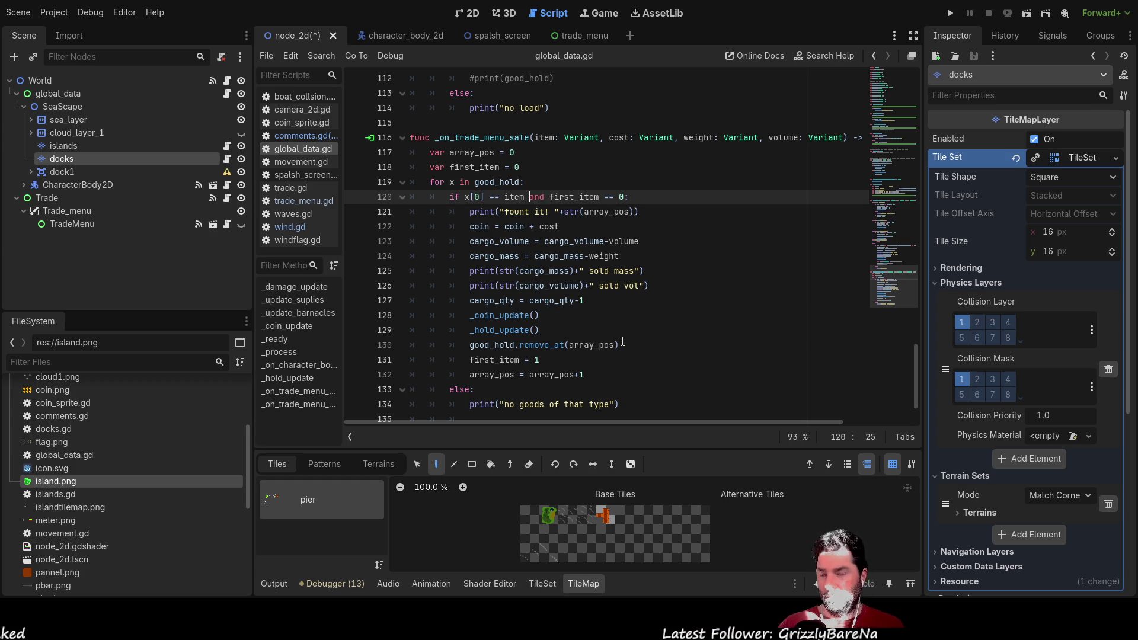
{"action": "key", "text": "Left"}
{"action": "key", "text": "Left"}
{"action": "key", "text": "Left"}
{"action": "type", "text": "#"}
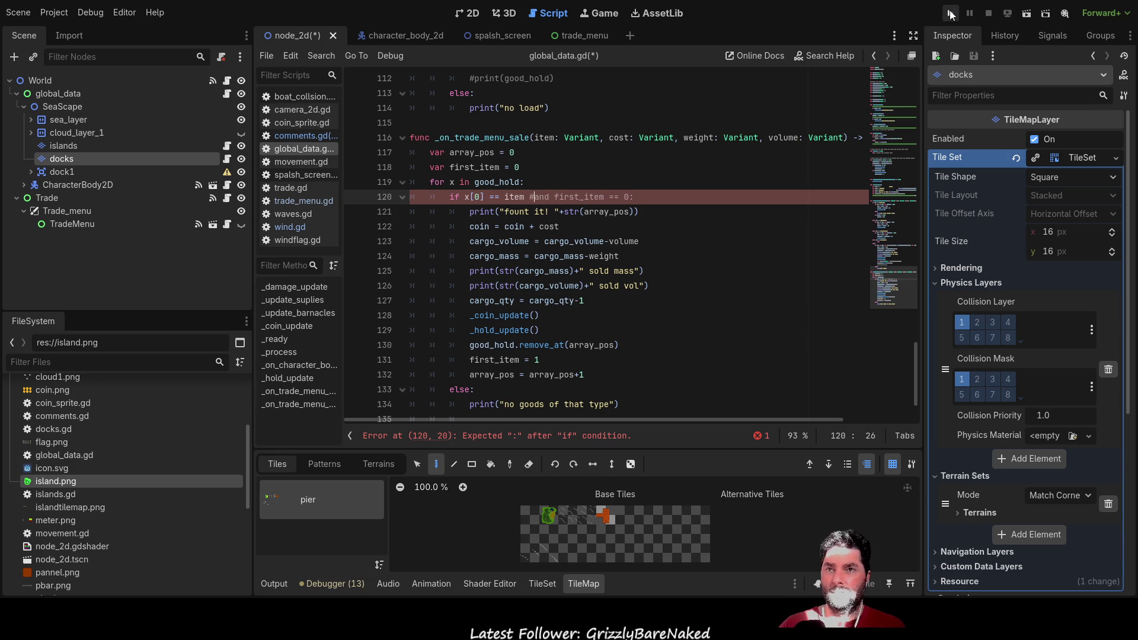
{"action": "left_click", "coordinate": [951, 13]}
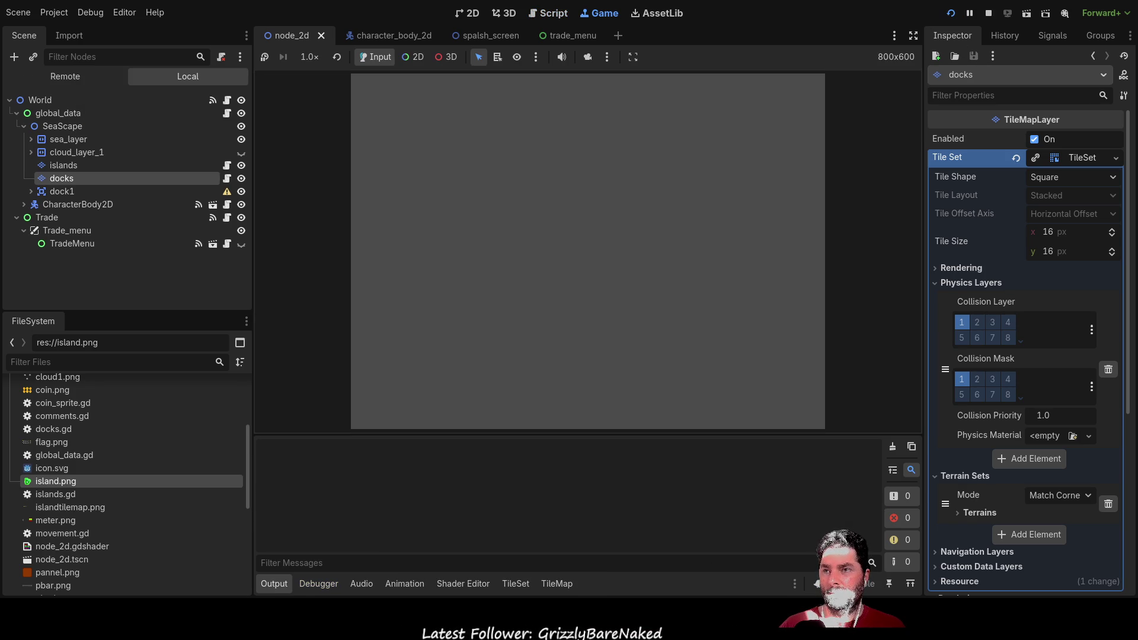
{"action": "left_click", "coordinate": [430, 92]}
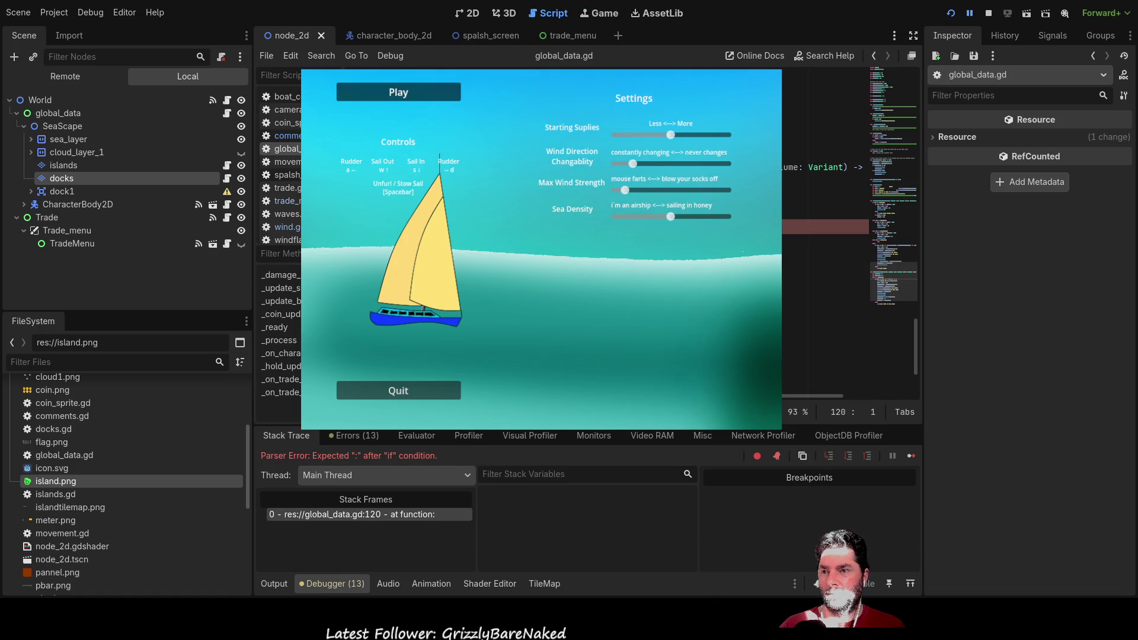
Step: Add the missing colon after 'item' on line 120 and relaunch the game
{"action": "key", "text": "Right"}
{"action": "key", "text": "Right"}
{"action": "key", "text": "Right"}
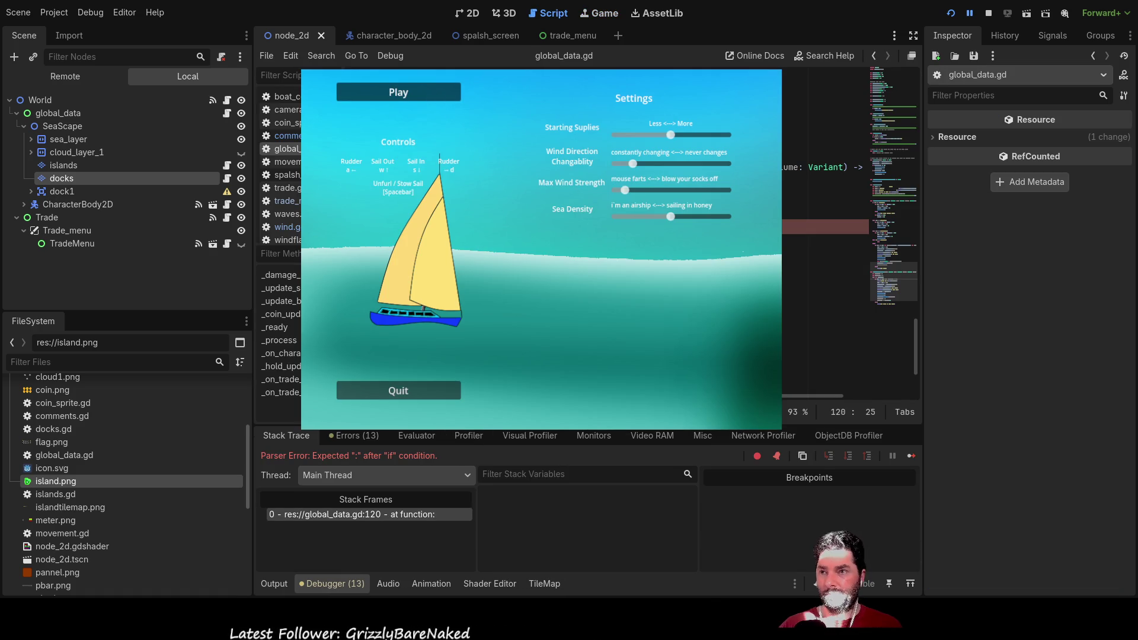
{"action": "type", "text": ":"}
{"action": "left_click", "coordinate": [989, 13]}
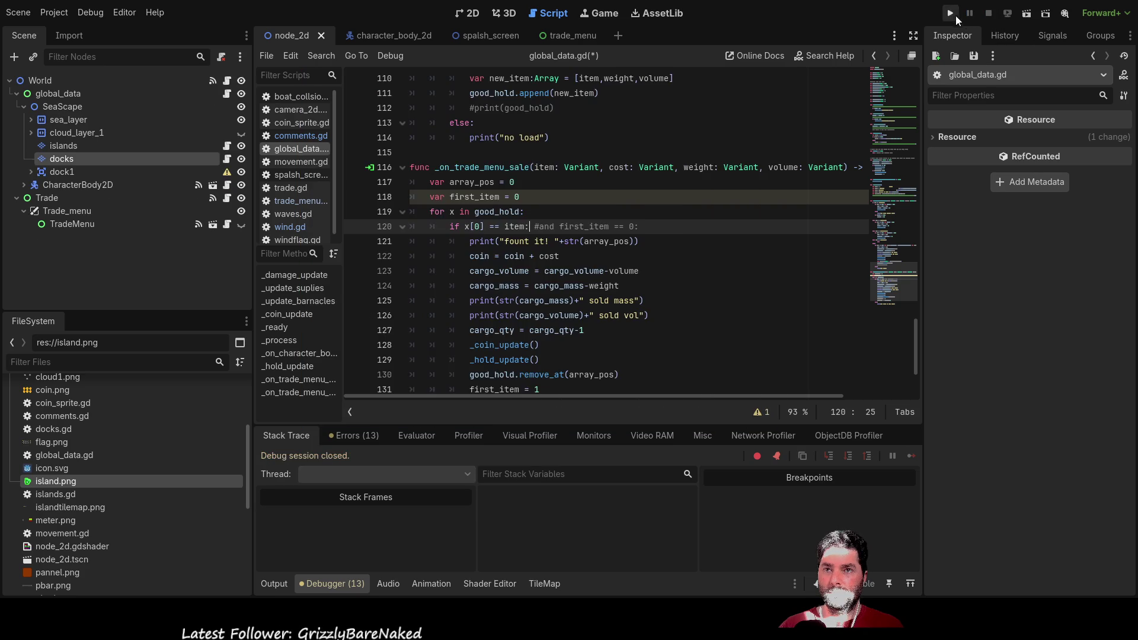
{"action": "left_click", "coordinate": [951, 13]}
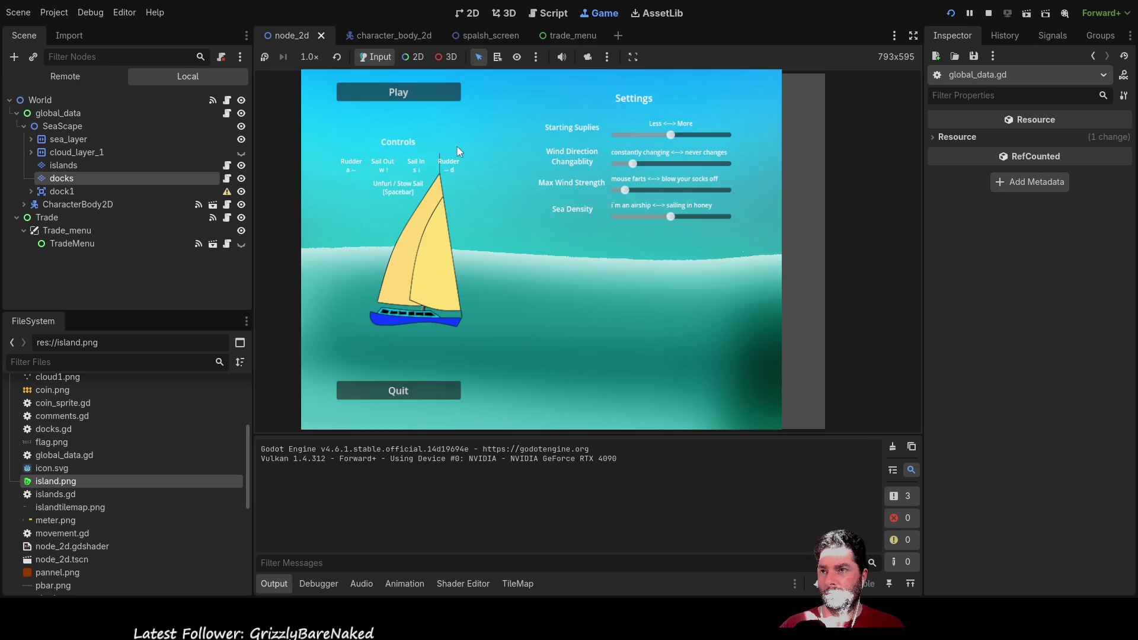
{"action": "left_click", "coordinate": [415, 93]}
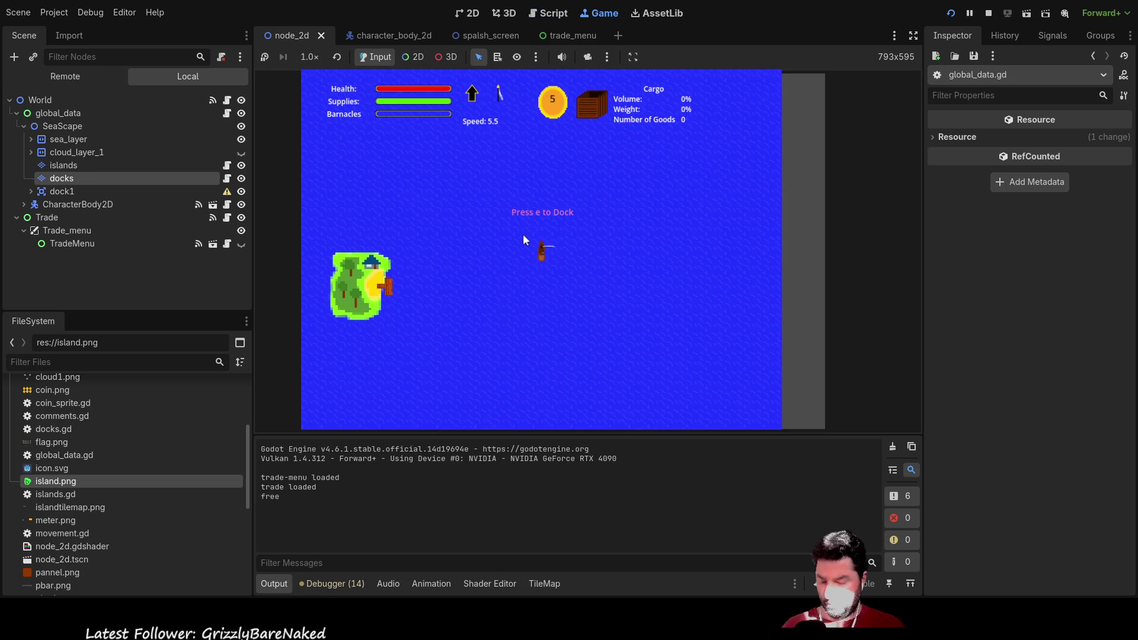
Step: Dock at the island, buy four Fresh Water, then sell it all back
{"action": "key", "text": "e"}
{"action": "left_click", "coordinate": [436, 188]}
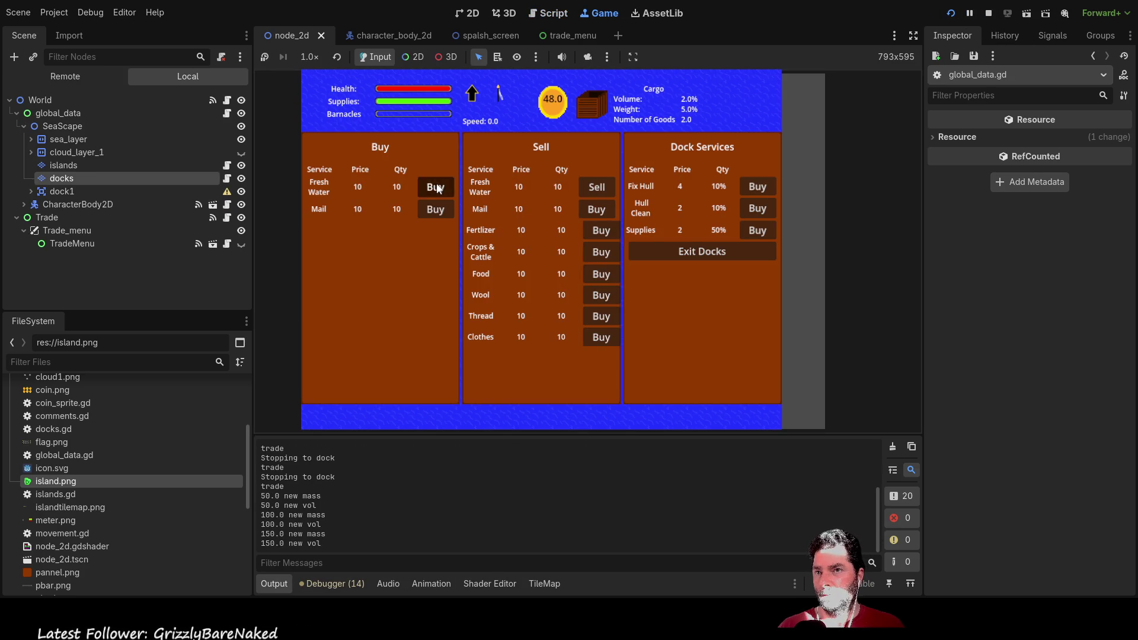
{"action": "left_click", "coordinate": [436, 185]}
{"action": "left_click", "coordinate": [436, 185]}
{"action": "left_click", "coordinate": [436, 185]}
{"action": "left_click", "coordinate": [607, 186]}
{"action": "left_click", "coordinate": [607, 186]}
{"action": "left_click", "coordinate": [607, 186]}
{"action": "left_click", "coordinate": [607, 187]}
{"action": "left_click", "coordinate": [605, 185]}
{"action": "left_click", "coordinate": [602, 184]}
{"action": "left_click", "coordinate": [603, 184]}
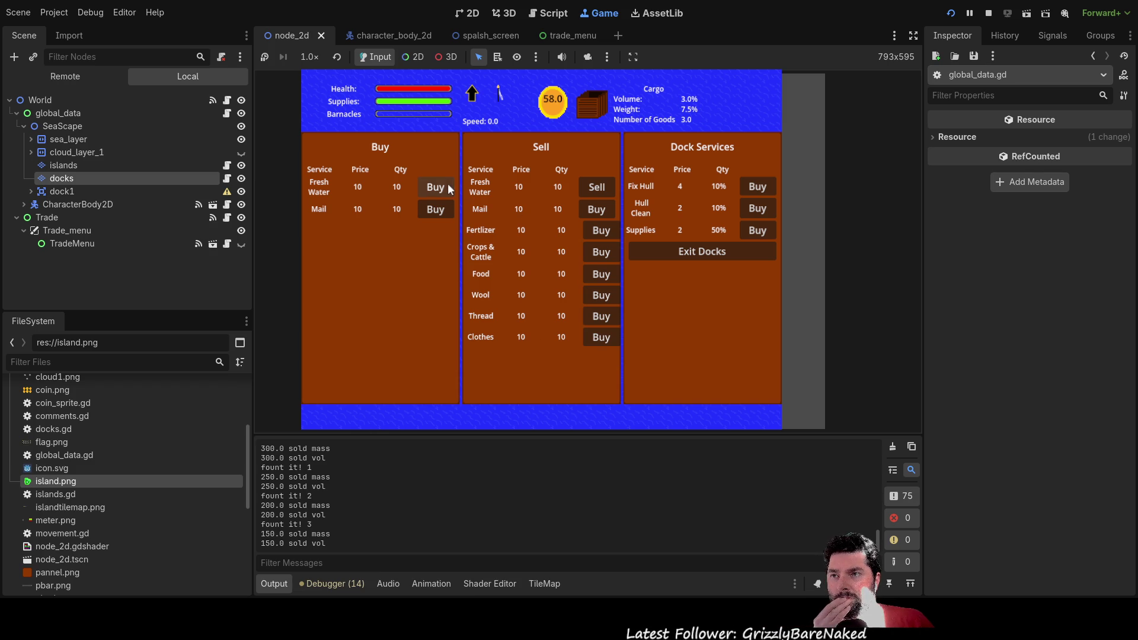
{"action": "left_click", "coordinate": [606, 187]}
{"action": "left_click", "coordinate": [606, 187]}
{"action": "left_click", "coordinate": [599, 188]}
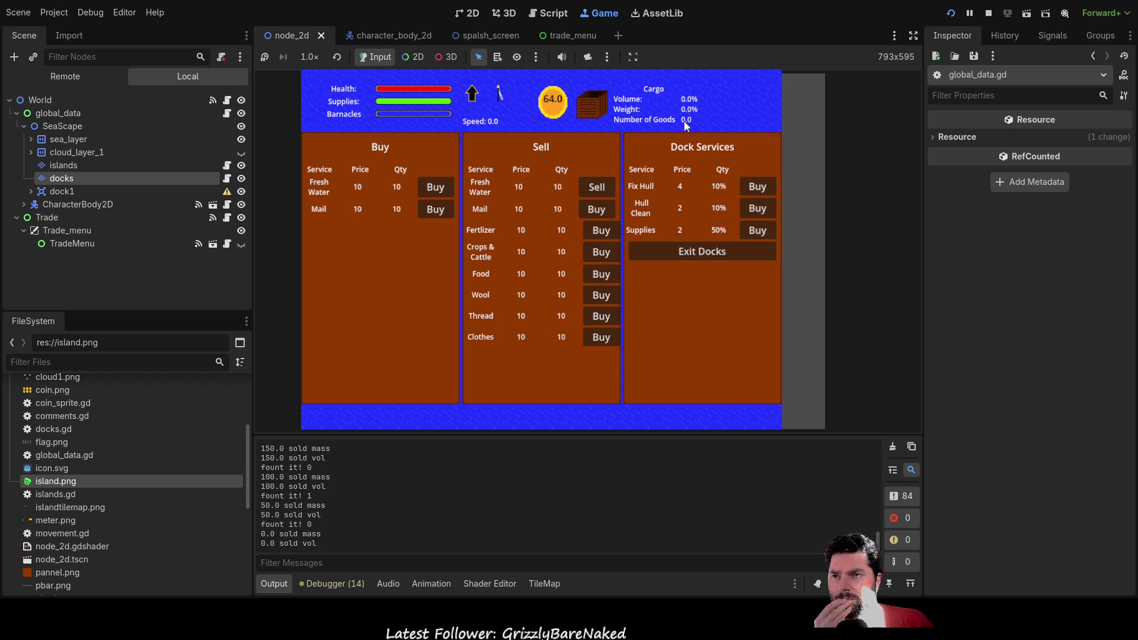
Step: Buy seven more Fresh Water, sell them back, then buy again
{"action": "left_click", "coordinate": [443, 186]}
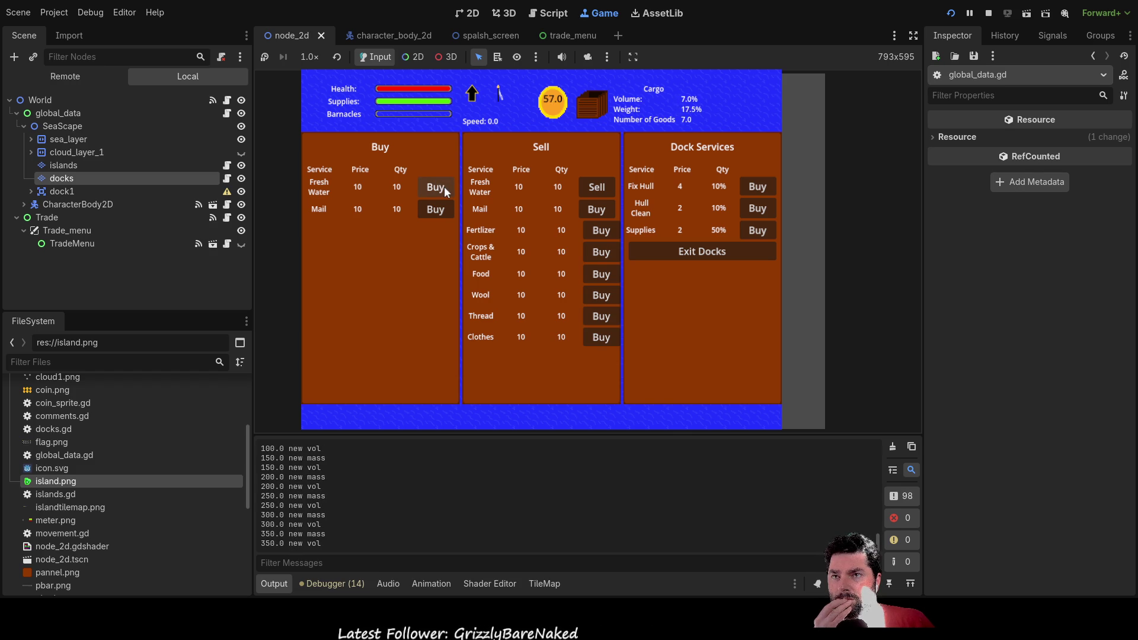
{"action": "left_click", "coordinate": [442, 186]}
{"action": "left_click", "coordinate": [443, 186]}
{"action": "left_click", "coordinate": [443, 186]}
{"action": "left_click", "coordinate": [443, 186]}
{"action": "left_click", "coordinate": [443, 186]}
{"action": "left_click", "coordinate": [443, 186]}
{"action": "left_click", "coordinate": [443, 186]}
{"action": "left_click", "coordinate": [443, 186]}
{"action": "left_click", "coordinate": [443, 186]}
{"action": "left_click", "coordinate": [443, 186]}
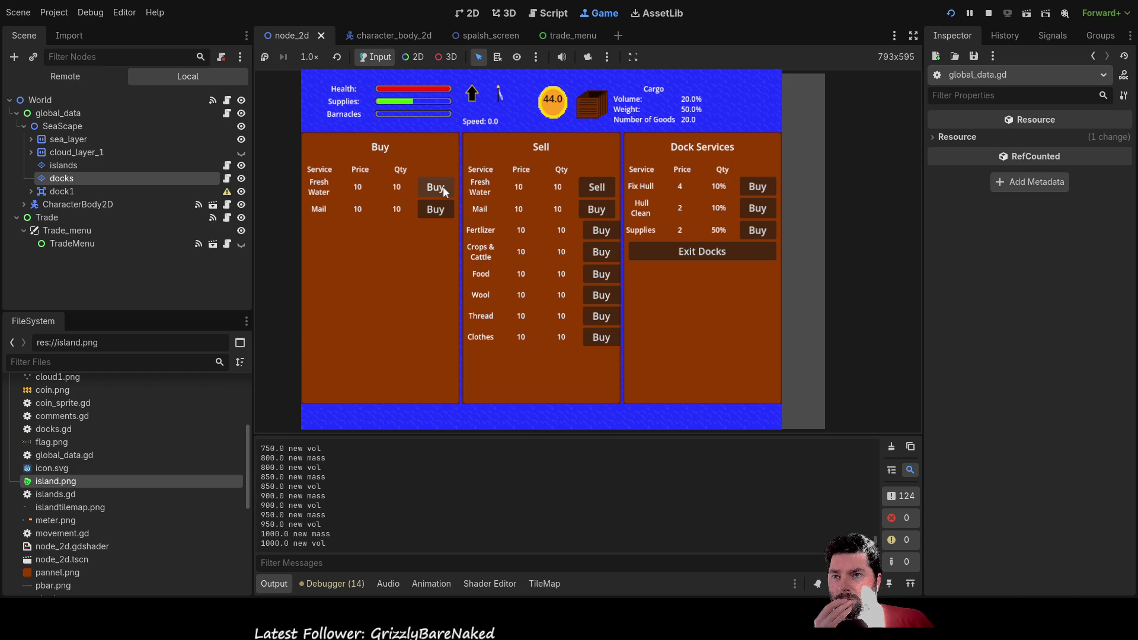
{"action": "left_click", "coordinate": [600, 186]}
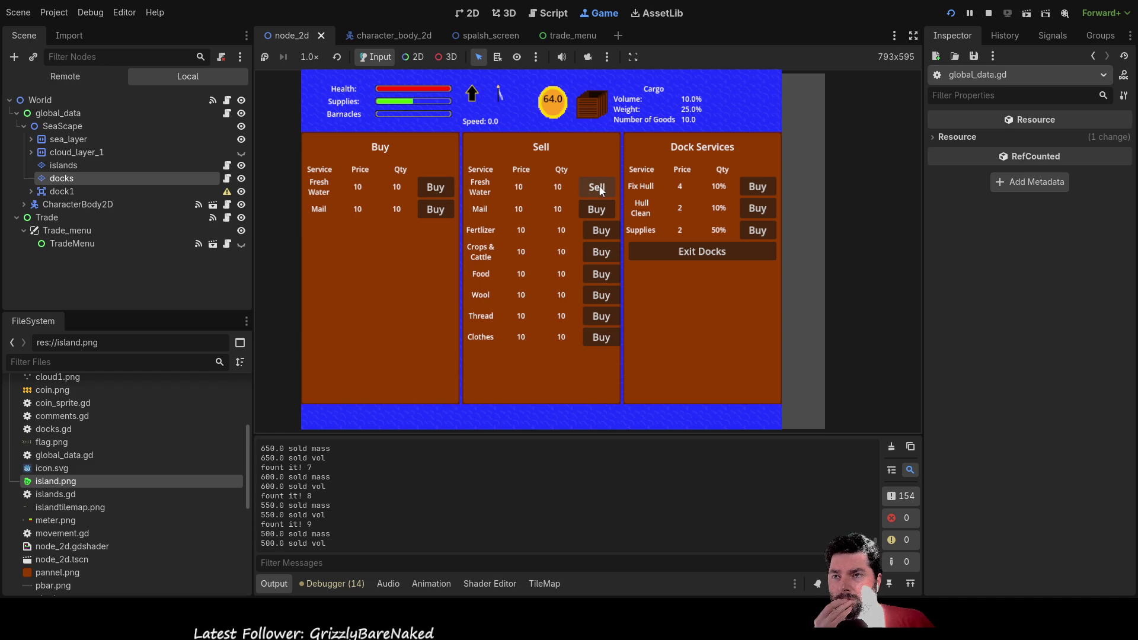
{"action": "left_click", "coordinate": [600, 187]}
{"action": "left_click", "coordinate": [600, 187]}
{"action": "left_click", "coordinate": [600, 187]}
{"action": "left_click", "coordinate": [600, 187]}
{"action": "left_click", "coordinate": [600, 187]}
{"action": "left_click", "coordinate": [600, 187]}
{"action": "left_click", "coordinate": [600, 187]}
{"action": "left_click", "coordinate": [600, 187]}
{"action": "left_click", "coordinate": [600, 187]}
{"action": "left_click", "coordinate": [600, 188]}
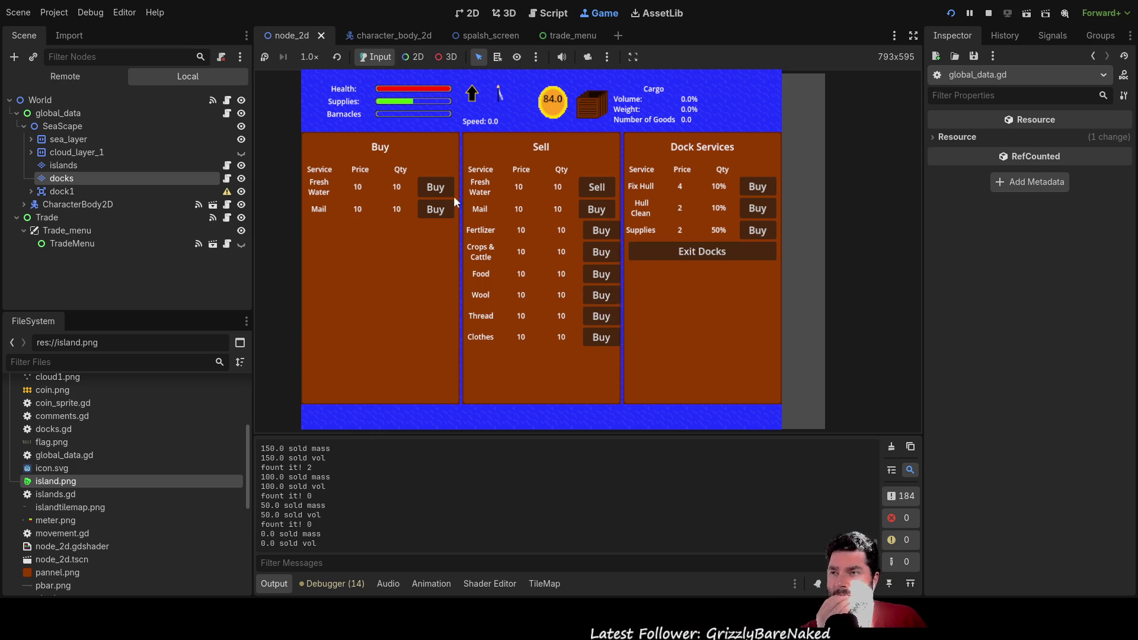
{"action": "left_click", "coordinate": [436, 187]}
{"action": "left_click", "coordinate": [435, 187]}
{"action": "left_click", "coordinate": [435, 188]}
{"action": "left_click", "coordinate": [436, 188]}
Step: Sell the remaining Fresh Water, then buy ten more units
{"action": "left_click", "coordinate": [597, 188]}
{"action": "left_click", "coordinate": [597, 187]}
{"action": "left_click", "coordinate": [597, 187]}
{"action": "left_click", "coordinate": [597, 187]}
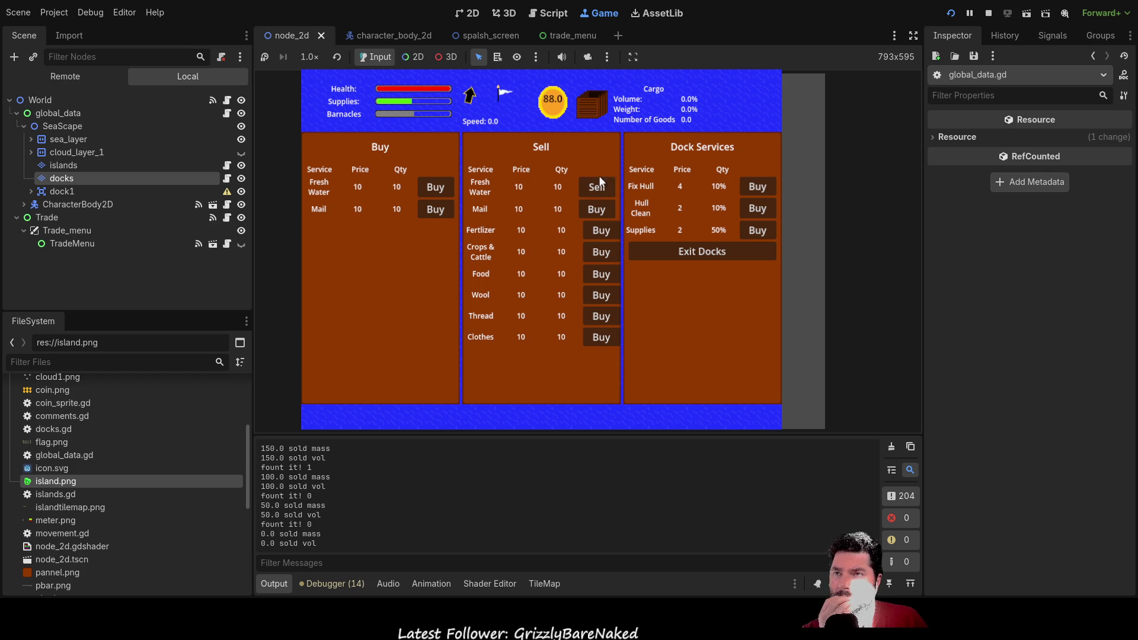
{"action": "left_click", "coordinate": [440, 189]}
{"action": "left_click", "coordinate": [440, 190]}
{"action": "left_click", "coordinate": [440, 190]}
{"action": "left_click", "coordinate": [440, 190]}
{"action": "left_click", "coordinate": [440, 190]}
{"action": "left_click", "coordinate": [440, 189]}
{"action": "left_click", "coordinate": [440, 190]}
{"action": "left_click", "coordinate": [440, 189]}
{"action": "left_click", "coordinate": [440, 189]}
{"action": "left_click", "coordinate": [440, 189]}
{"action": "left_click", "coordinate": [440, 190]}
{"action": "left_click", "coordinate": [440, 189]}
{"action": "left_click", "coordinate": [440, 190]}
{"action": "left_click", "coordinate": [439, 190]}
{"action": "left_click", "coordinate": [440, 190]}
{"action": "left_click", "coordinate": [440, 190]}
{"action": "left_click", "coordinate": [440, 190]}
{"action": "left_click", "coordinate": [440, 190]}
{"action": "left_click", "coordinate": [440, 189]}
{"action": "left_click", "coordinate": [440, 190]}
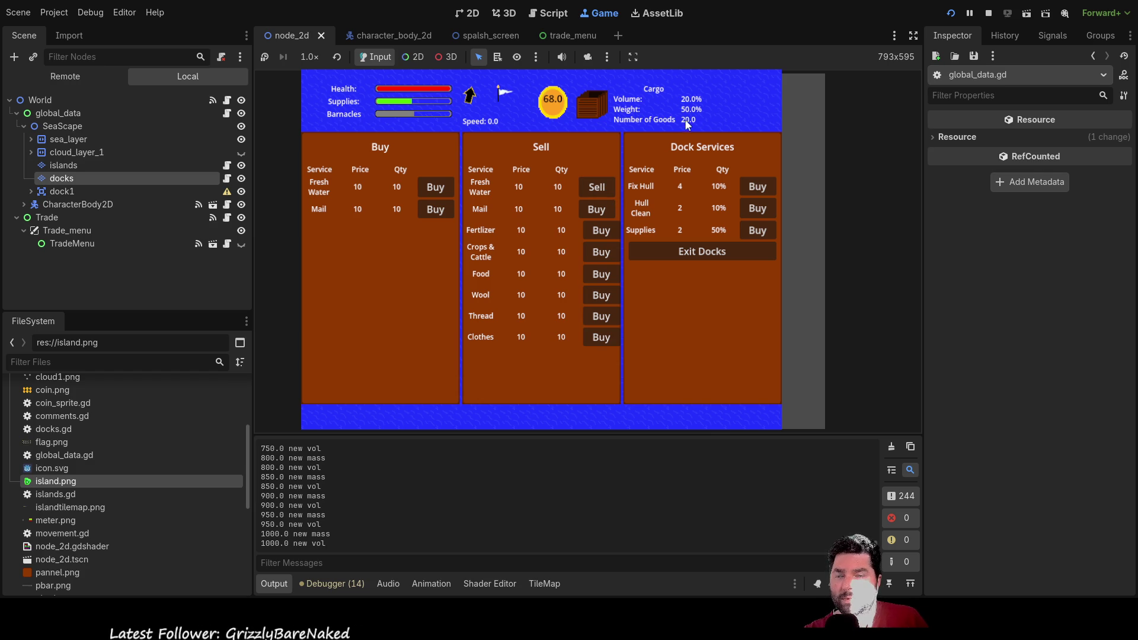
Step: Sell all cargo until the hold is empty at 108 coins, then stop the game
{"action": "left_click", "coordinate": [605, 187]}
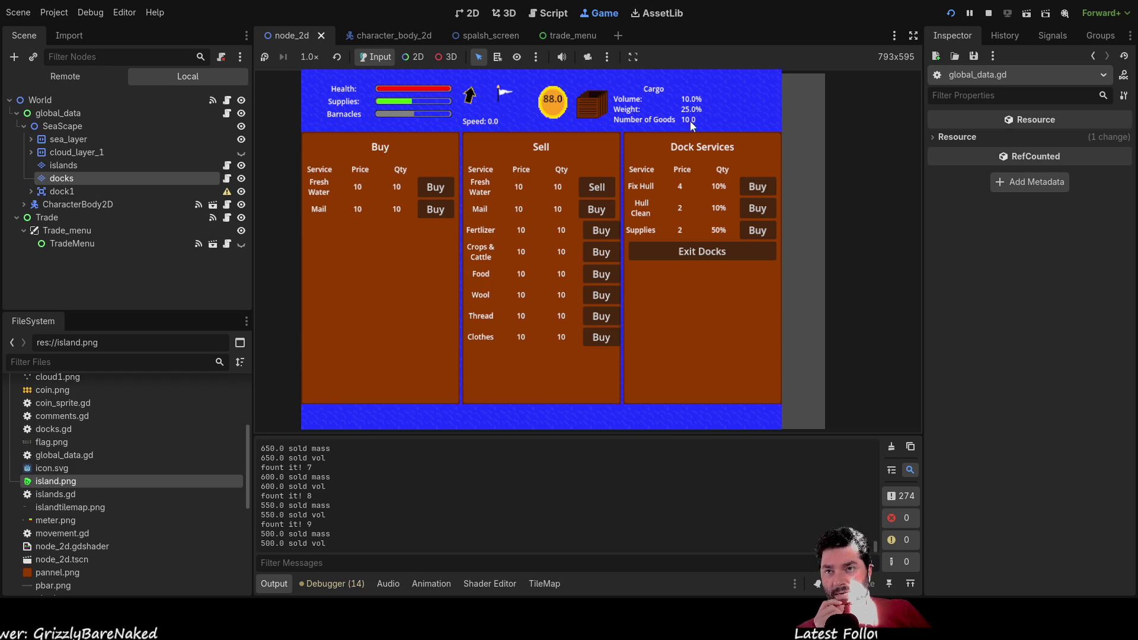
{"action": "left_click", "coordinate": [596, 187]}
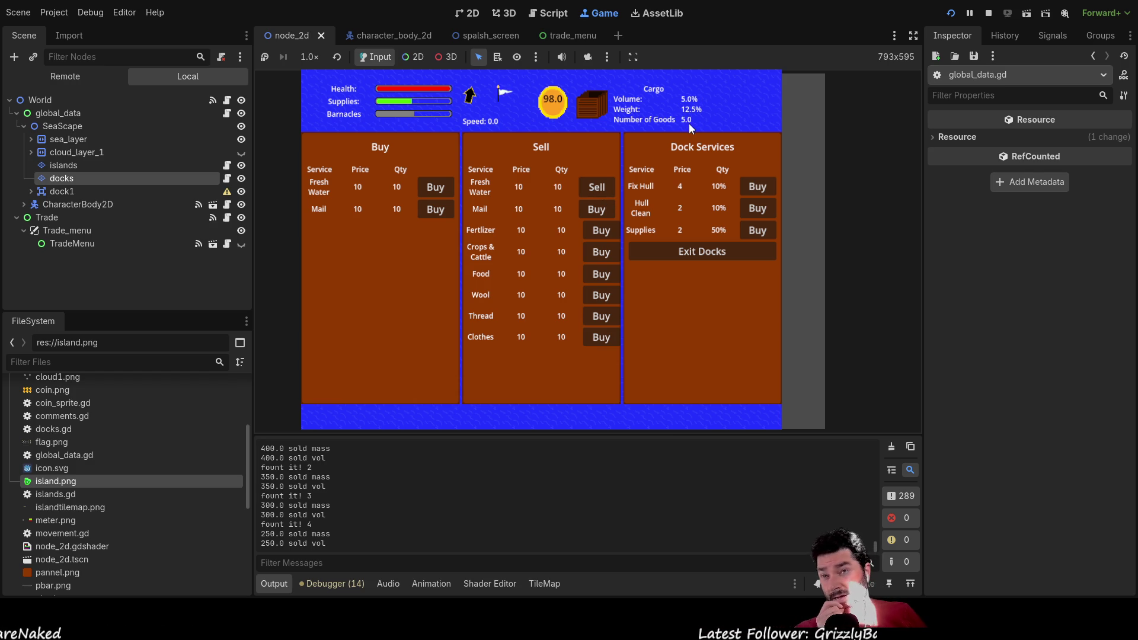
{"action": "left_click", "coordinate": [596, 187]}
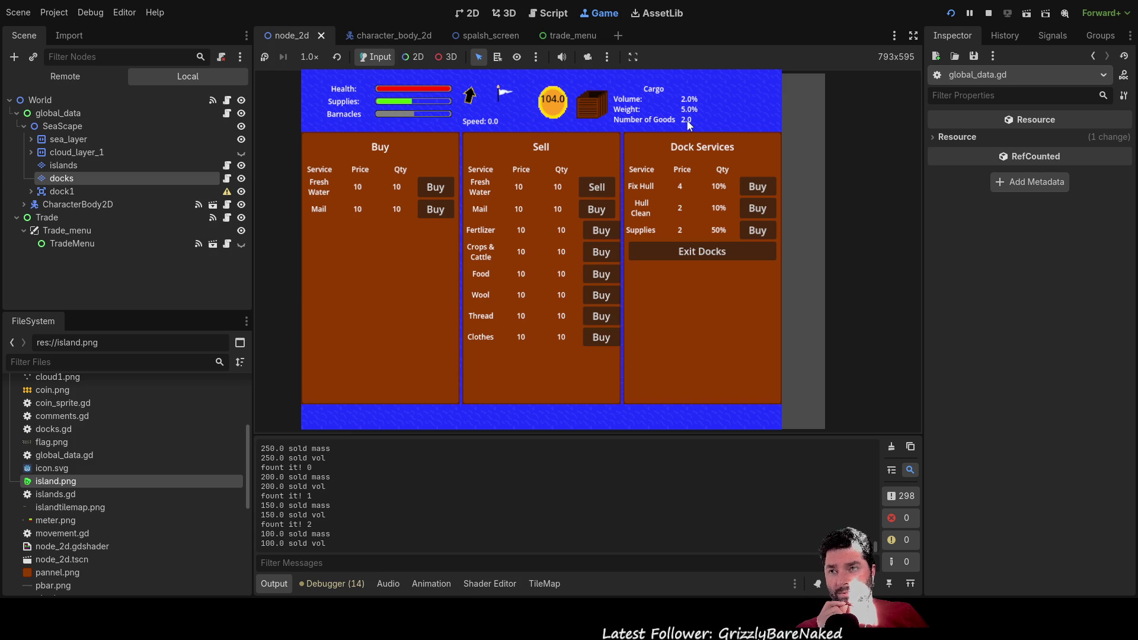
{"action": "left_click", "coordinate": [599, 186]}
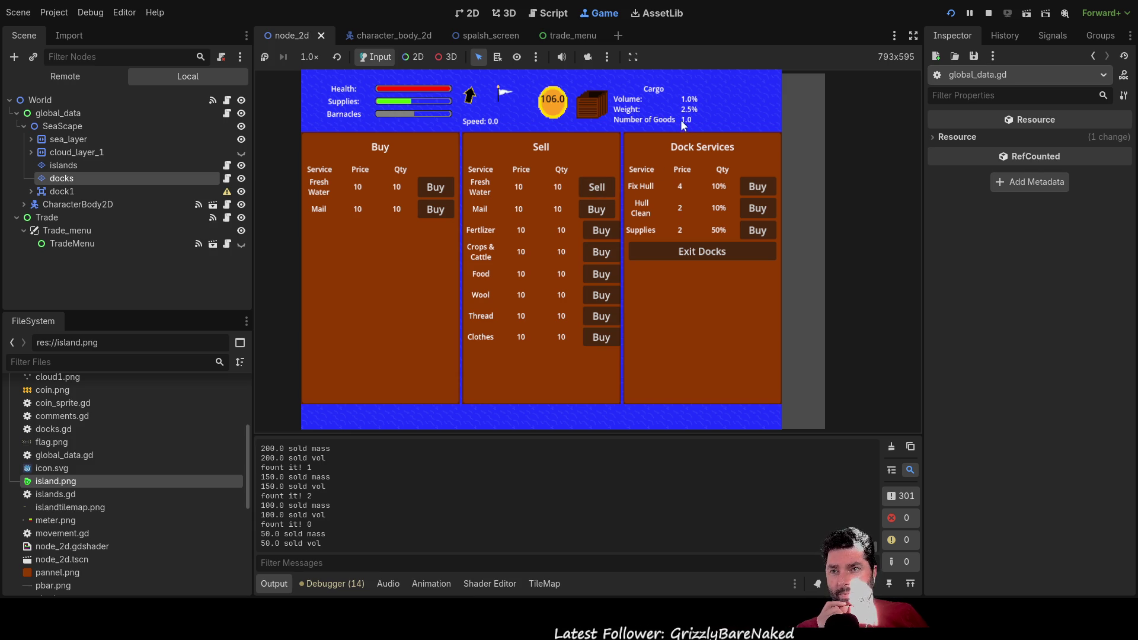
{"action": "left_click", "coordinate": [601, 191]}
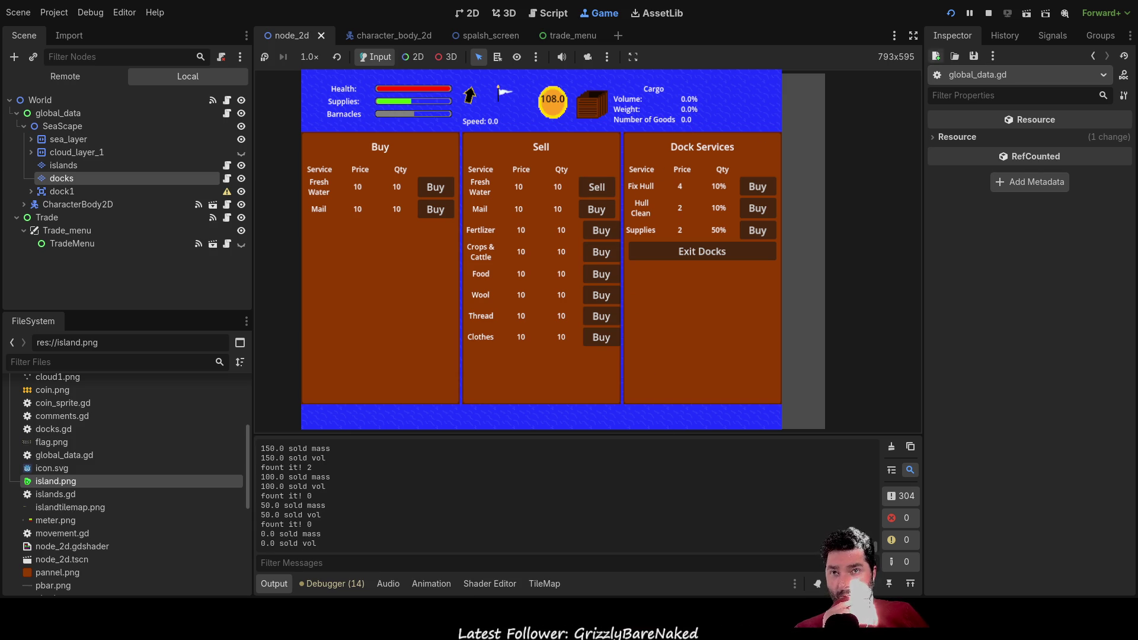
{"action": "left_click", "coordinate": [989, 12]}
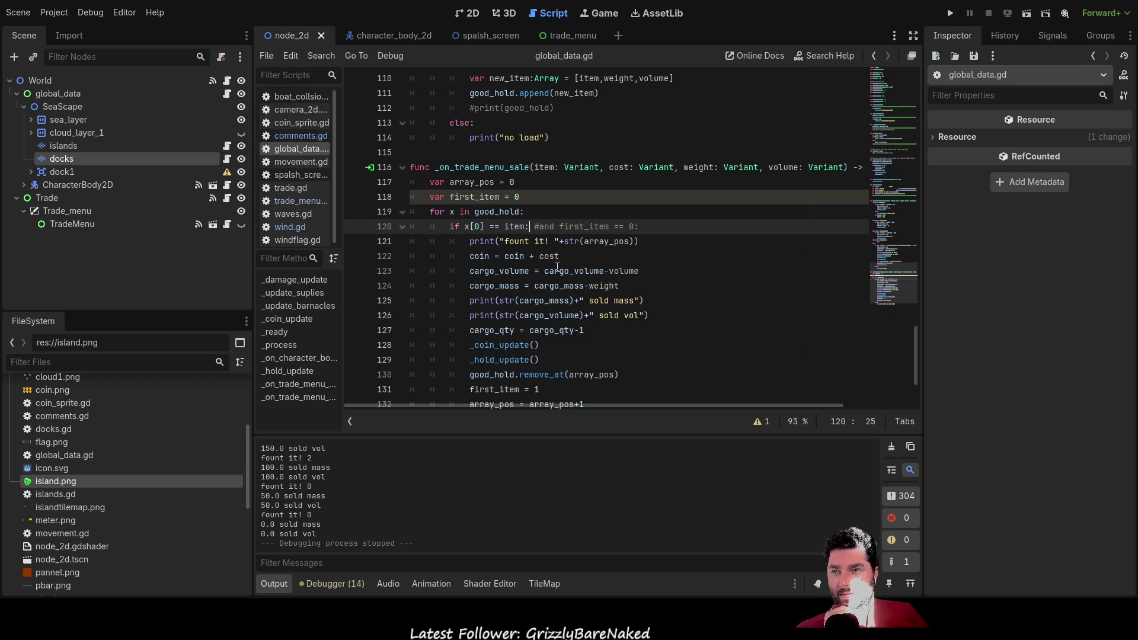
Step: Delete line 130 good_hold.remove_at(array_pos), leaving _hold_update() followed by first_item = 1
{"action": "double_click", "coordinate": [452, 211]}
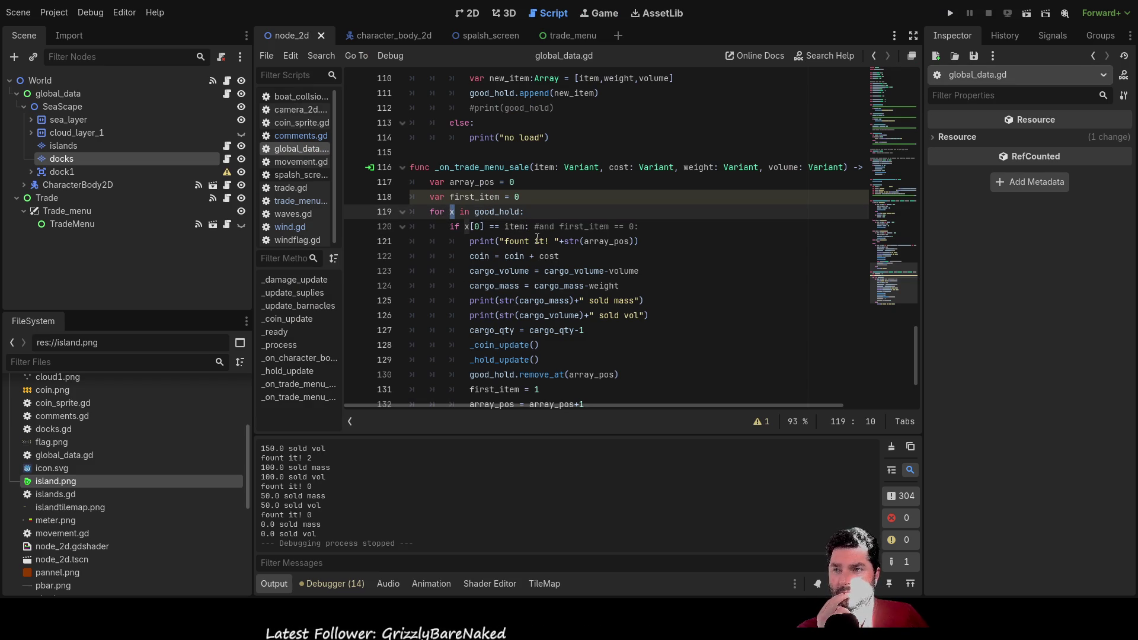
{"action": "scroll", "coordinate": [536, 246], "scroll_direction": "down", "scroll_amount": 2}
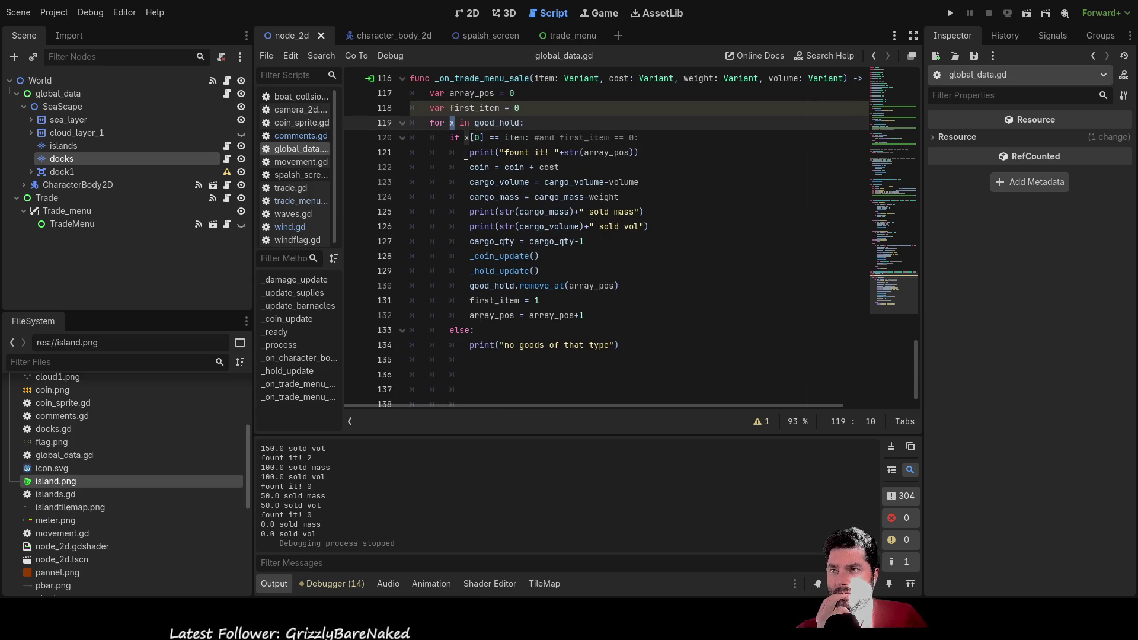
{"action": "left_click", "coordinate": [448, 329]}
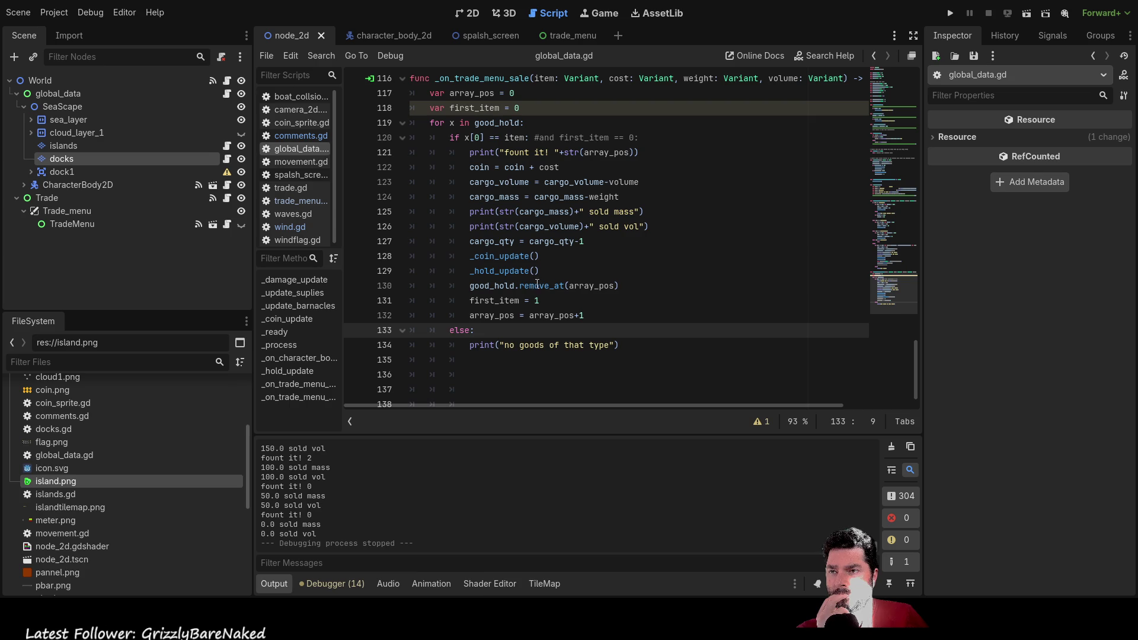
{"action": "double_click", "coordinate": [593, 286]}
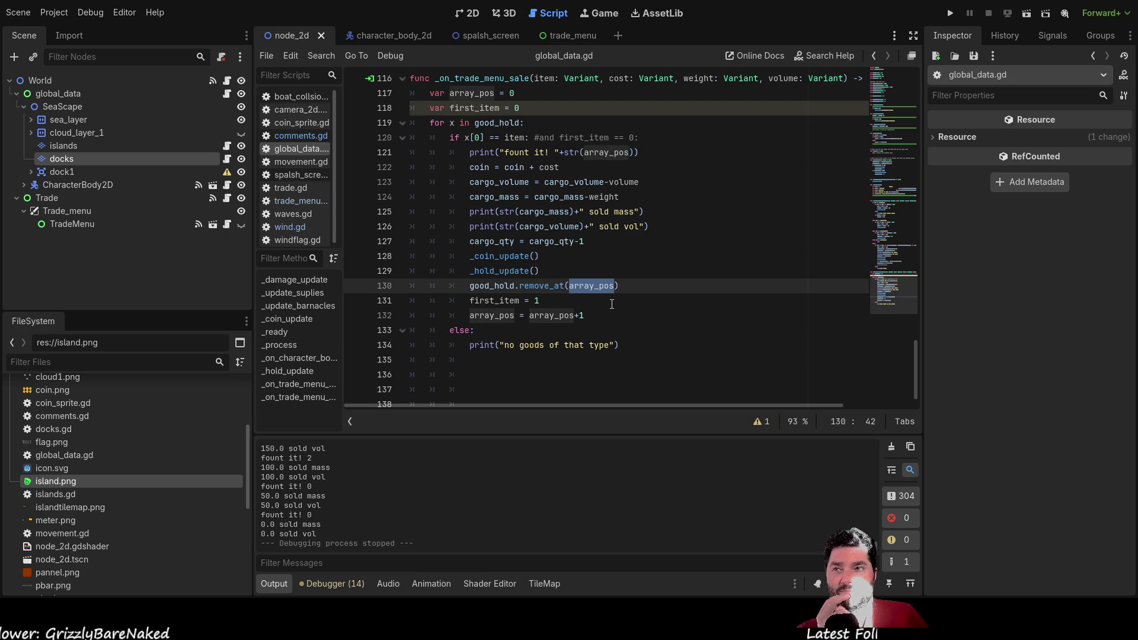
{"action": "left_click_drag", "start_coordinate": [466, 286], "coordinate": [626, 287]}
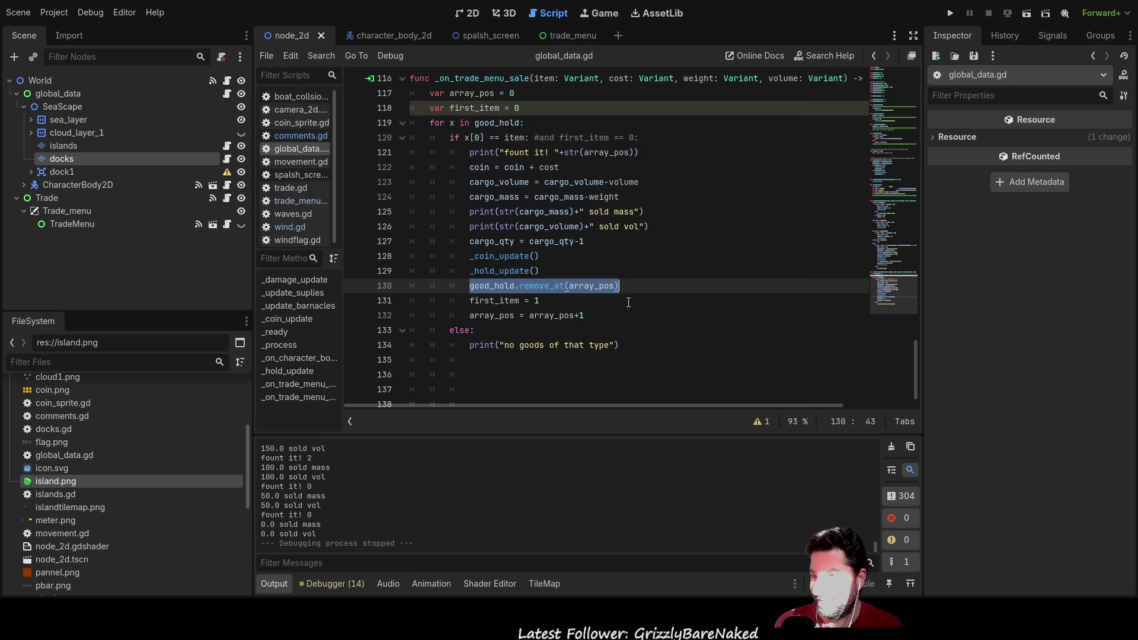
{"action": "left_click", "coordinate": [621, 287]}
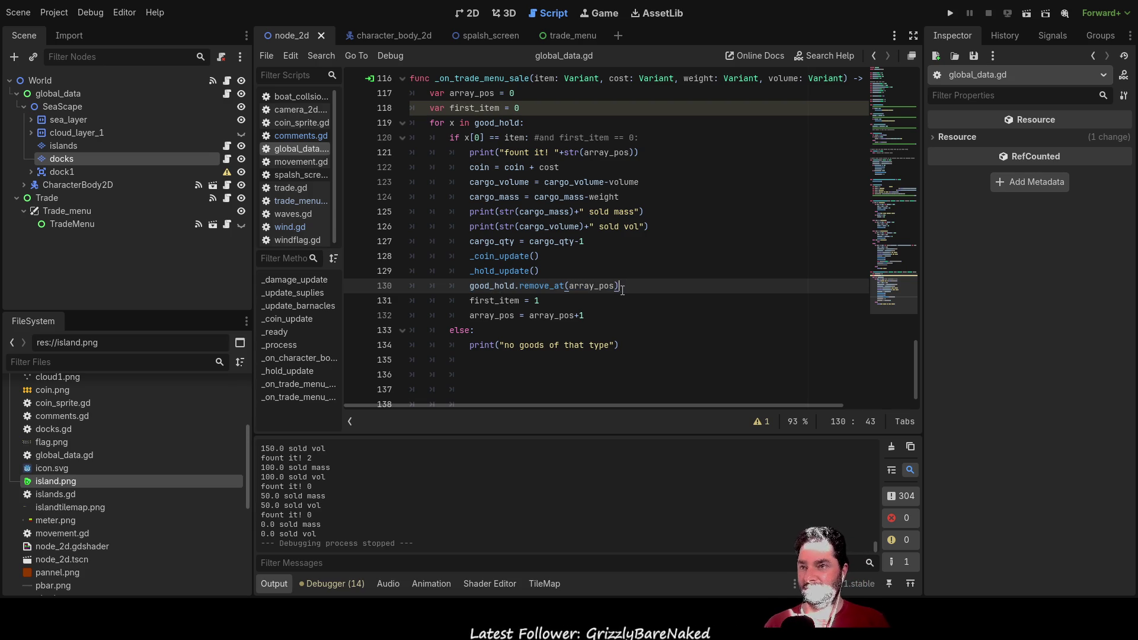
{"action": "left_click_drag", "start_coordinate": [621, 286], "coordinate": [472, 280]}
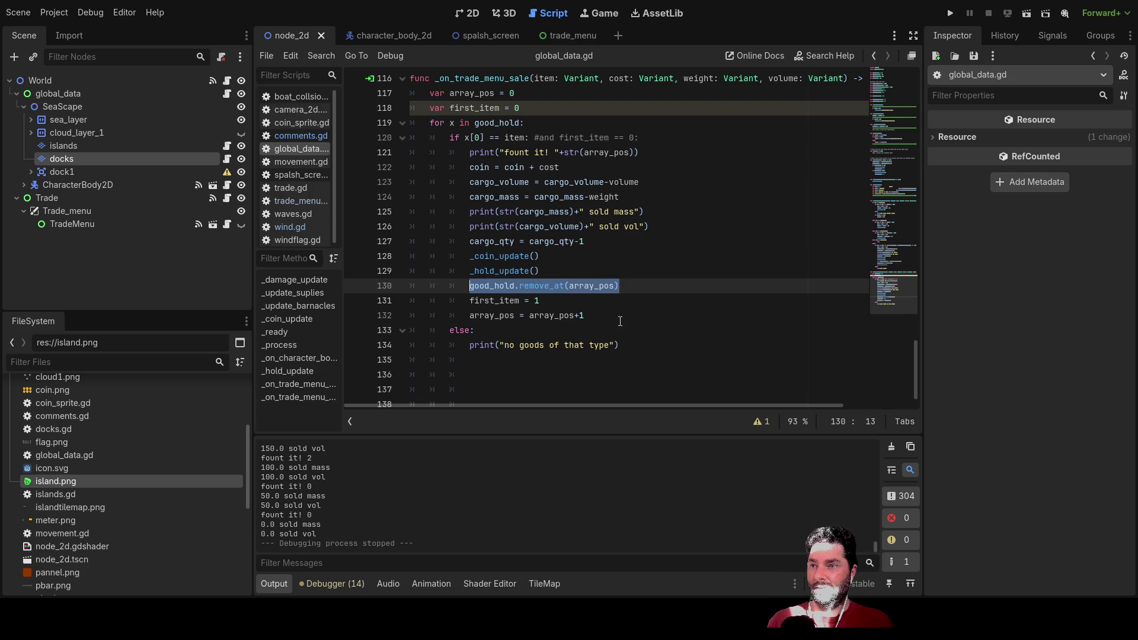
{"action": "key", "text": "Delete"}
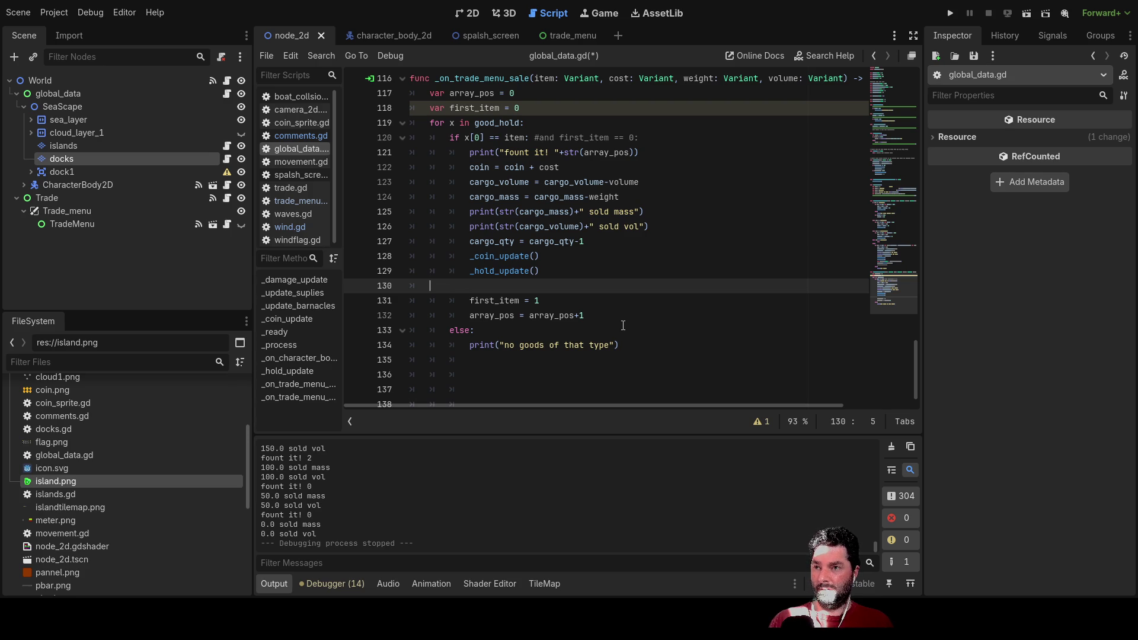
{"action": "key", "text": "BackSpace"}
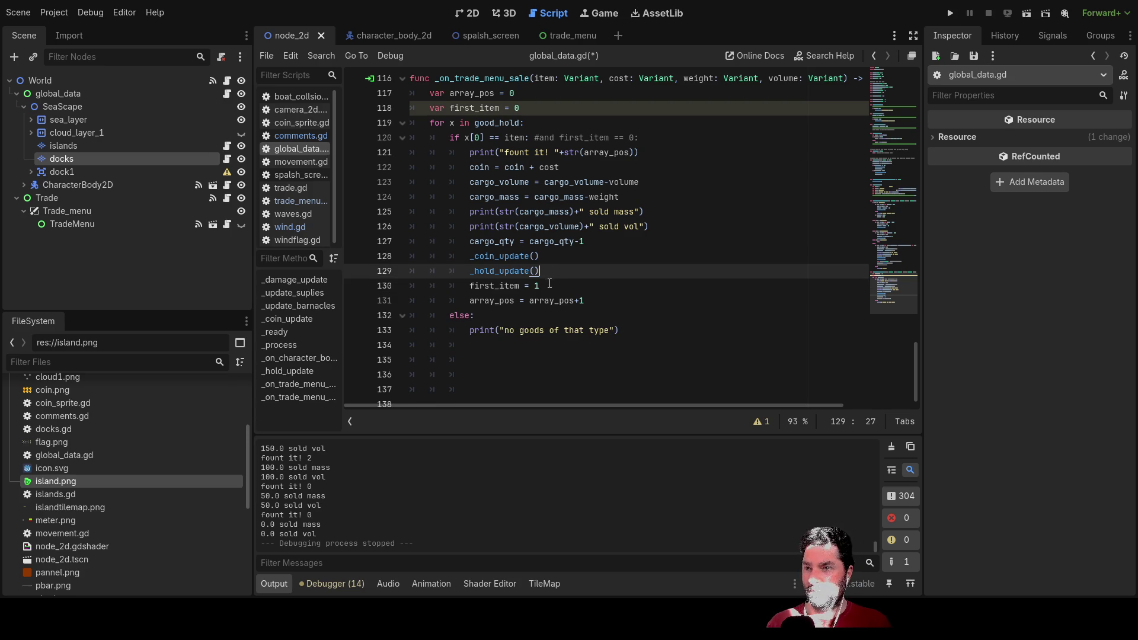
Step: Insert a deletion_arry.append(array_pos) line after _hold_update() in the sale function
{"action": "left_click", "coordinate": [473, 287]}
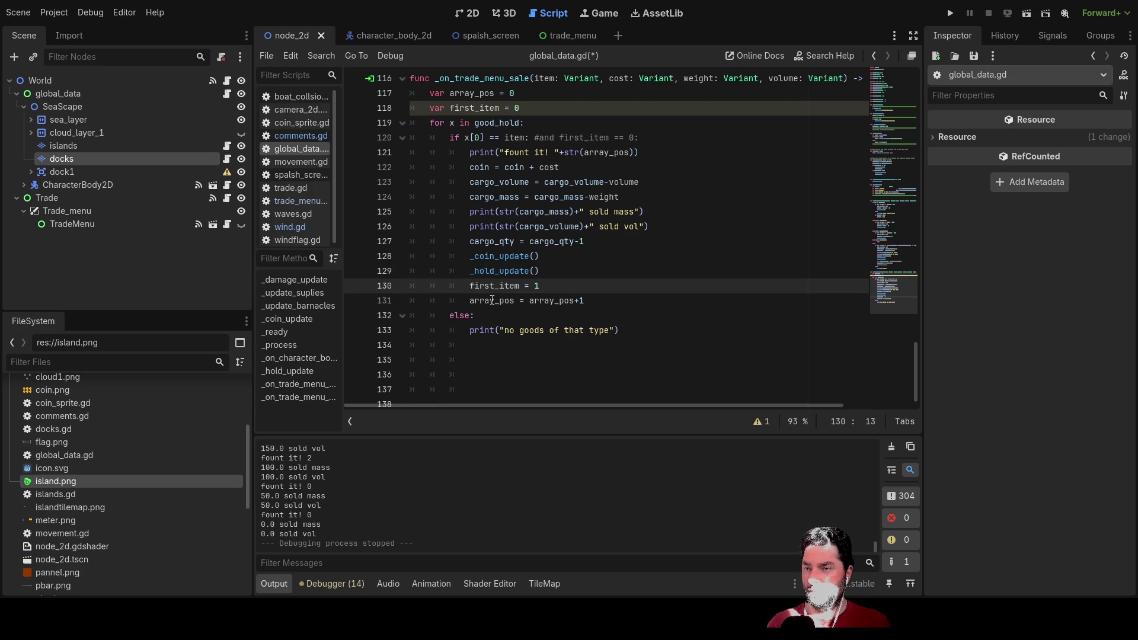
{"action": "key", "text": "Return"}
{"action": "key", "text": "Up"}
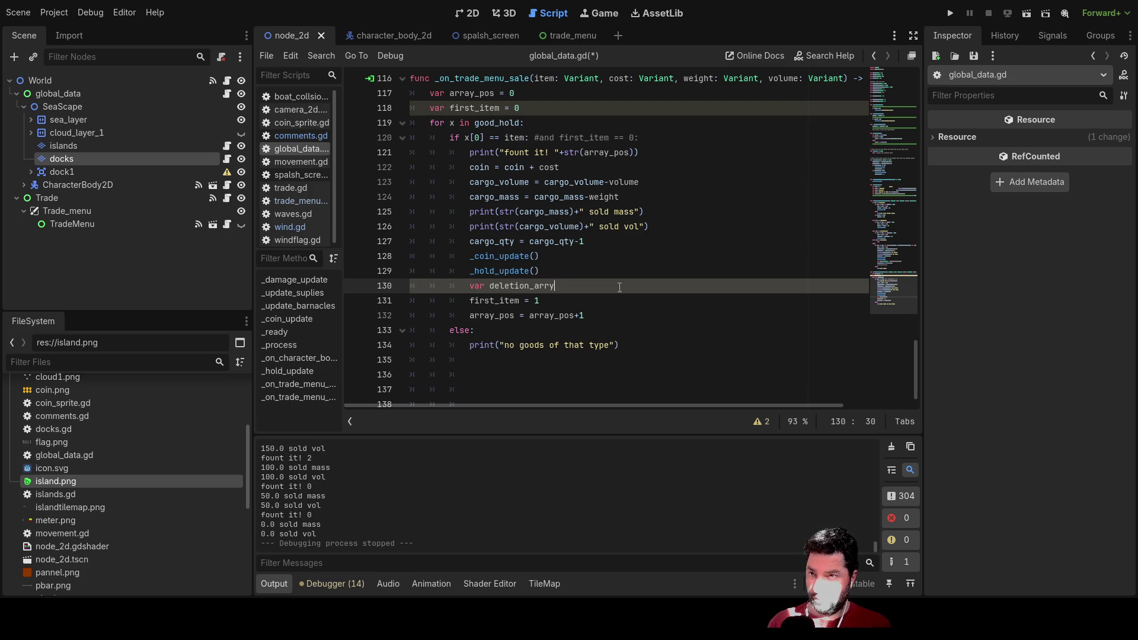
{"action": "key", "text": "BackSpace"}
{"action": "key", "text": "BackSpace"}
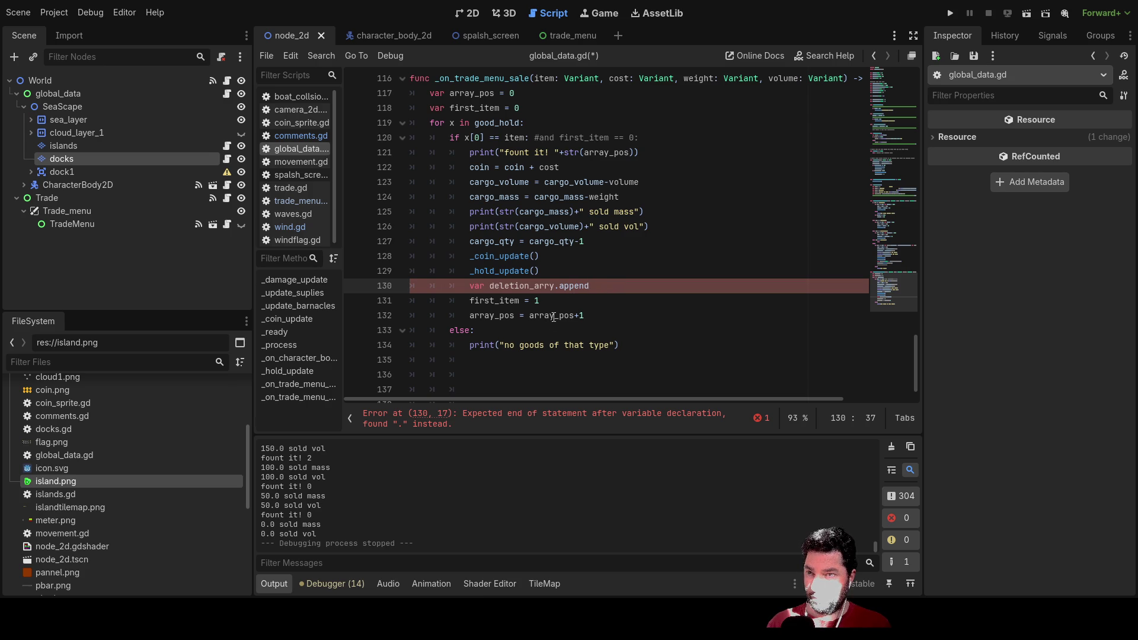
{"action": "double_click", "coordinate": [553, 316]}
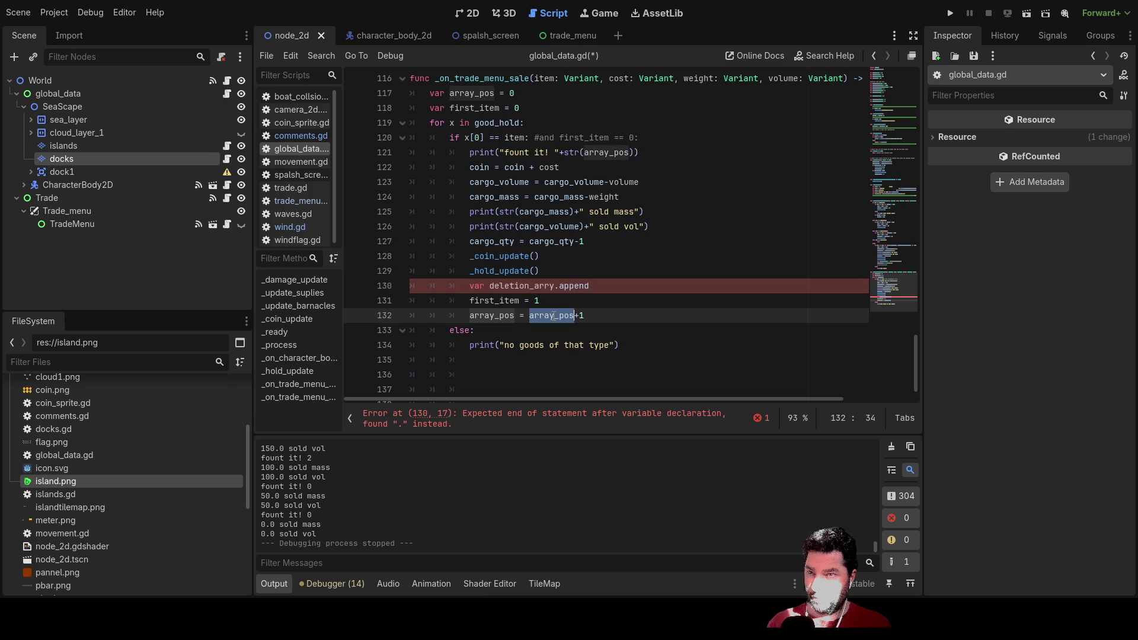
{"action": "left_click", "coordinate": [614, 289]}
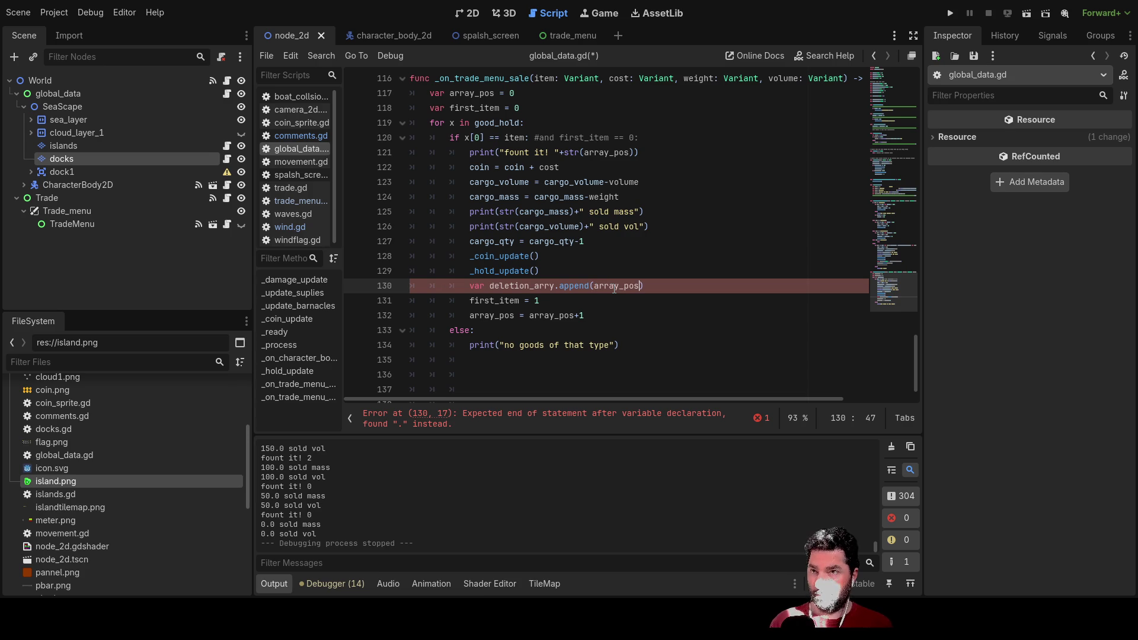
{"action": "key", "text": "Up"}
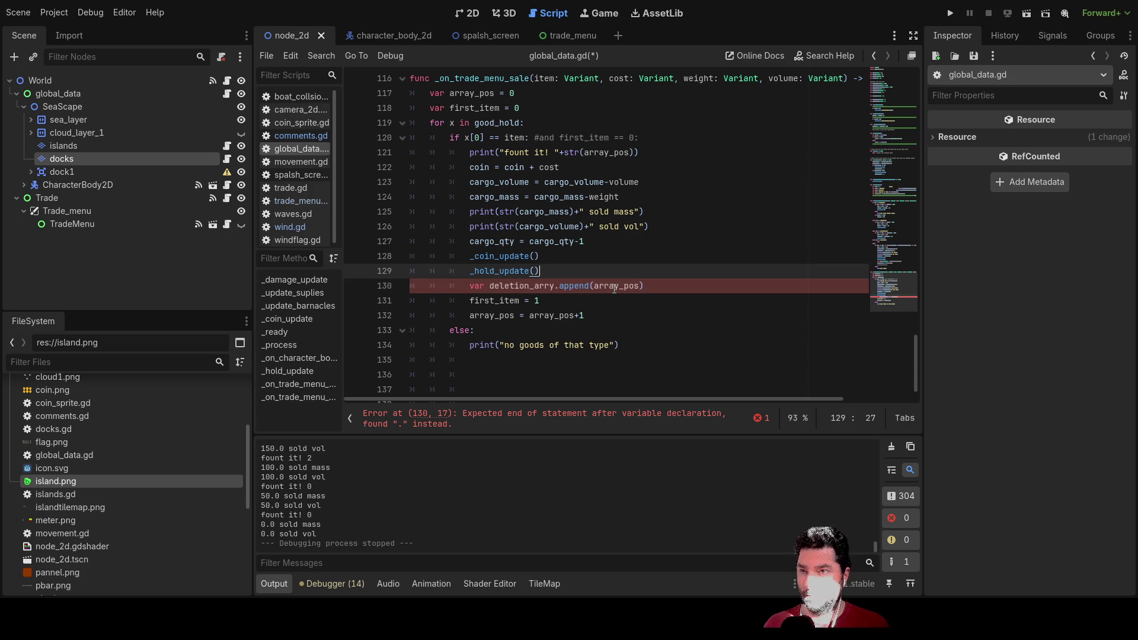
{"action": "key", "text": "Down"}
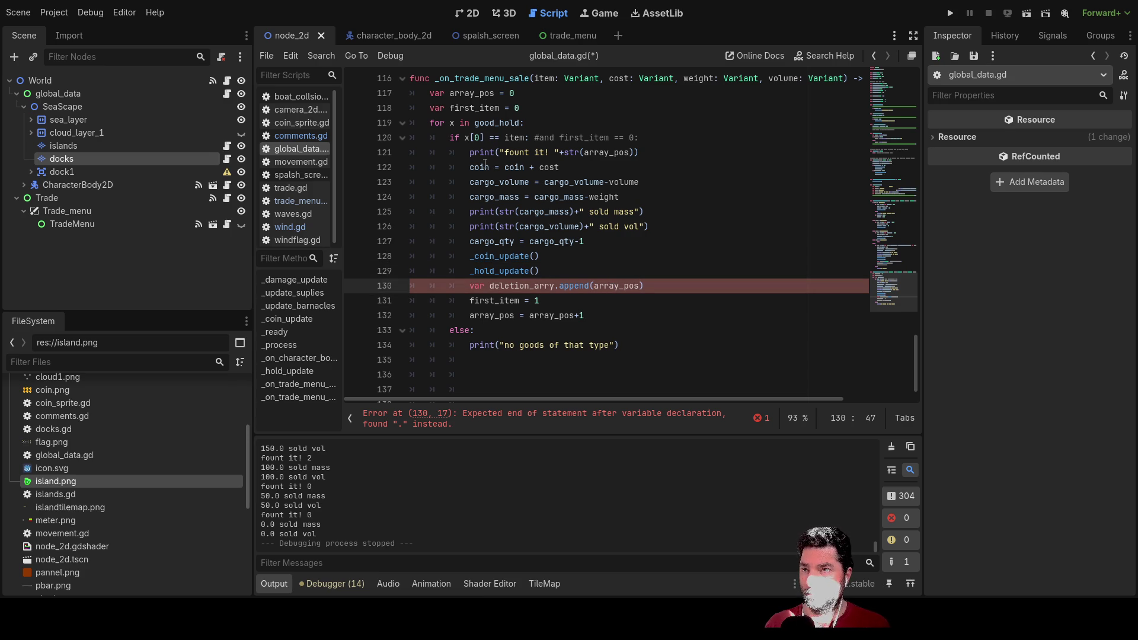
Step: Start declaring deletion_arry above the sale function's for loop
{"action": "scroll", "coordinate": [485, 198], "scroll_direction": "up", "scroll_amount": 4}
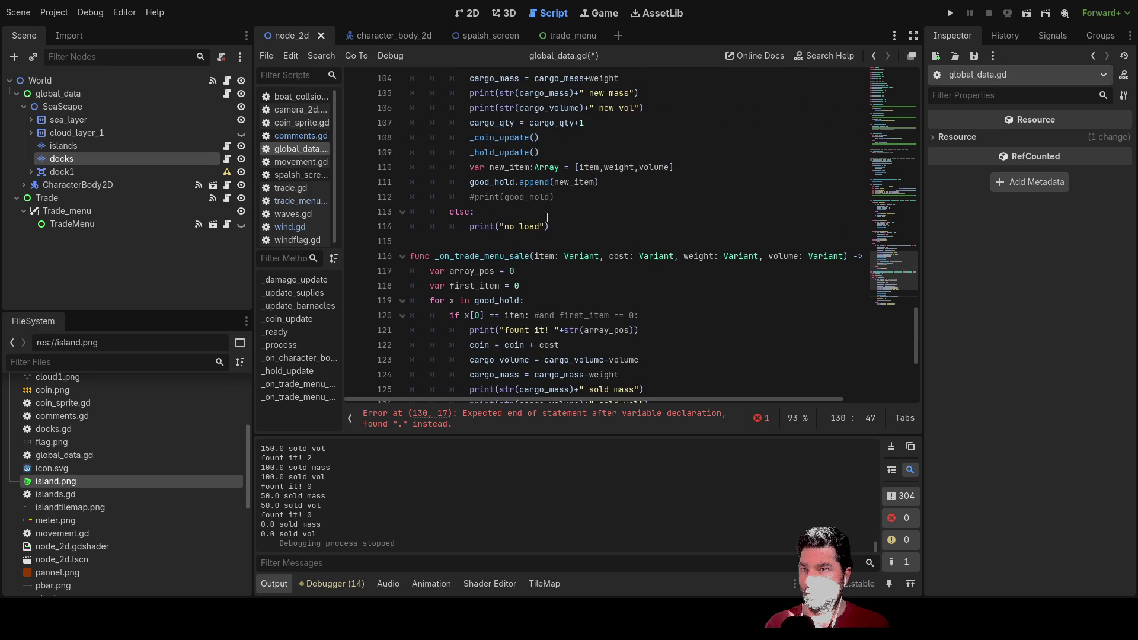
{"action": "scroll", "coordinate": [605, 259], "scroll_direction": "down", "scroll_amount": 4}
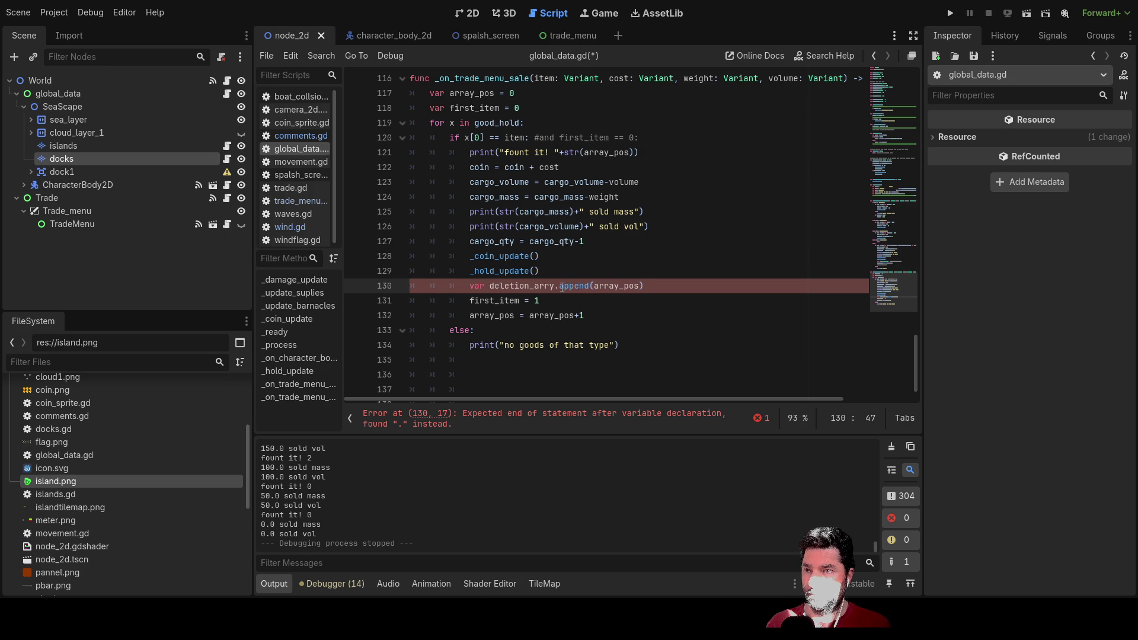
{"action": "left_click_drag", "start_coordinate": [555, 286], "coordinate": [497, 291]}
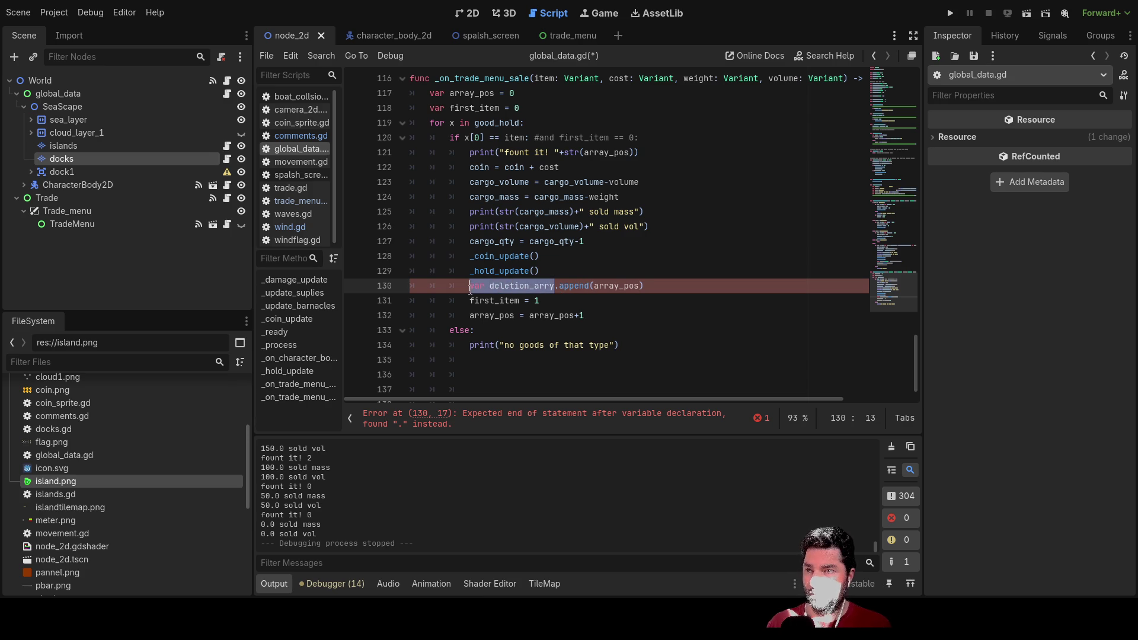
{"action": "scroll", "coordinate": [430, 213], "scroll_direction": "up", "scroll_amount": 2}
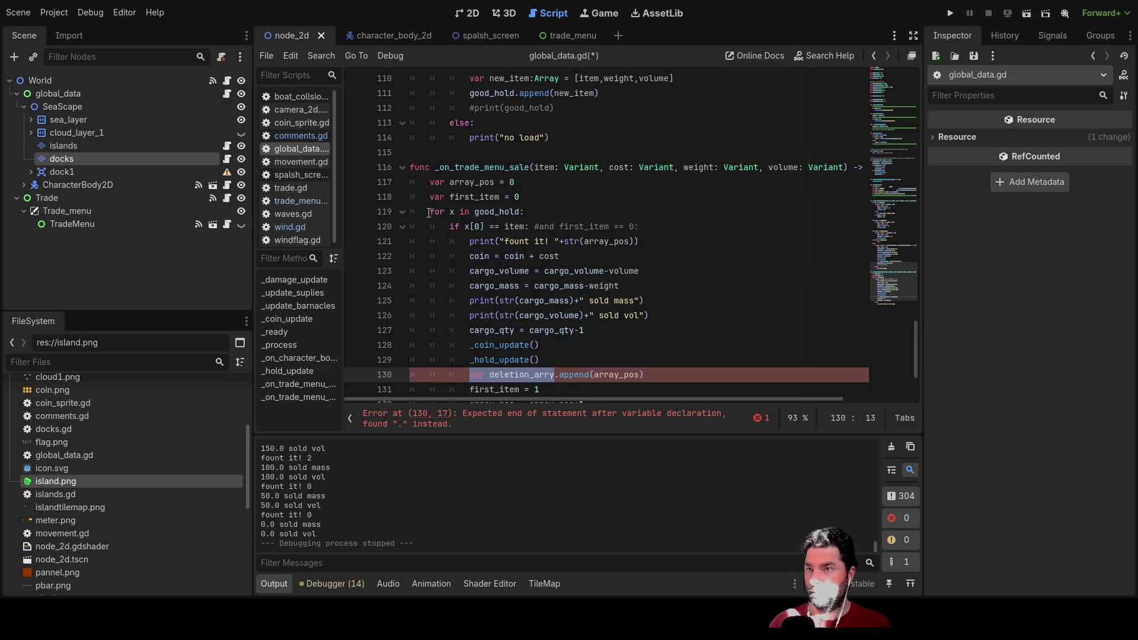
{"action": "left_click", "coordinate": [426, 212]}
Step: Add a deletion_arry declaration initialised to [] above the for loop
{"action": "key", "text": "Return"}
{"action": "key", "text": "Up"}
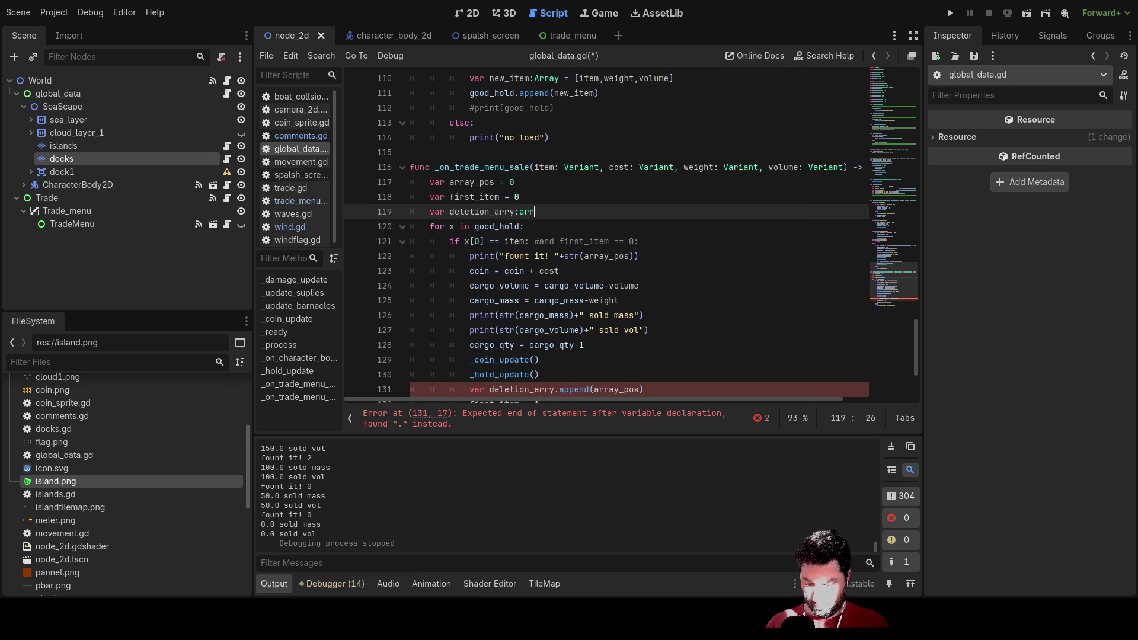
{"action": "type", "text": "ay = []"}
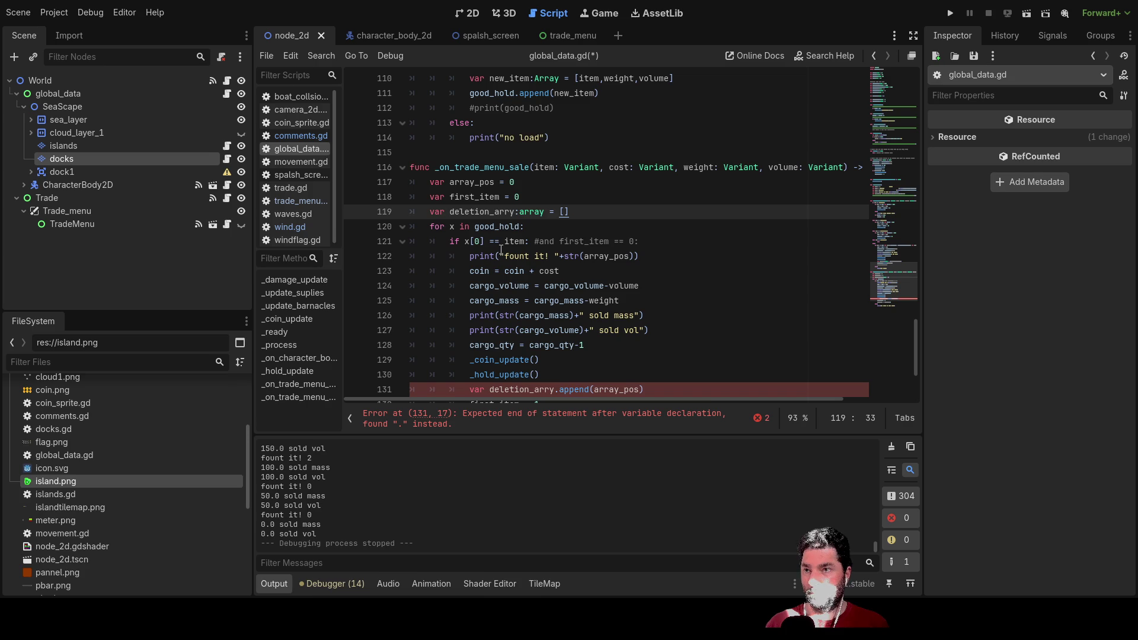
{"action": "key", "text": "Down"}
{"action": "scroll", "coordinate": [534, 314], "scroll_direction": "down", "scroll_amount": 2}
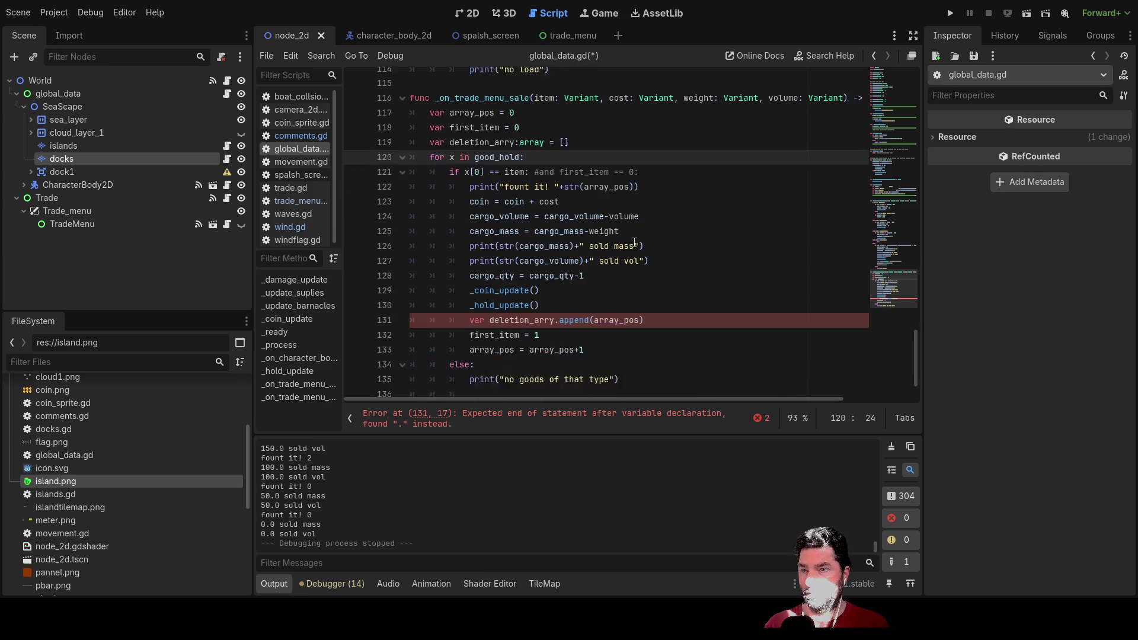
Step: Strip the ':array' type so line 119 reads 'var deletion_arry = []'
{"action": "left_click", "coordinate": [489, 300]}
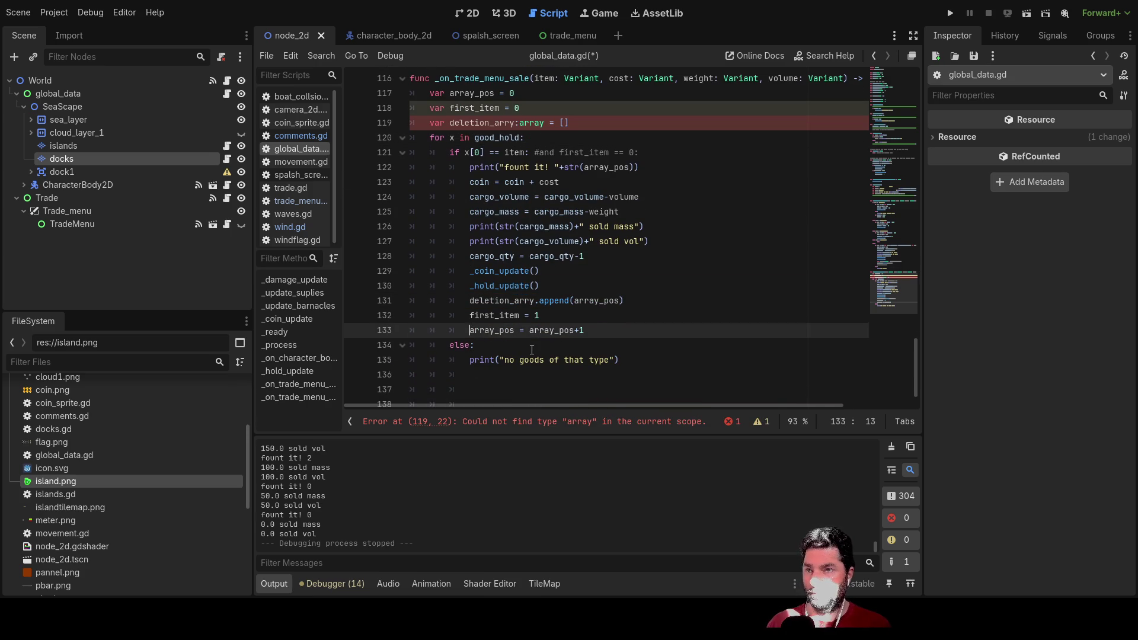
{"action": "key", "text": "Down"}
{"action": "key", "text": "Down"}
{"action": "key", "text": "Down"}
{"action": "key", "text": "Up"}
{"action": "key", "text": "Up"}
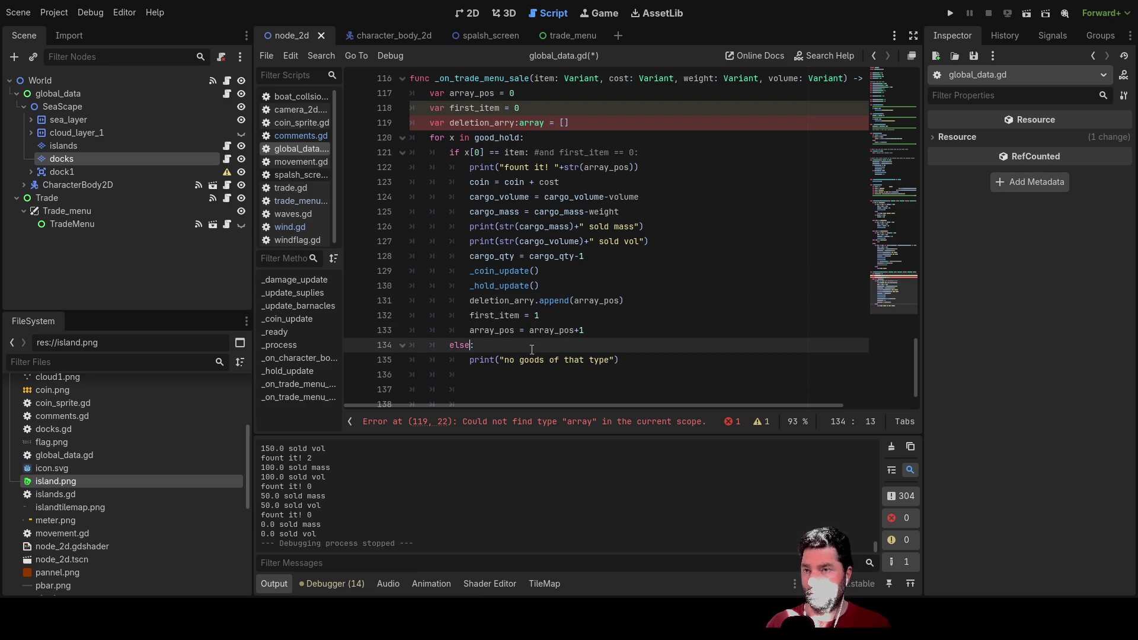
{"action": "type", "text": ":"}
{"action": "left_click", "coordinate": [448, 375]}
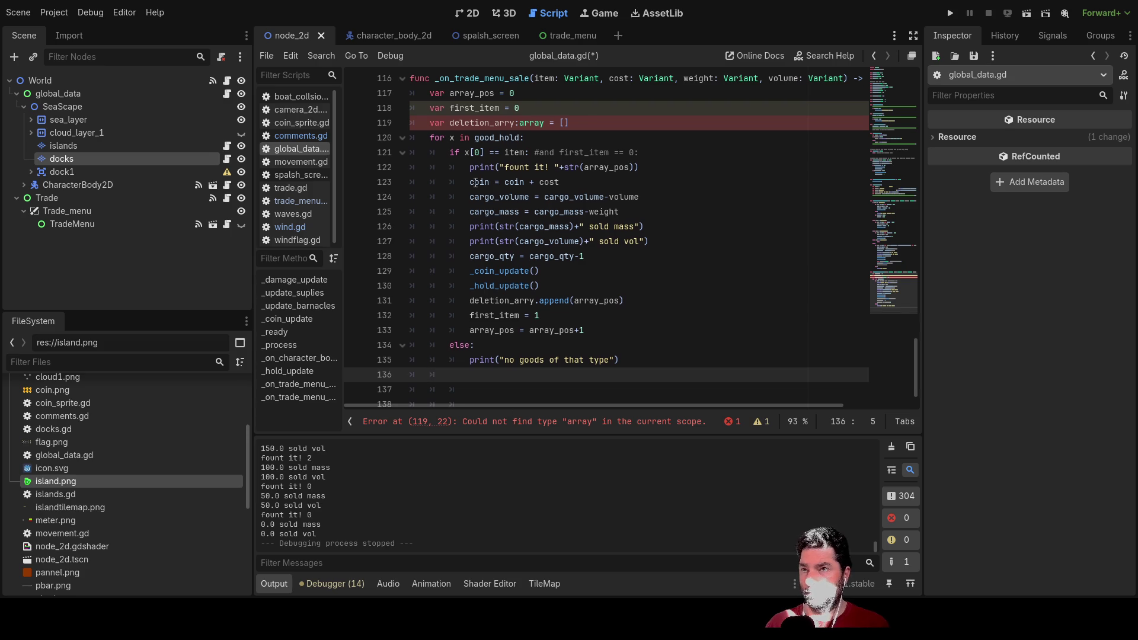
{"action": "scroll", "coordinate": [471, 215], "scroll_direction": "up", "scroll_amount": 2}
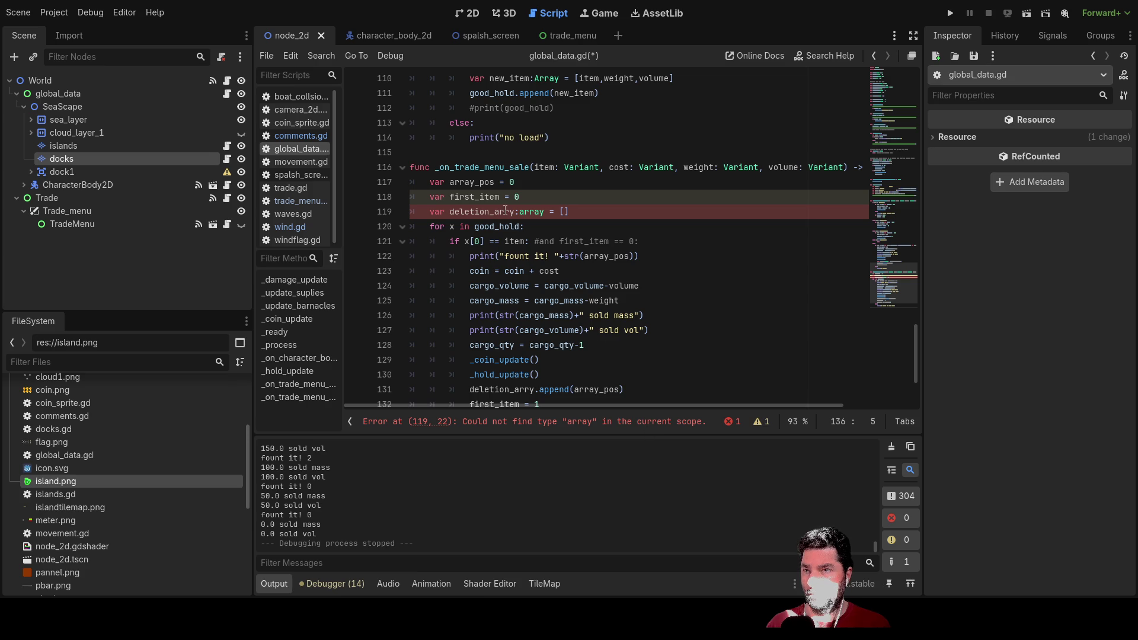
{"action": "left_click", "coordinate": [530, 212]}
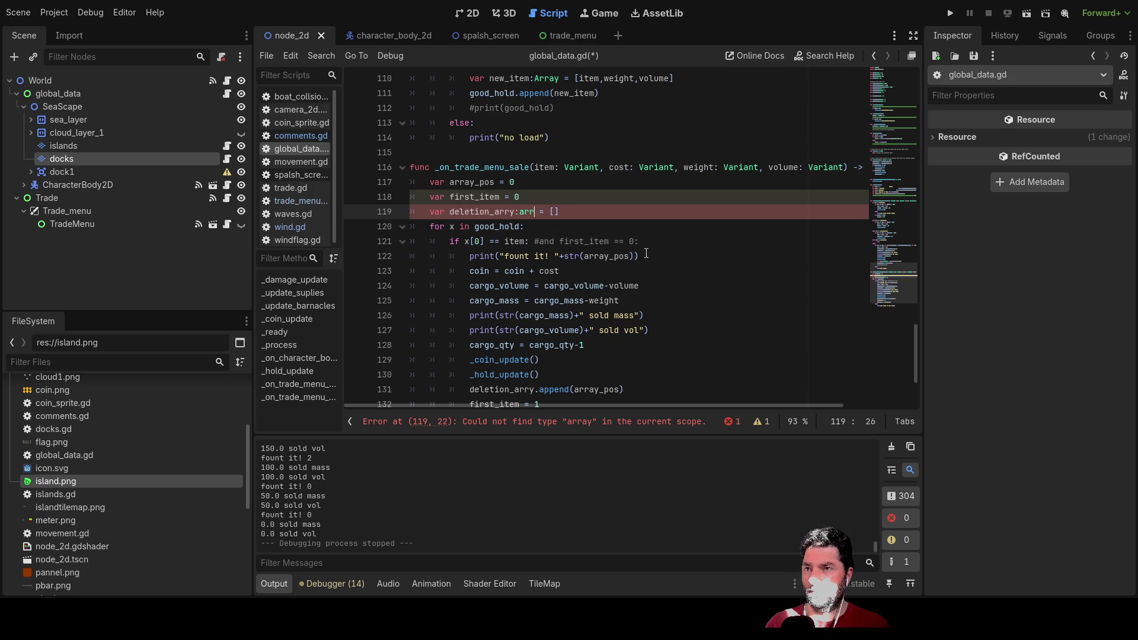
{"action": "key", "text": "Down"}
{"action": "key", "text": "Down"}
{"action": "key", "text": "Down"}
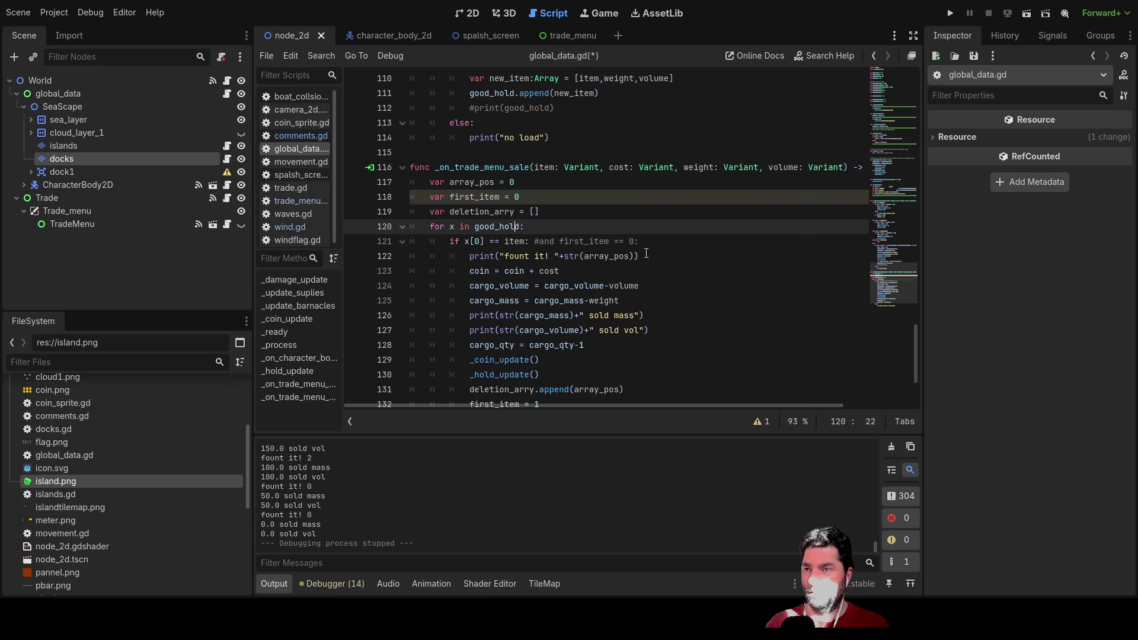
{"action": "key", "text": "Down"}
{"action": "key", "text": "Down"}
{"action": "key", "text": "Down"}
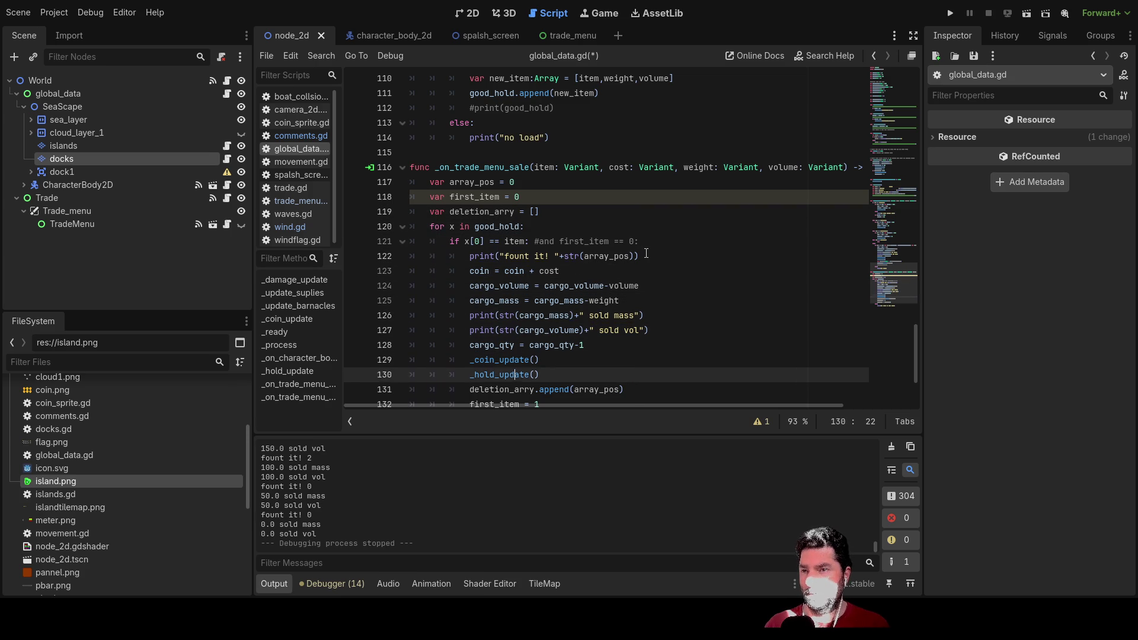
{"action": "key", "text": "Up"}
{"action": "key", "text": "Up"}
{"action": "key", "text": "Up"}
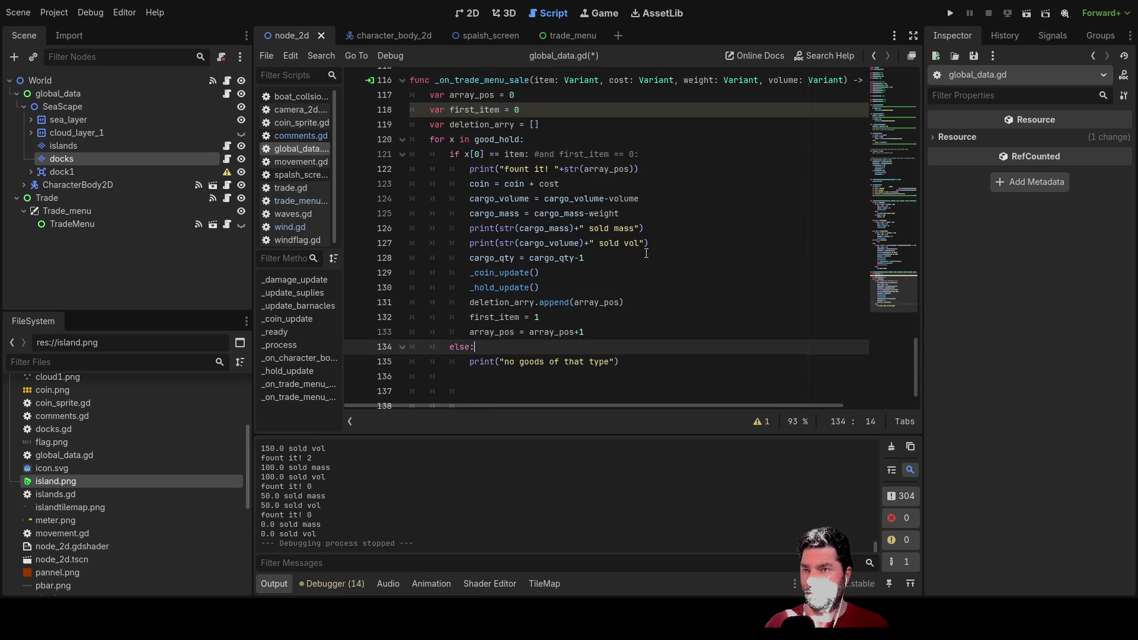
Step: Write a new for-loop header on line 137 that iterates over deletion_arry
{"action": "key", "text": "Down"}
{"action": "key", "text": "Down"}
{"action": "key", "text": "Down"}
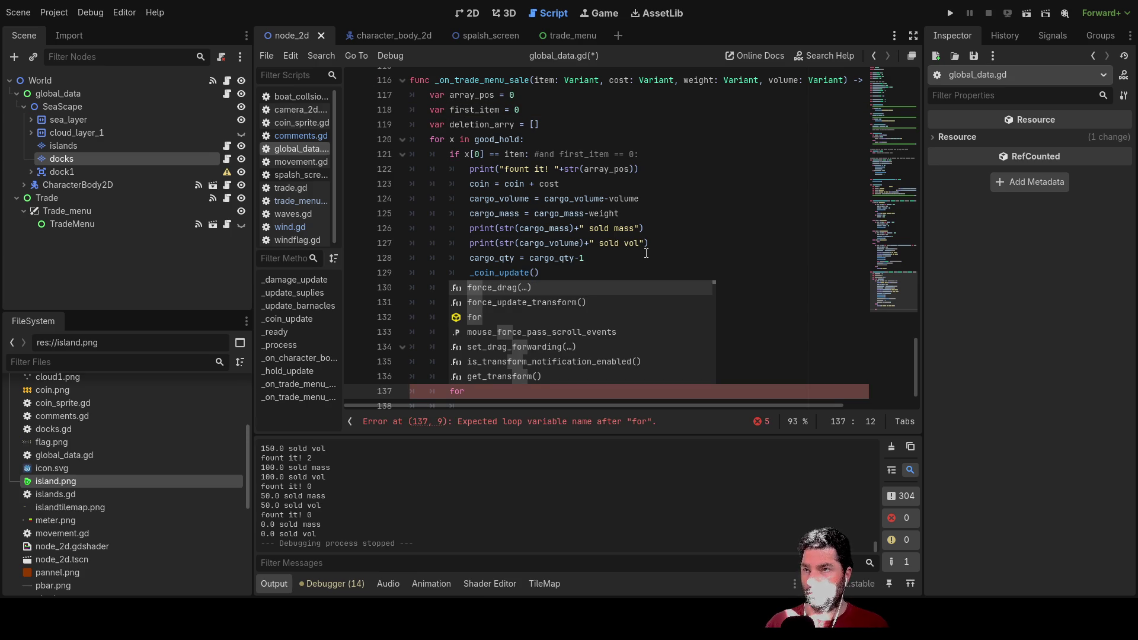
{"action": "left_click", "coordinate": [685, 253]}
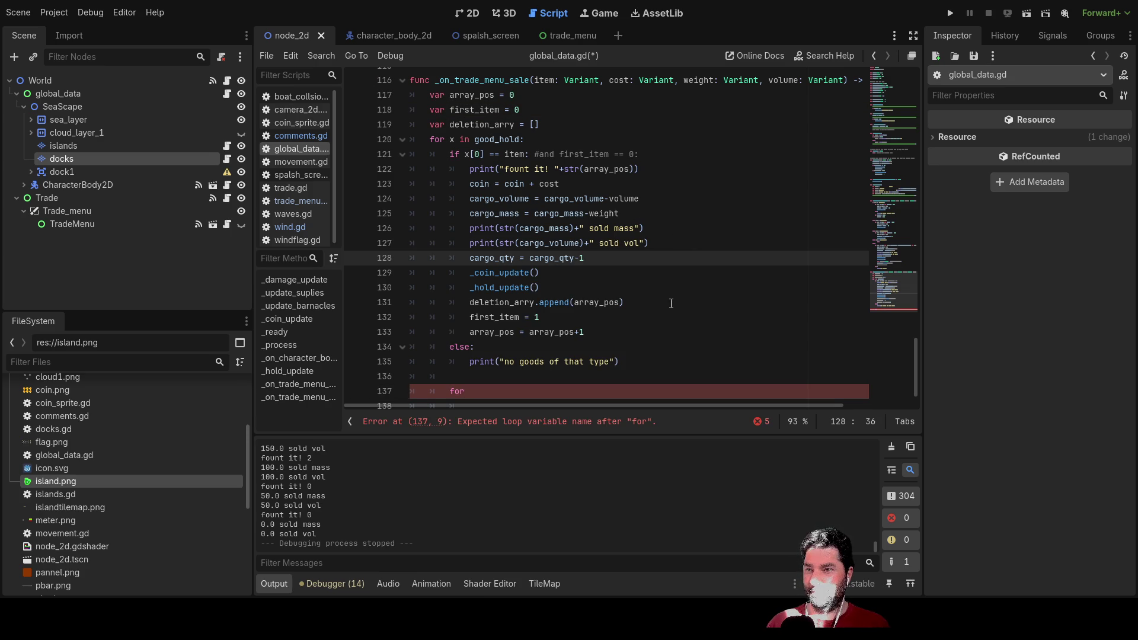
{"action": "left_click", "coordinate": [484, 396]}
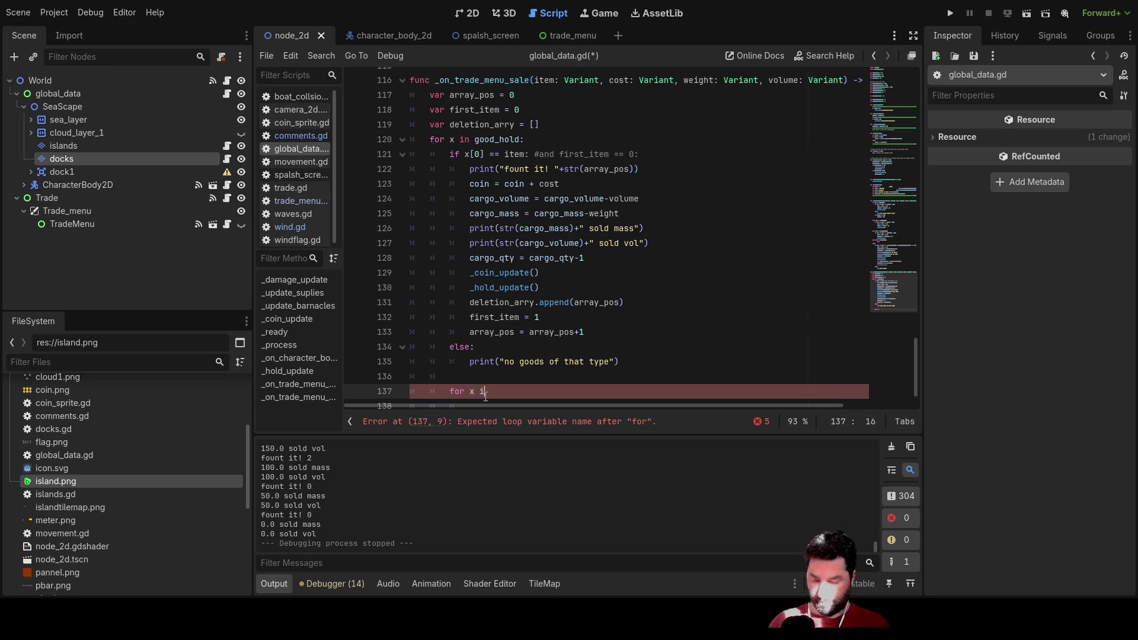
{"action": "type", "text": "n"}
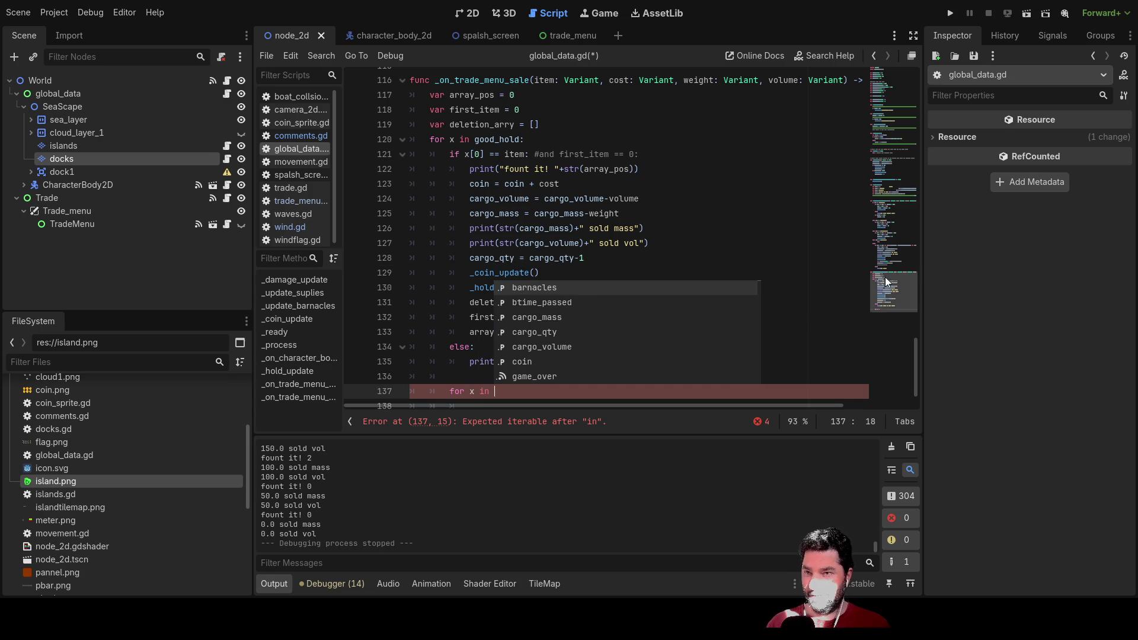
{"action": "left_click", "coordinate": [682, 243]}
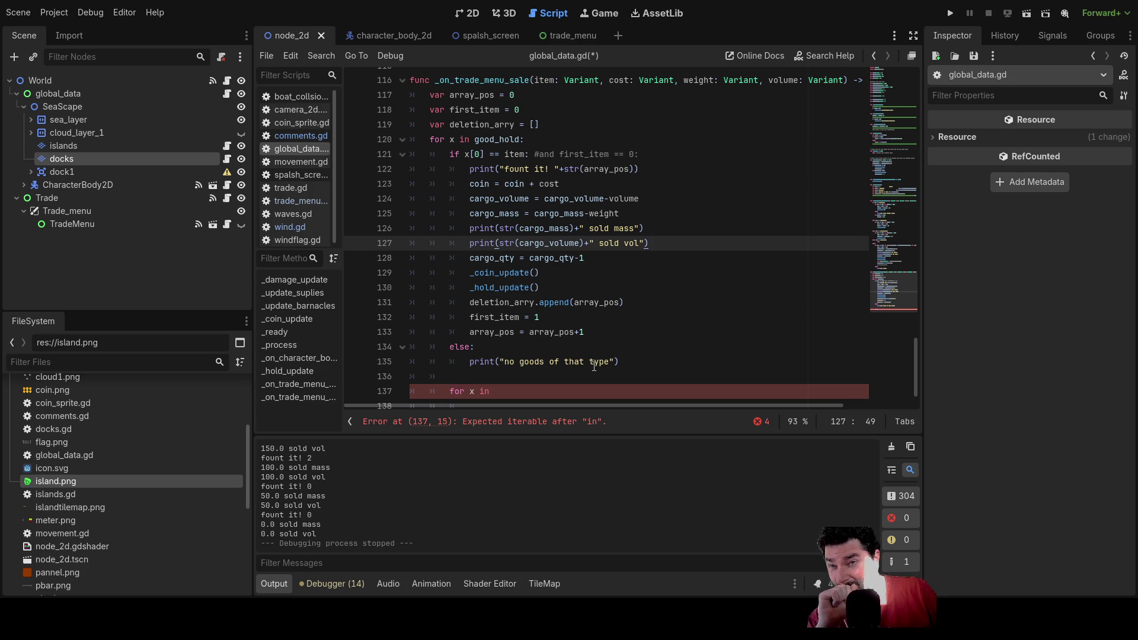
{"action": "double_click", "coordinate": [505, 304]}
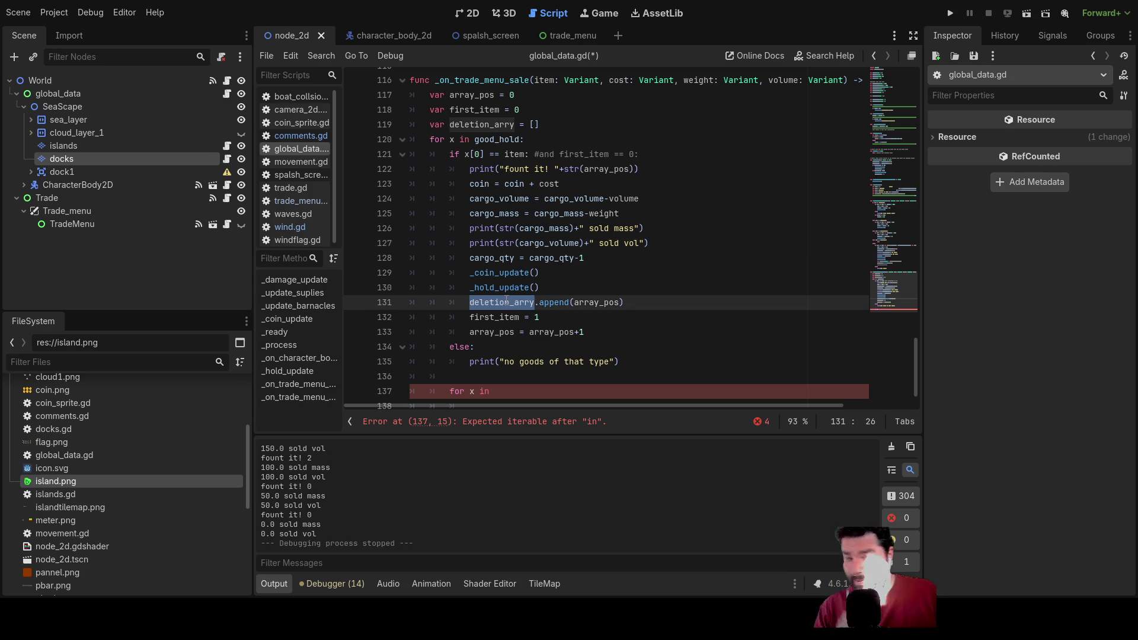
{"action": "middle_click", "coordinate": [516, 387]}
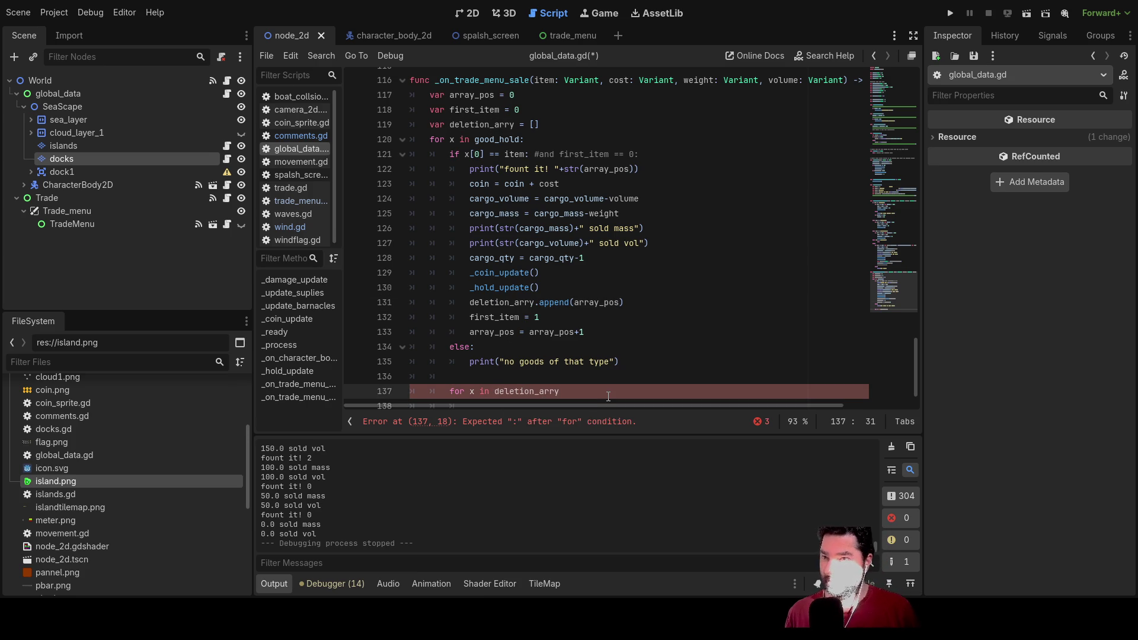
{"action": "key", "text": "Return"}
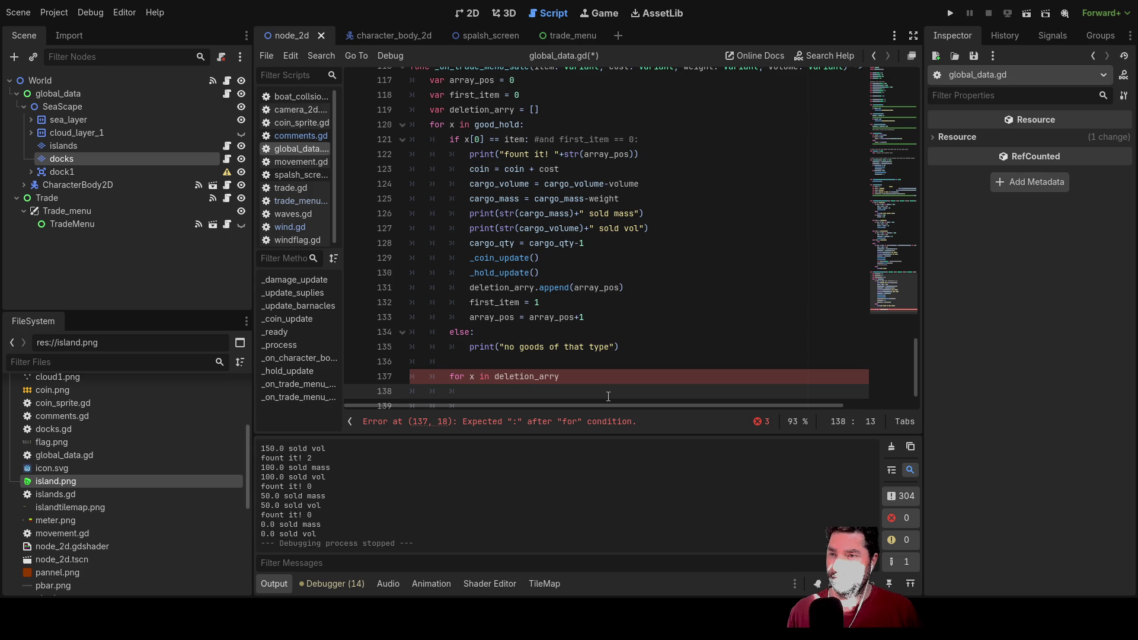
Step: Change the loop variable to y and add an indented body line
{"action": "left_click", "coordinate": [593, 378]}
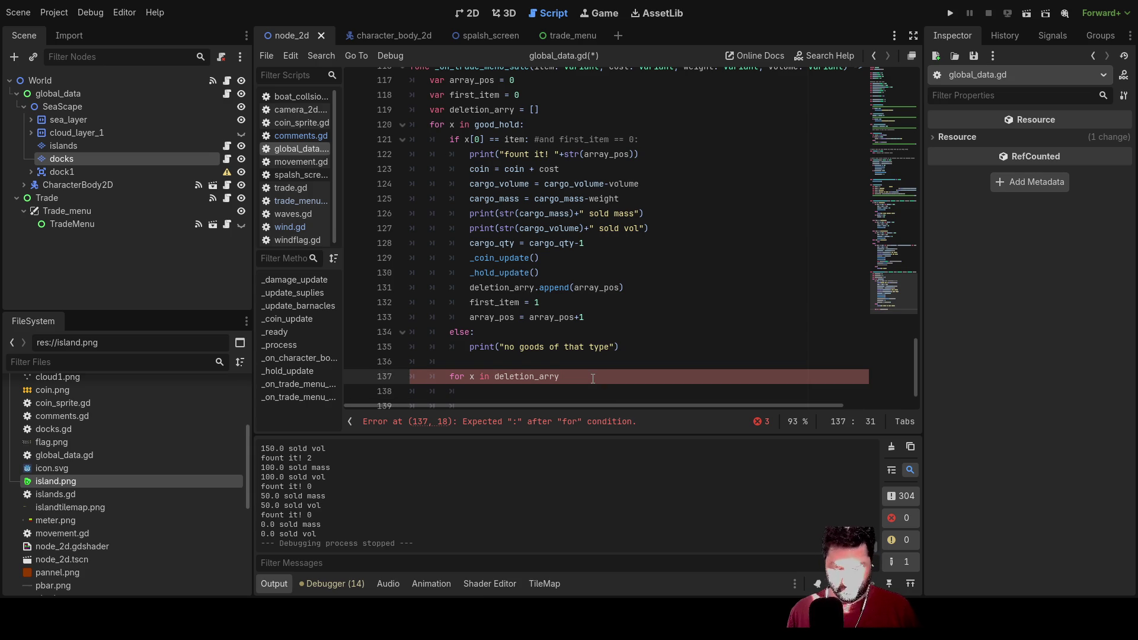
{"action": "type", "text": ":"}
{"action": "key", "text": "Return"}
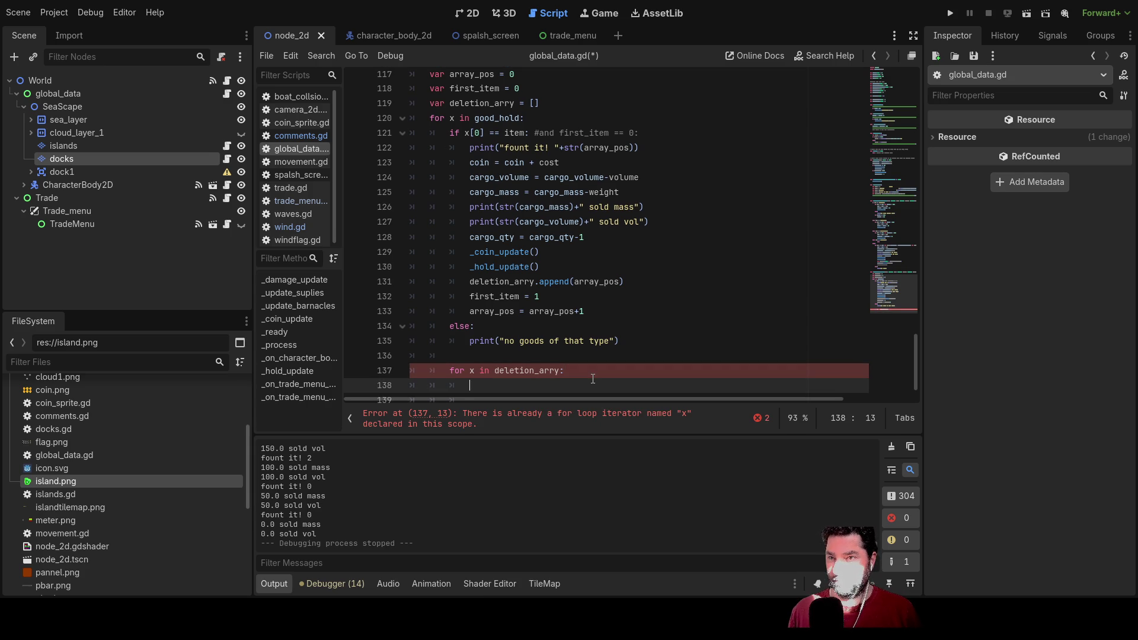
{"action": "left_click", "coordinate": [593, 378]}
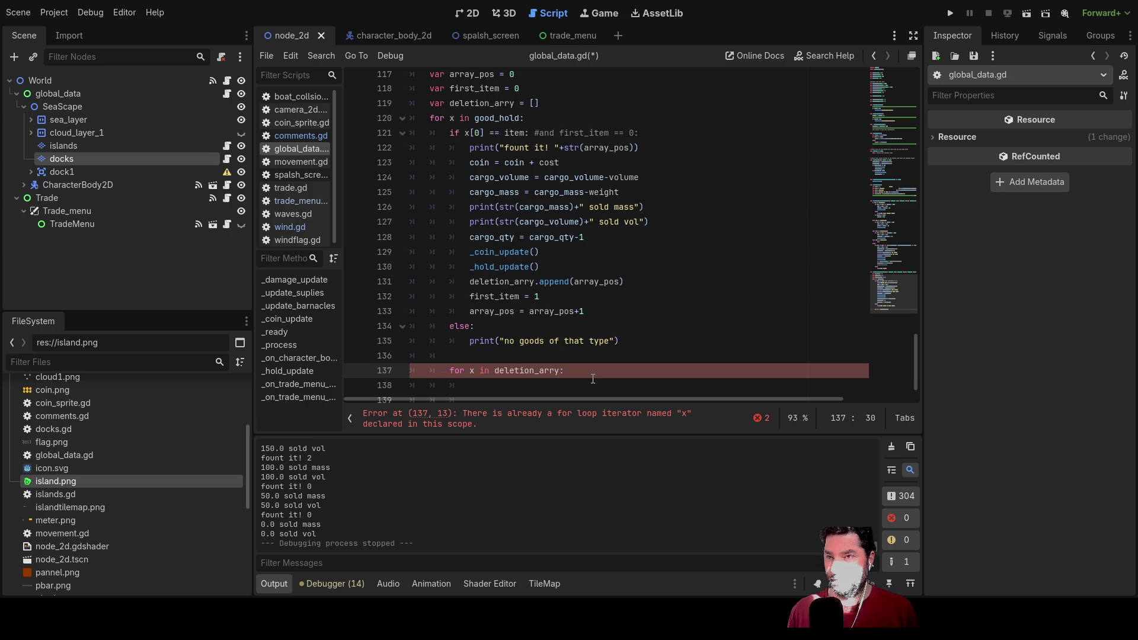
{"action": "key", "text": "BackSpace"}
{"action": "type", "text": "y"}
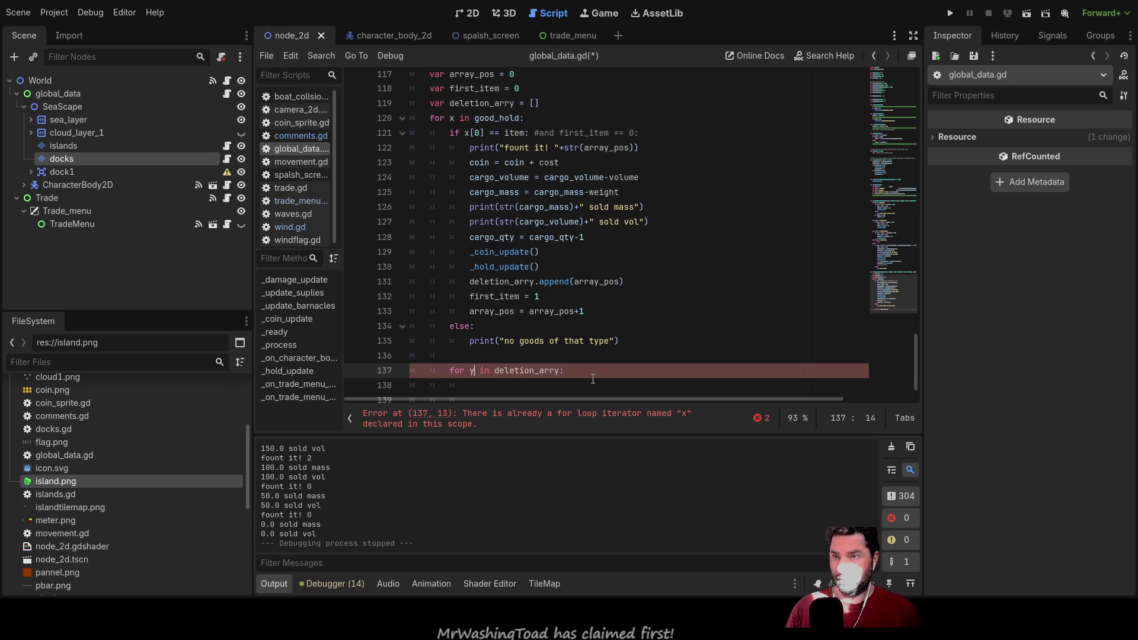
{"action": "key", "text": "Down"}
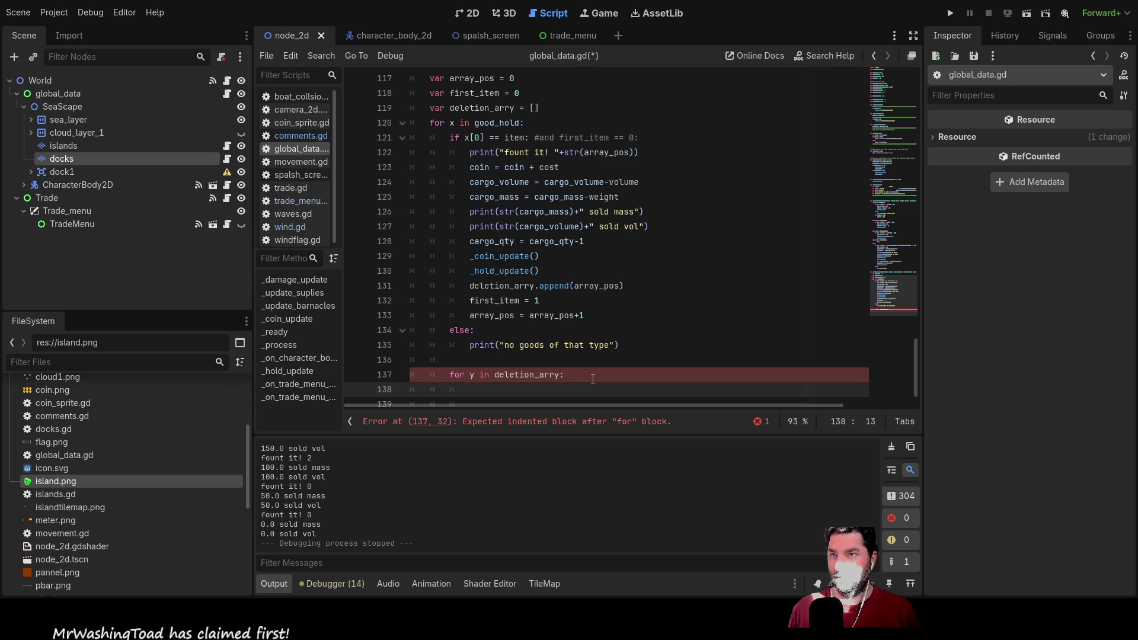
{"action": "left_click_drag", "start_coordinate": [475, 124], "coordinate": [523, 124]}
{"action": "key", "text": "ctrl+c"}
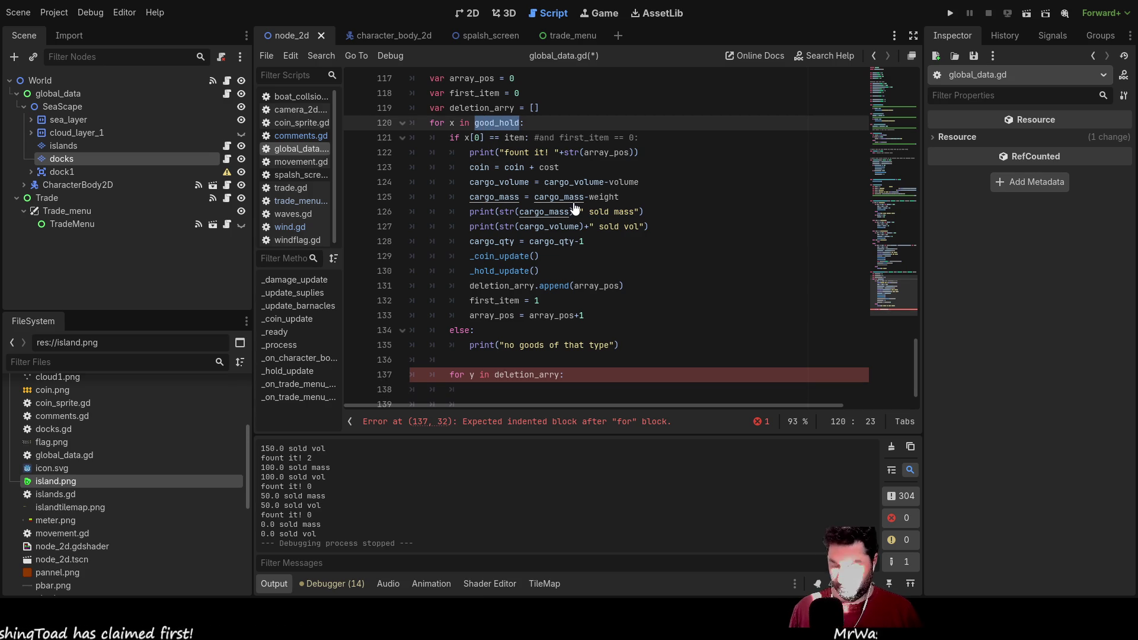
Step: Write good_hold.remove_at(y/2) as the deletion loop's body
{"action": "left_click", "coordinate": [496, 391]}
{"action": "key", "text": "ctrl+v"}
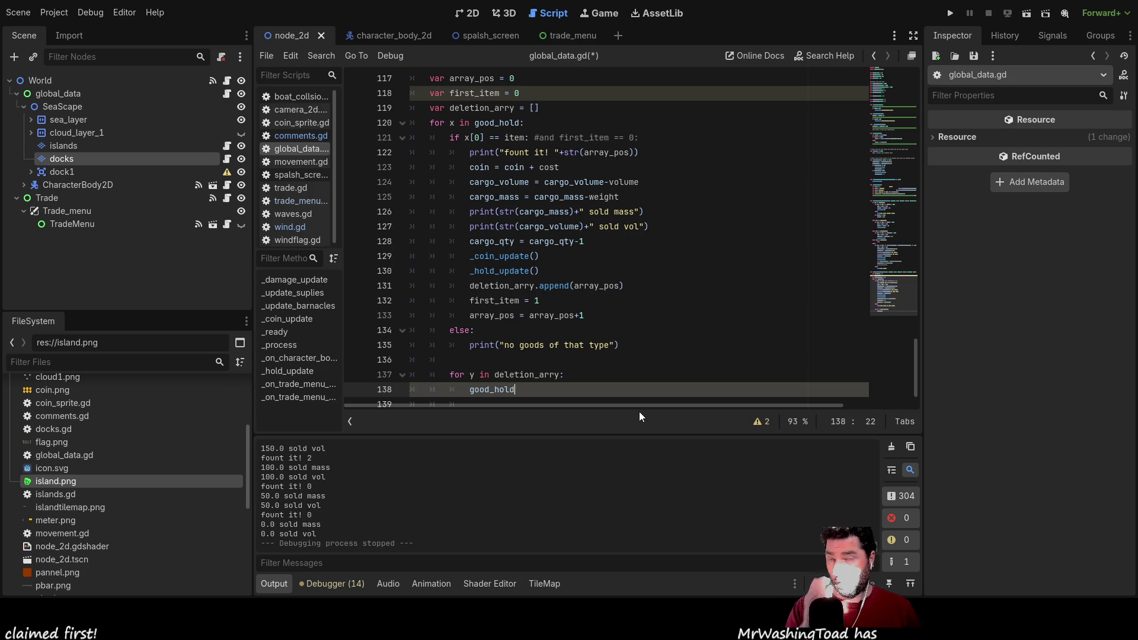
{"action": "scroll", "coordinate": [593, 355], "scroll_direction": "down", "scroll_amount": 1}
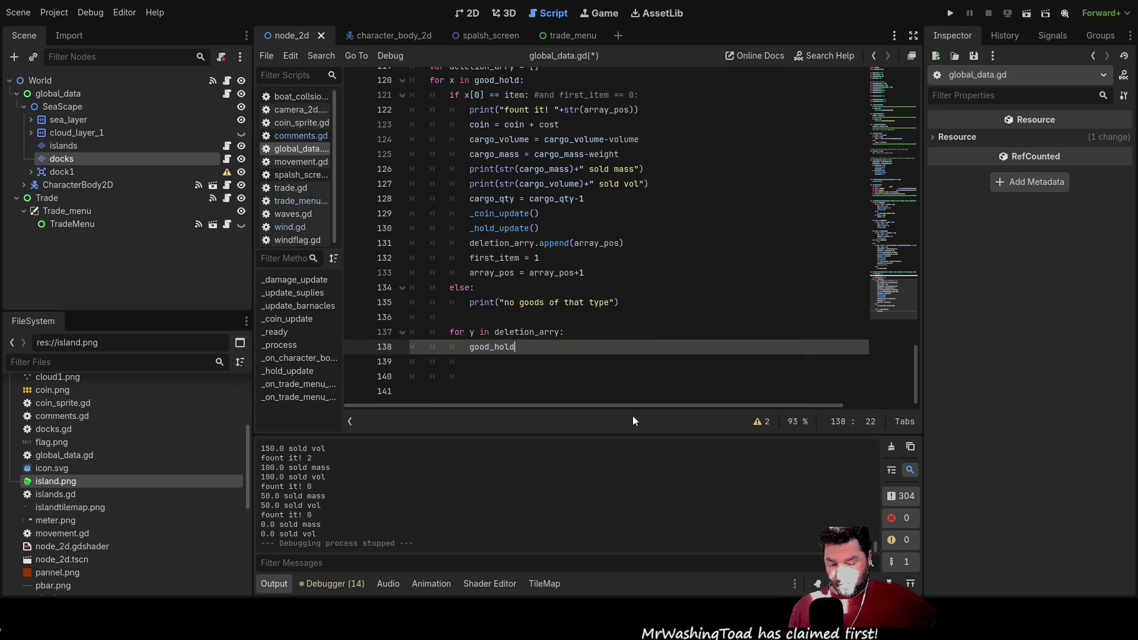
{"action": "key", "text": "Left"}
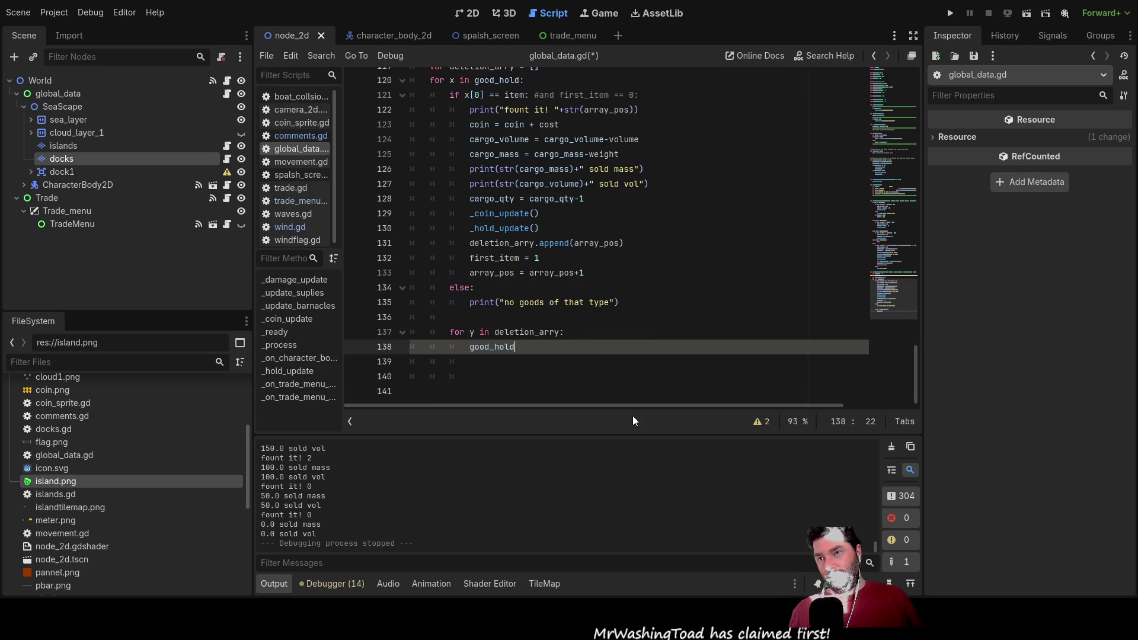
{"action": "key", "text": "Left"}
{"action": "key", "text": "Left"}
{"action": "key", "text": "Left"}
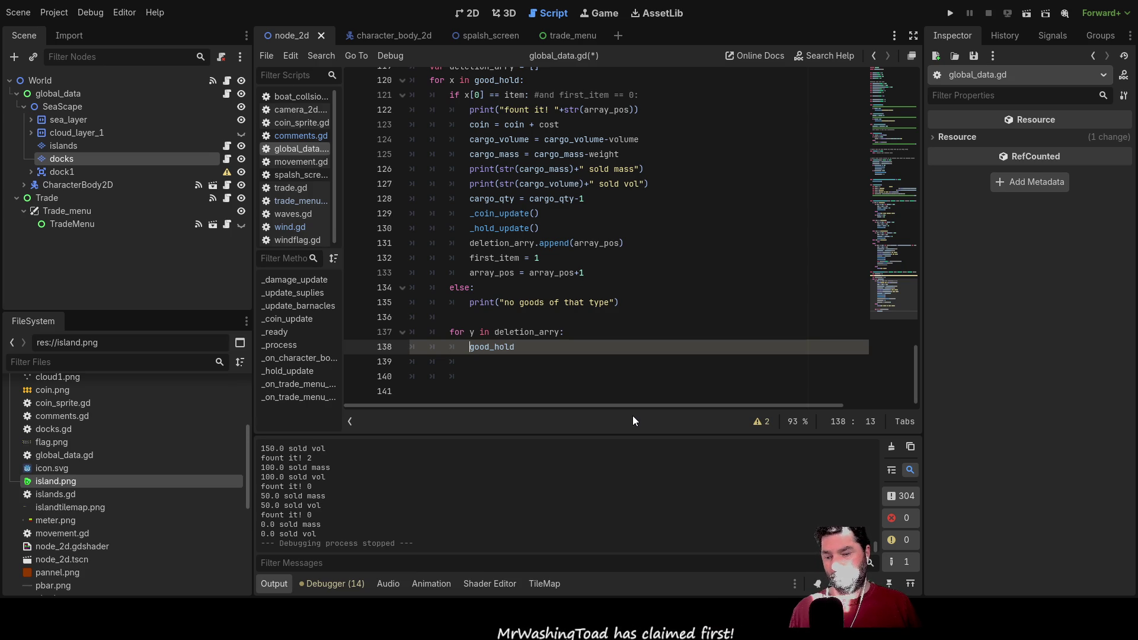
{"action": "key", "text": "Right"}
{"action": "key", "text": "Right"}
{"action": "key", "text": "Right"}
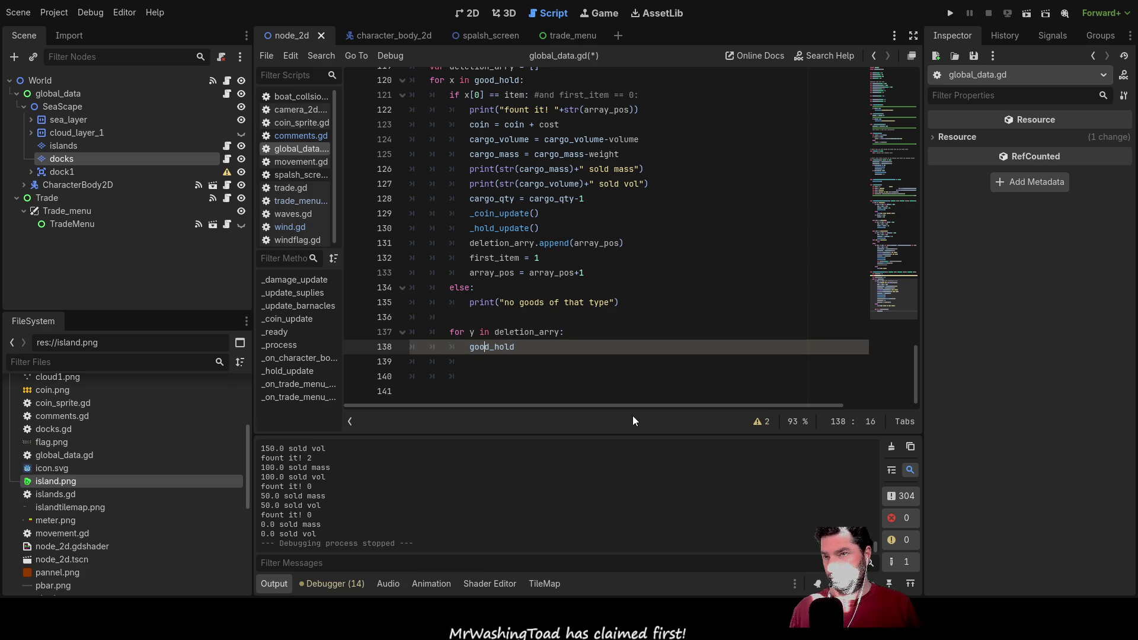
{"action": "key", "text": "Right"}
{"action": "key", "text": "Right"}
{"action": "key", "text": "Right"}
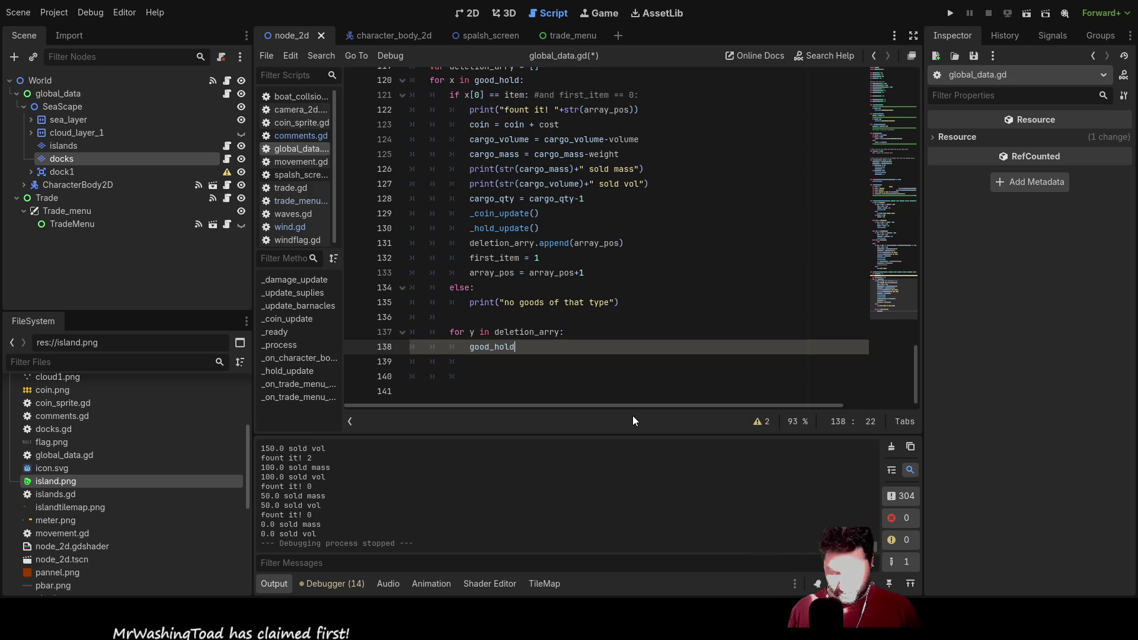
{"action": "type", "text": "."}
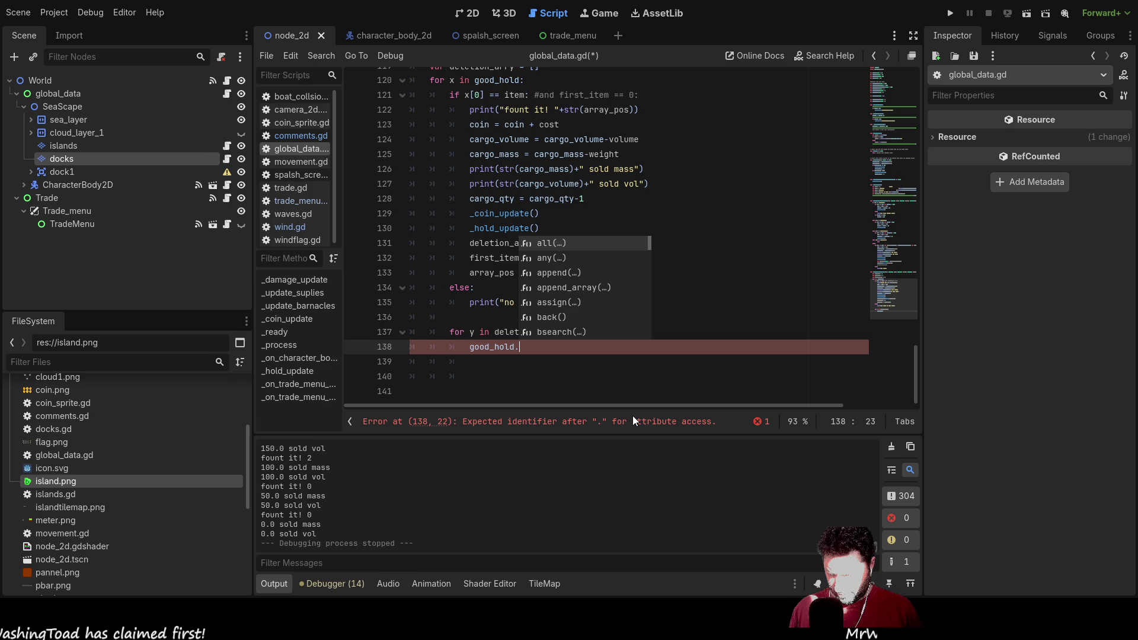
{"action": "type", "text": "re"}
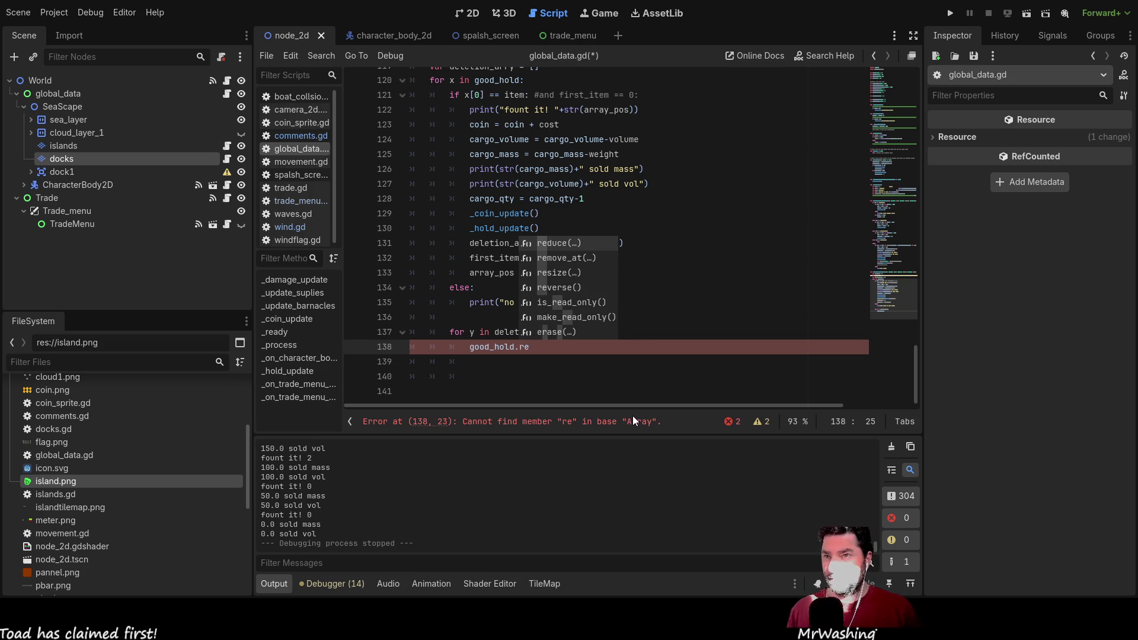
{"action": "key", "text": "Return"}
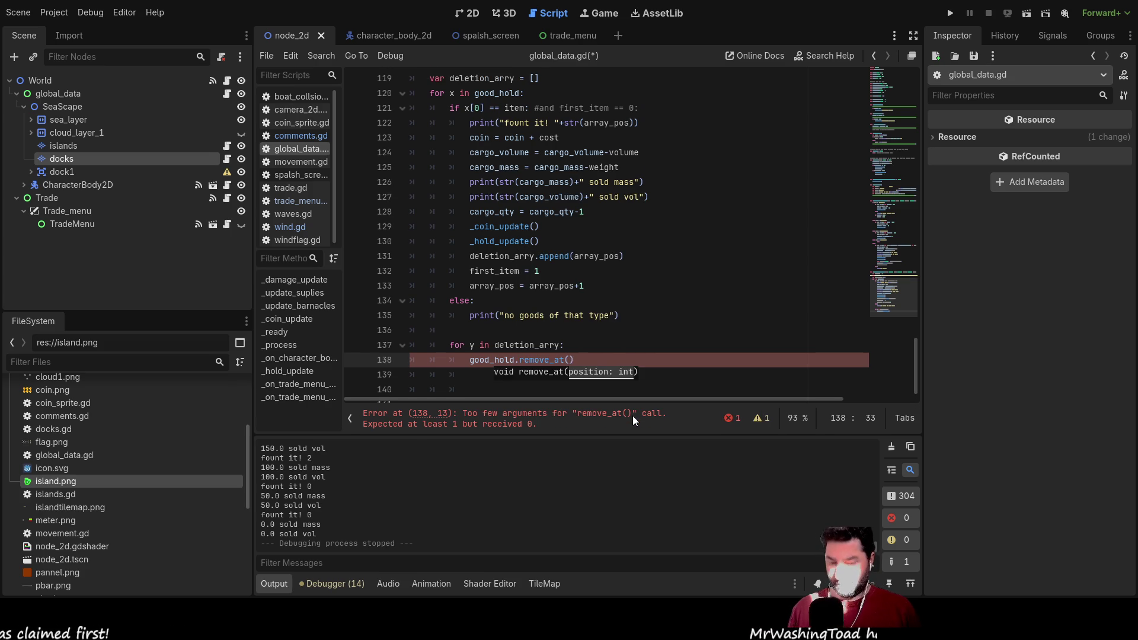
{"action": "type", "text": "y/2"}
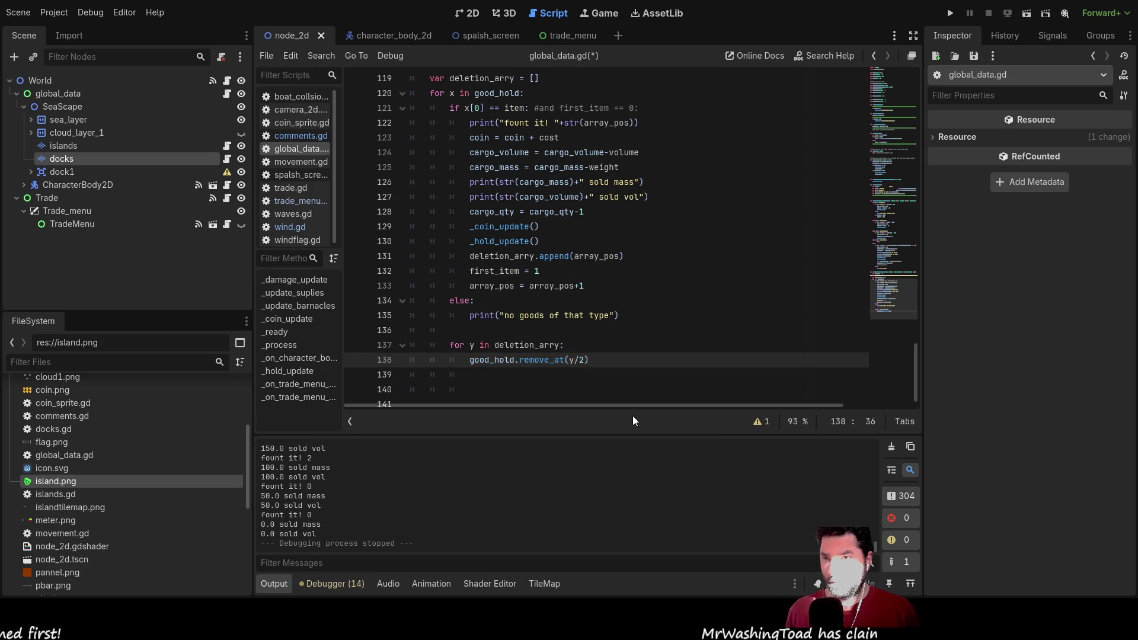
{"action": "key", "text": "Down"}
Step: Change the removal index from y/2 to y, giving good_hold.remove_at(y)
{"action": "key", "text": "Up"}
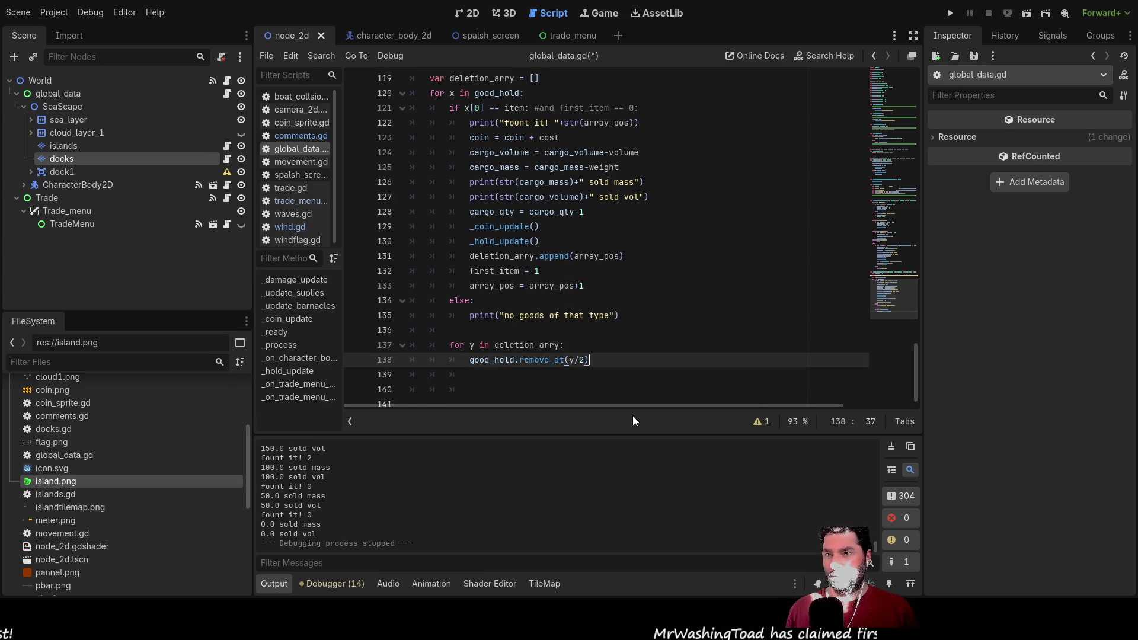
{"action": "key", "text": "Up"}
{"action": "key", "text": "Down"}
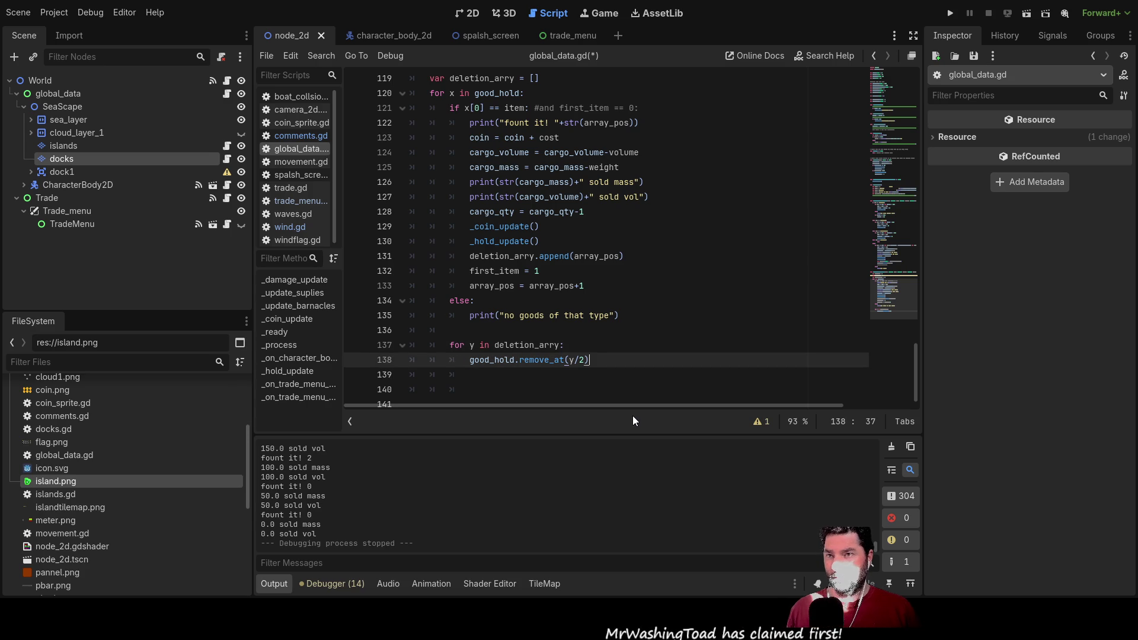
{"action": "key", "text": "Down"}
{"action": "key", "text": "Up"}
{"action": "key", "text": "Up"}
{"action": "key", "text": "Up"}
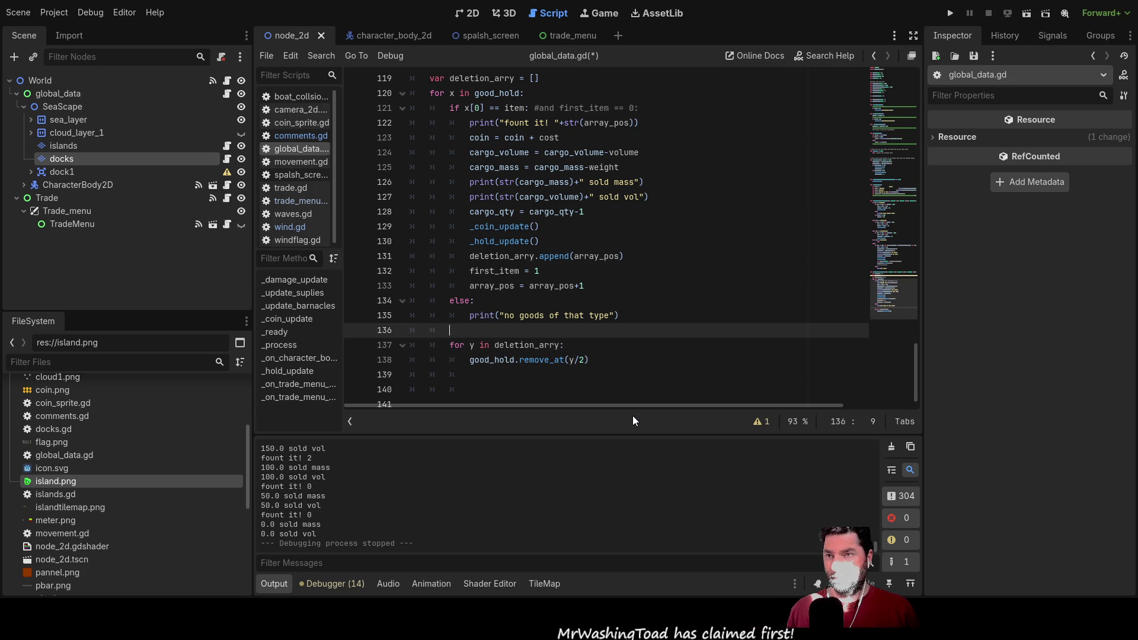
{"action": "key", "text": "Up"}
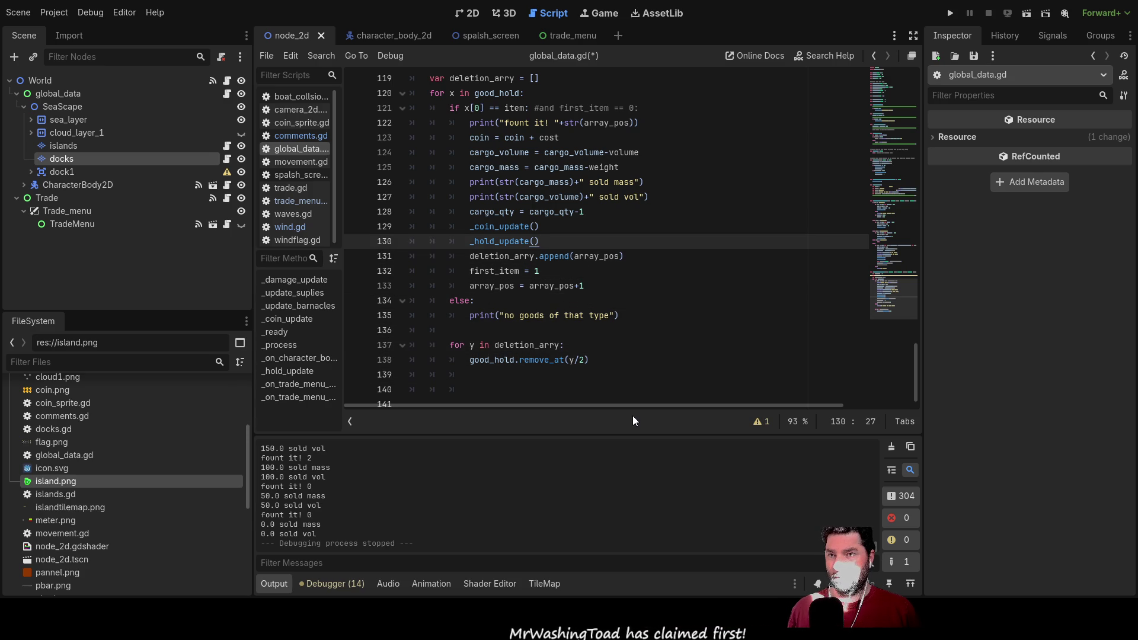
{"action": "key", "text": "Down"}
{"action": "key", "text": "Down"}
{"action": "key", "text": "Down"}
{"action": "key", "text": "Down"}
{"action": "key", "text": "Down"}
{"action": "key", "text": "Down"}
{"action": "key", "text": "Up"}
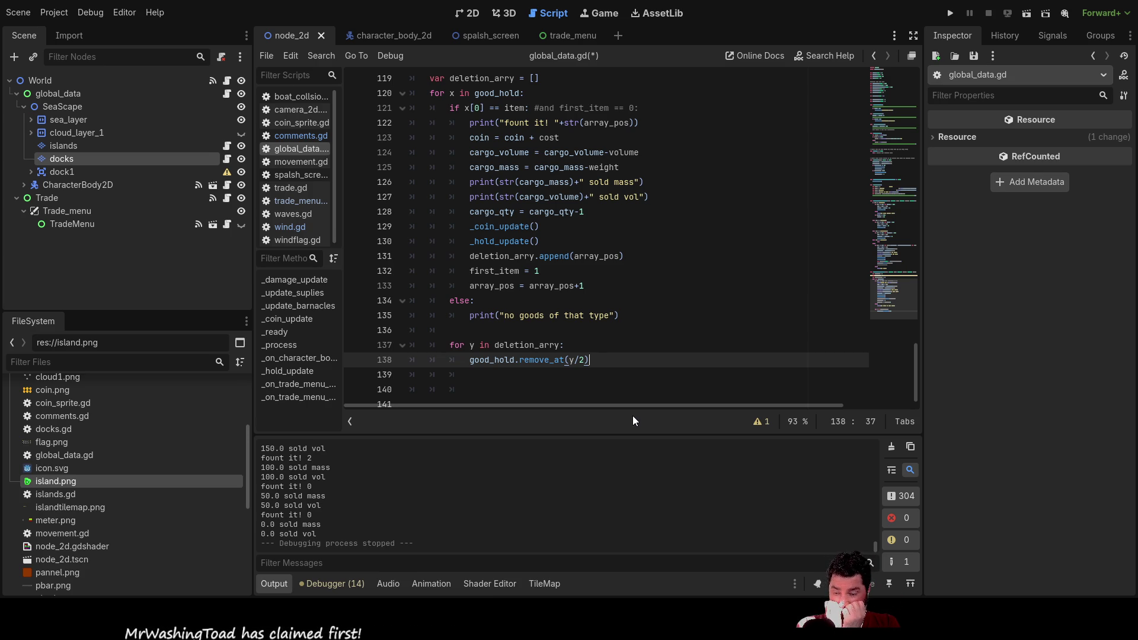
{"action": "key", "text": "Left"}
{"action": "key", "text": "BackSpace"}
{"action": "key", "text": "BackSpace"}
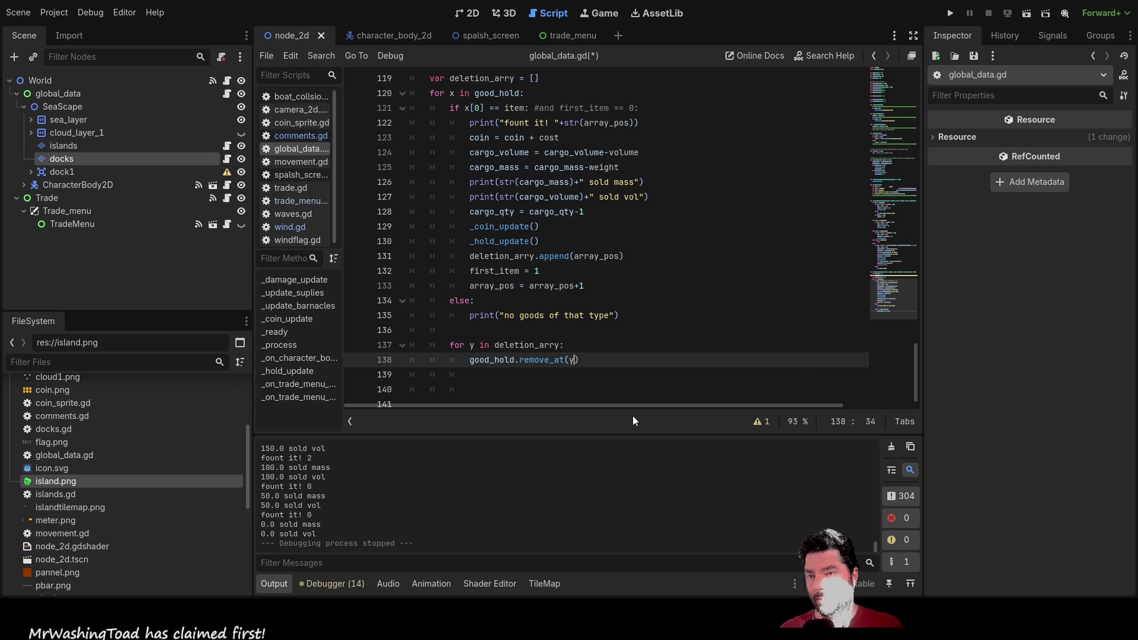
{"action": "key", "text": "Left"}
{"action": "key", "text": "Left"}
{"action": "key", "text": "Left"}
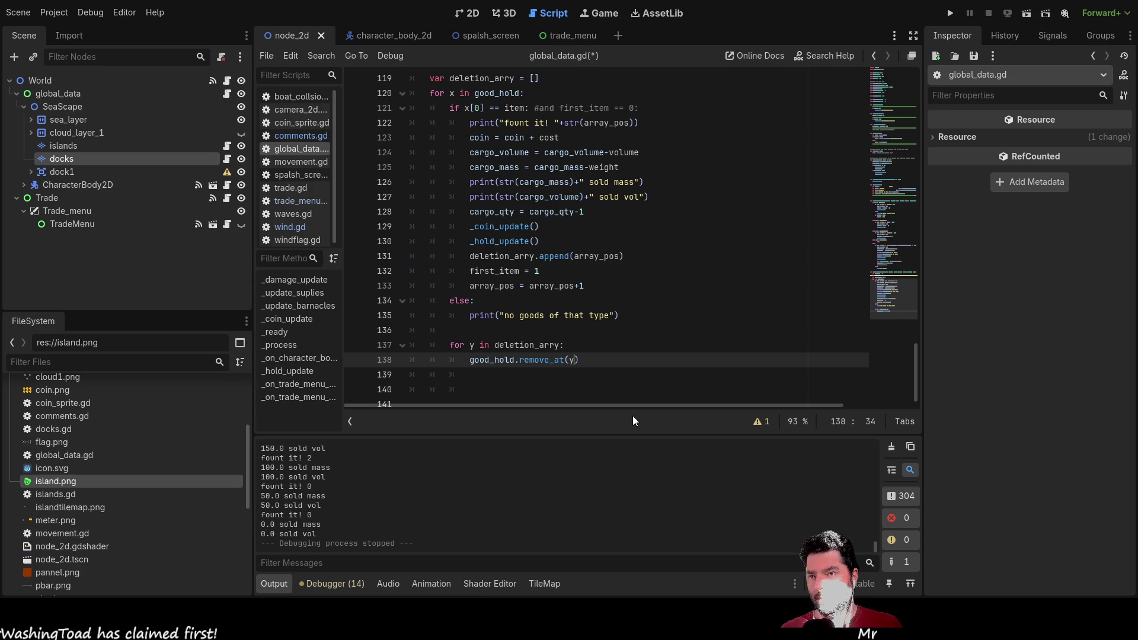
{"action": "key", "text": "Up"}
{"action": "key", "text": "Up"}
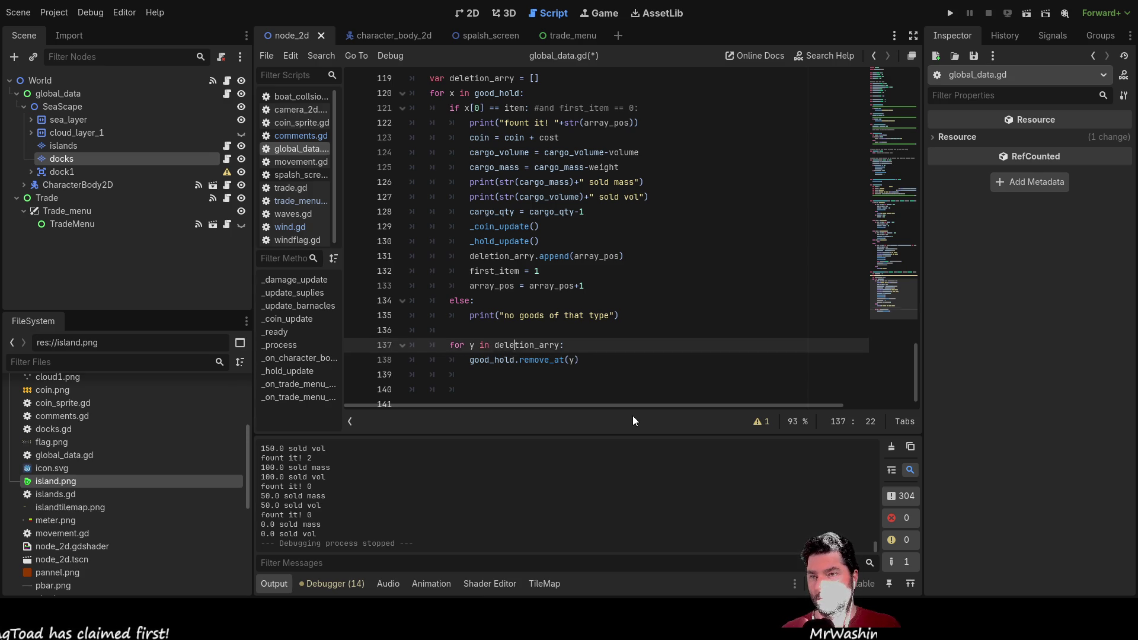
Step: Type the index list [0,1,2,3,4,5,6,7,8] on line 136
{"action": "type", "text": "["}
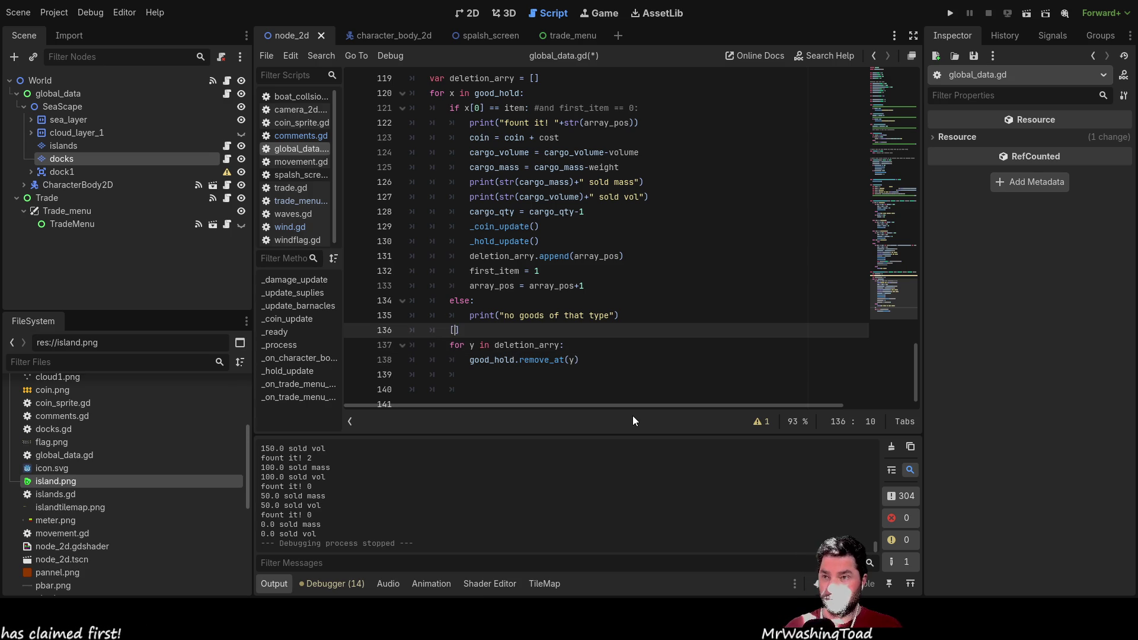
{"action": "type", "text": "0,1,2,"}
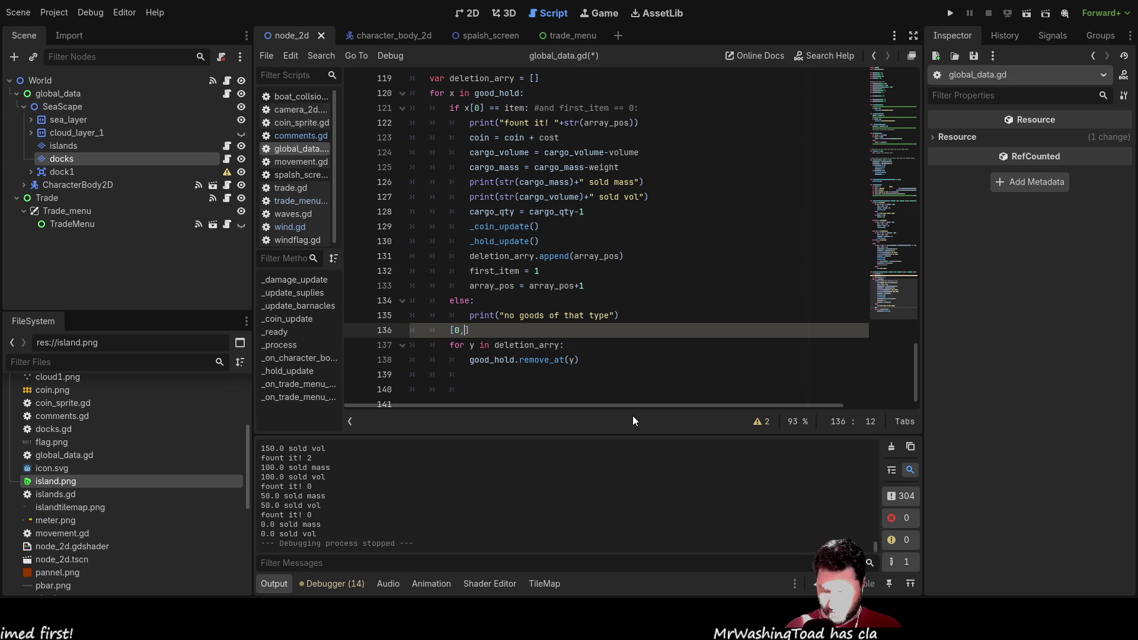
{"action": "type", "text": "3,4,5,6,7,8,9"}
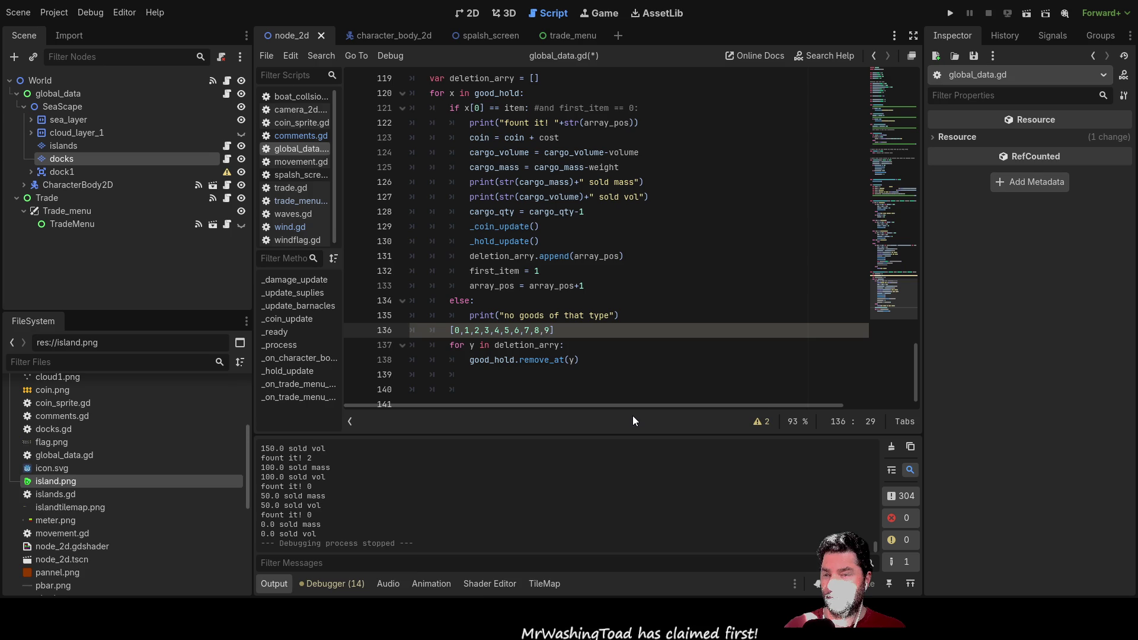
{"action": "key", "text": "Home"}
{"action": "key", "text": "Right"}
{"action": "key", "text": "Delete"}
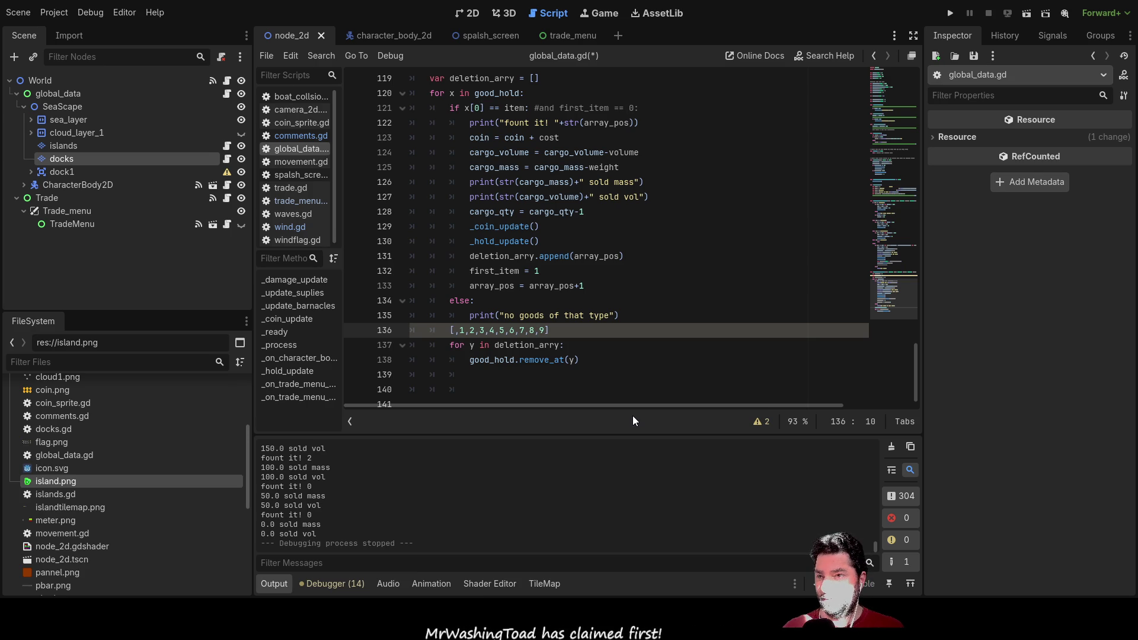
{"action": "type", "text": "0"}
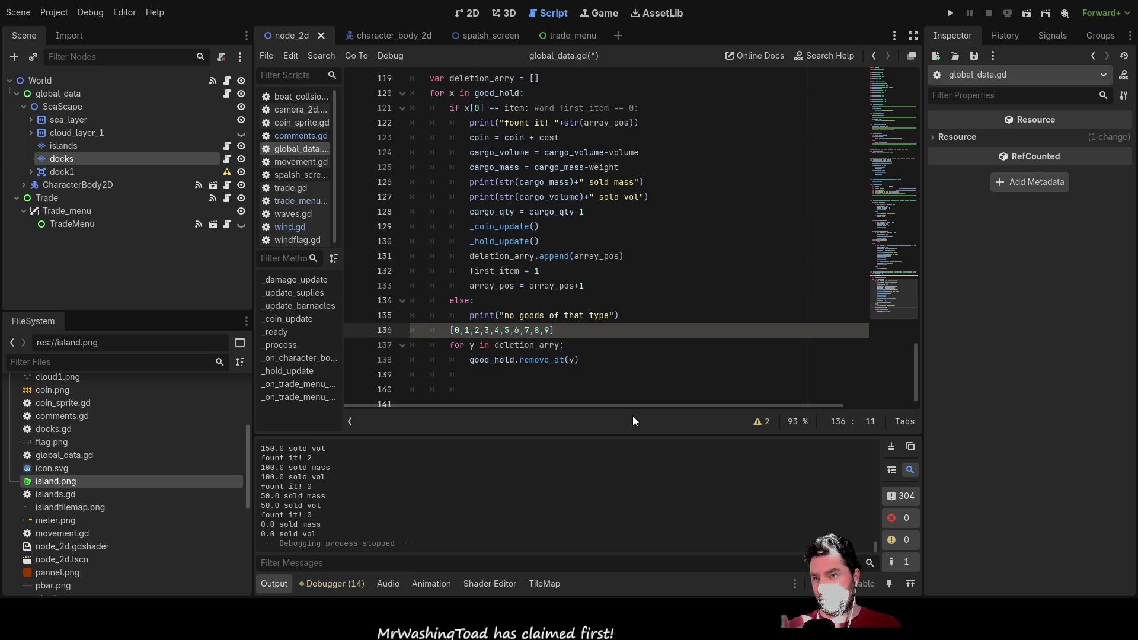
{"action": "key", "text": "Right"}
{"action": "key", "text": "Right"}
{"action": "key", "text": "Right"}
{"action": "key", "text": "Right"}
{"action": "key", "text": "Left"}
{"action": "key", "text": "Left"}
{"action": "key", "text": "Left"}
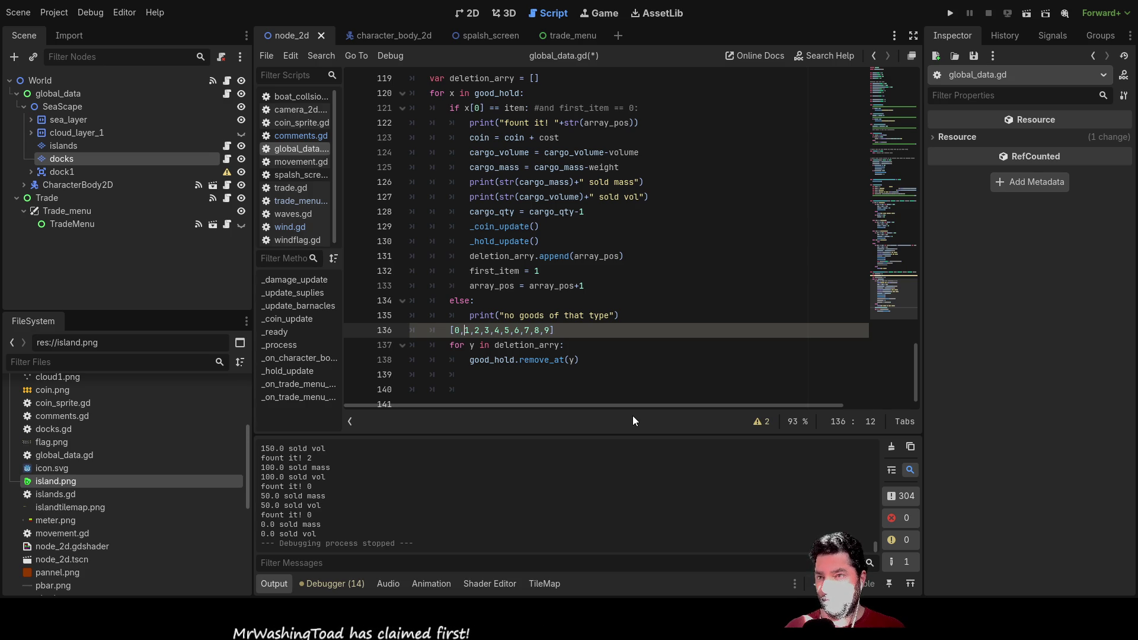
{"action": "key", "text": "BackSpace"}
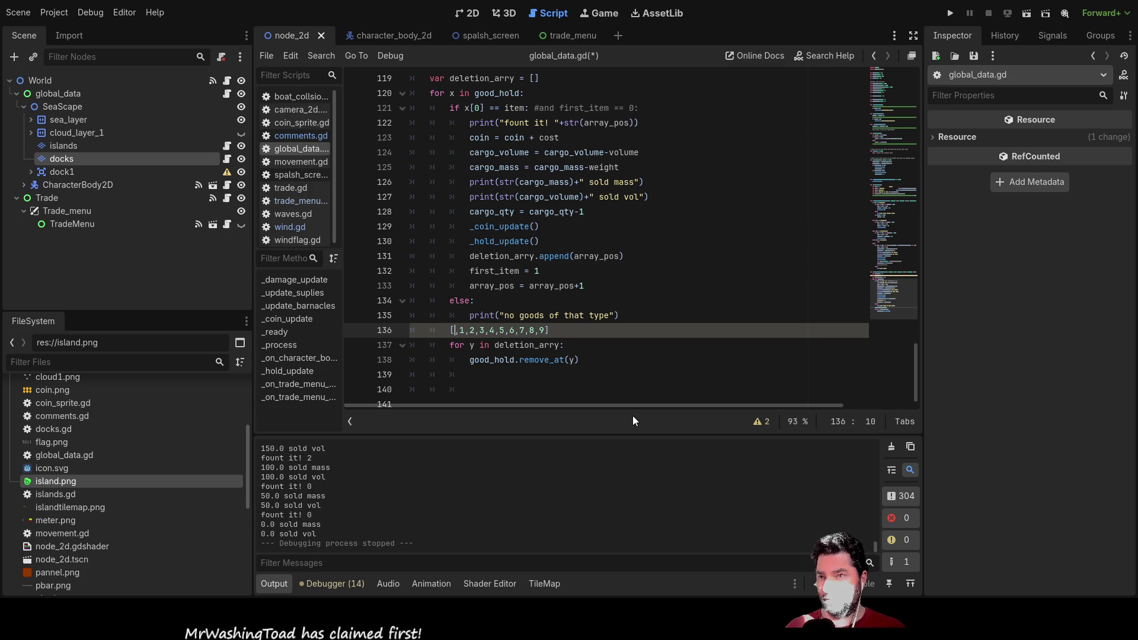
{"action": "type", "text": "0"}
{"action": "key", "text": "Right"}
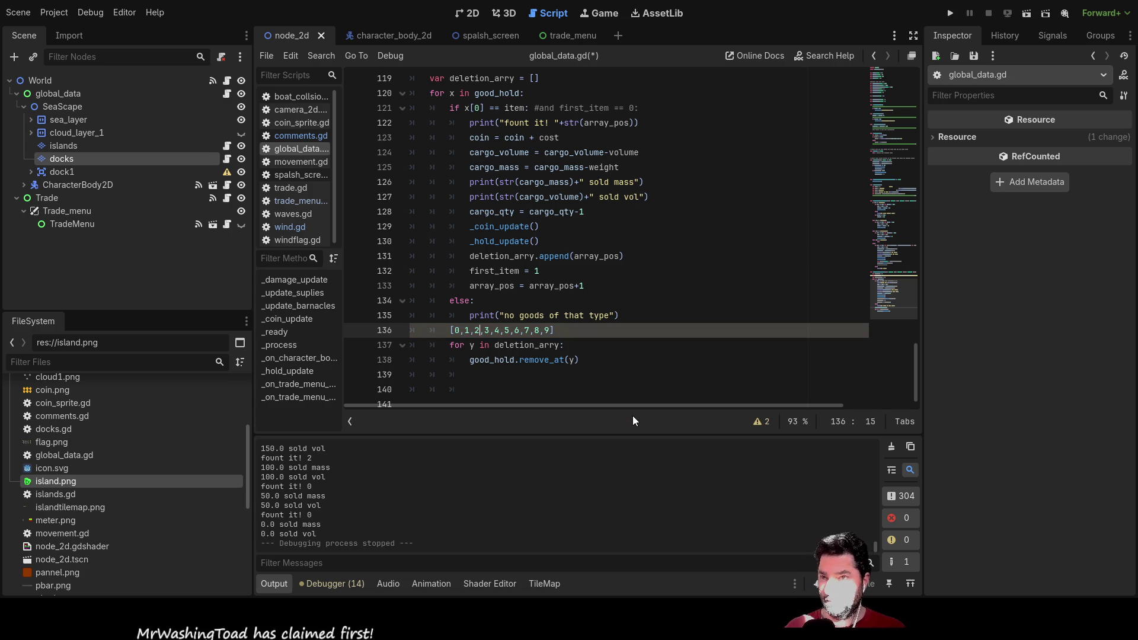
{"action": "key", "text": "End"}
{"action": "key", "text": "Left"}
{"action": "key", "text": "BackSpace"}
{"action": "key", "text": "BackSpace"}
Step: Star indices 2 and 5 and comment the line out as '#[0,1,2*,3,4,5*,6,7,8]'
{"action": "key", "text": "Left"}
{"action": "key", "text": "Left"}
{"action": "key", "text": "Left"}
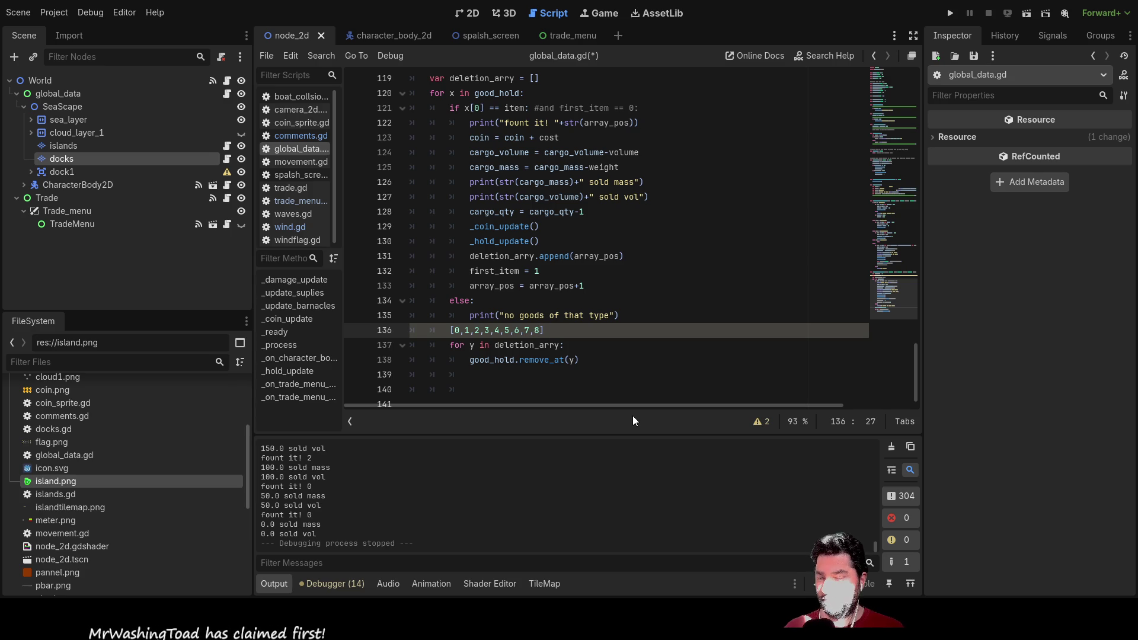
{"action": "key", "text": "Left"}
{"action": "key", "text": "Left"}
{"action": "key", "text": "Left"}
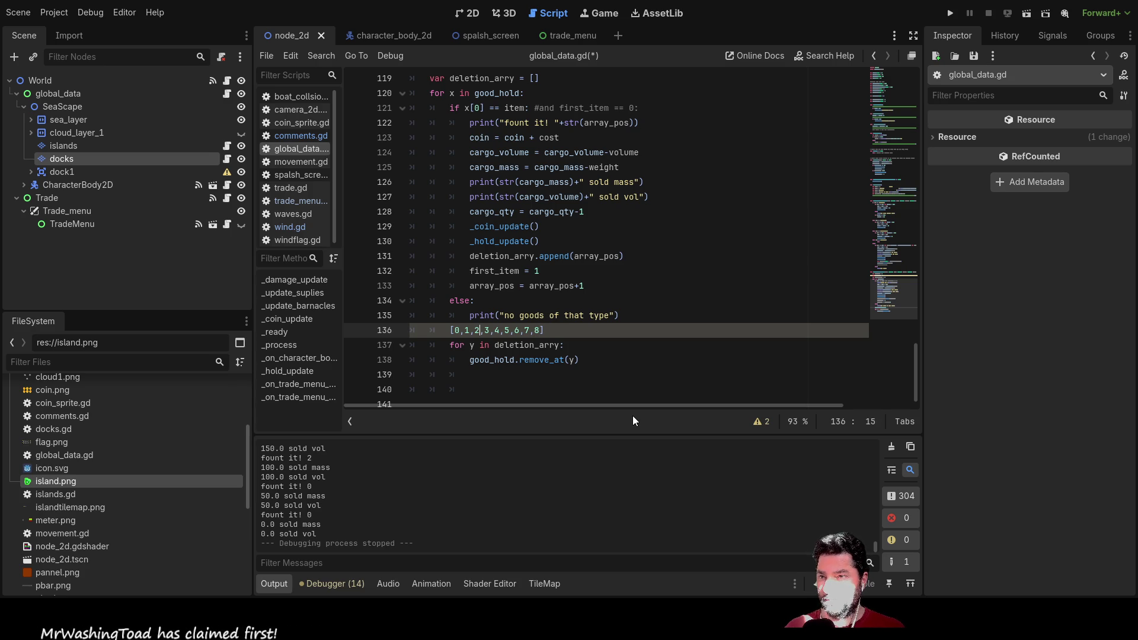
{"action": "key", "text": "Right"}
{"action": "key", "text": "Right"}
{"action": "key", "text": "Right"}
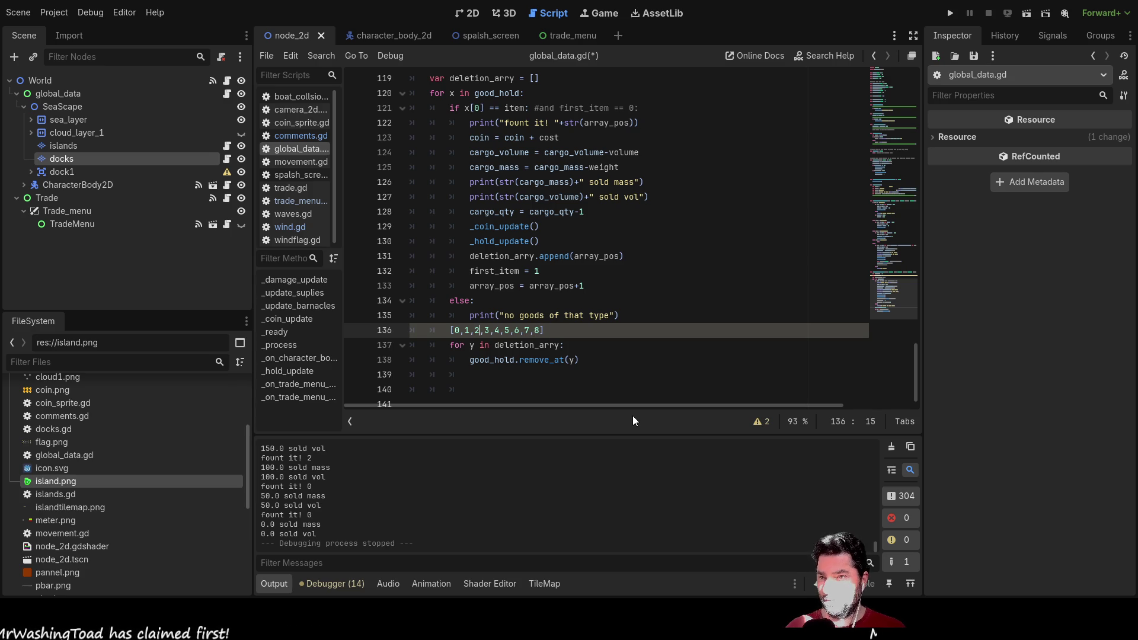
{"action": "key", "text": "Left"}
{"action": "key", "text": "Left"}
{"action": "key", "text": "Left"}
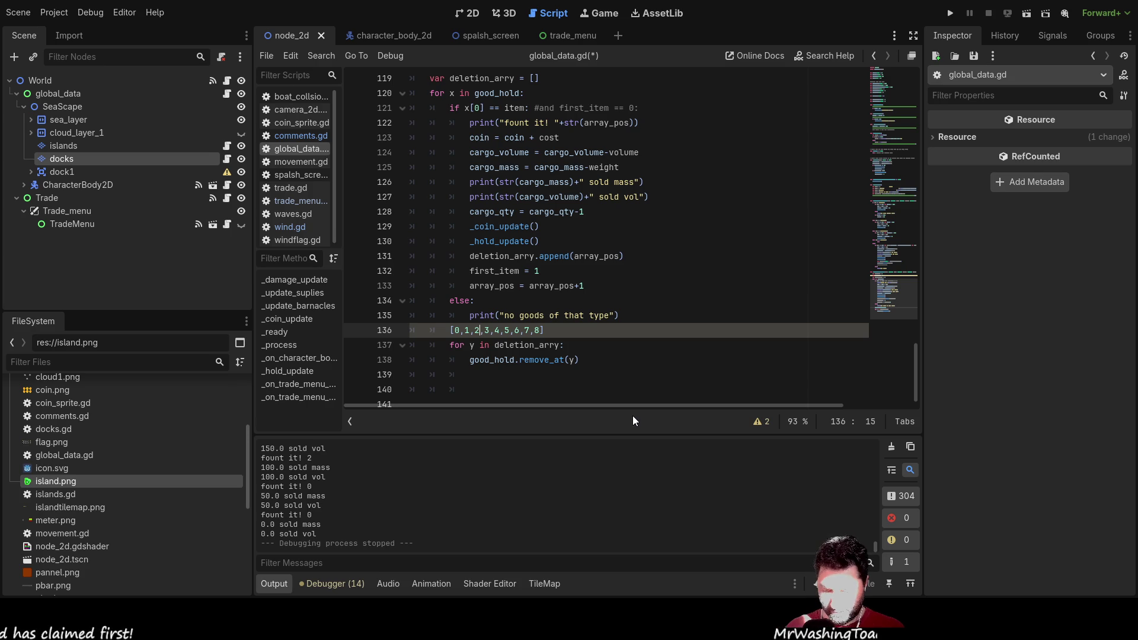
{"action": "type", "text": "*"}
{"action": "key", "text": "Right"}
{"action": "key", "text": "Right"}
{"action": "key", "text": "Right"}
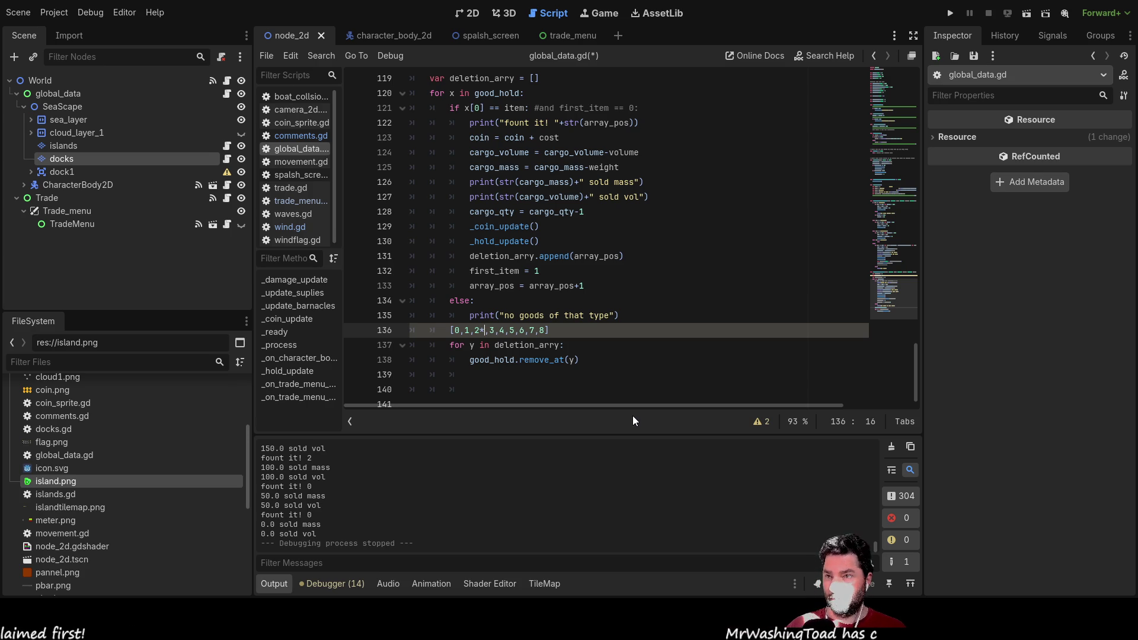
{"action": "type", "text": "*"}
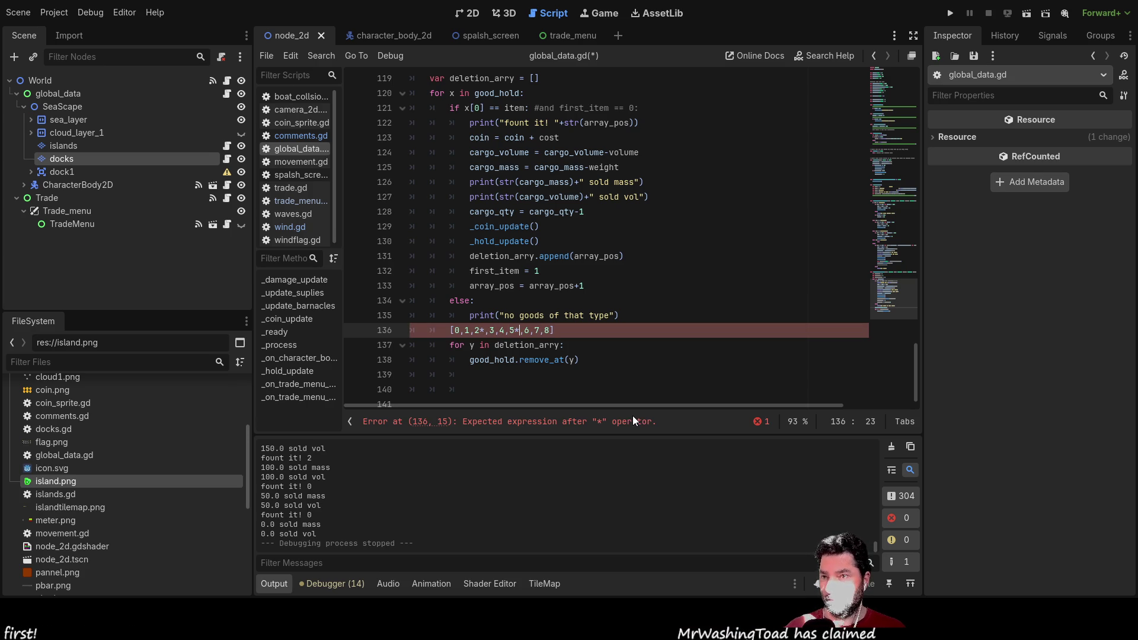
{"action": "key", "text": "Home"}
{"action": "type", "text": "#"}
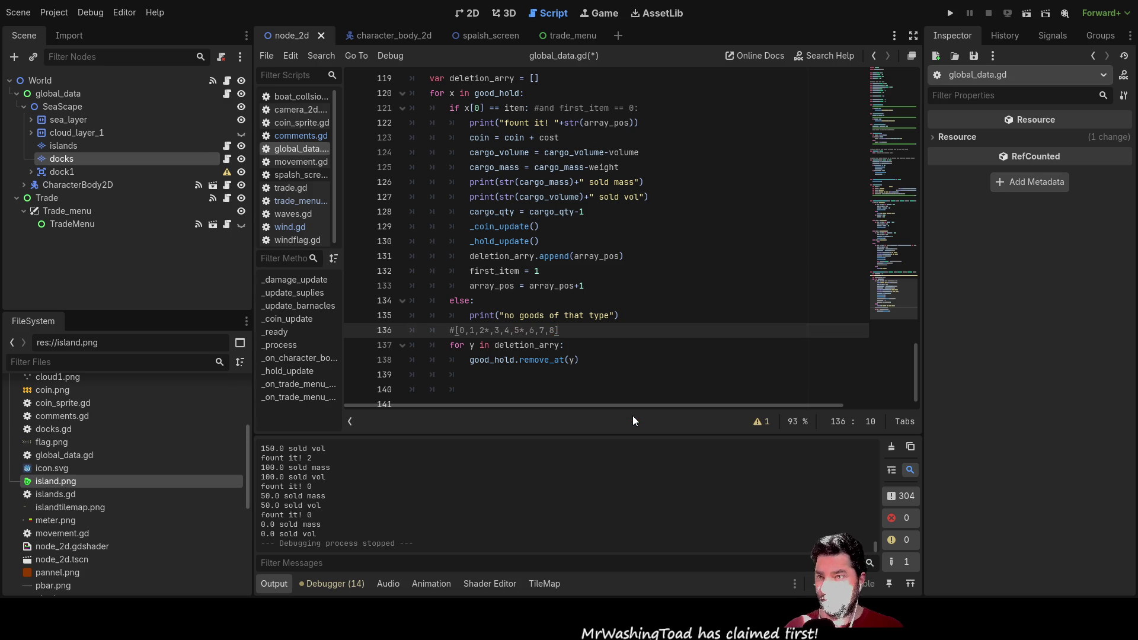
{"action": "key", "text": "Down"}
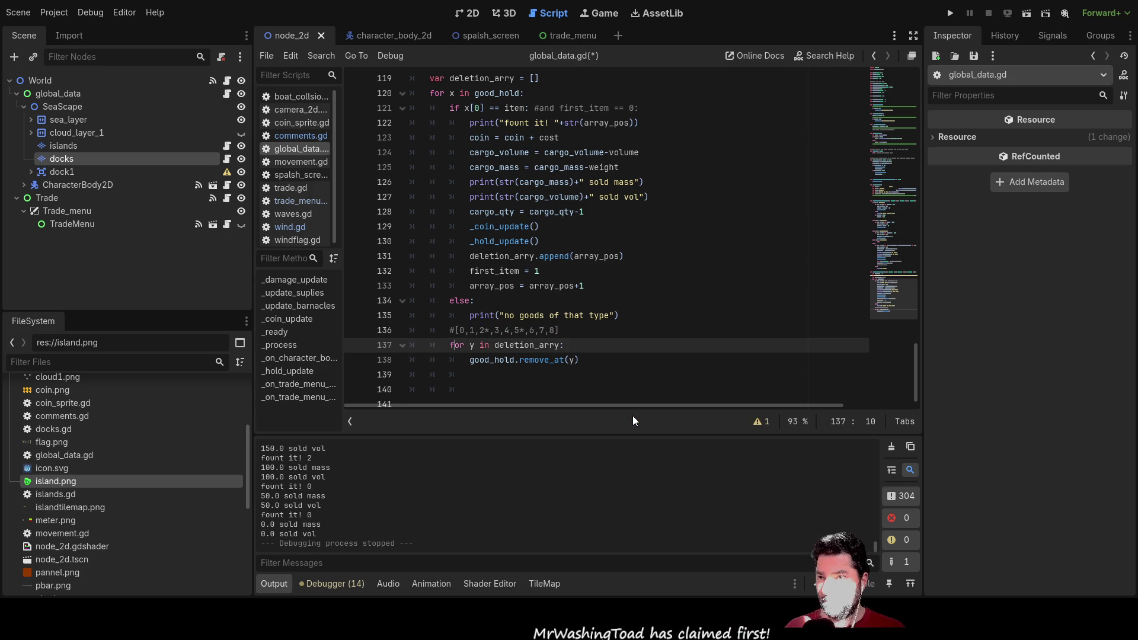
Step: Add 'y = y-1' after good_hold.remove_at(y) in the deletion loop
{"action": "key", "text": "Up"}
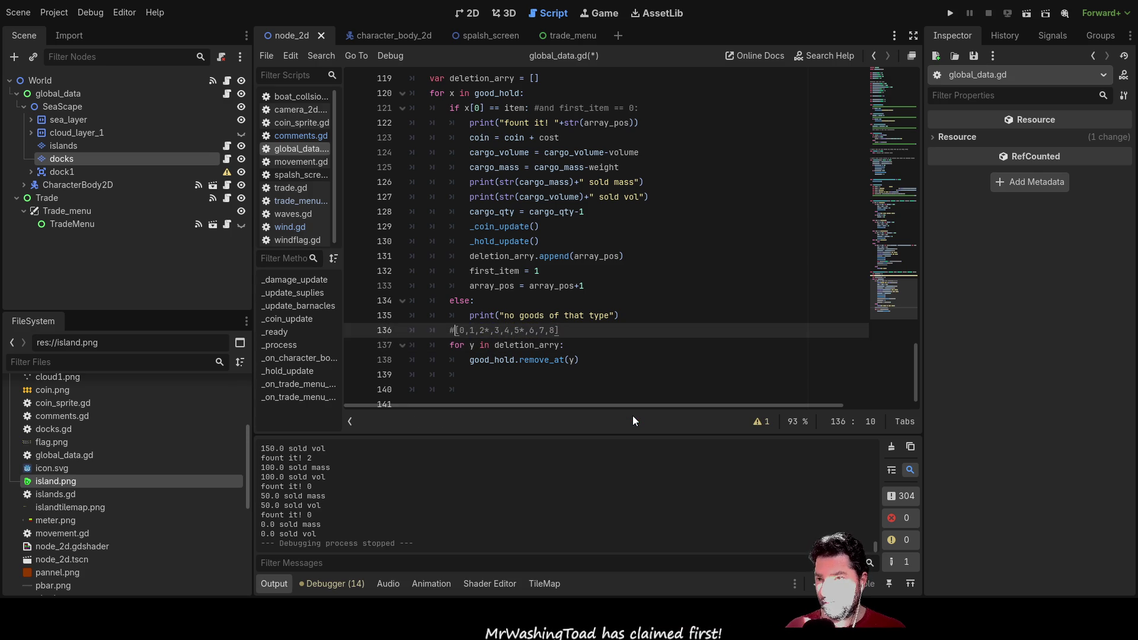
{"action": "key", "text": "Down"}
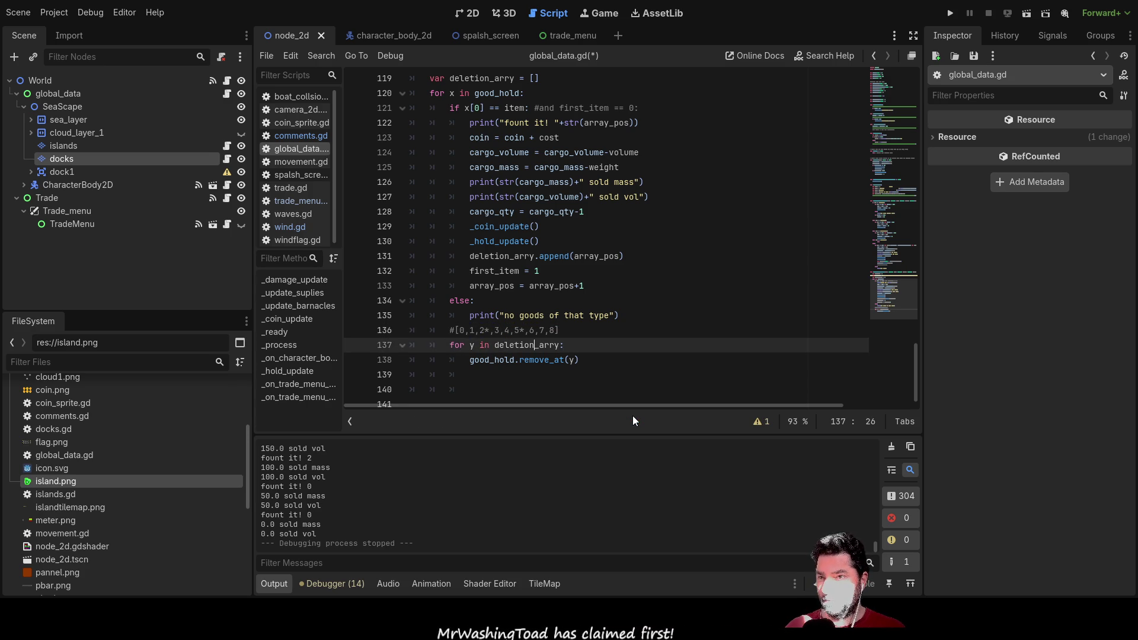
{"action": "key", "text": "Down"}
{"action": "key", "text": "Right"}
{"action": "key", "text": "Right"}
{"action": "key", "text": "Right"}
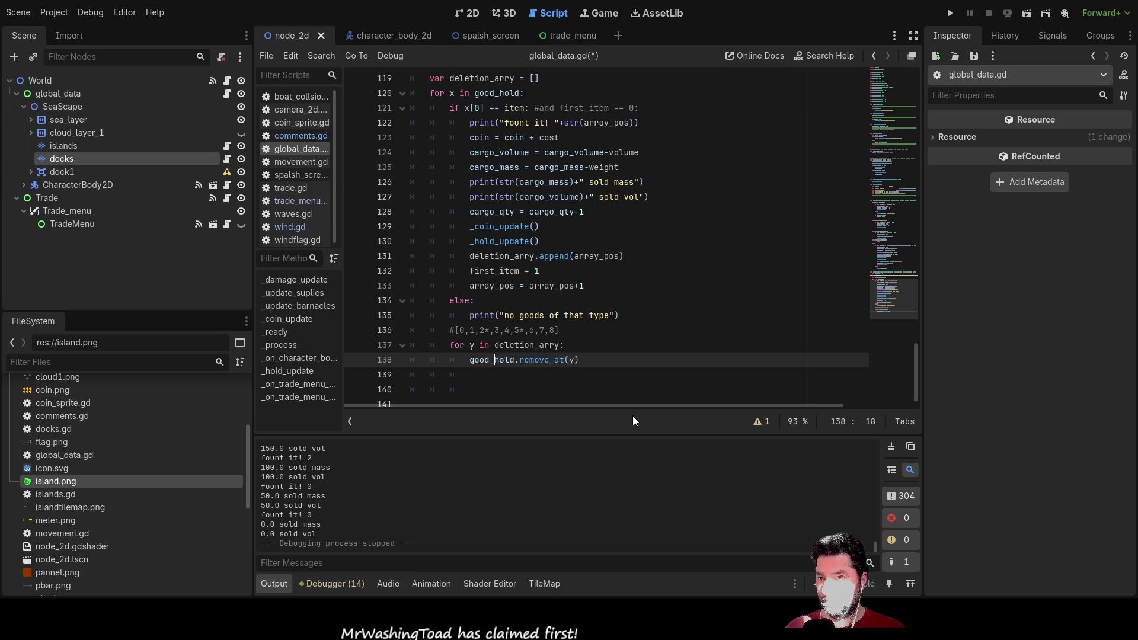
{"action": "key", "text": "Down"}
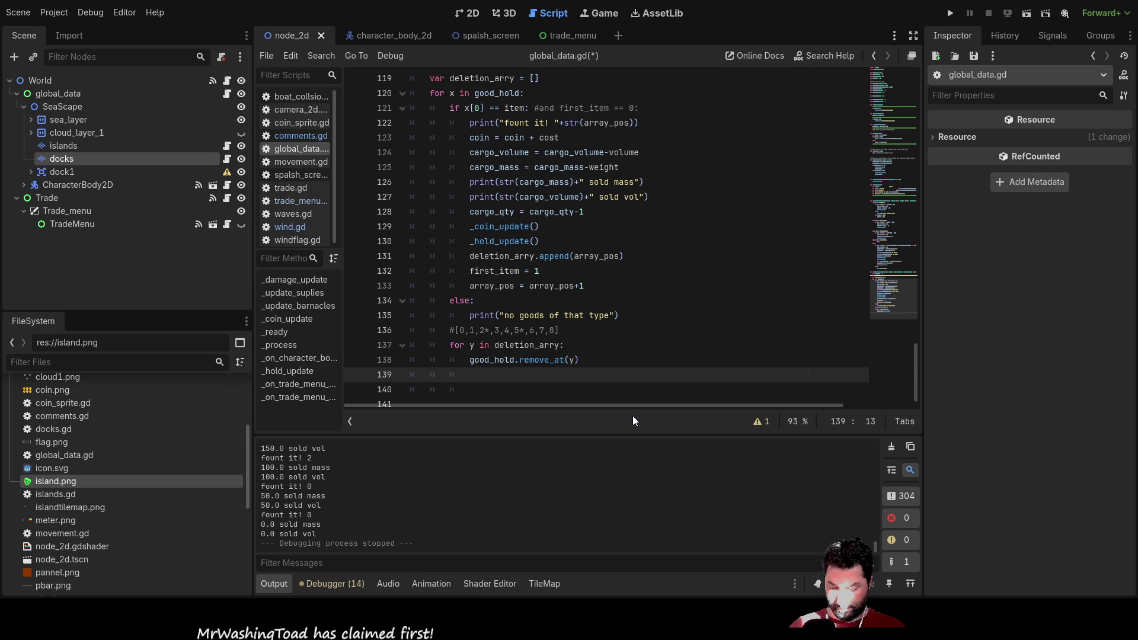
{"action": "type", "text": "y = y-1"}
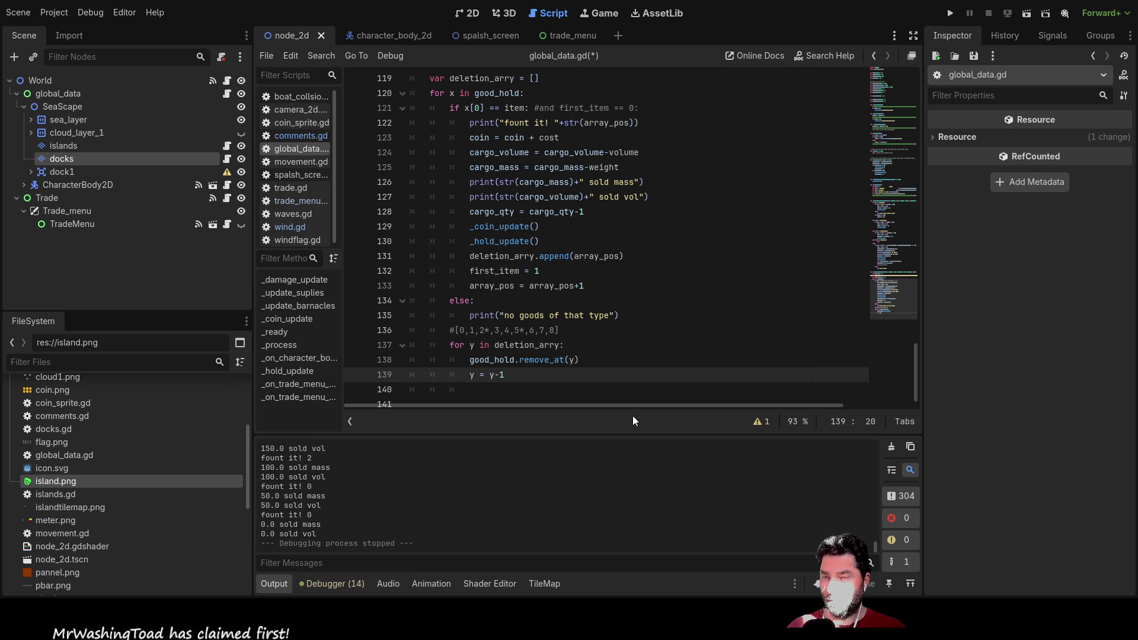
Step: Insert a blank line above good_hold.remove_at(y) at the top of the loop body
{"action": "key", "text": "Up"}
{"action": "key", "text": "Up"}
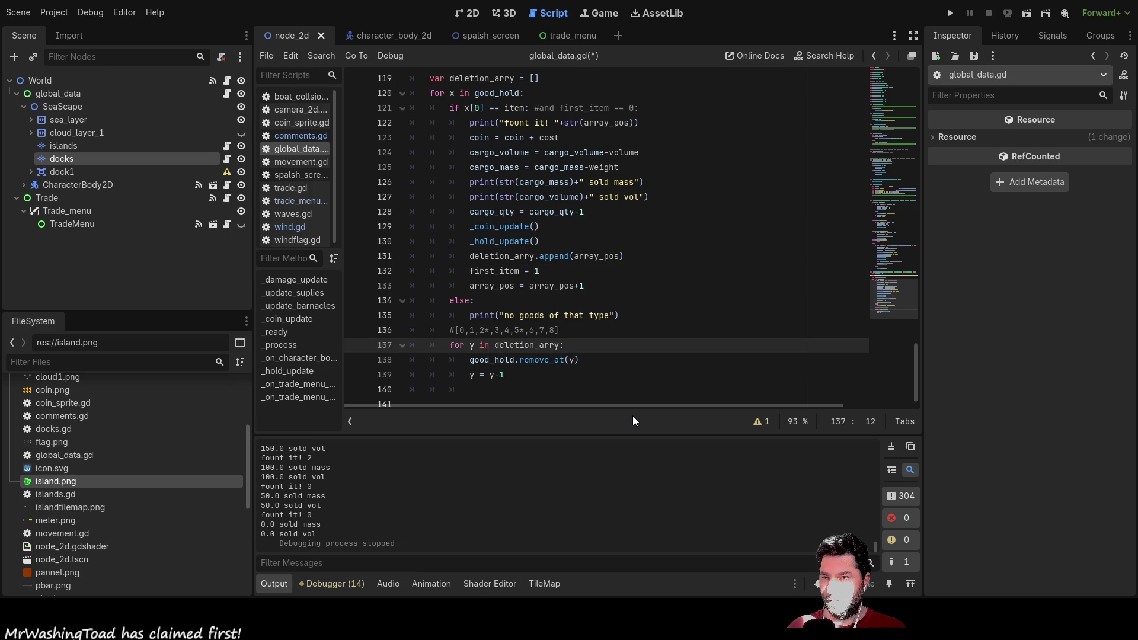
{"action": "key", "text": "Down"}
{"action": "key", "text": "Down"}
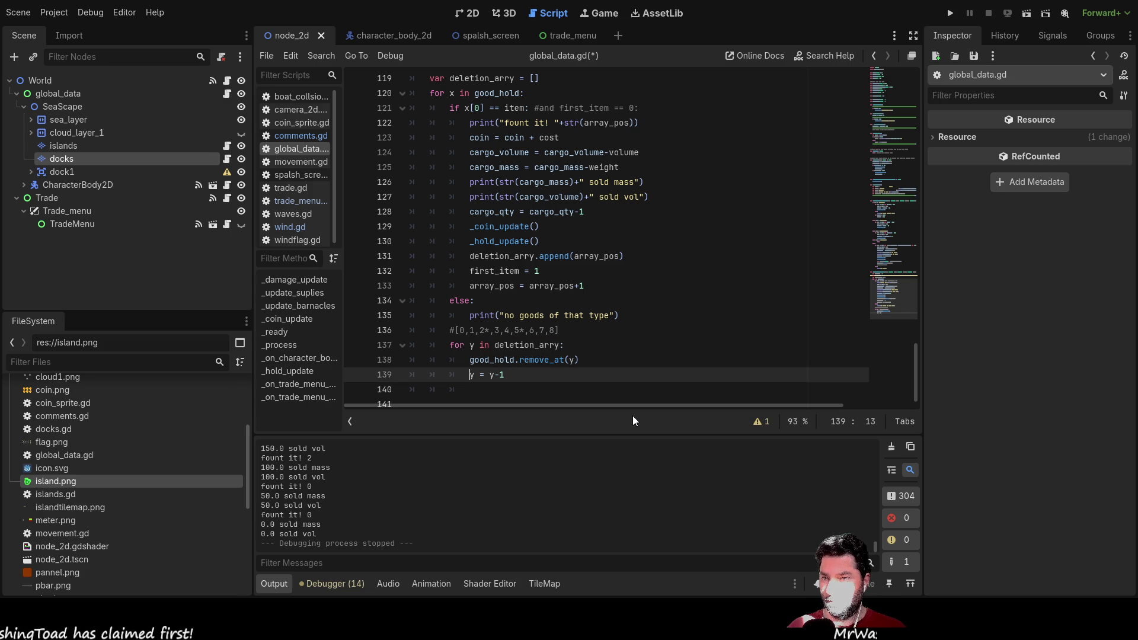
{"action": "key", "text": "Up"}
{"action": "key", "text": "ctrl+shift+Return"}
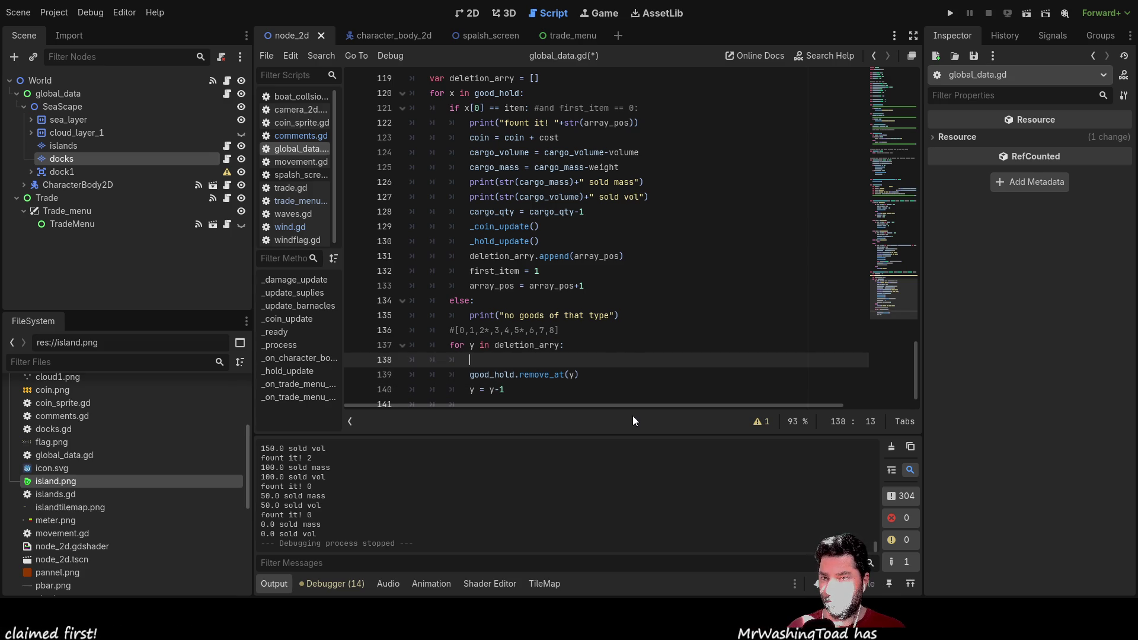
{"action": "key", "text": "ctrl+z"}
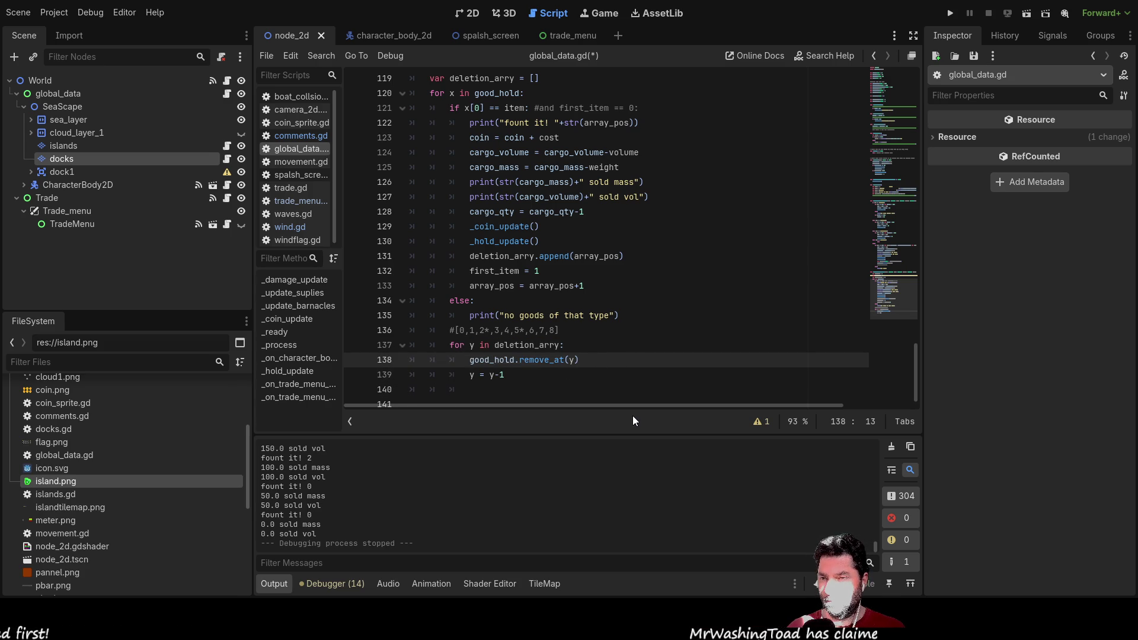
{"action": "key", "text": "Down"}
{"action": "key", "text": "Up"}
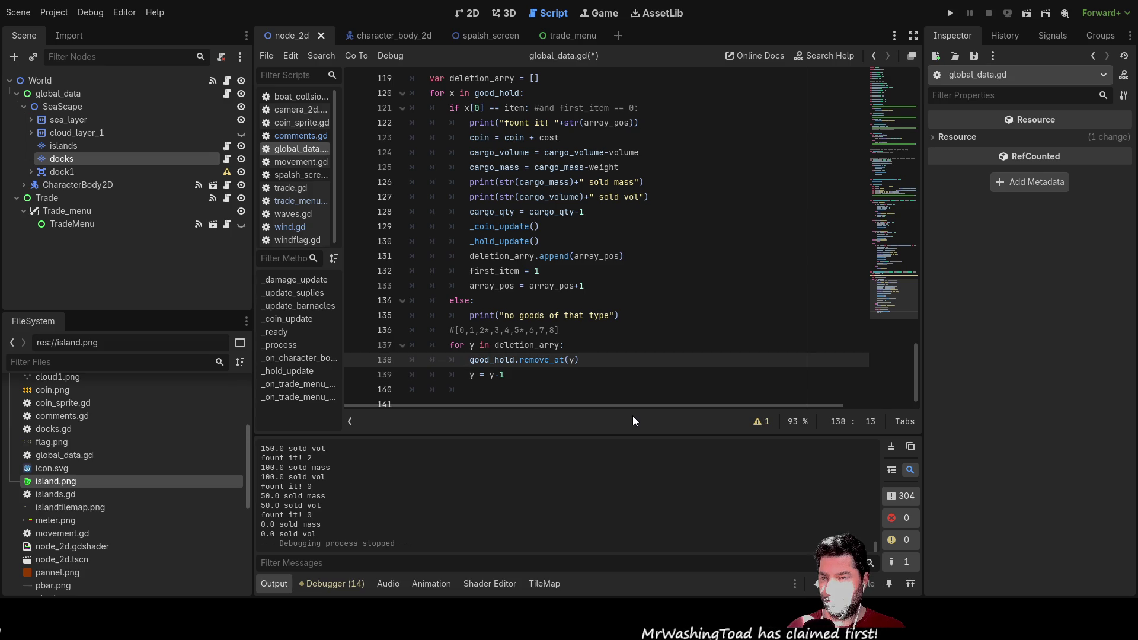
{"action": "key", "text": "Down"}
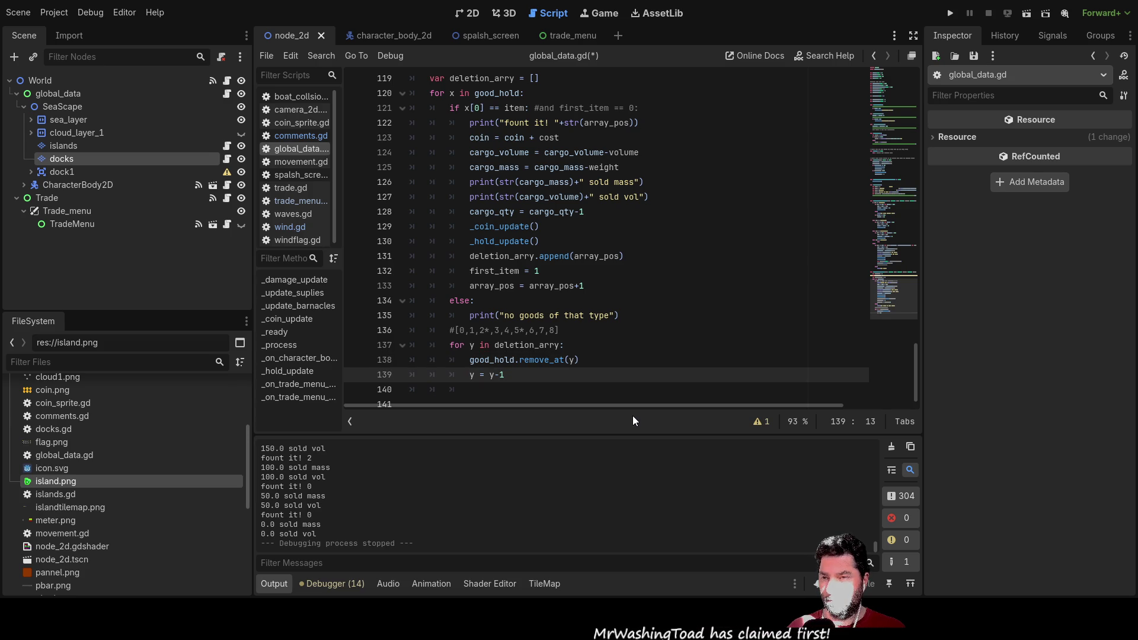
{"action": "key", "text": "Up"}
{"action": "key", "text": "Down"}
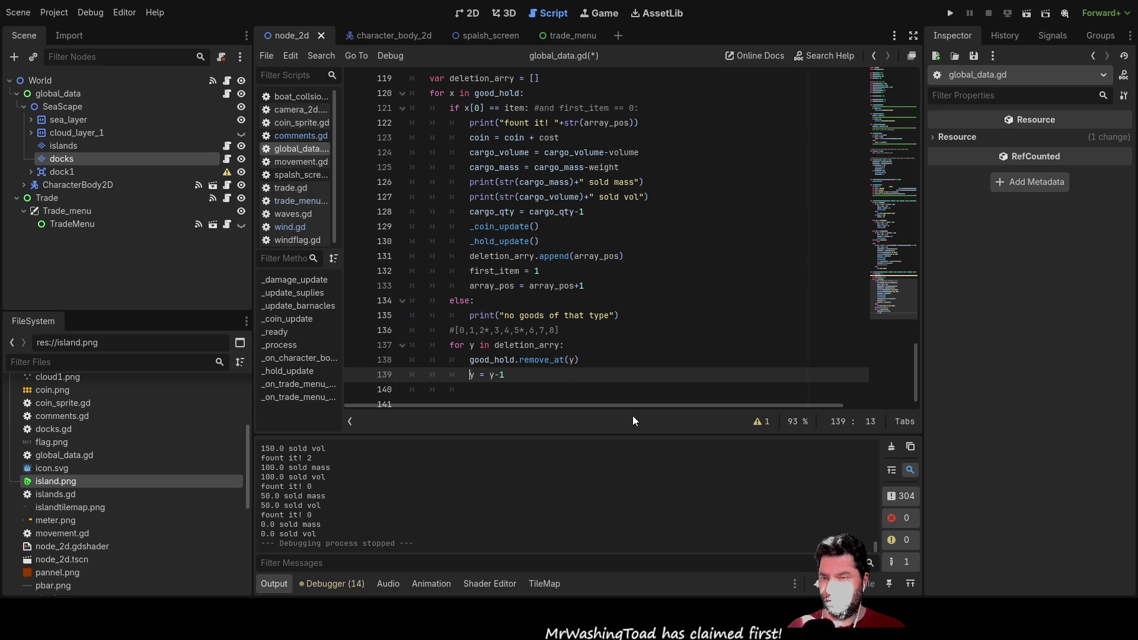
{"action": "key", "text": "Up"}
{"action": "key", "text": "Up"}
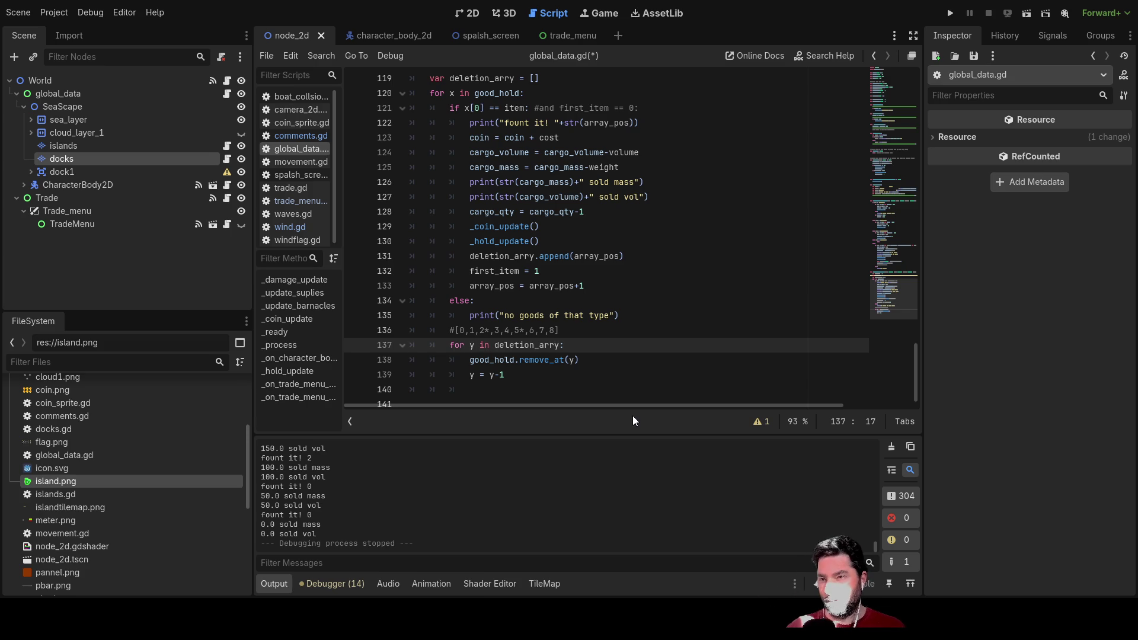
{"action": "key", "text": "Down"}
{"action": "key", "text": "Return"}
{"action": "key", "text": "Up"}
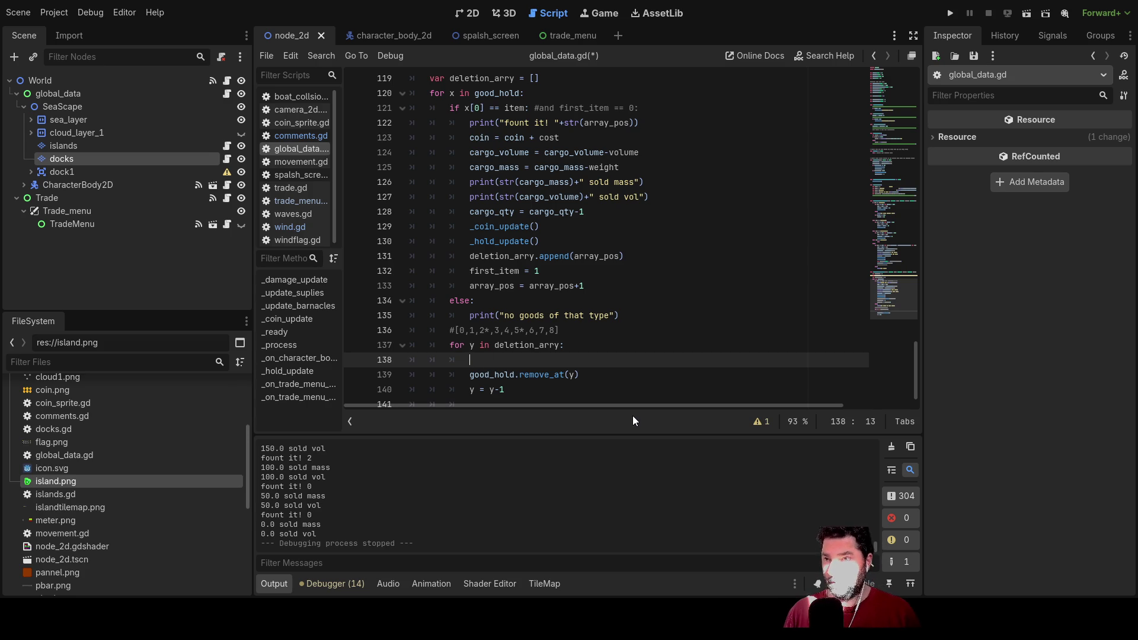
Step: Add 'var del_number = 0' above the for x loop
{"action": "key", "text": "Up"}
{"action": "key", "text": "Up"}
{"action": "key", "text": "Up"}
{"action": "key", "text": "Up"}
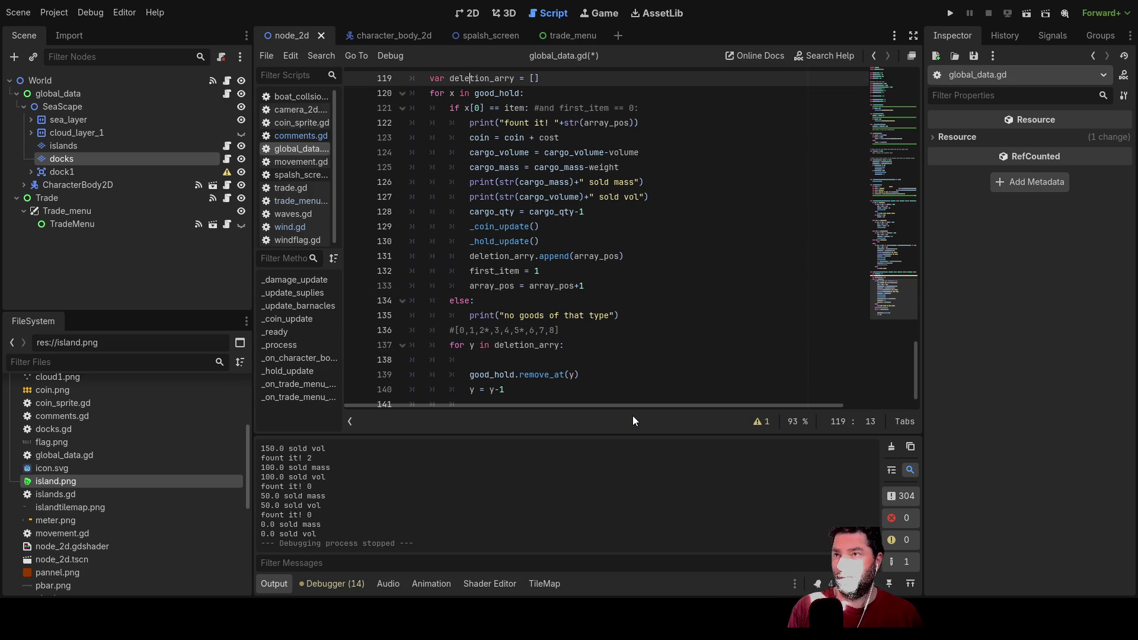
{"action": "key", "text": "Down"}
{"action": "key", "text": "ctrl+shift+Return"}
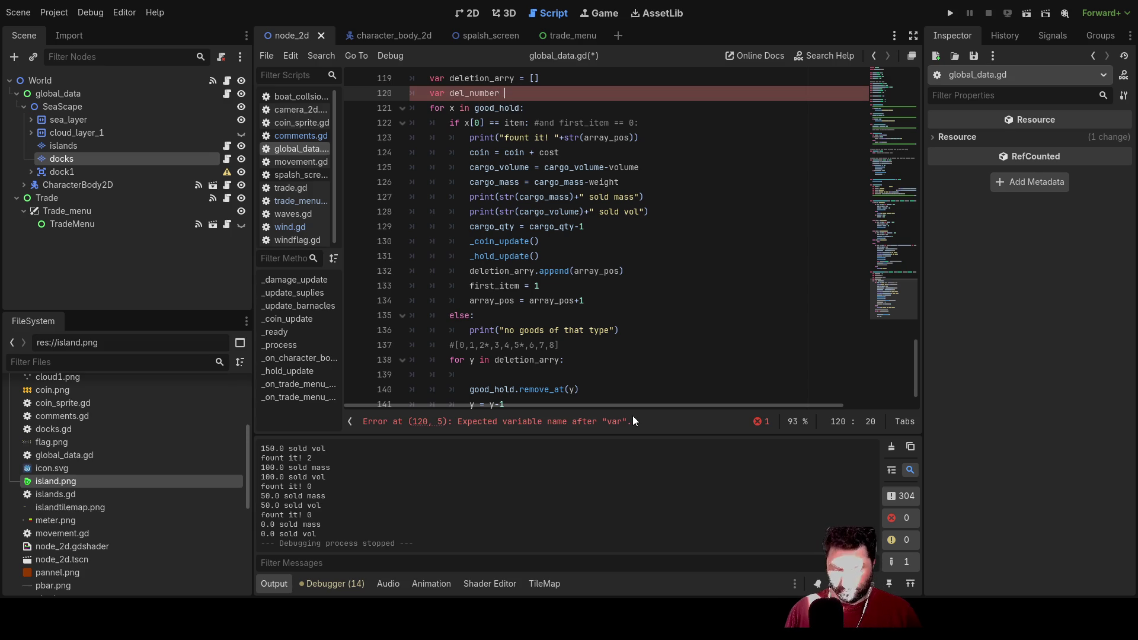
{"action": "type", "text": "= 0"}
Step: Declare 'var del_target = y-del_number' on the deletion loop's first line
{"action": "key", "text": "Down"}
{"action": "key", "text": "Down"}
{"action": "key", "text": "Down"}
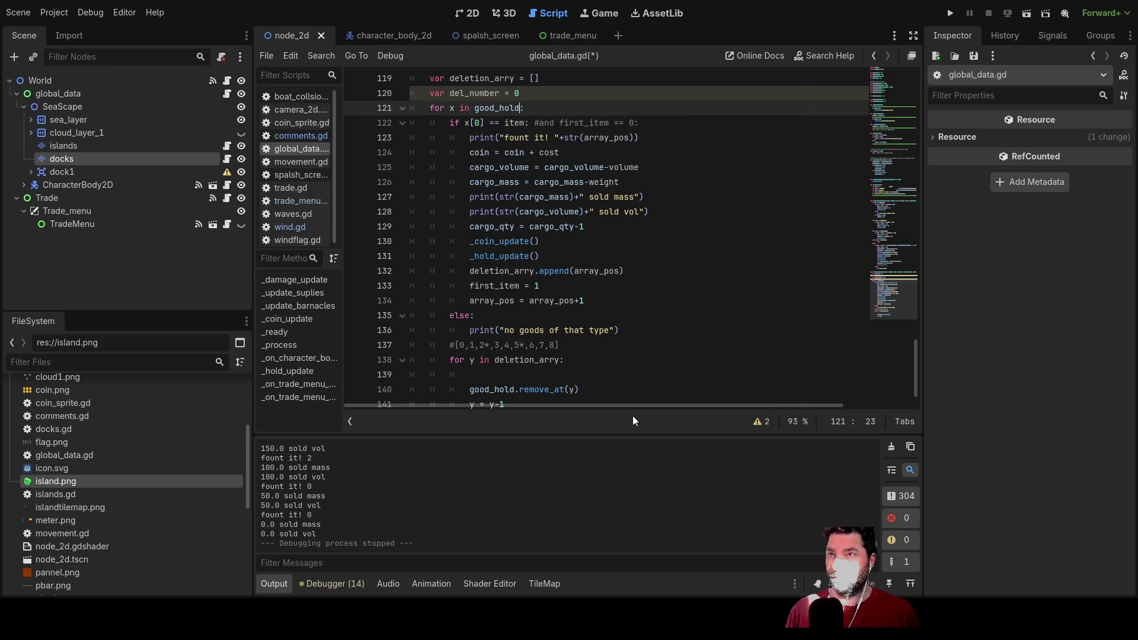
{"action": "key", "text": "Home"}
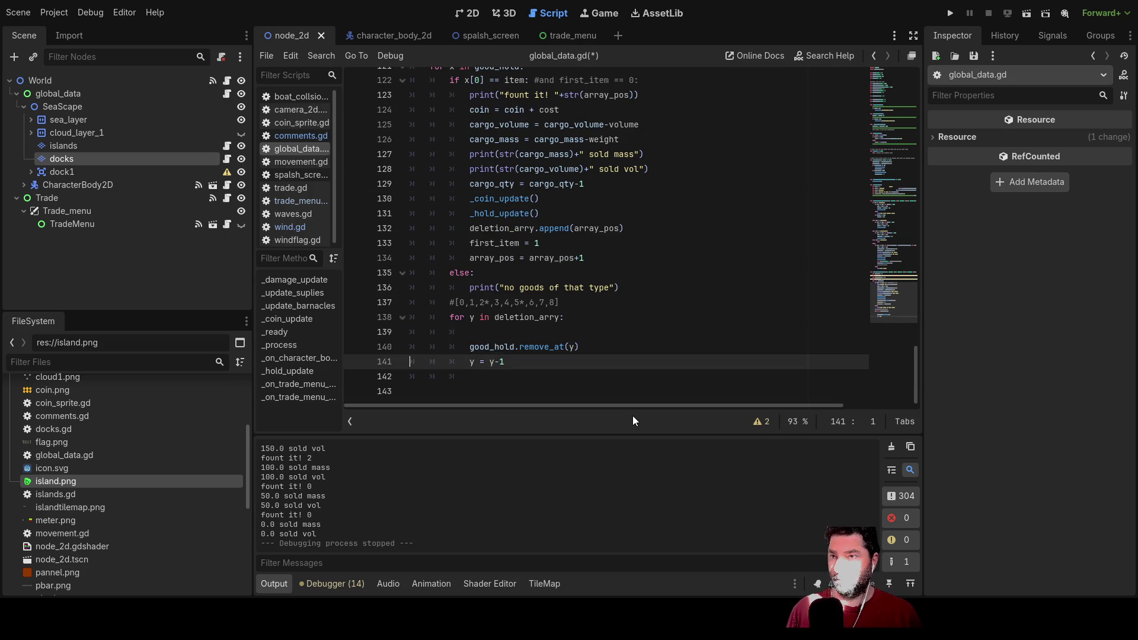
{"action": "key", "text": "Up"}
{"action": "key", "text": "Up"}
{"action": "key", "text": "Right"}
{"action": "key", "text": "Right"}
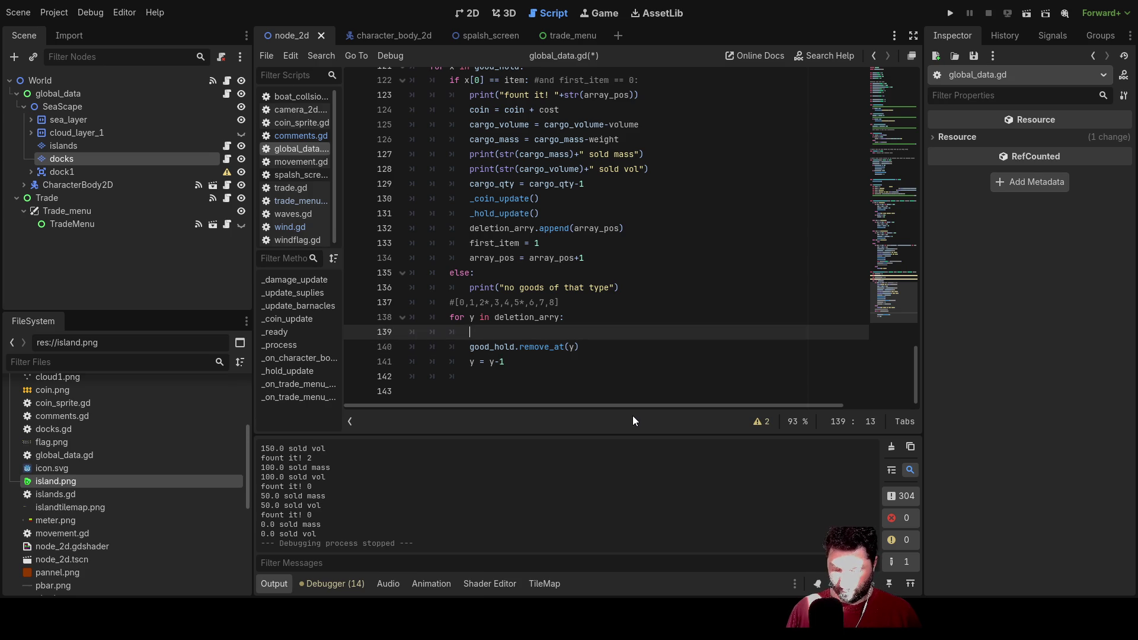
{"action": "type", "text": "y-"}
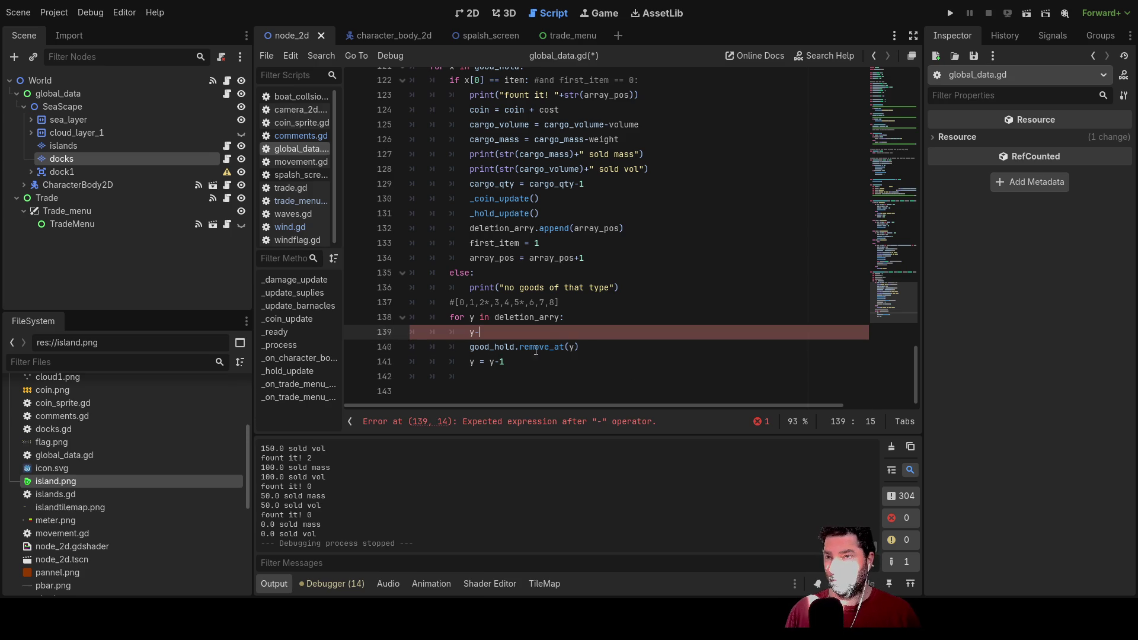
{"action": "scroll", "coordinate": [511, 346], "scroll_direction": "up", "scroll_amount": 4}
{"action": "double_click", "coordinate": [475, 229]}
{"action": "key", "text": "ctrl+c"}
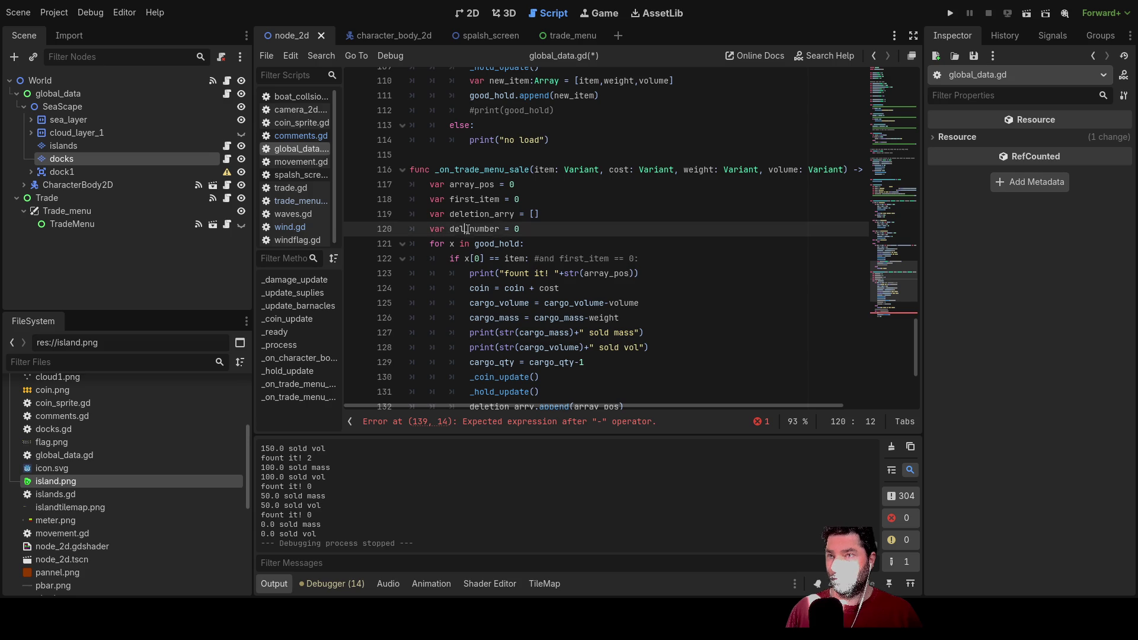
{"action": "scroll", "coordinate": [512, 273], "scroll_direction": "down", "scroll_amount": 4}
{"action": "left_click", "coordinate": [501, 335]}
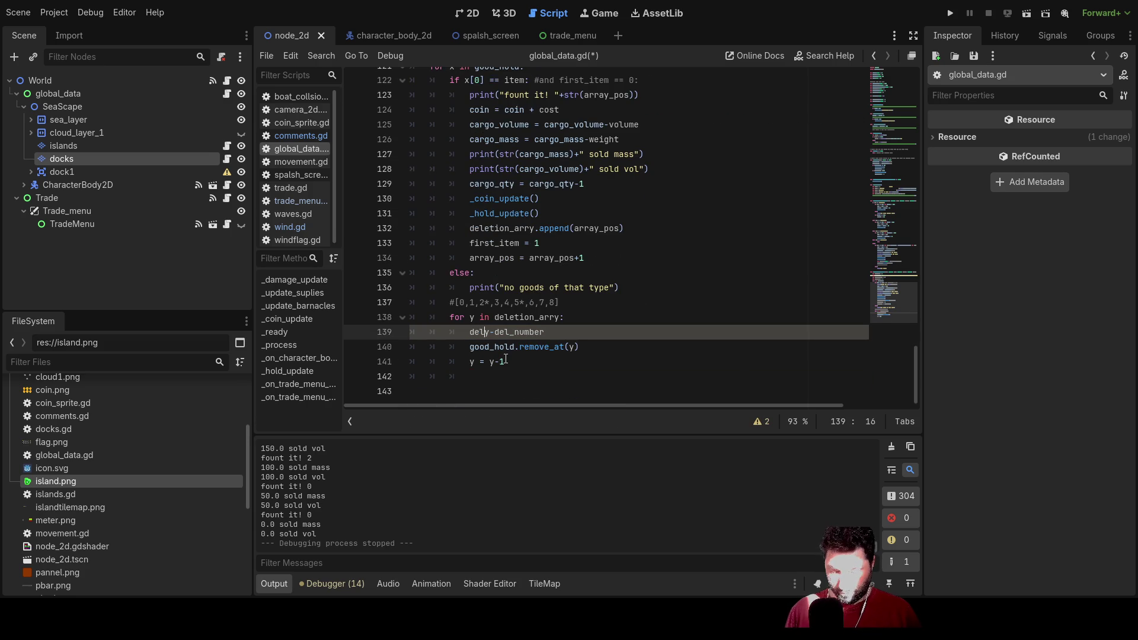
{"action": "type", "text": "_ta"}
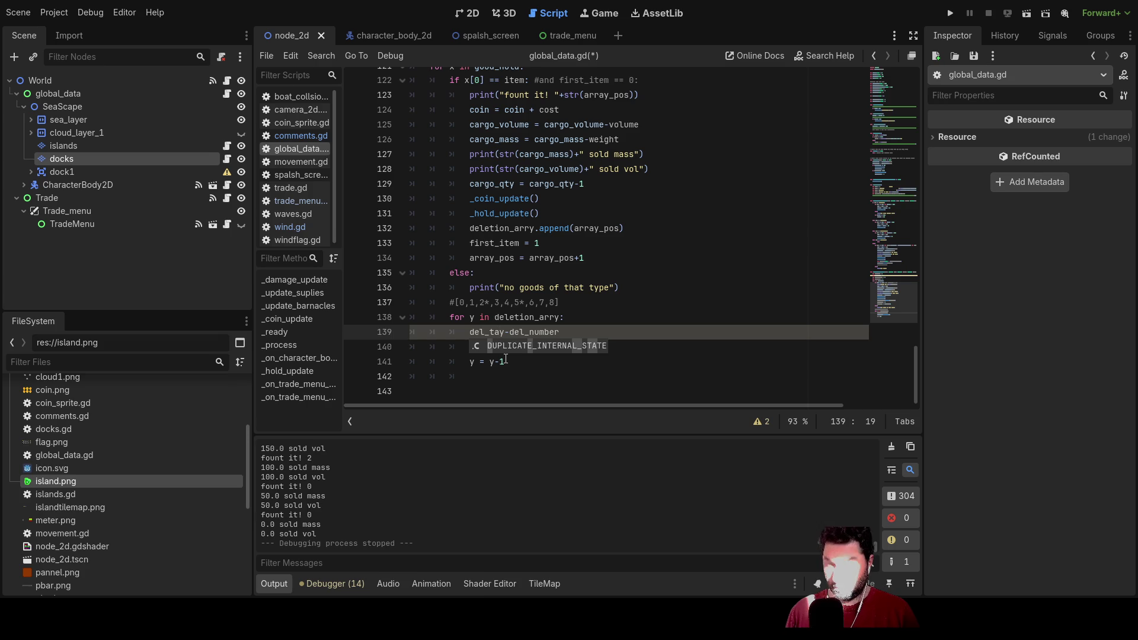
{"action": "type", "text": "rget ="}
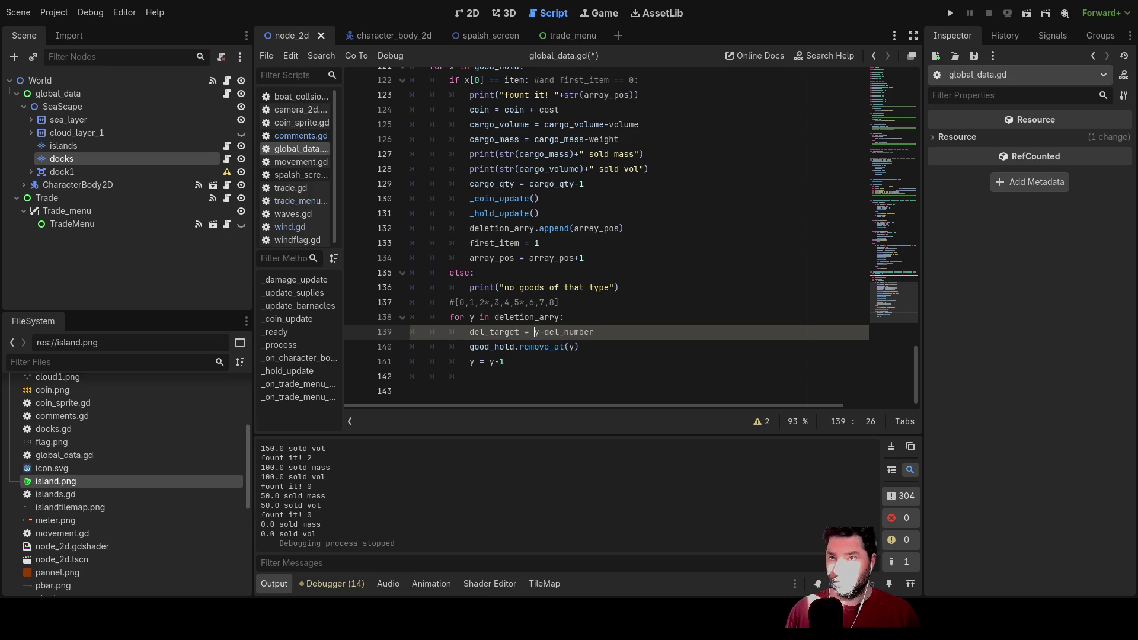
Step: Replace 'y = y-1' with a del_number -1 decrement
{"action": "key", "text": "Home"}
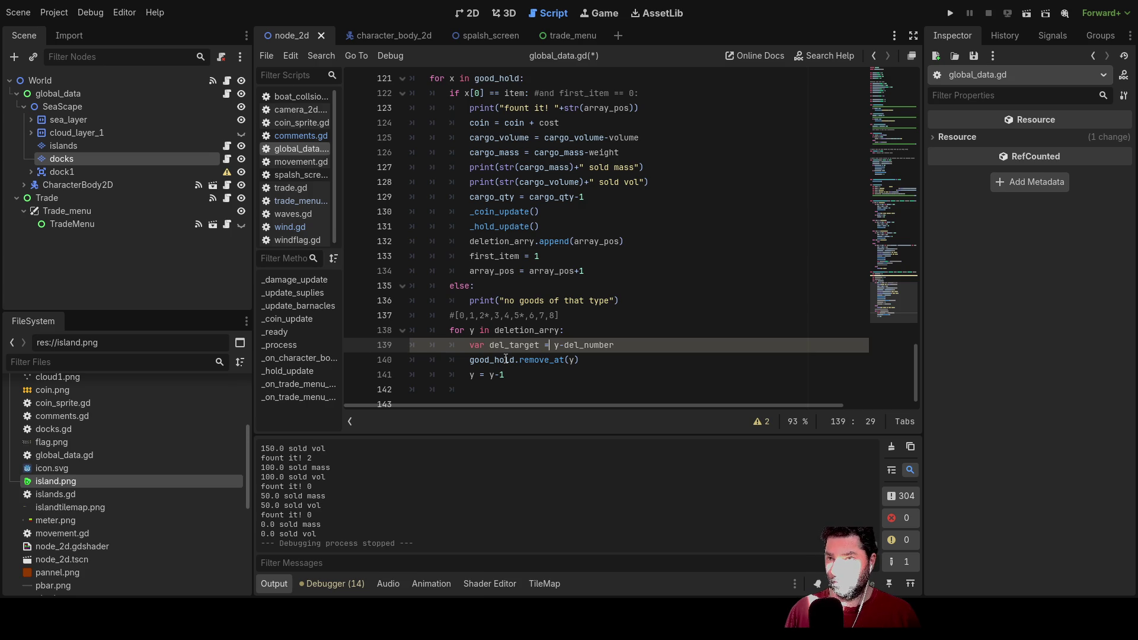
{"action": "key", "text": "Down"}
{"action": "key", "text": "Down"}
{"action": "key", "text": "Up"}
{"action": "key", "text": "Up"}
{"action": "key", "text": "Right"}
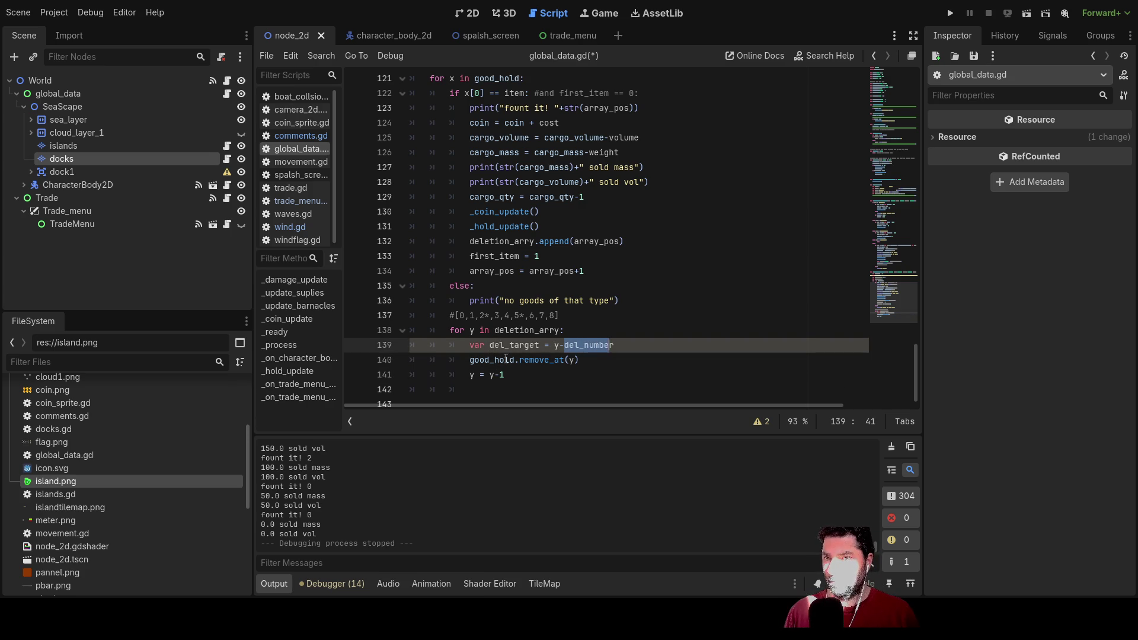
{"action": "key", "text": "Down"}
{"action": "key", "text": "Down"}
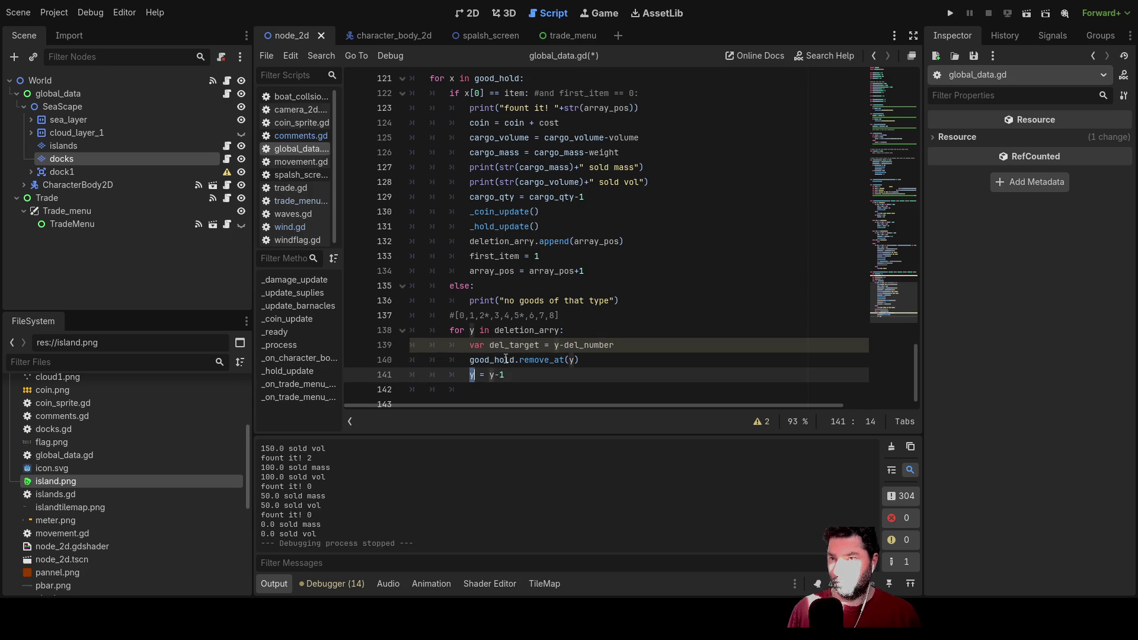
{"action": "key", "text": "ctrl+v"}
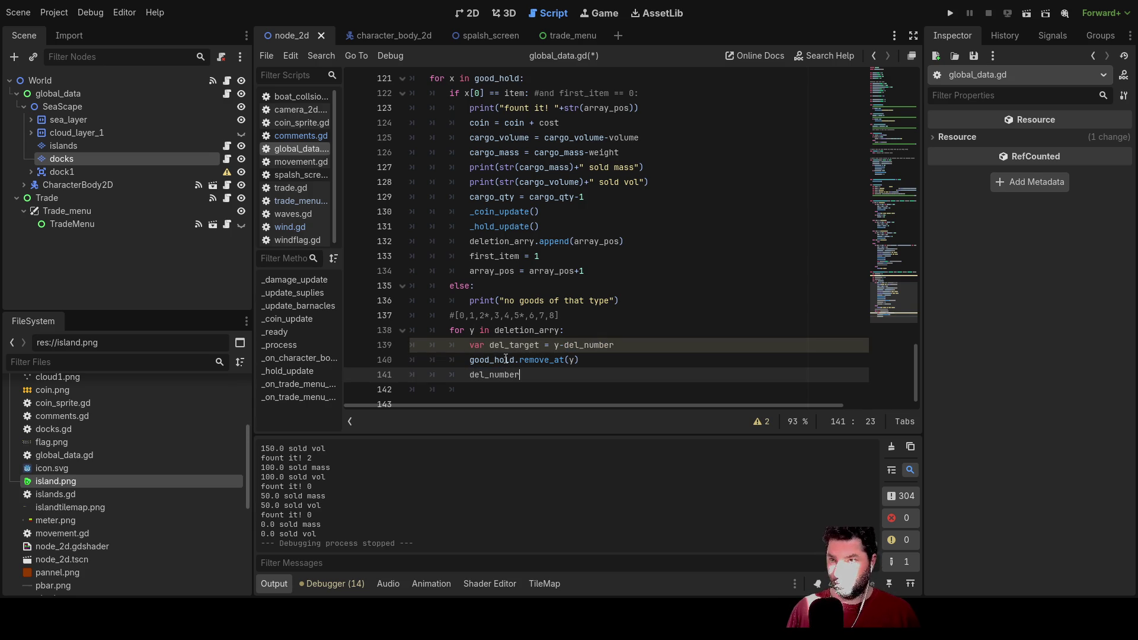
{"action": "type", "text": "del_number -1"}
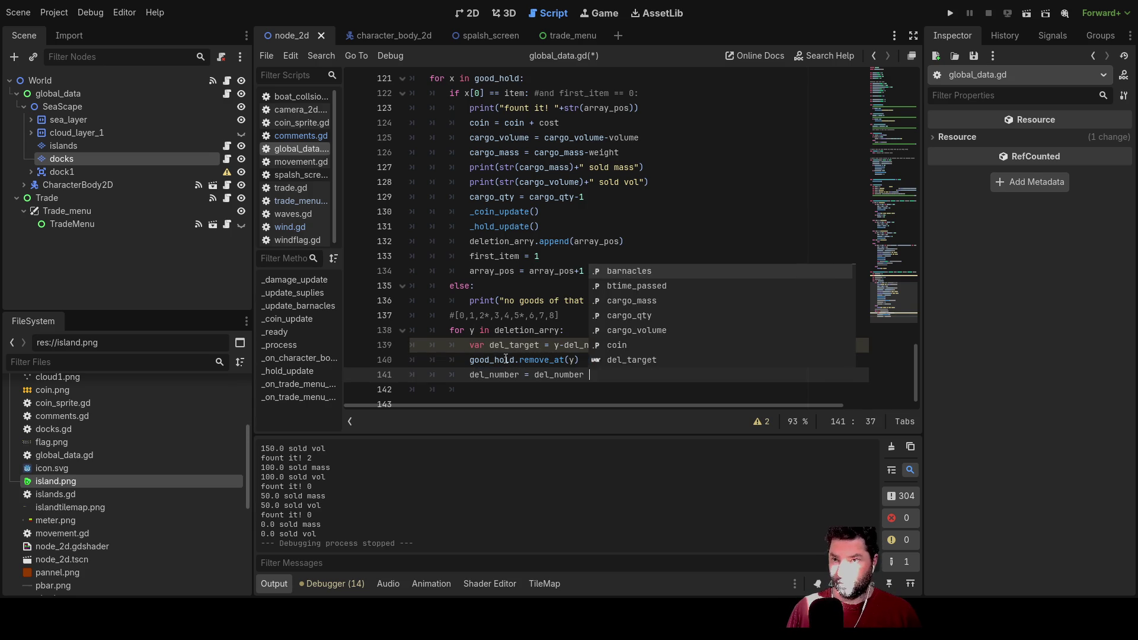
Step: Use del_target as the remove_at index, then run the game to test it
{"action": "key", "text": "Up"}
{"action": "key", "text": "Up"}
{"action": "key", "text": "Down"}
{"action": "key", "text": "Down"}
{"action": "key", "text": "Up"}
{"action": "key", "text": "Up"}
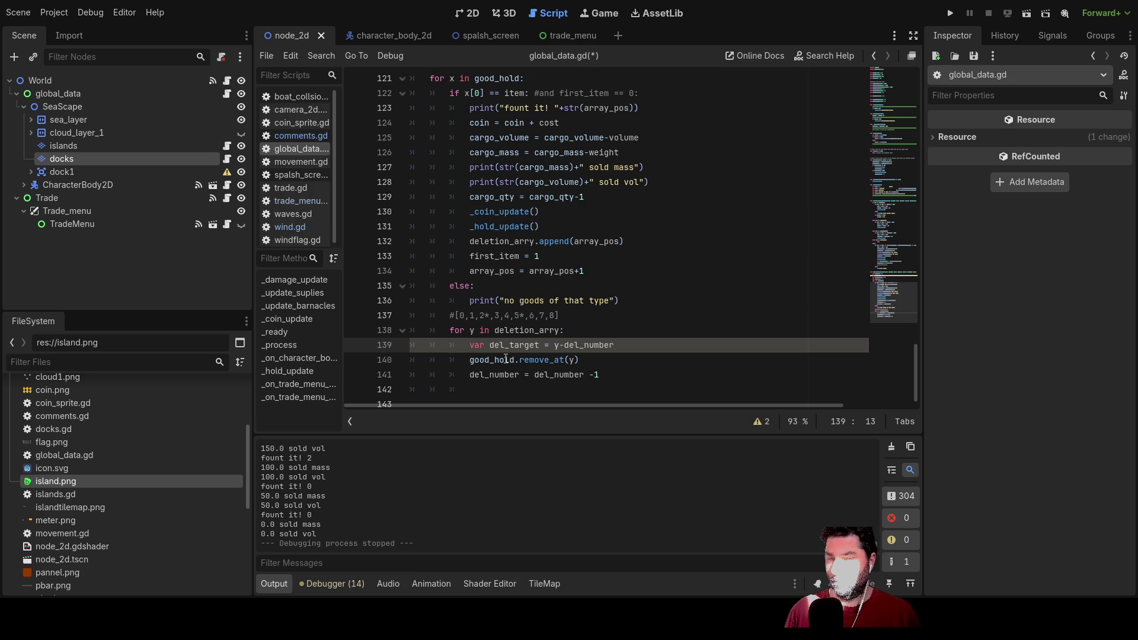
{"action": "key", "text": "Down"}
{"action": "key", "text": "Up"}
{"action": "key", "text": "Right"}
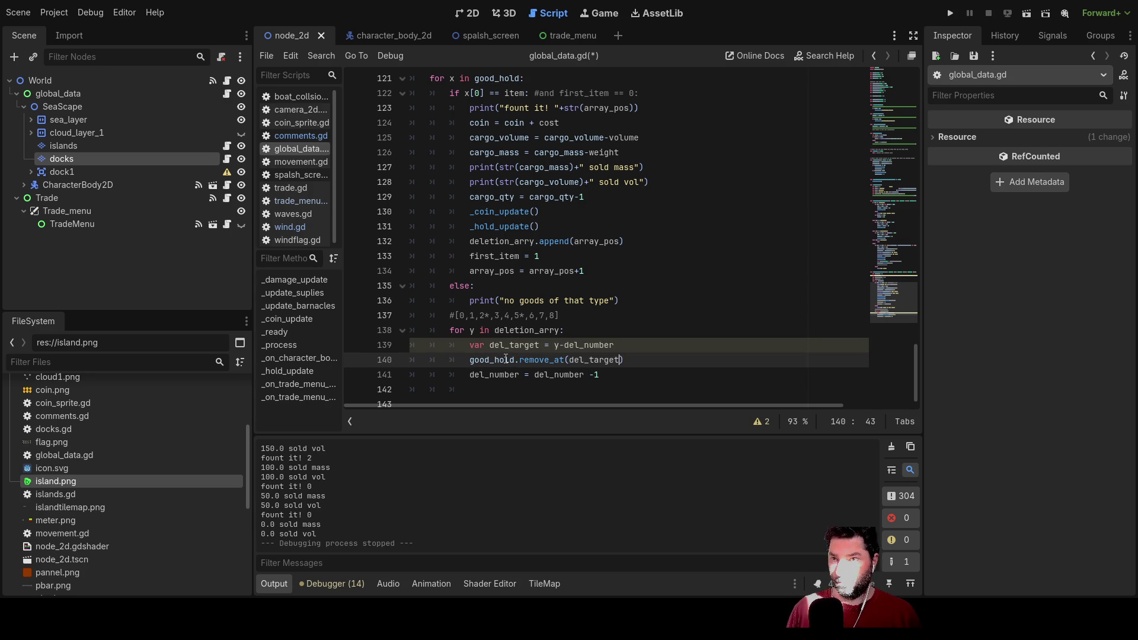
{"action": "key", "text": "Up"}
{"action": "key", "text": "Up"}
{"action": "key", "text": "Up"}
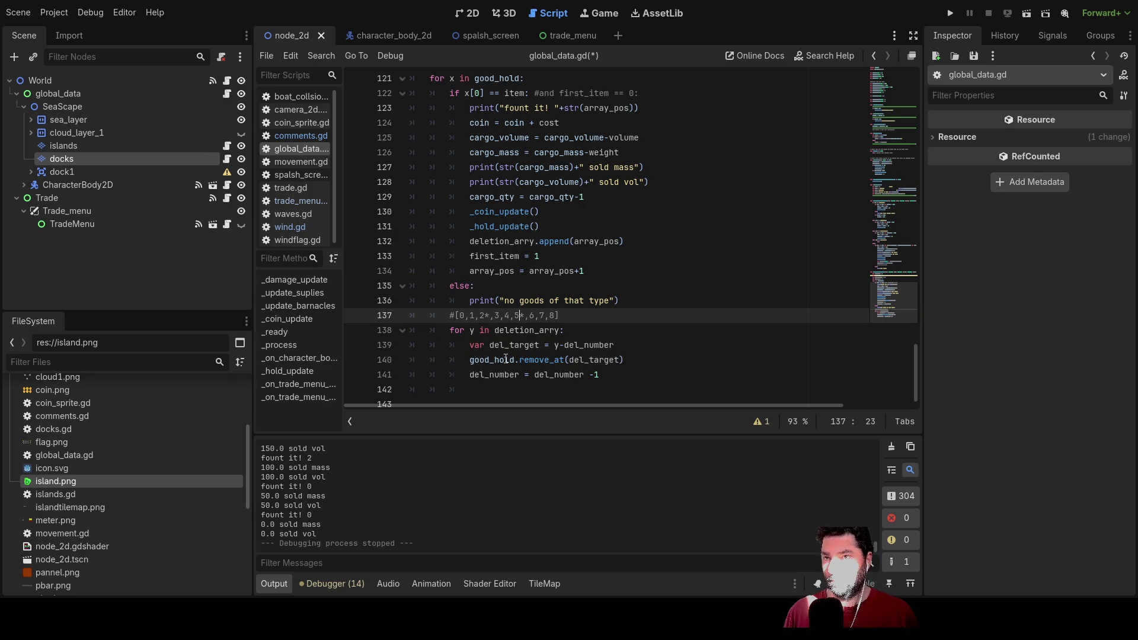
{"action": "key", "text": "Up"}
{"action": "key", "text": "Up"}
{"action": "key", "text": "Down"}
{"action": "key", "text": "Down"}
{"action": "key", "text": "Left"}
{"action": "key", "text": "Left"}
{"action": "key", "text": "Left"}
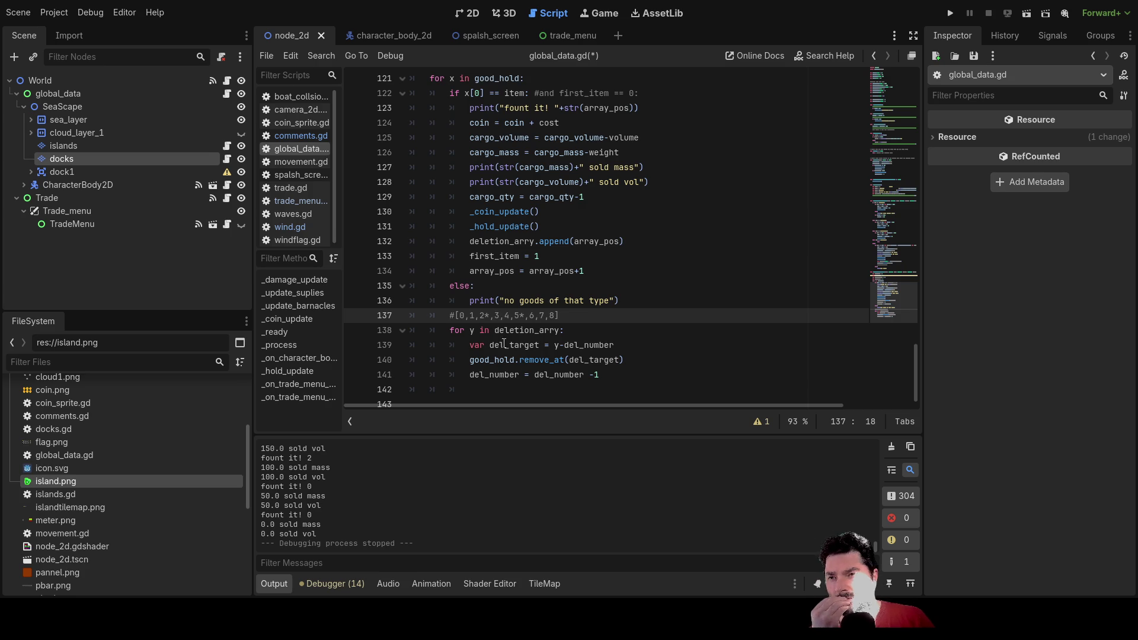
{"action": "left_click", "coordinate": [951, 14]}
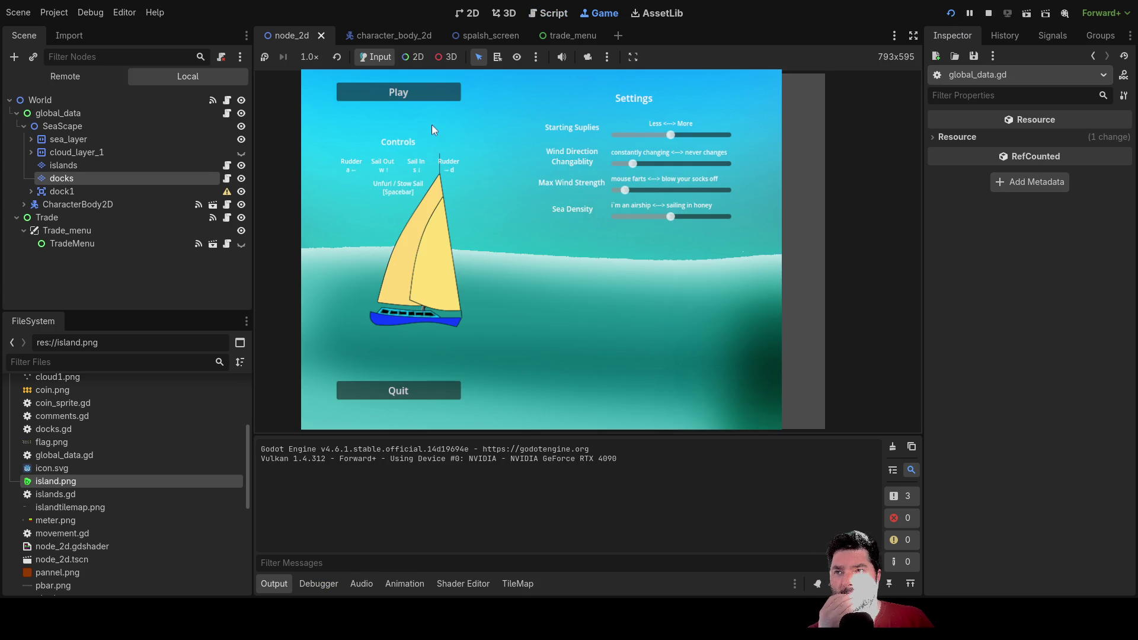
Step: Dock, buy Fresh Water twice, sell it all back to an empty hold, then stop with F8
{"action": "left_click", "coordinate": [427, 99]}
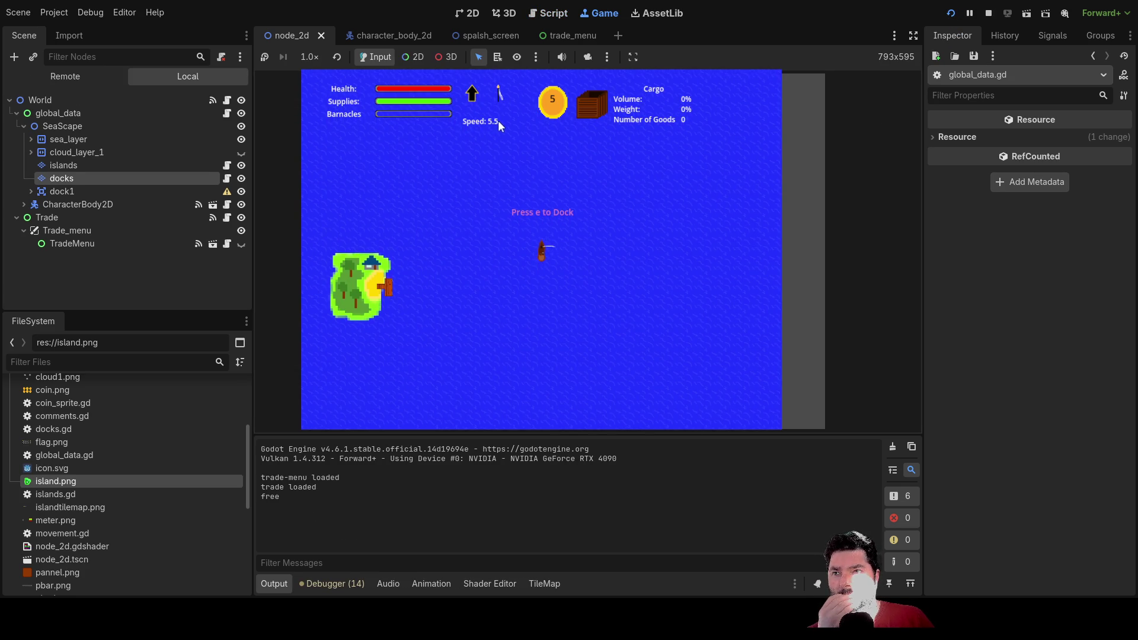
{"action": "key", "text": "e"}
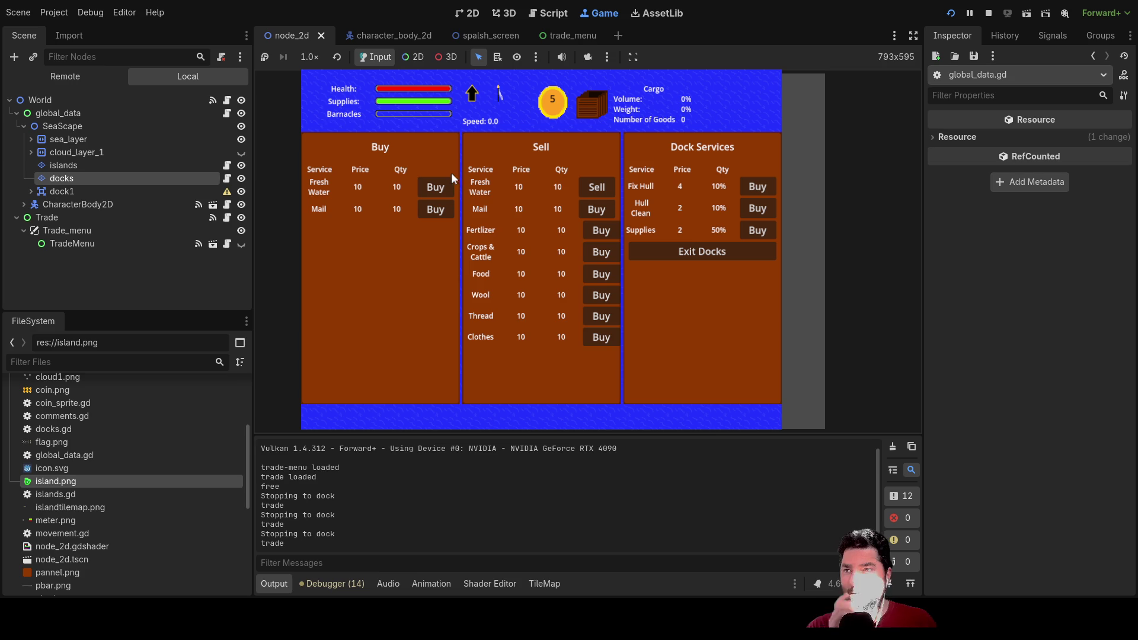
{"action": "left_click", "coordinate": [444, 188]}
{"action": "left_click", "coordinate": [445, 188]}
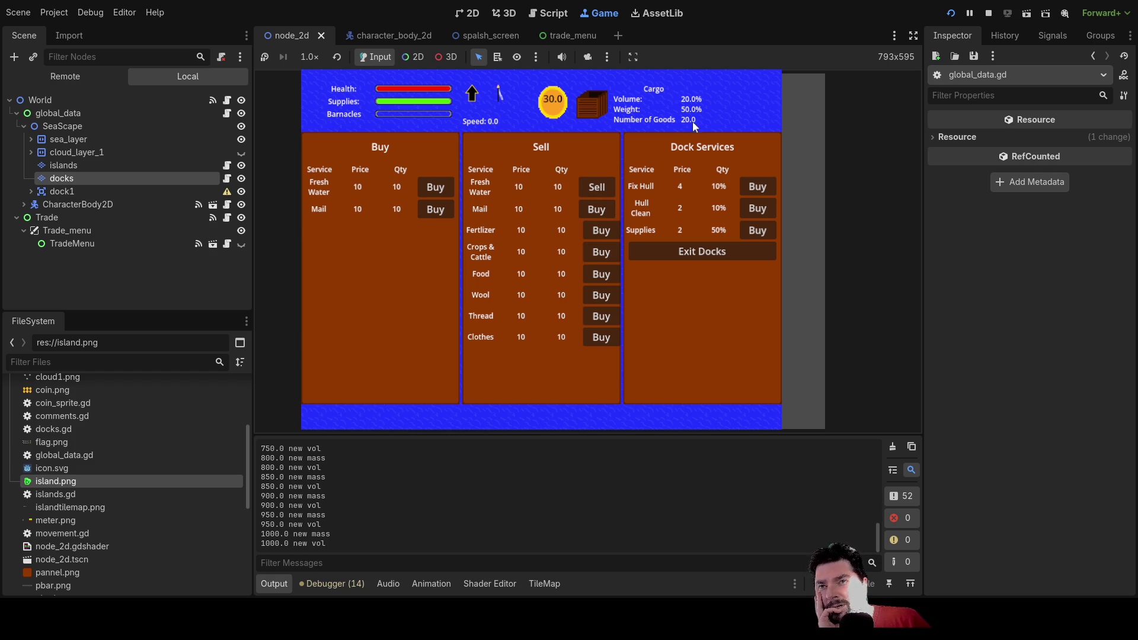
{"action": "left_click", "coordinate": [597, 188]}
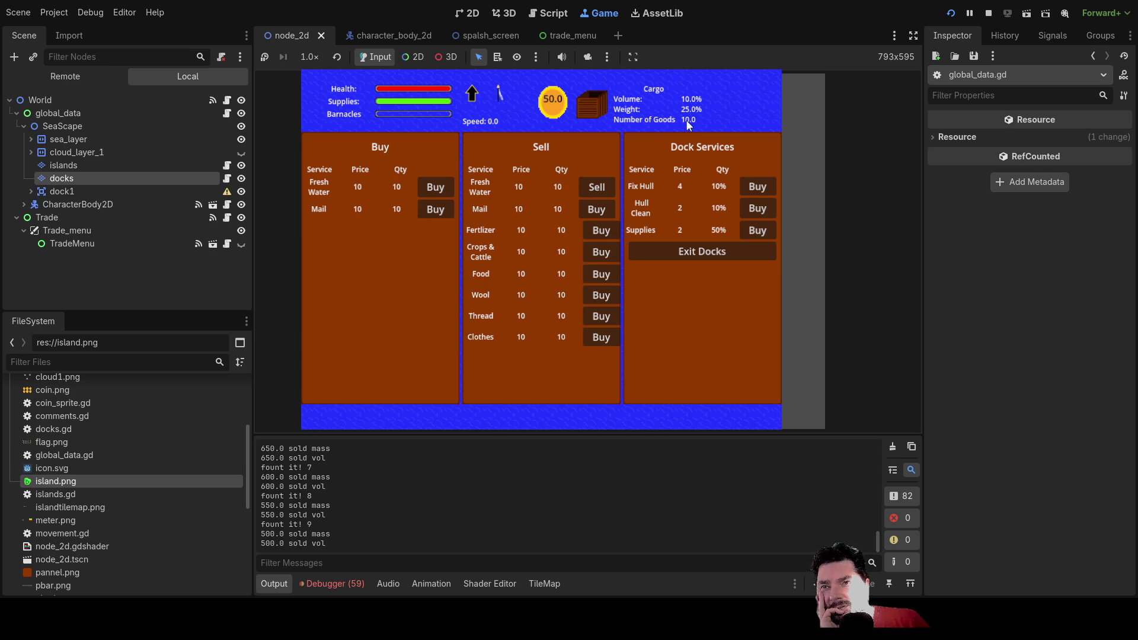
{"action": "left_click", "coordinate": [595, 186]}
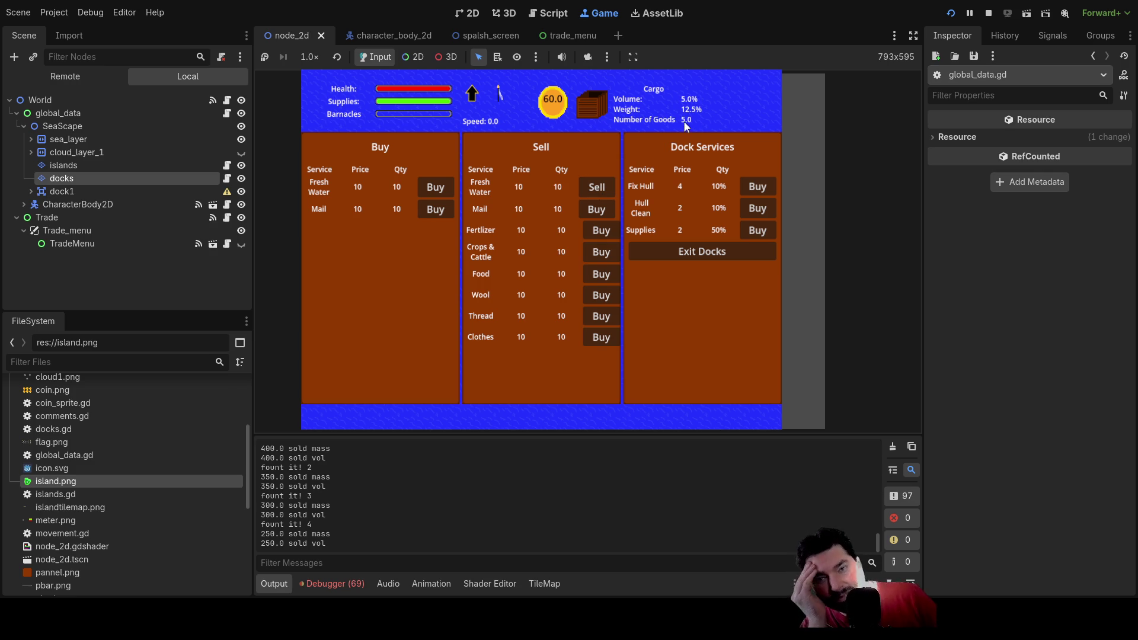
{"action": "left_click", "coordinate": [597, 188]}
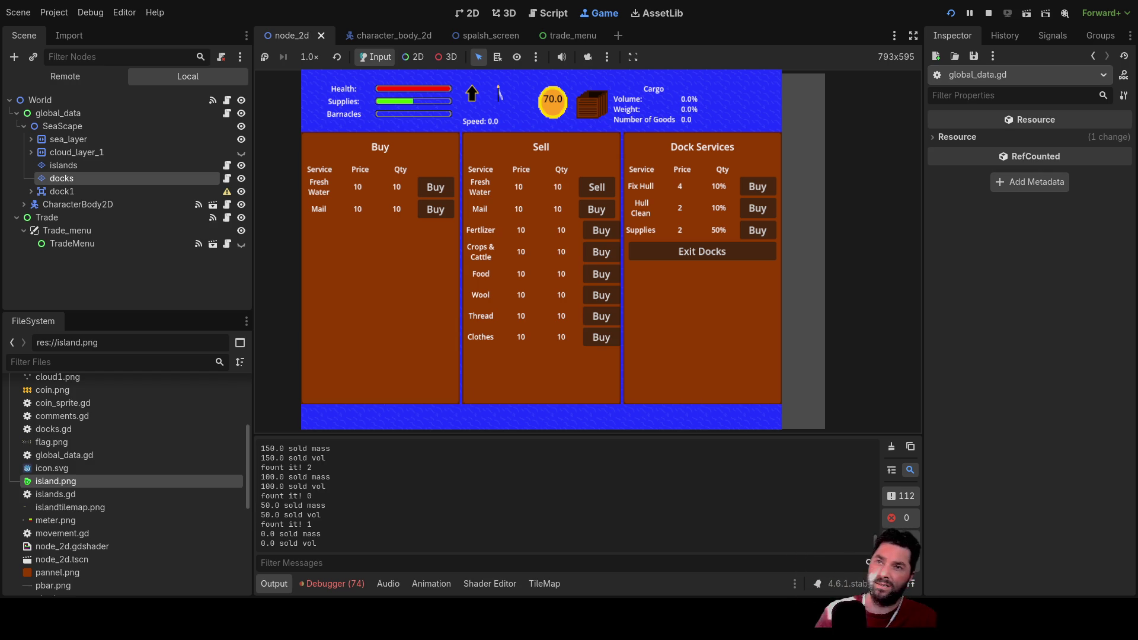
{"action": "key", "text": "F8"}
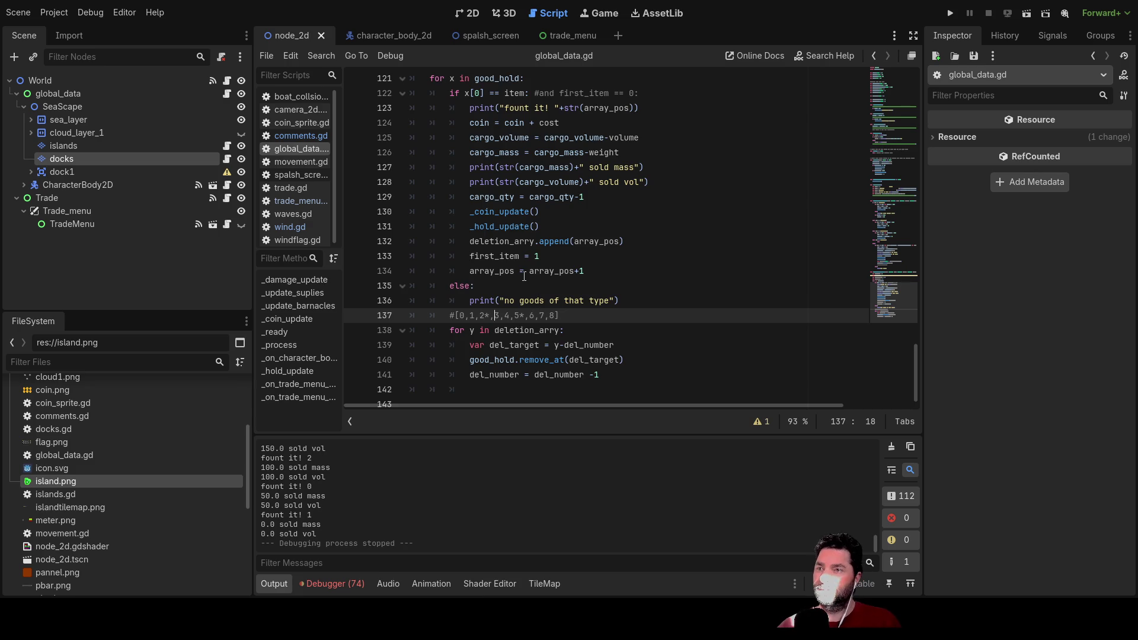
Step: Add a print(deletion_arry) line just above the deletion loop in global_data.gd
{"action": "scroll", "coordinate": [525, 276], "scroll_direction": "up", "scroll_amount": 2}
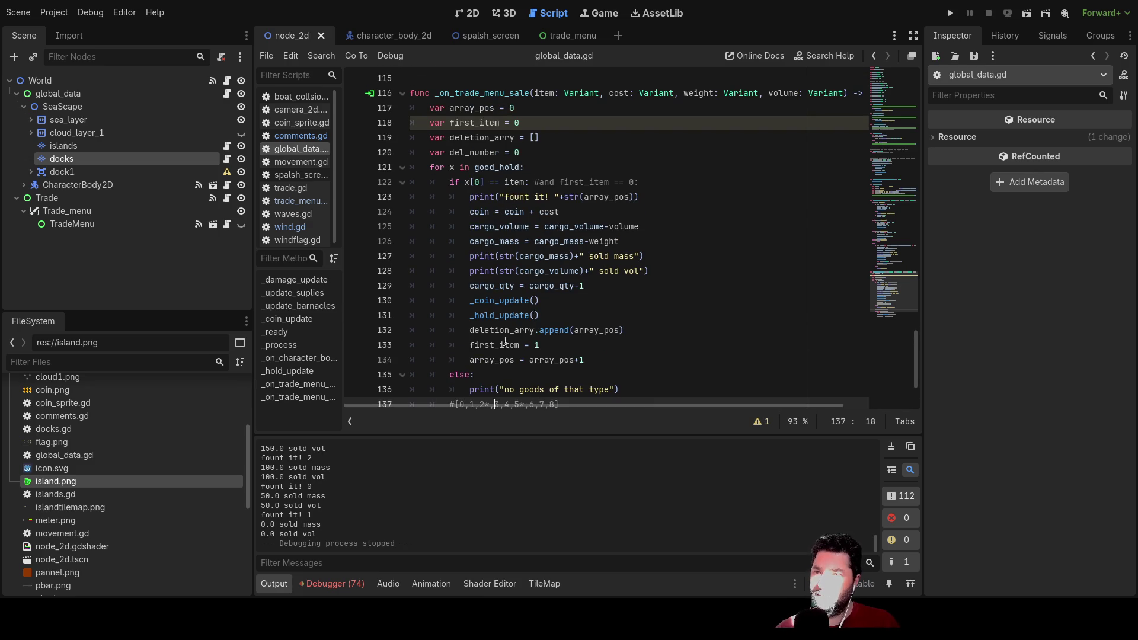
{"action": "double_click", "coordinate": [557, 331]}
{"action": "double_click", "coordinate": [598, 332]}
{"action": "scroll", "coordinate": [613, 371], "scroll_direction": "down", "scroll_amount": 2}
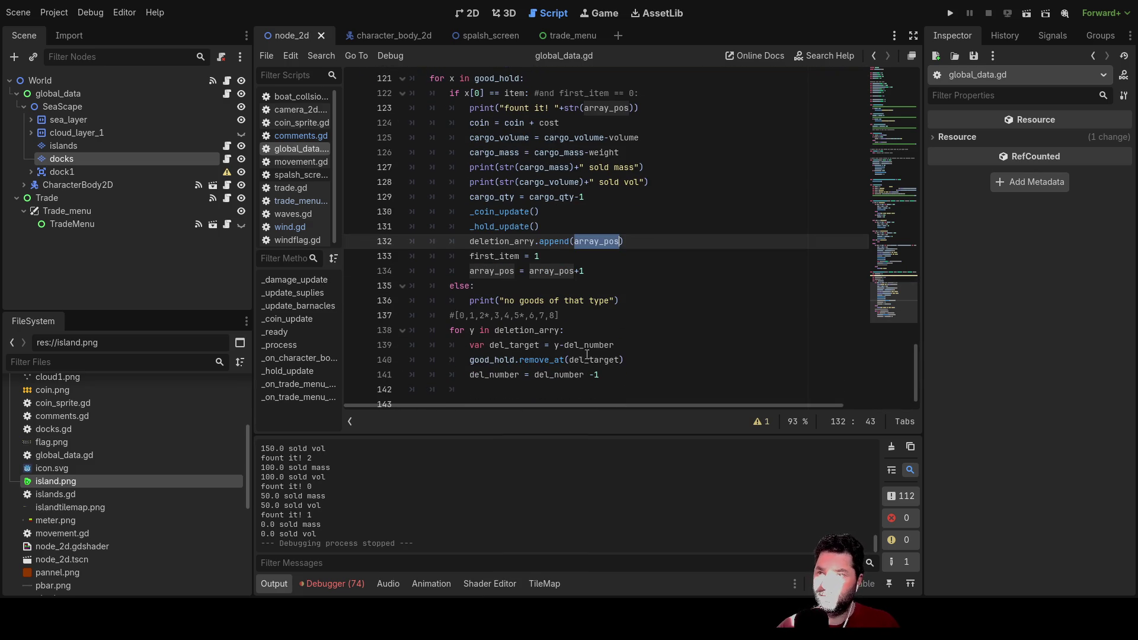
{"action": "left_click", "coordinate": [451, 325]}
{"action": "key", "text": "Return"}
{"action": "key", "text": "Up"}
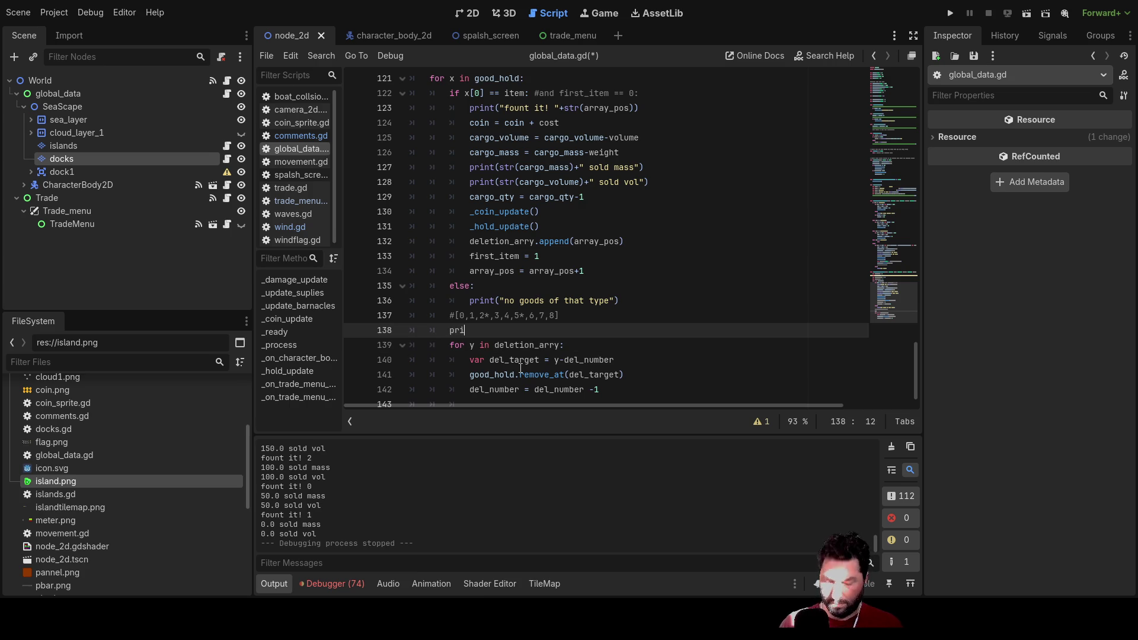
{"action": "type", "text": "nt("}
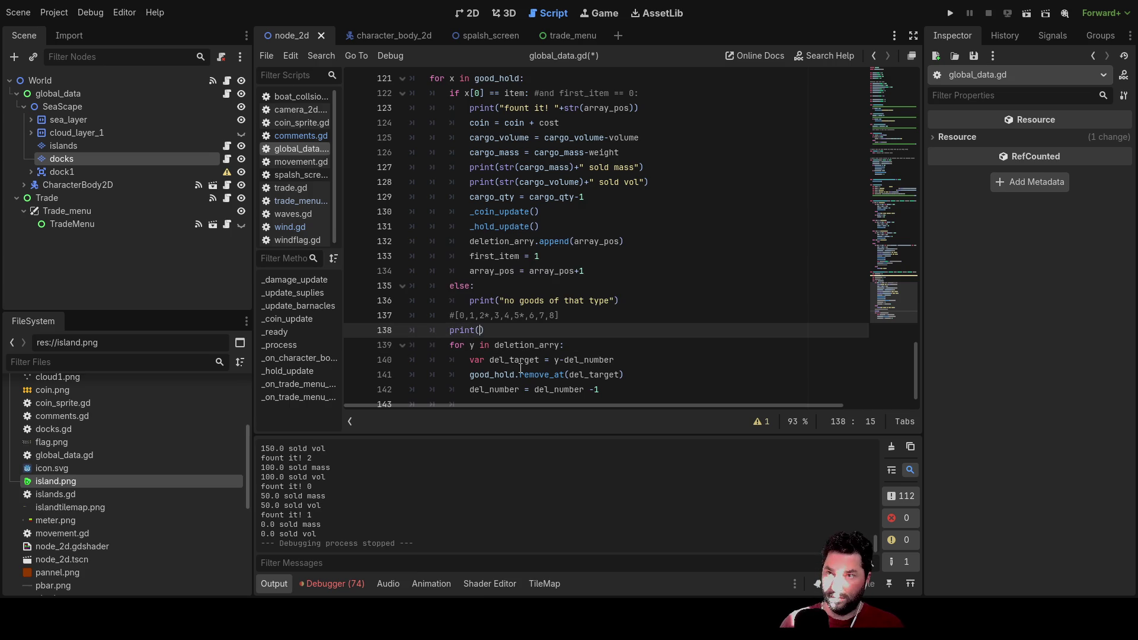
{"action": "key", "text": "Up"}
{"action": "key", "text": "Up"}
{"action": "key", "text": "Up"}
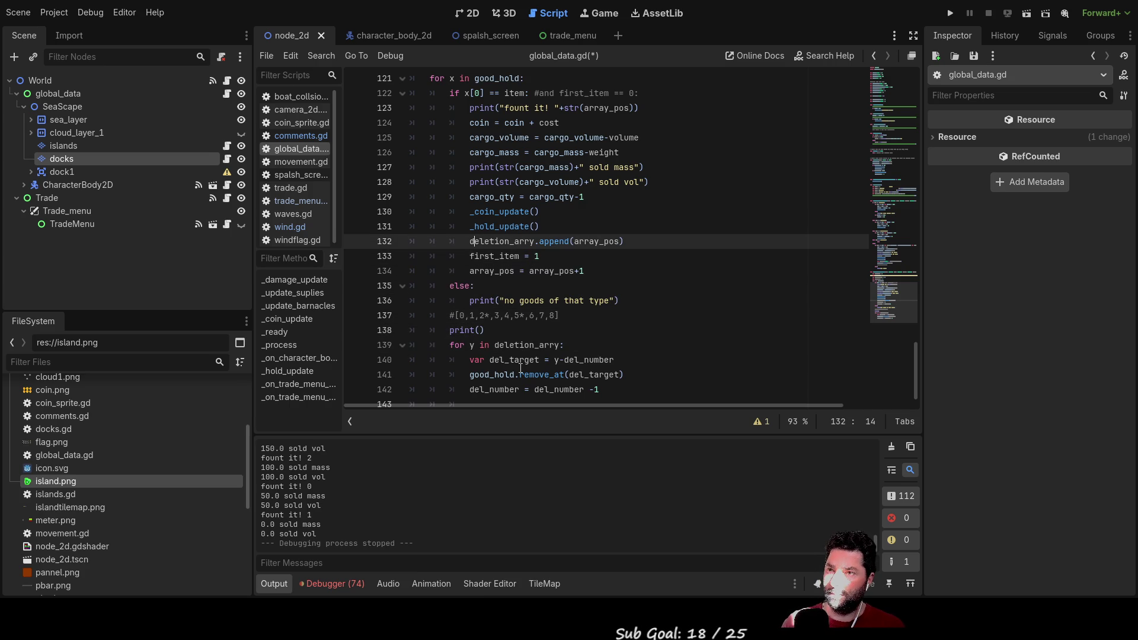
{"action": "key", "text": "Left"}
{"action": "key", "text": "shift+Right"}
{"action": "key", "text": "shift+Right"}
{"action": "key", "text": "shift+Right"}
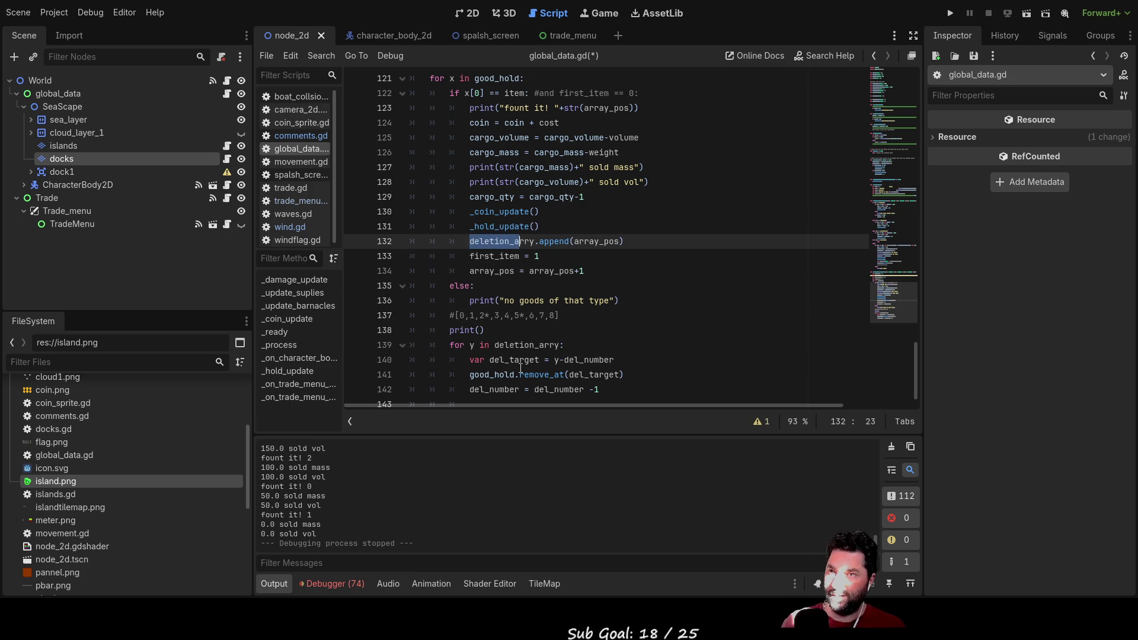
{"action": "key", "text": "Down"}
{"action": "key", "text": "Down"}
{"action": "key", "text": "Down"}
{"action": "key", "text": "Down"}
{"action": "key", "text": "Down"}
{"action": "key", "text": "Left"}
{"action": "type", "text": "deletion_arry"}
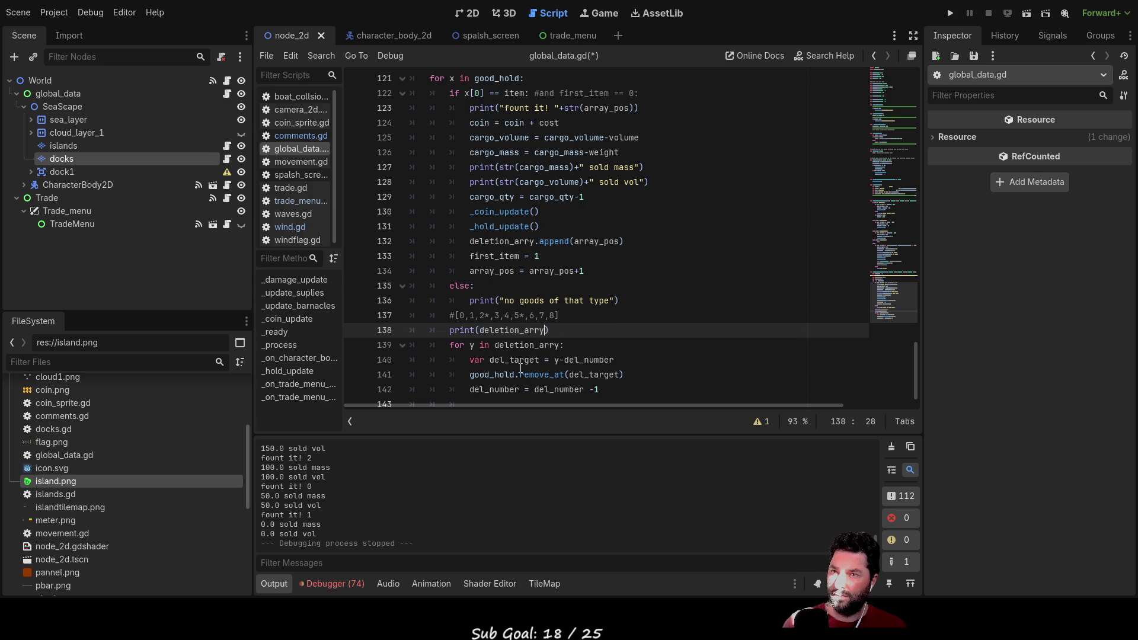
Step: Add print(deletion_arry) and a print() line right after the good_hold.remove_at call
{"action": "key", "text": "Down"}
{"action": "key", "text": "Down"}
{"action": "key", "text": "Down"}
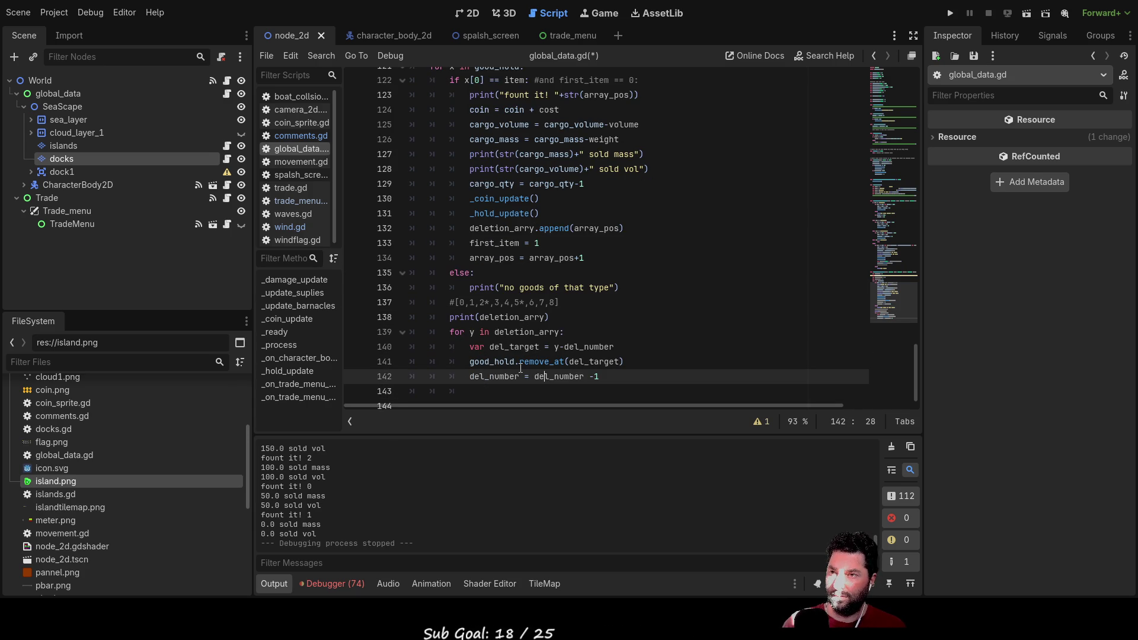
{"action": "key", "text": "Left"}
{"action": "key", "text": "Left"}
{"action": "key", "text": "Left"}
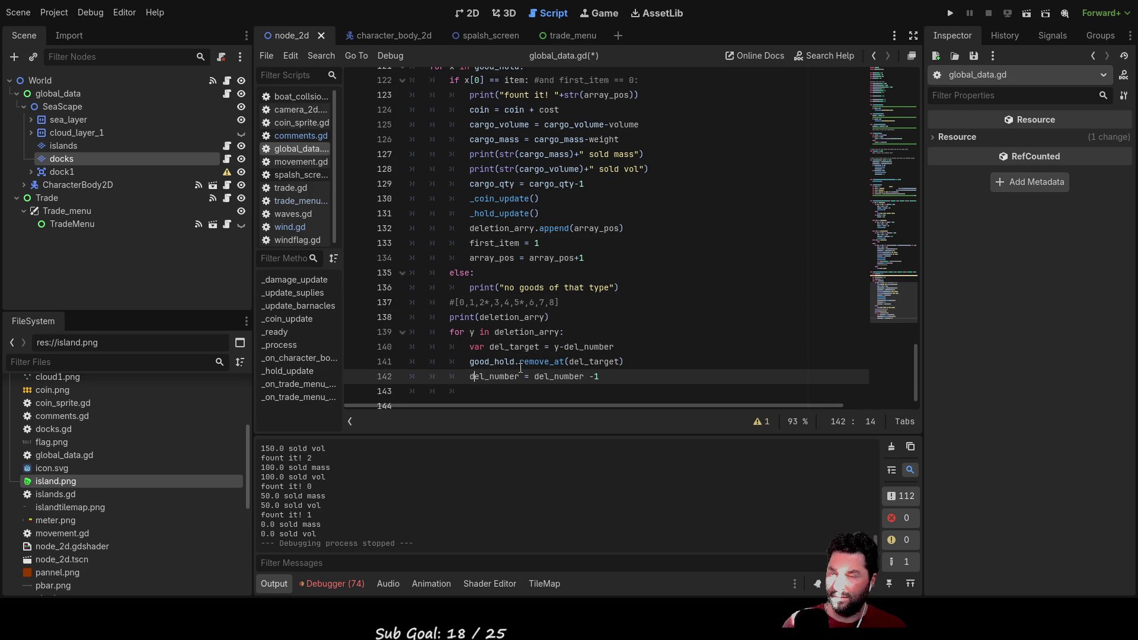
{"action": "key", "text": "Down"}
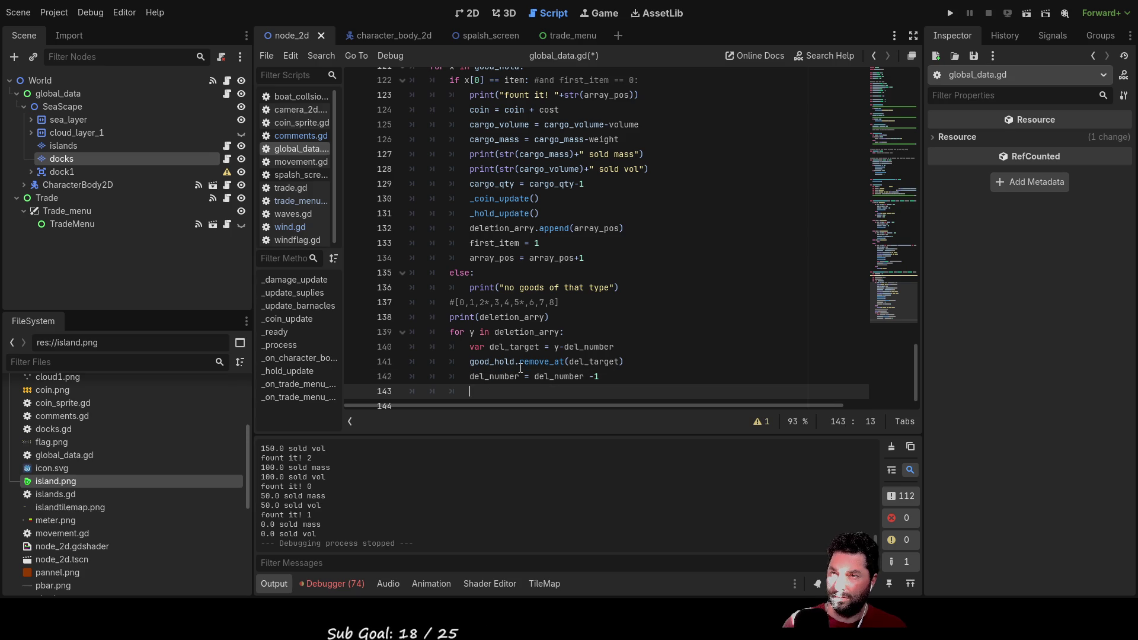
{"action": "key", "text": "Up"}
{"action": "key", "text": "Return"}
{"action": "key", "text": "Up"}
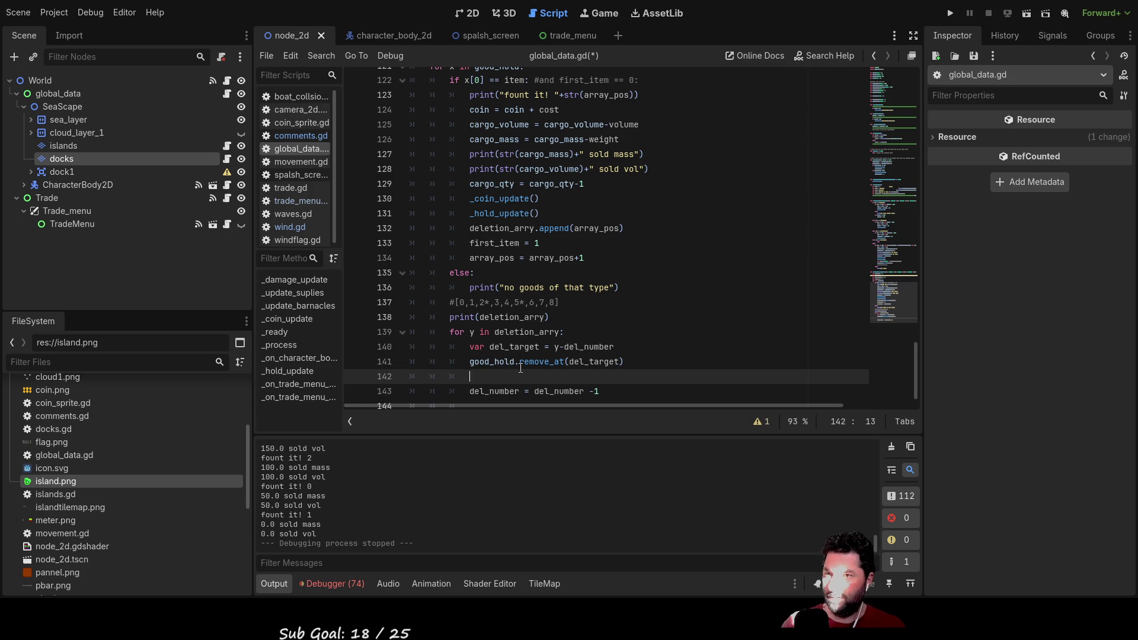
{"action": "type", "text": "print"}
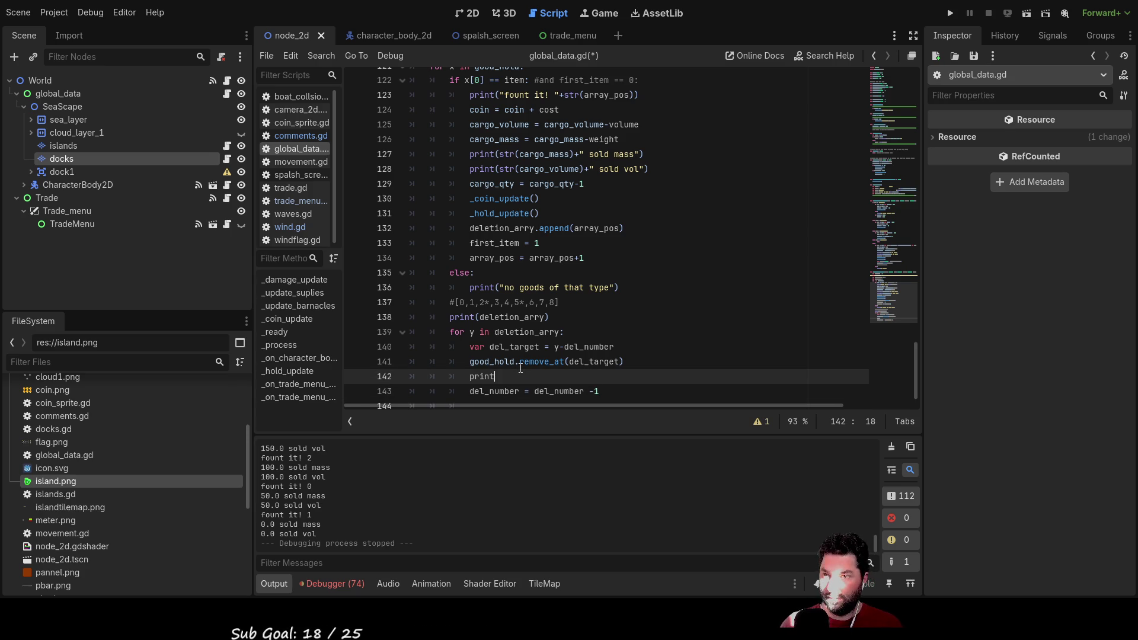
{"action": "type", "text": "(deletion_arry)"}
{"action": "key", "text": "Return"}
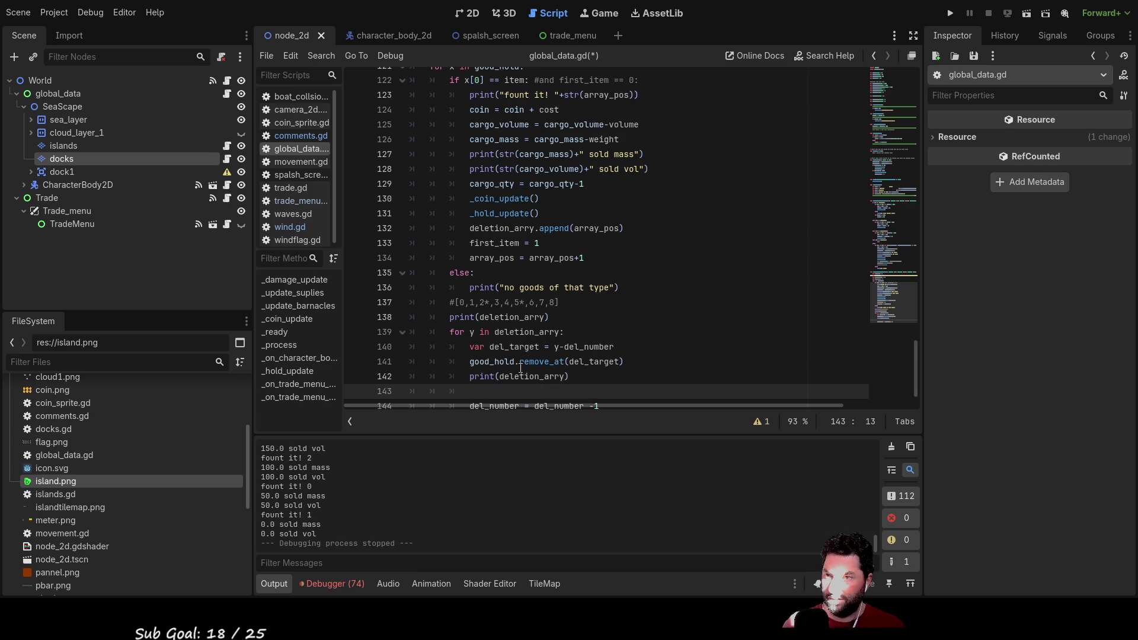
{"action": "type", "text": "print"}
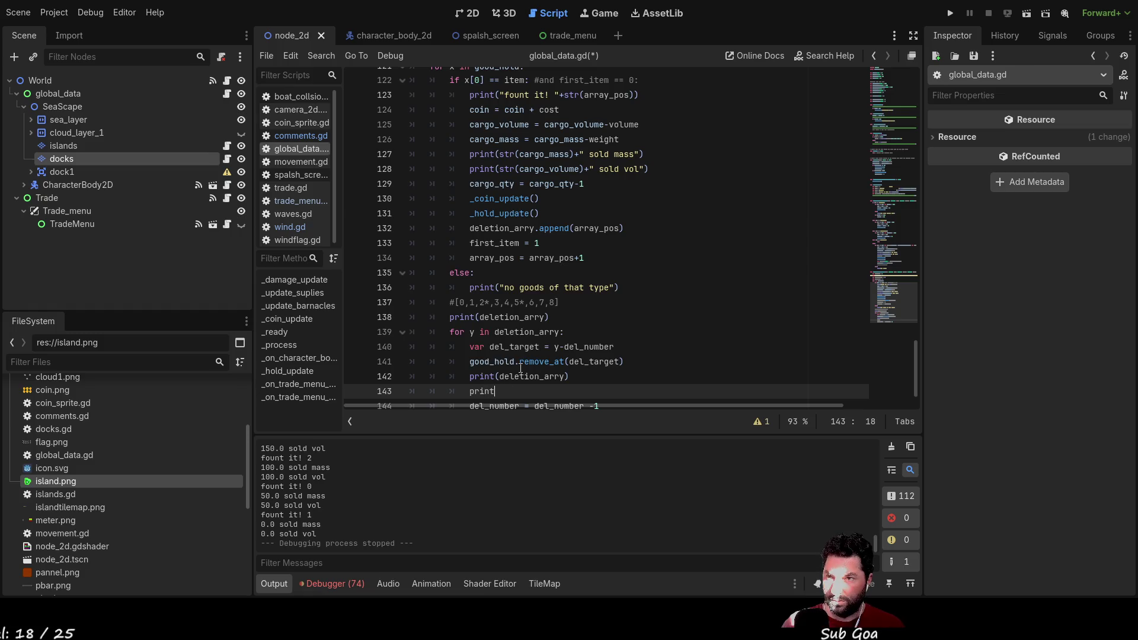
{"action": "type", "text": "()"}
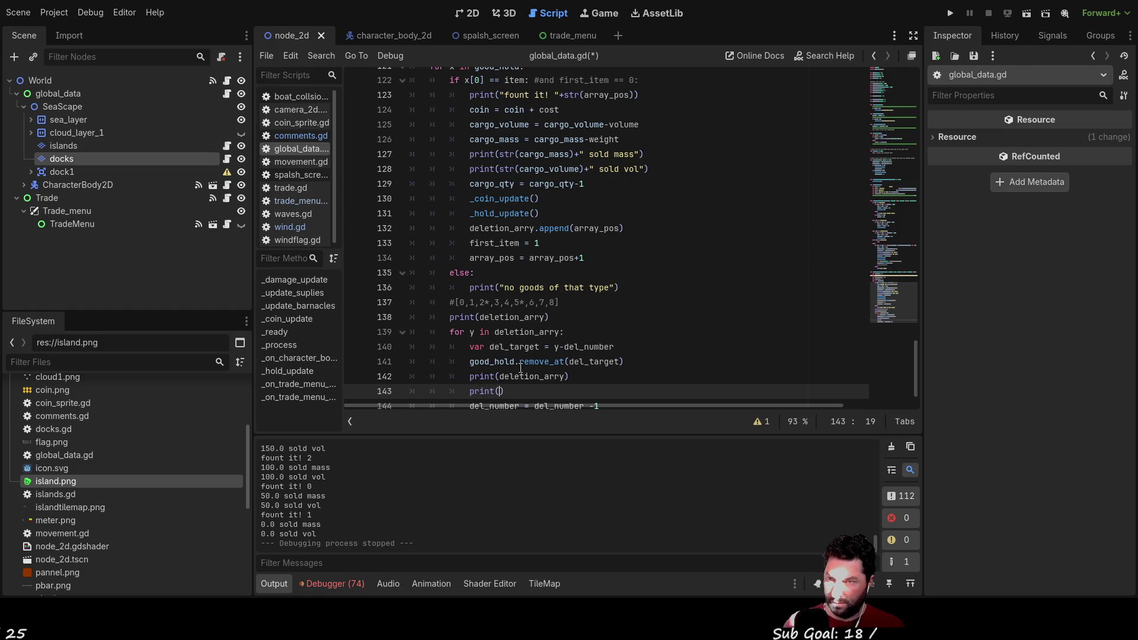
{"action": "key", "text": "Up"}
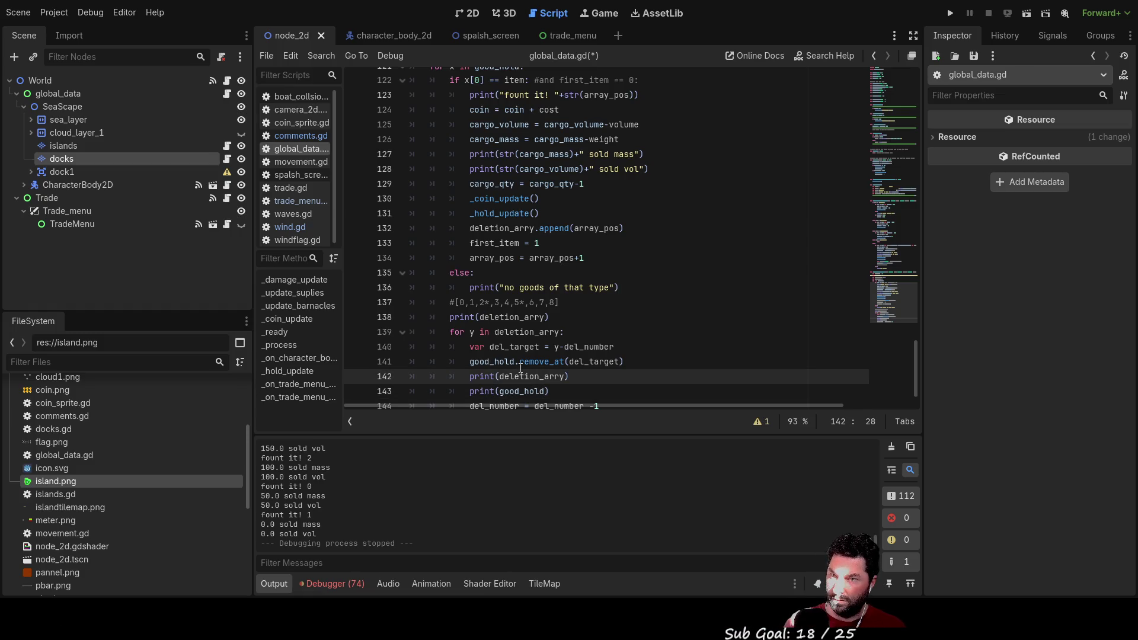
Step: Run the project, start play from the main menu, and dock the boat to trade
{"action": "left_click", "coordinate": [950, 16]}
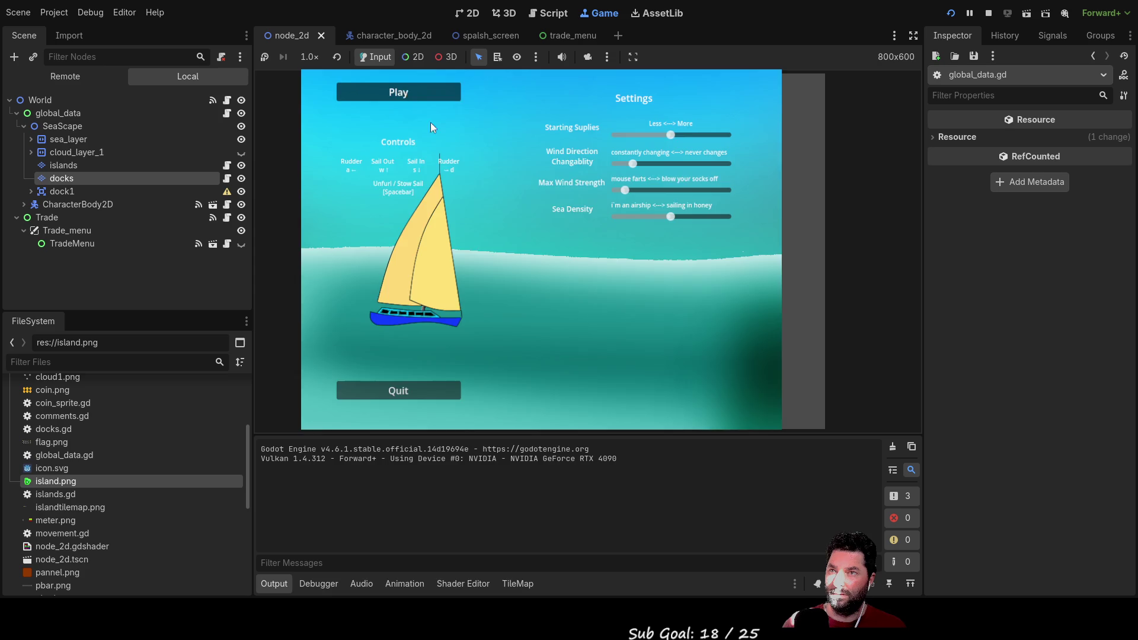
{"action": "left_click", "coordinate": [411, 99]}
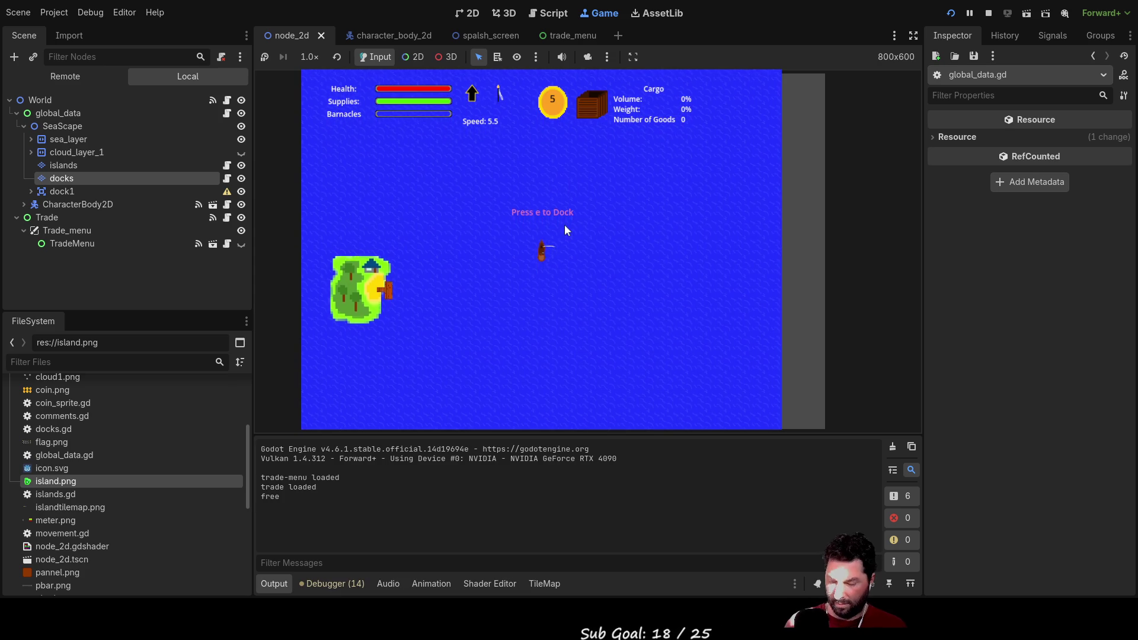
{"action": "key", "text": "e"}
Step: Buy four loads of Fresh Water, sell one, and enlarge the Output panel to read the prints
{"action": "left_click", "coordinate": [438, 188]}
{"action": "left_click", "coordinate": [438, 188]}
{"action": "left_click", "coordinate": [440, 189]}
{"action": "left_click", "coordinate": [439, 189]}
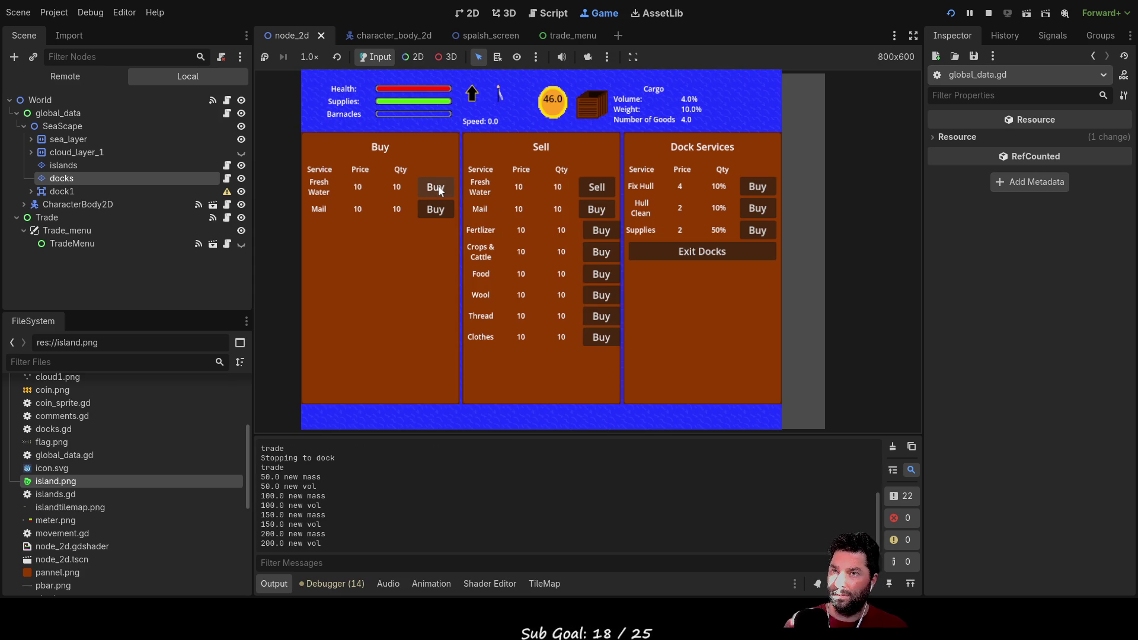
{"action": "left_click", "coordinate": [603, 186]}
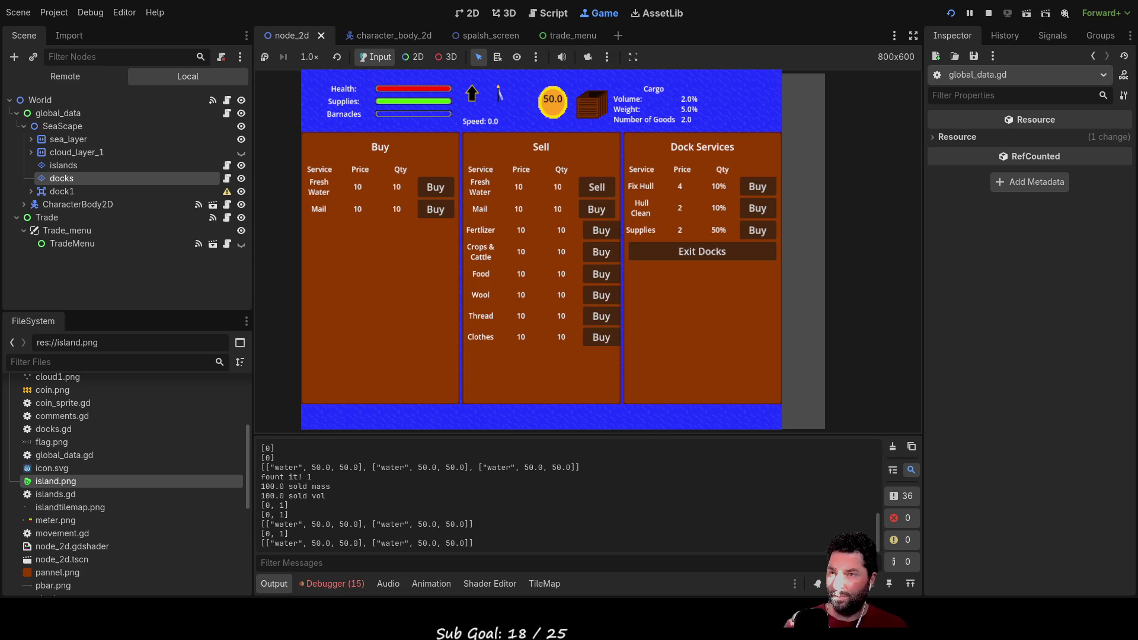
{"action": "left_click_drag", "start_coordinate": [588, 434], "coordinate": [588, 104]}
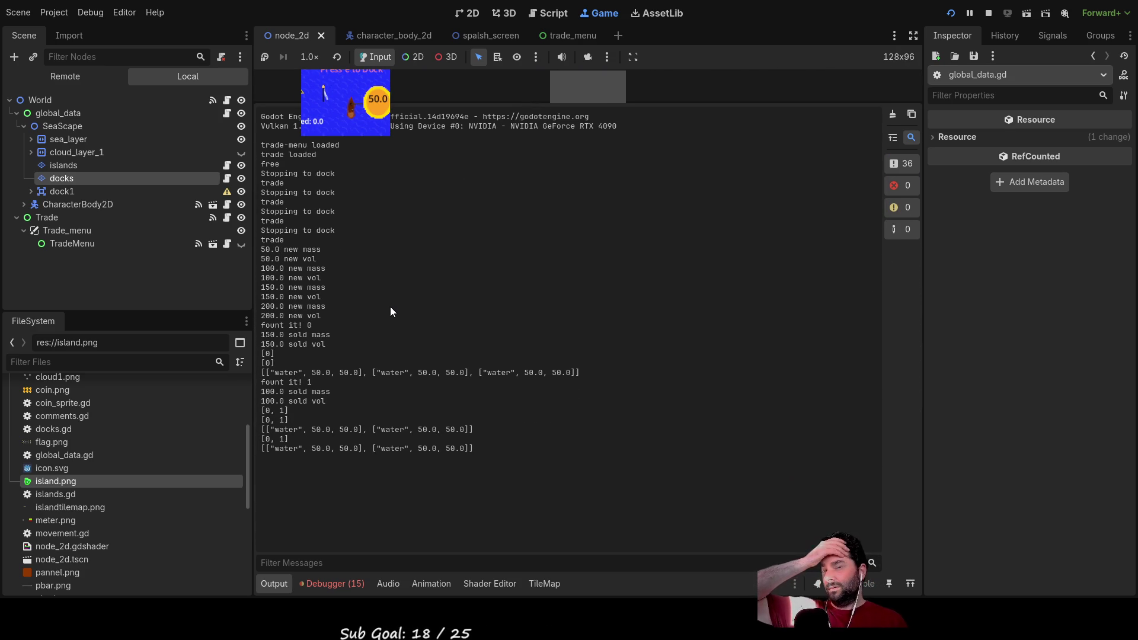
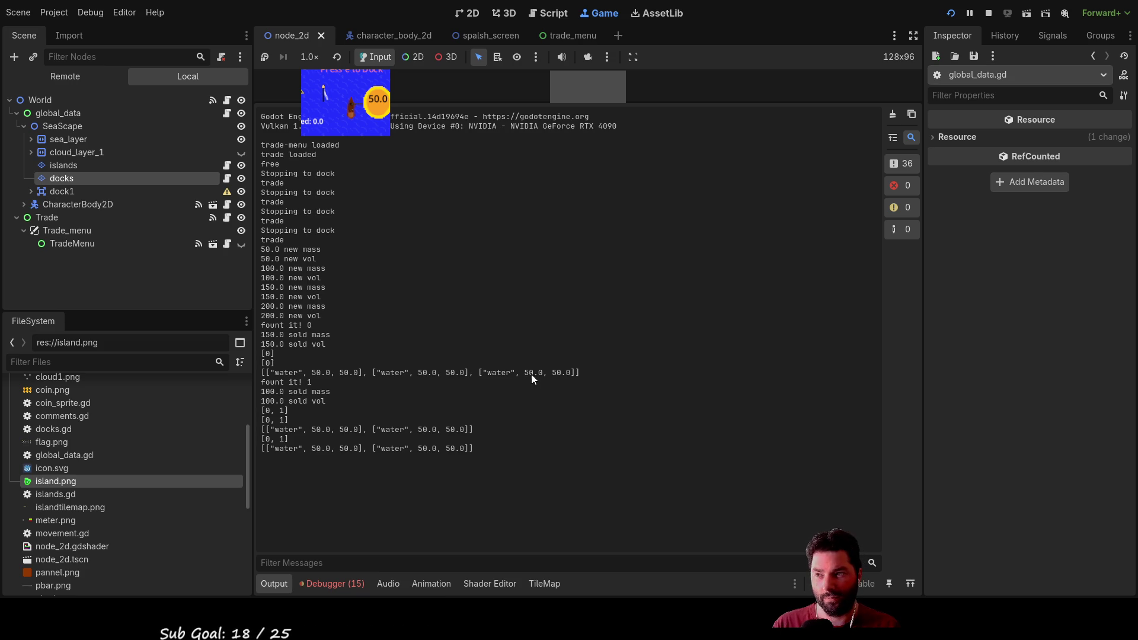
Step: Stop the running game and enlarge the script editor above the log
{"action": "mouse_move", "coordinate": [653, 108]}
{"action": "left_mouse_down"}
{"action": "mouse_move", "coordinate": [620, 148]}
{"action": "mouse_move", "coordinate": [621, 223]}
{"action": "left_mouse_up"}
{"action": "left_click", "coordinate": [989, 13]}
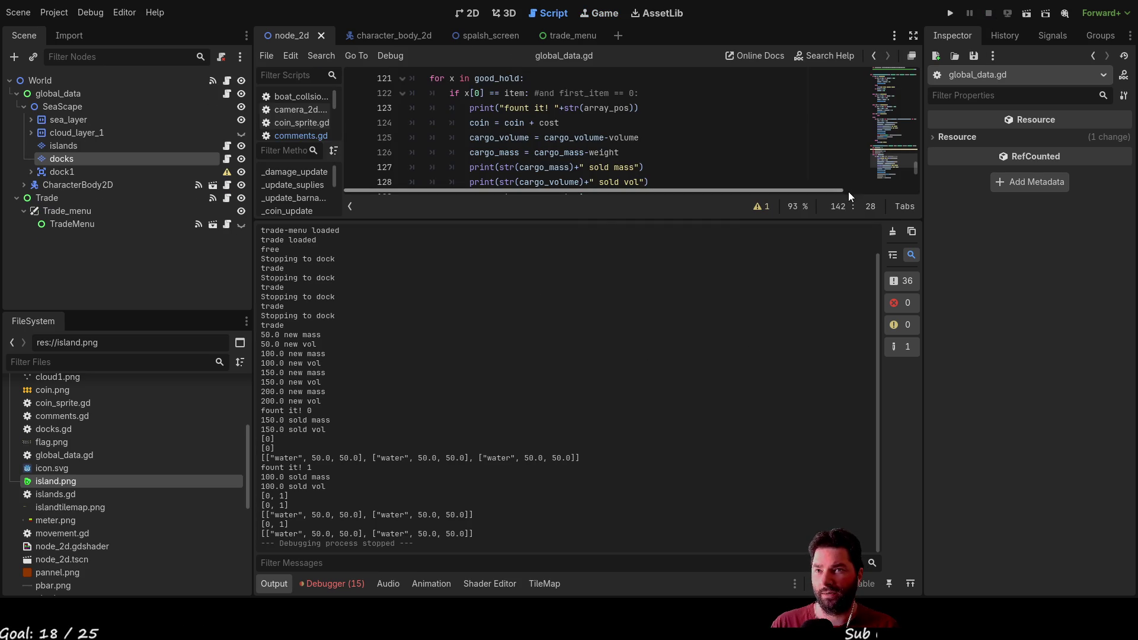
{"action": "left_click_drag", "start_coordinate": [678, 220], "coordinate": [663, 512]}
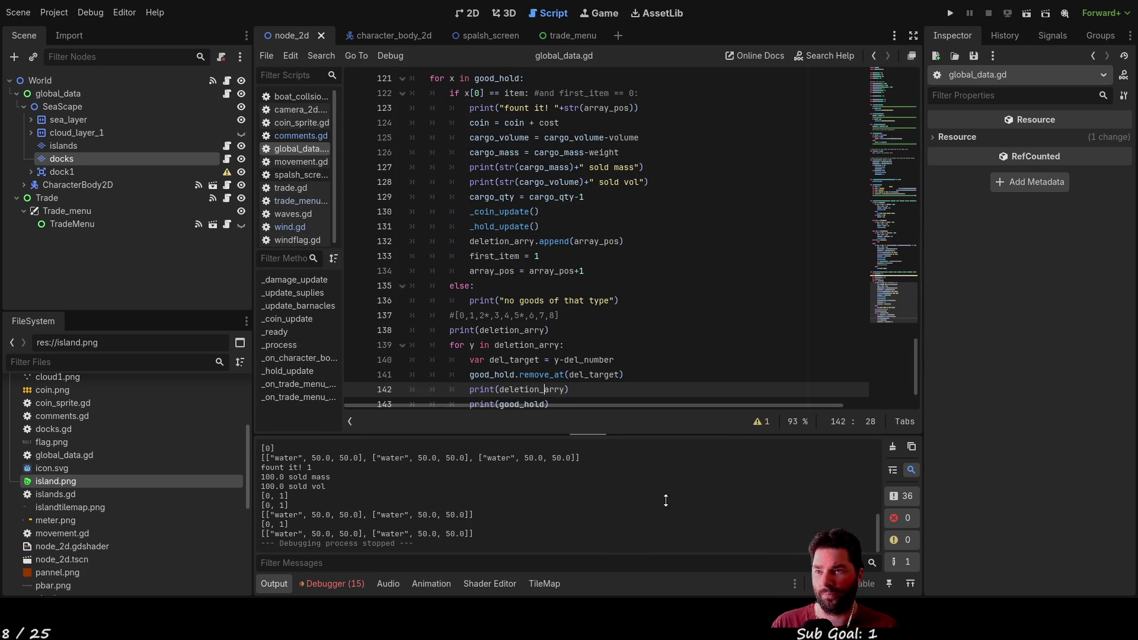
{"action": "scroll", "coordinate": [649, 371], "scroll_direction": "down", "scroll_amount": 2}
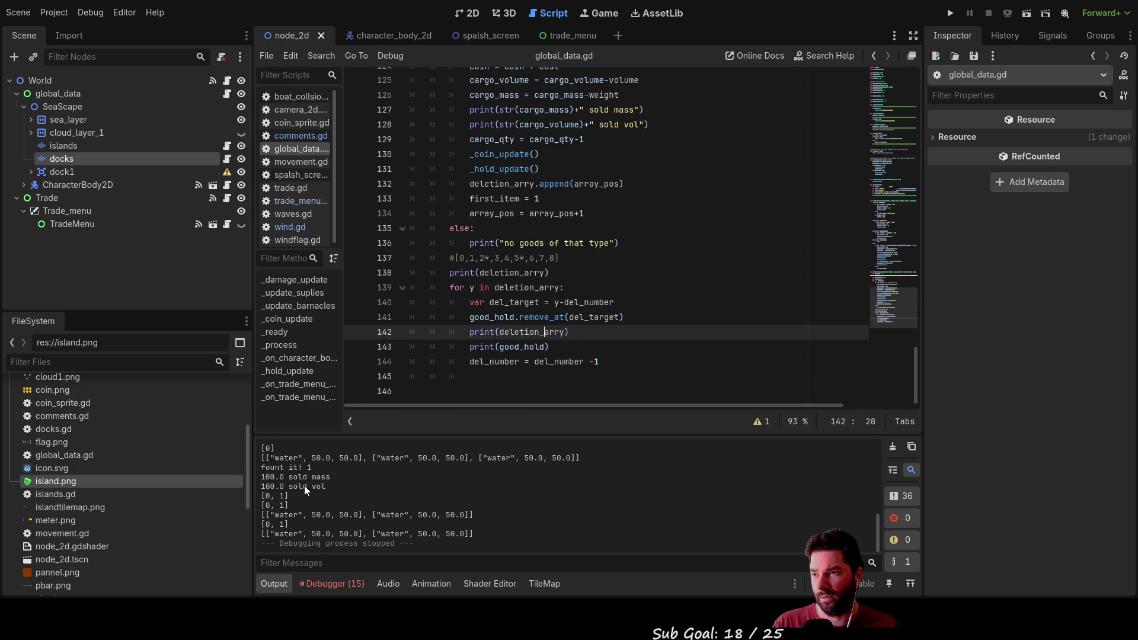
{"action": "scroll", "coordinate": [307, 475], "scroll_direction": "up", "scroll_amount": 2}
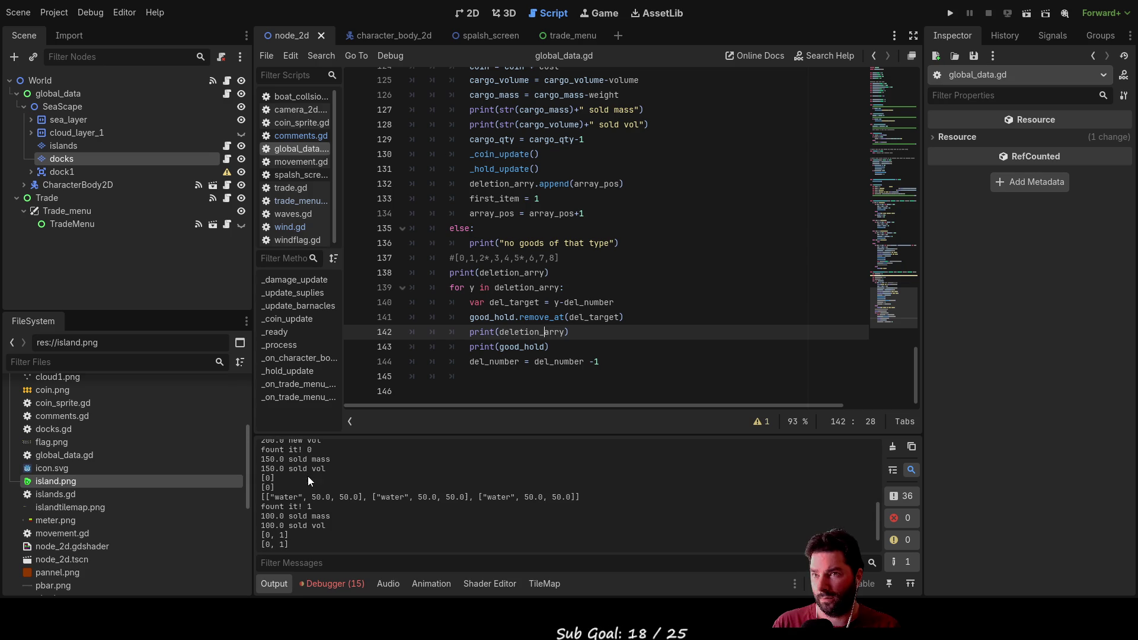
Step: Append +"del array" inside the print call on line 138
{"action": "left_click", "coordinate": [546, 273]}
{"action": "key", "text": "Right"}
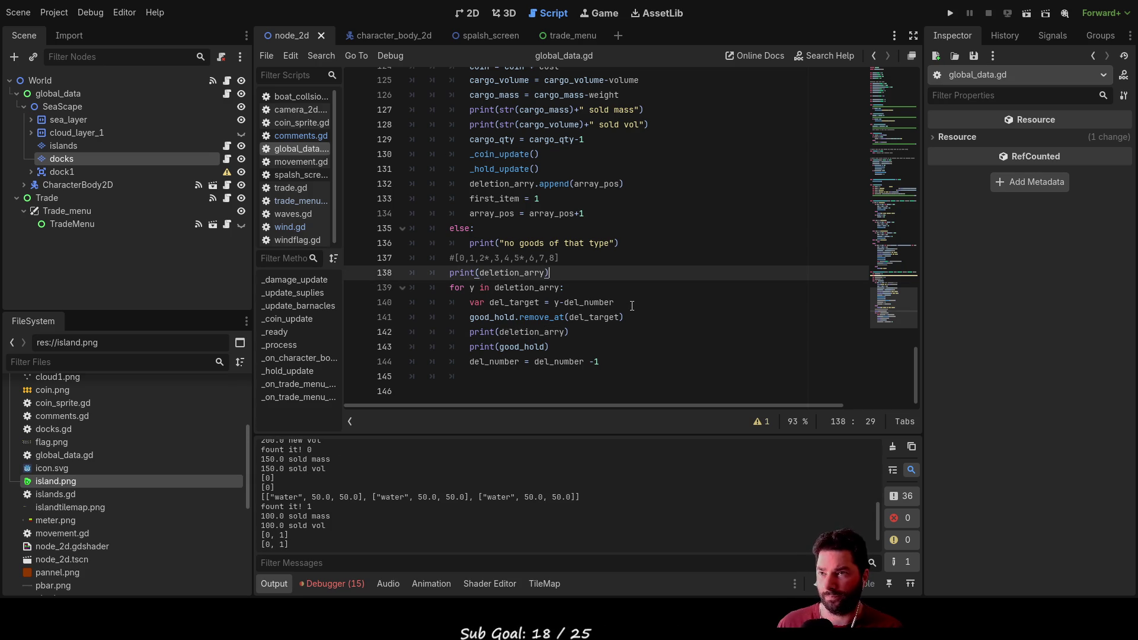
{"action": "key", "text": "Left"}
{"action": "type", "text": "+\""}
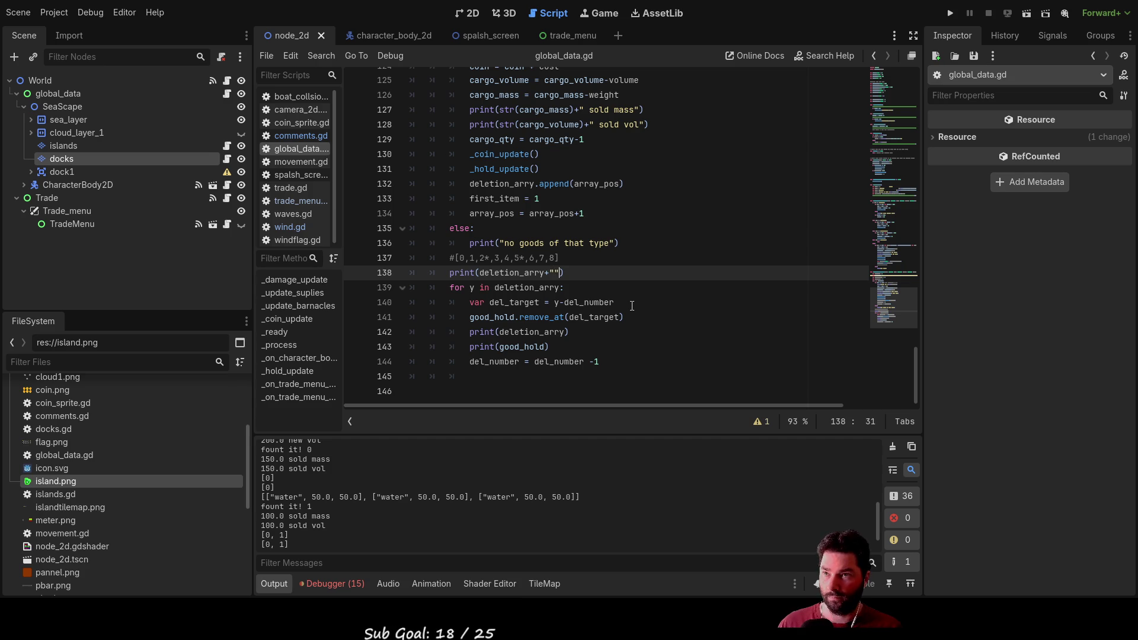
{"action": "type", "text": "del a"}
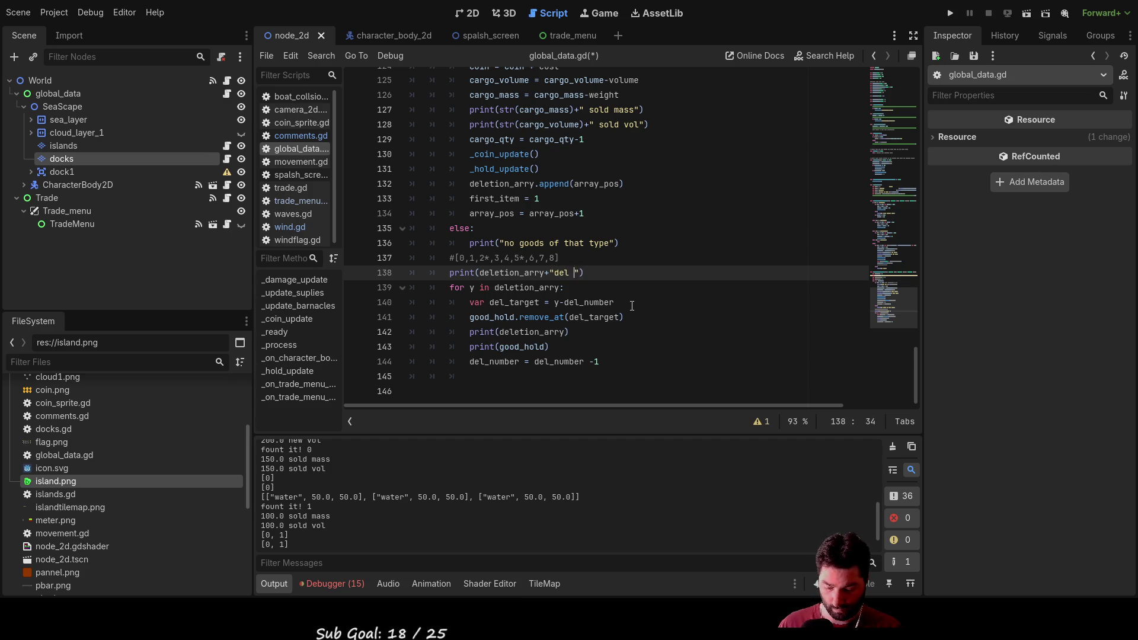
{"action": "type", "text": "rray"}
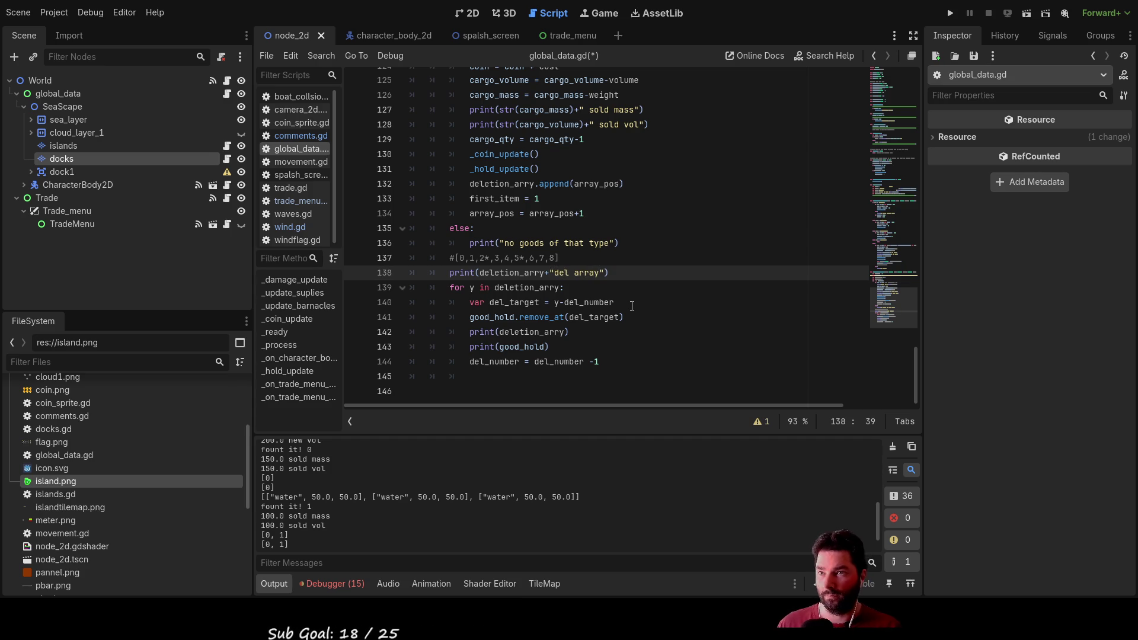
Step: Make line 142 print del_target instead of deletion_arry, then run the project
{"action": "left_click", "coordinate": [584, 332]}
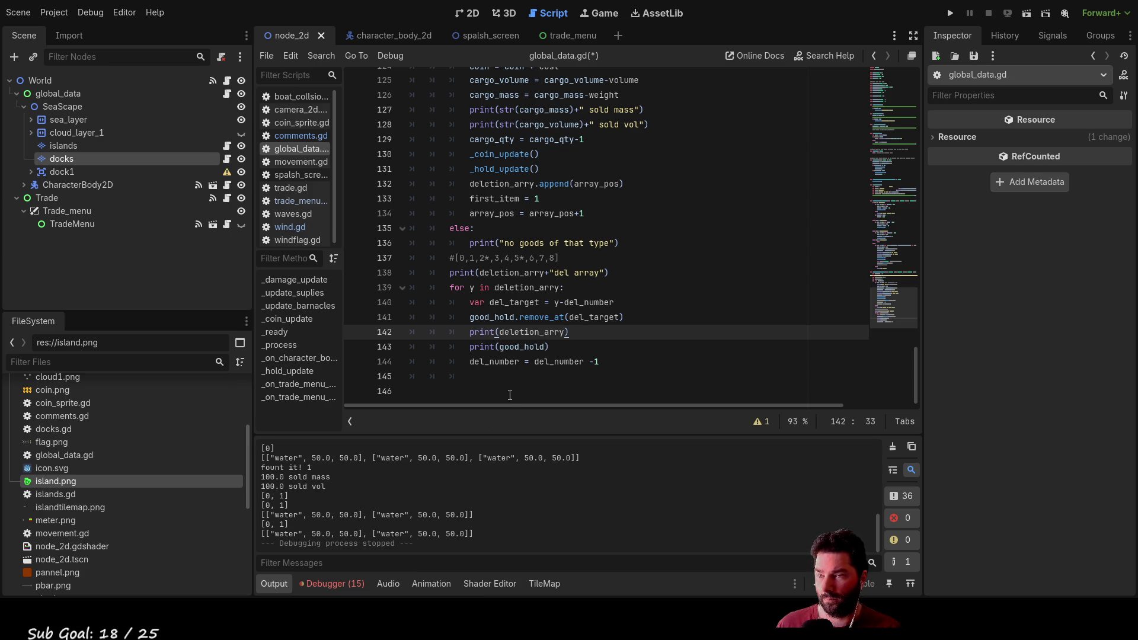
{"action": "key", "text": "BackSpace"}
{"action": "type", "text": ";"}
{"action": "key", "text": "BackSpace"}
{"action": "type", "text": ")"}
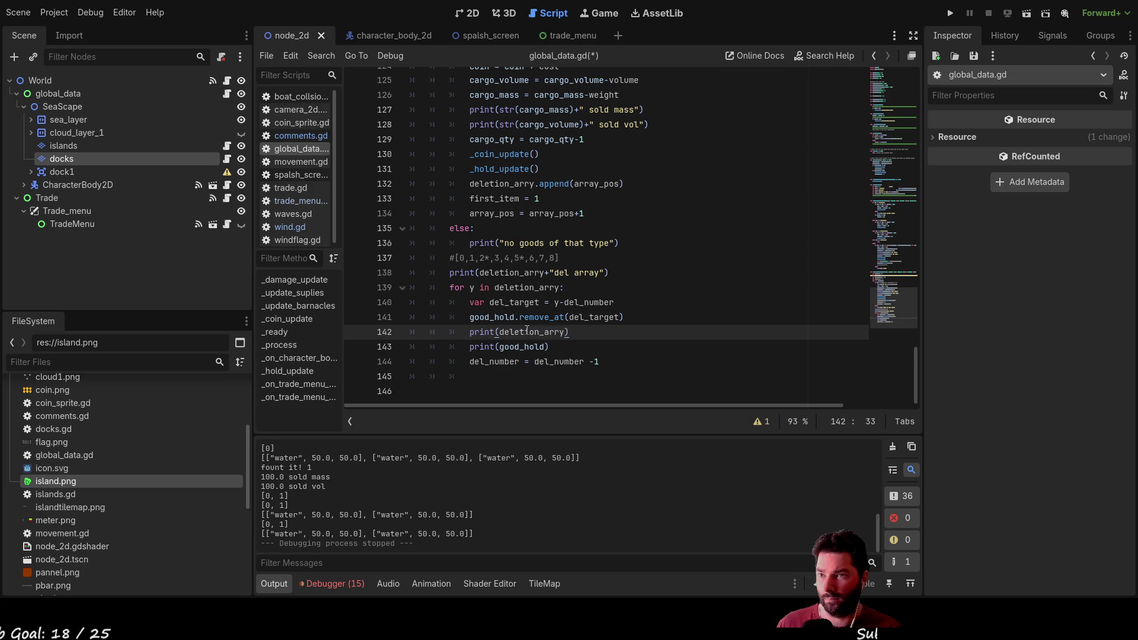
{"action": "double_click", "coordinate": [532, 333]}
{"action": "left_click", "coordinate": [521, 304]}
{"action": "double_click", "coordinate": [494, 302]}
{"action": "key", "text": "ctrl+c"}
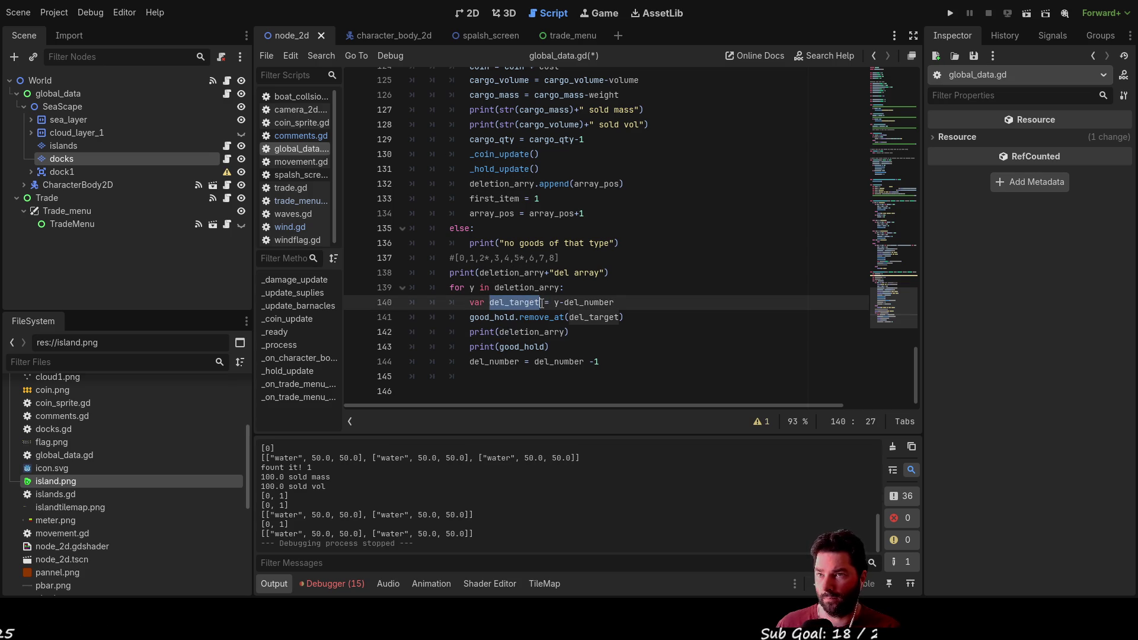
{"action": "double_click", "coordinate": [532, 333]}
{"action": "key", "text": "ctrl+v"}
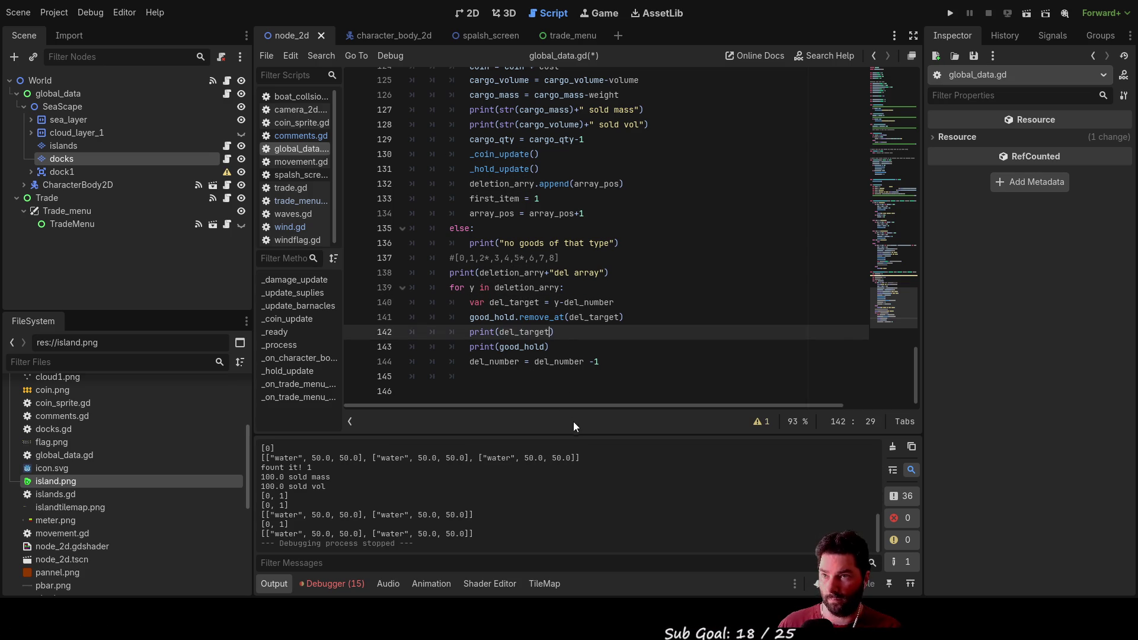
{"action": "left_click", "coordinate": [950, 13]}
Step: Start the game, dock, buy eight units of fresh water and sell them, hitting the error
{"action": "left_click", "coordinate": [443, 94]}
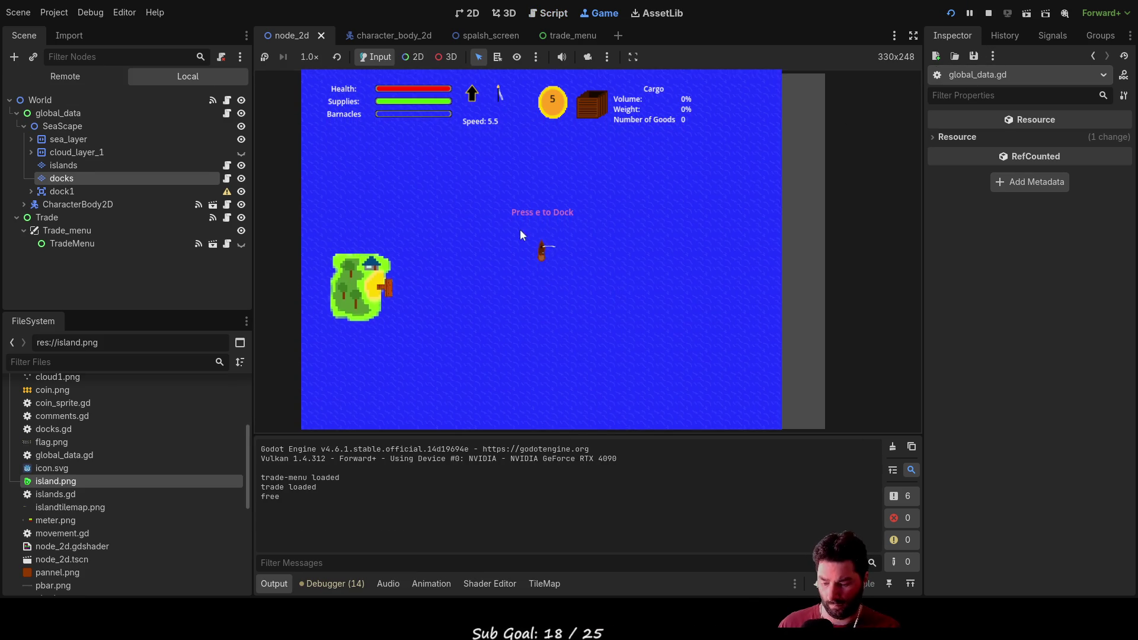
{"action": "key", "text": "e"}
{"action": "left_click", "coordinate": [437, 188]}
{"action": "left_click", "coordinate": [436, 188]}
{"action": "left_click", "coordinate": [435, 186]}
{"action": "left_click", "coordinate": [436, 186]}
{"action": "left_click", "coordinate": [436, 186]}
{"action": "left_click", "coordinate": [436, 186]}
{"action": "left_click", "coordinate": [435, 186]}
{"action": "left_click", "coordinate": [435, 186]}
{"action": "left_click", "coordinate": [435, 186]}
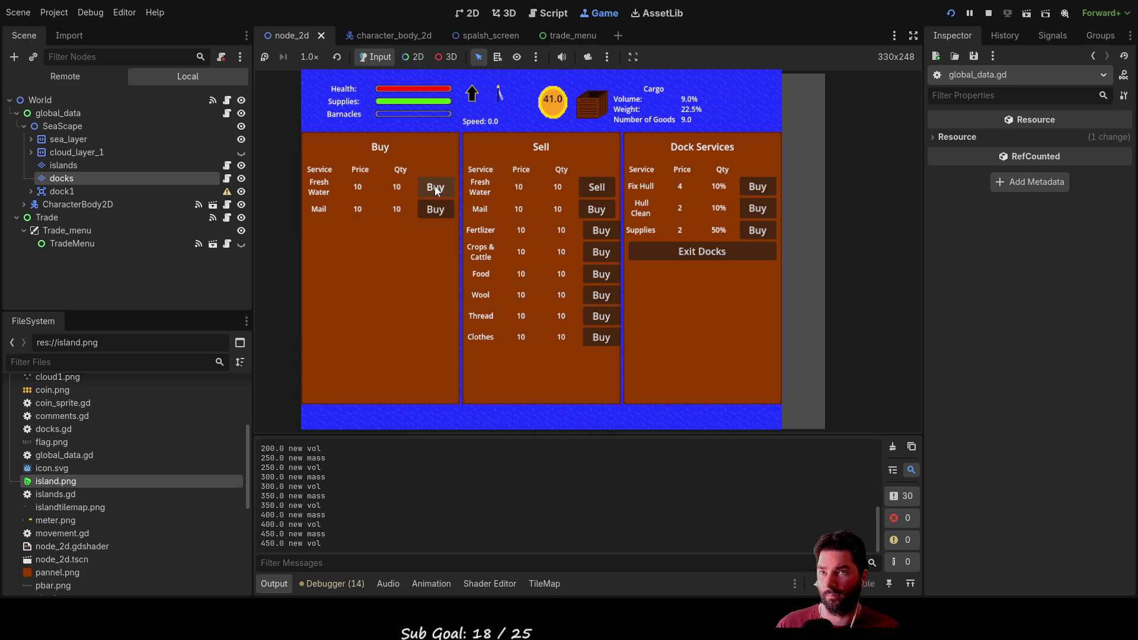
{"action": "left_click", "coordinate": [603, 186]}
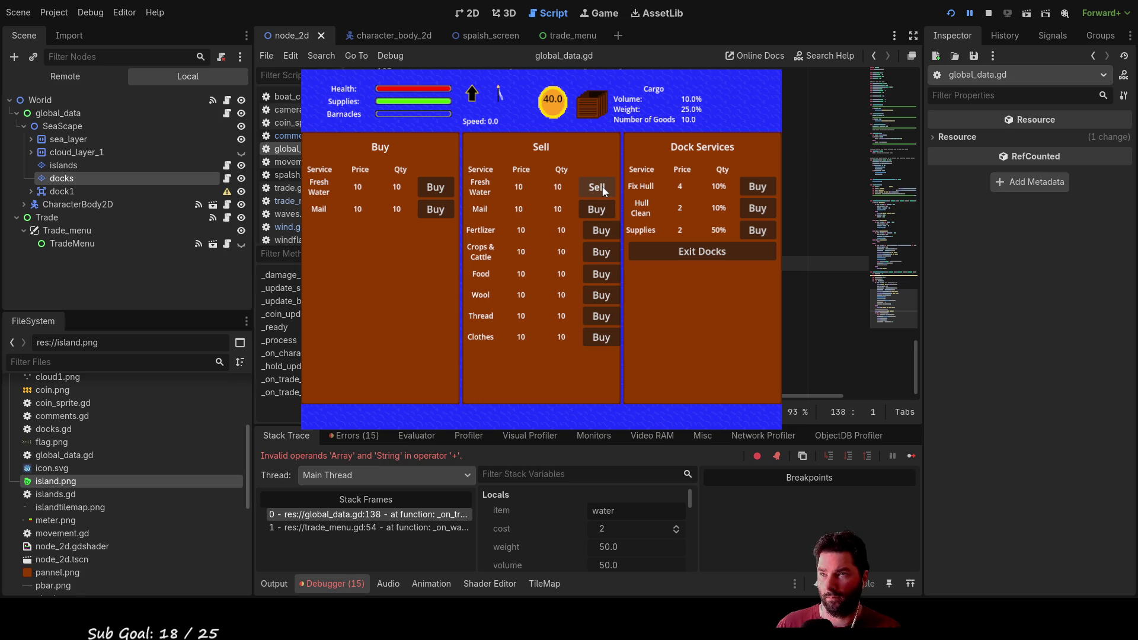
Step: Wrap deletion_arry in a string conversion on line 138 and relaunch the game
{"action": "key", "text": "Right"}
{"action": "key", "text": "Right"}
{"action": "key", "text": "Right"}
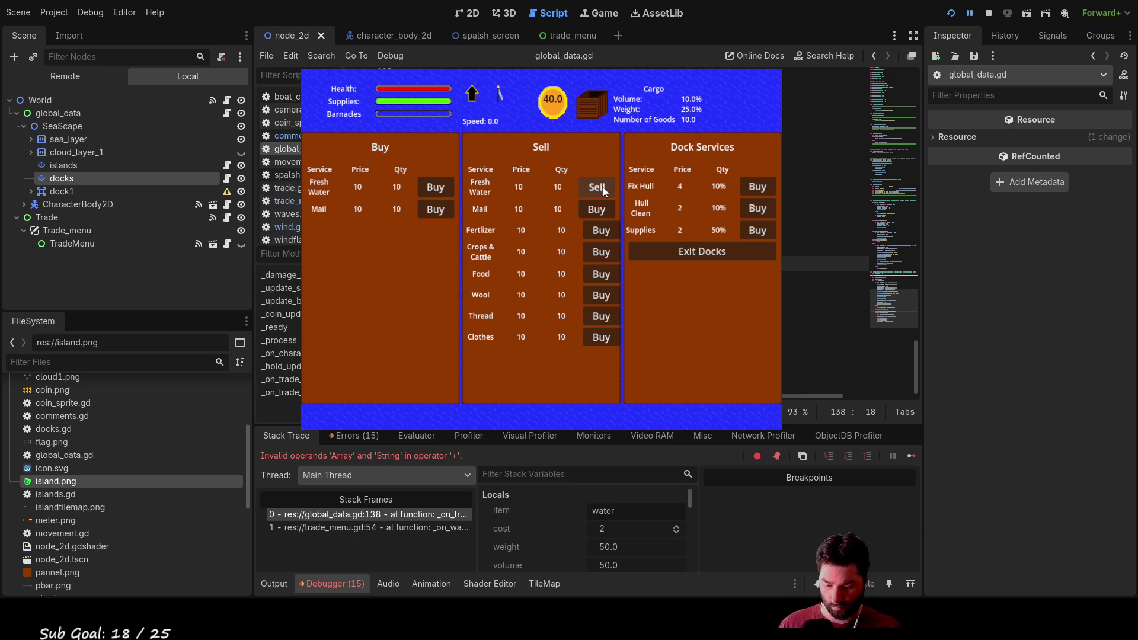
{"action": "key", "text": "ctrl+v"}
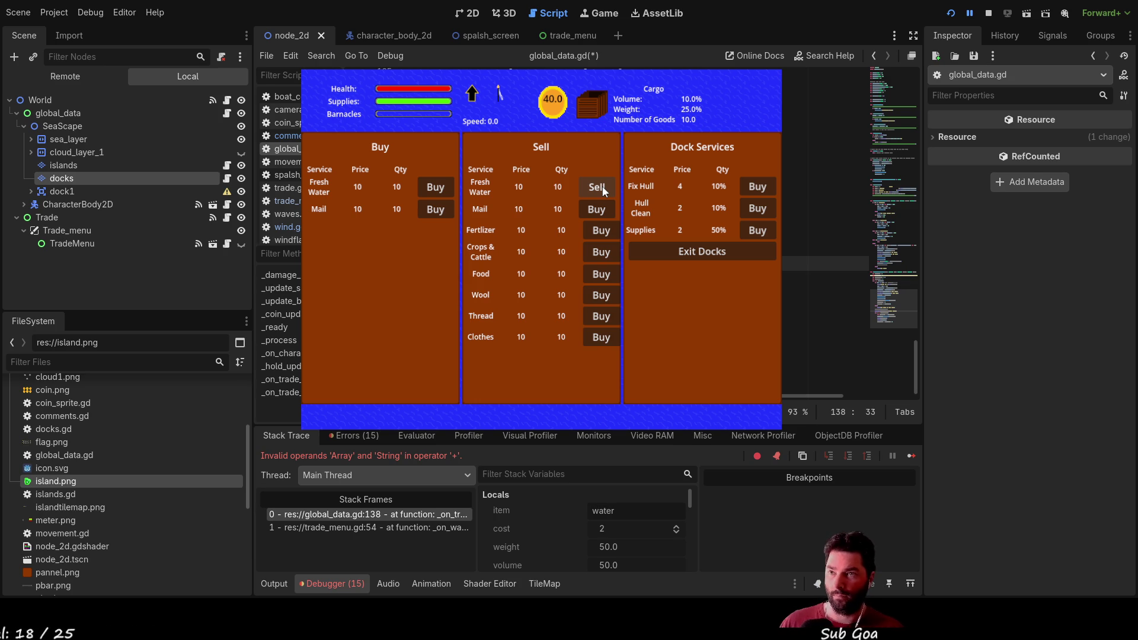
{"action": "left_click", "coordinate": [988, 13]}
{"action": "left_click", "coordinate": [951, 13]}
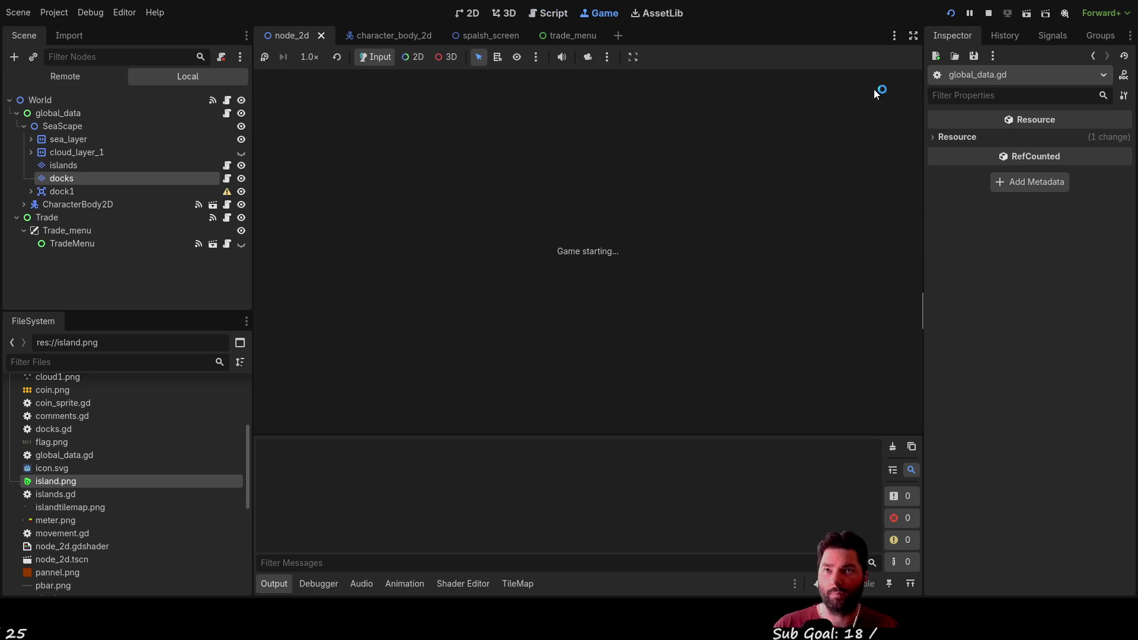
Step: Start the game, dock, buy three units of fresh water and sell them
{"action": "left_click", "coordinate": [425, 94]}
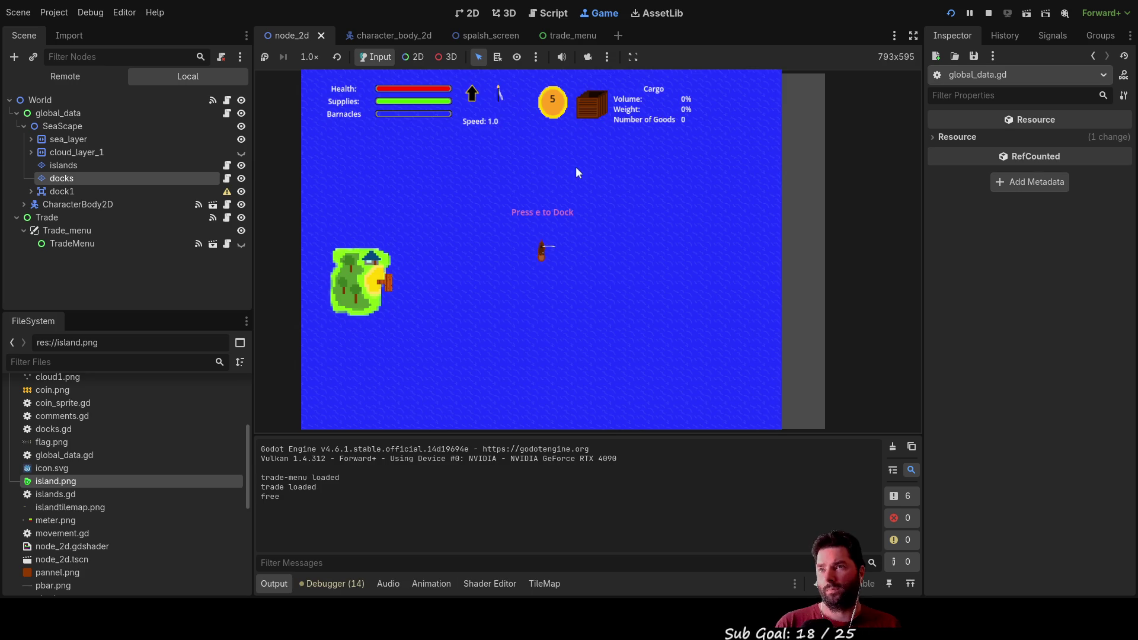
{"action": "key", "text": "e"}
{"action": "left_click", "coordinate": [435, 186]}
{"action": "left_click", "coordinate": [435, 187]}
{"action": "left_click", "coordinate": [436, 187]}
{"action": "left_click", "coordinate": [435, 187]}
{"action": "left_click", "coordinate": [436, 187]}
{"action": "left_click", "coordinate": [435, 187]}
{"action": "left_click", "coordinate": [435, 187]}
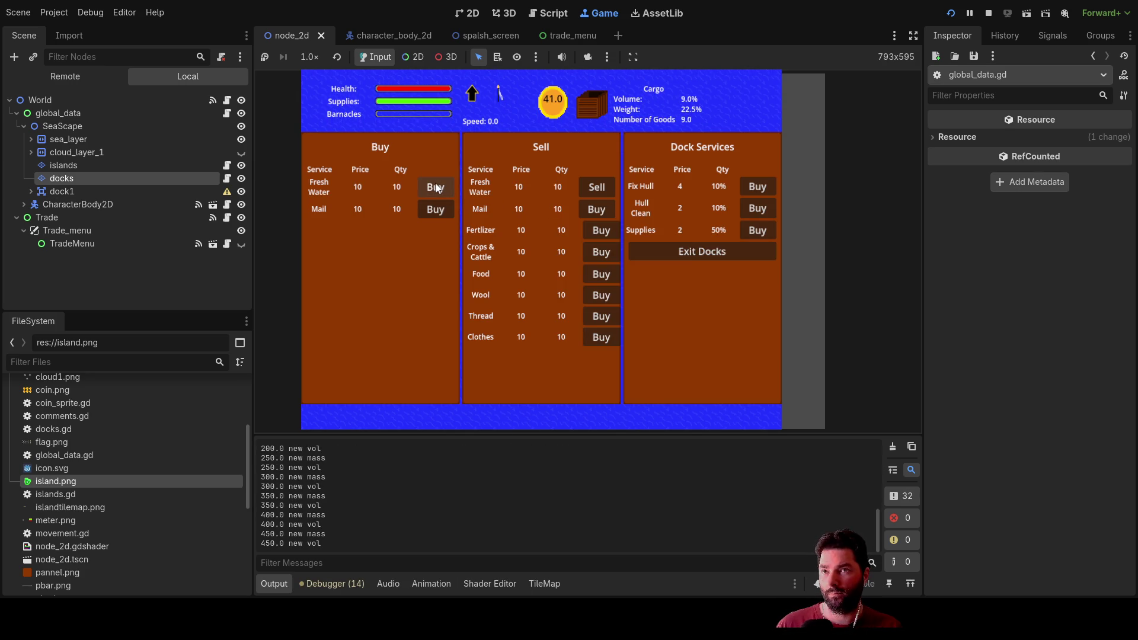
{"action": "left_click", "coordinate": [598, 187]}
{"action": "left_click", "coordinate": [598, 187]}
{"action": "left_click", "coordinate": [597, 187]}
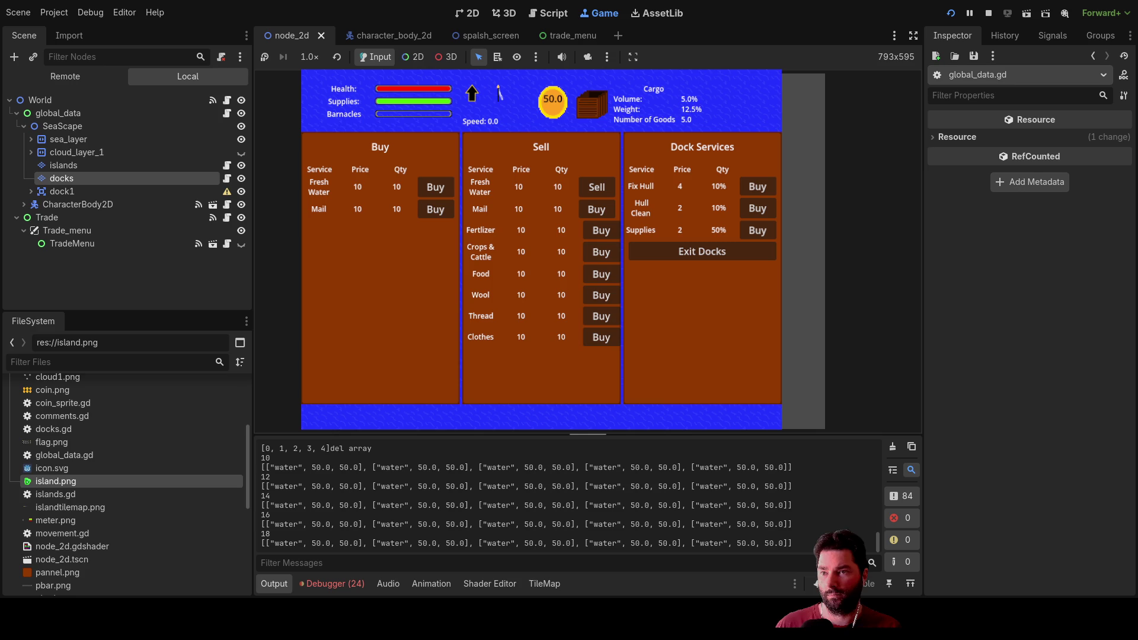
Step: Enlarge the Output log to read the logged deletion targets, then stop the game with F8
{"action": "mouse_move", "coordinate": [555, 433]}
{"action": "left_mouse_down"}
{"action": "mouse_move", "coordinate": [608, 145]}
{"action": "mouse_move", "coordinate": [597, 71]}
{"action": "left_mouse_up"}
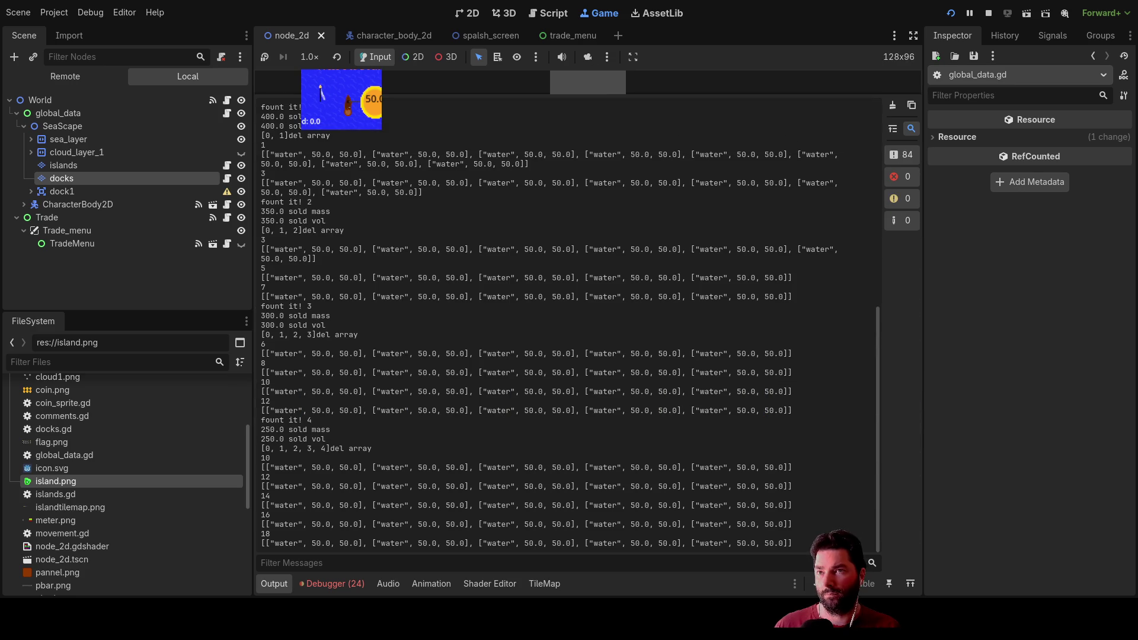
{"action": "scroll", "coordinate": [563, 326], "scroll_direction": "up", "scroll_amount": 10}
{"action": "scroll", "coordinate": [563, 326], "scroll_direction": "down", "scroll_amount": 2}
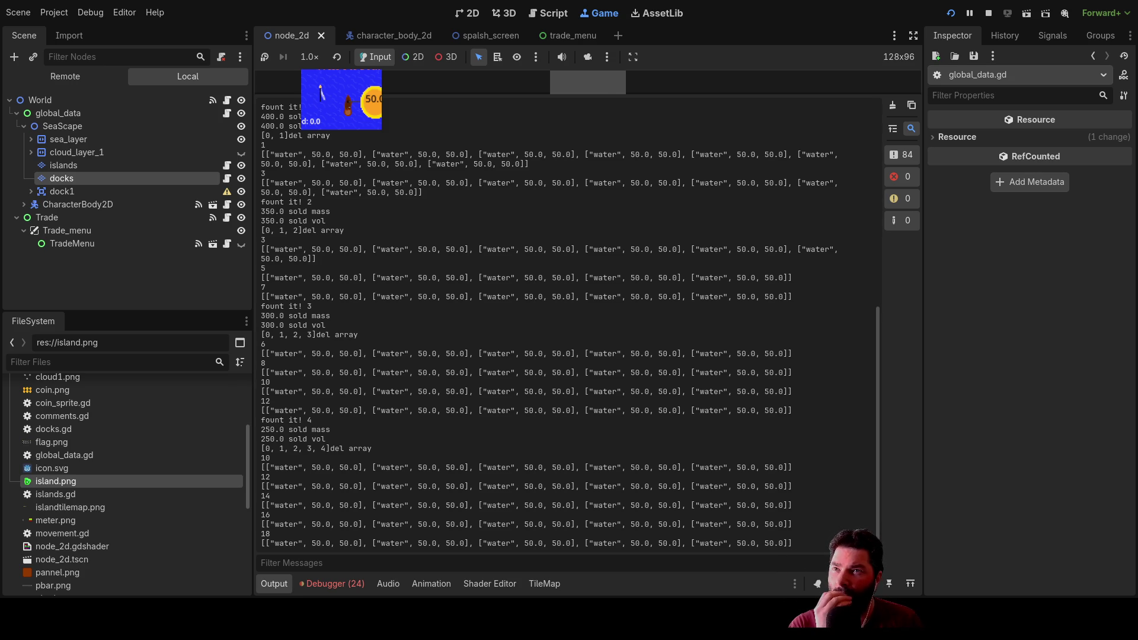
{"action": "left_click_drag", "start_coordinate": [653, 96], "coordinate": [665, 432]}
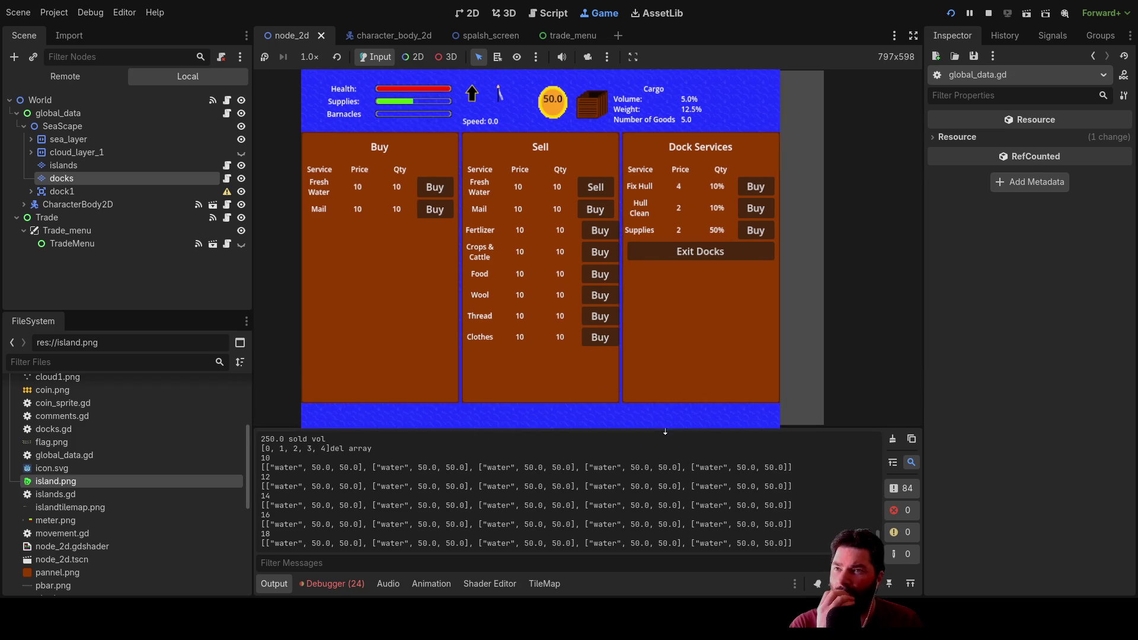
{"action": "key", "text": "F8"}
{"action": "scroll", "coordinate": [598, 330], "scroll_direction": "down", "scroll_amount": 1}
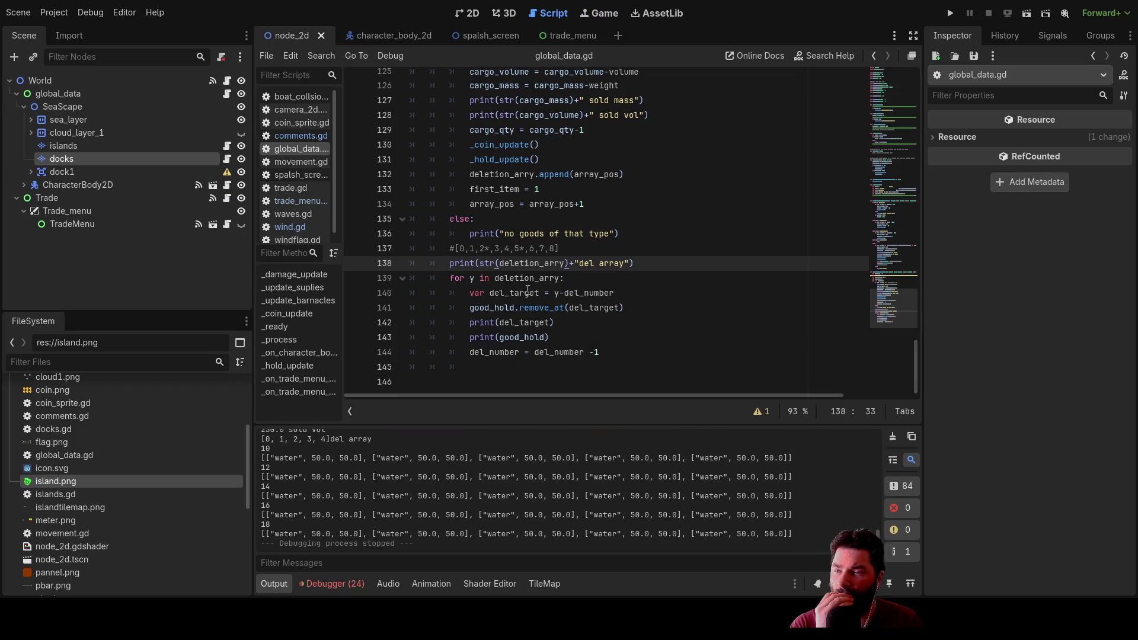
Step: Scroll global_data.gd up to the _on_trade_menu_sale header, then run the project again
{"action": "double_click", "coordinate": [581, 293]}
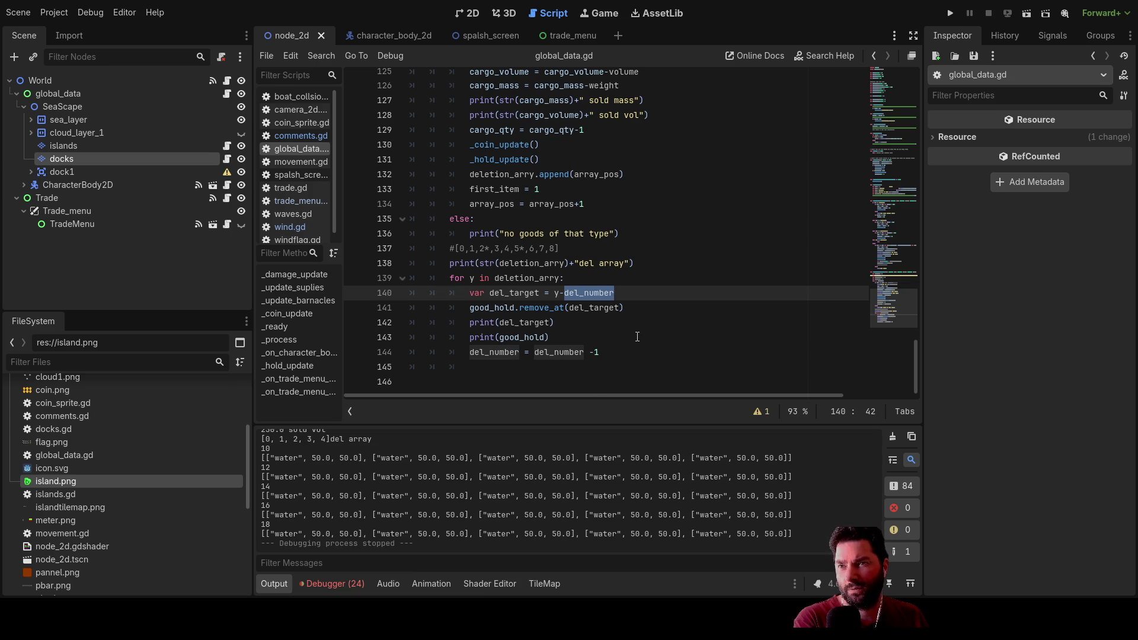
{"action": "scroll", "coordinate": [637, 337], "scroll_direction": "up", "scroll_amount": 1}
{"action": "scroll", "coordinate": [640, 320], "scroll_direction": "down", "scroll_amount": 1}
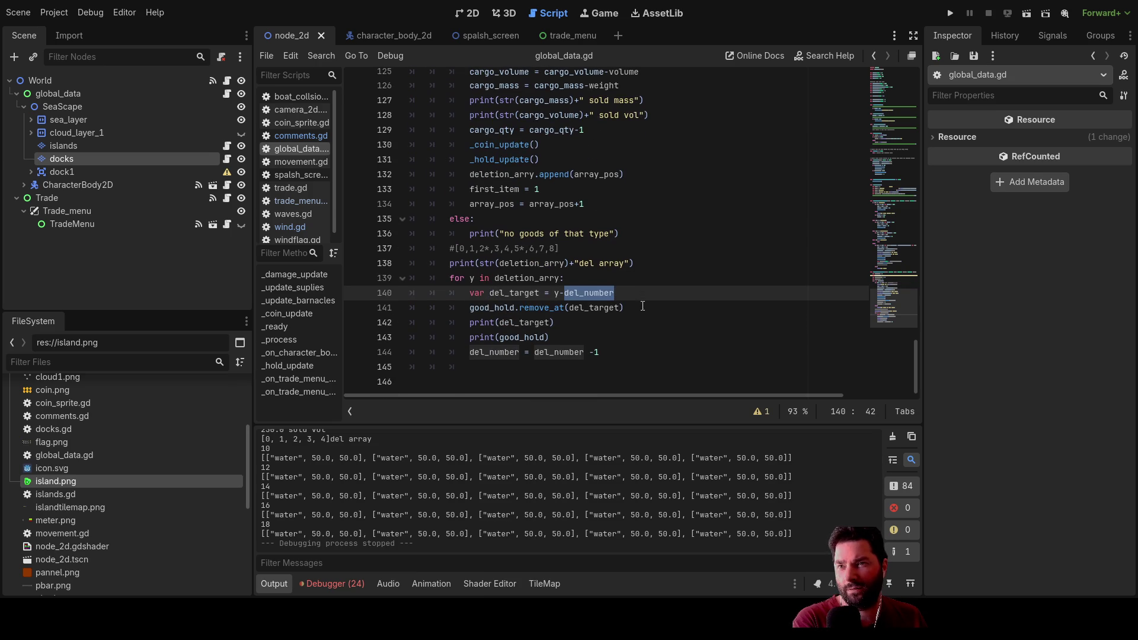
{"action": "scroll", "coordinate": [601, 288], "scroll_direction": "up", "scroll_amount": 1}
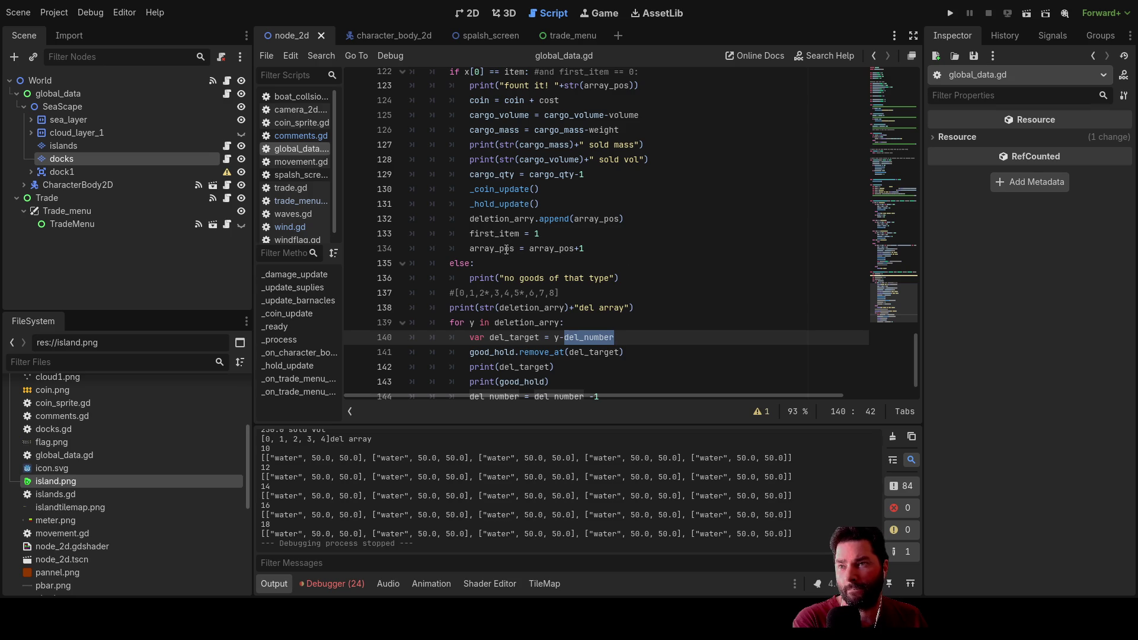
{"action": "scroll", "coordinate": [471, 278], "scroll_direction": "down", "scroll_amount": 2}
{"action": "left_click_drag", "start_coordinate": [635, 263], "coordinate": [450, 264]}
{"action": "scroll", "coordinate": [590, 464], "scroll_direction": "up", "scroll_amount": 2}
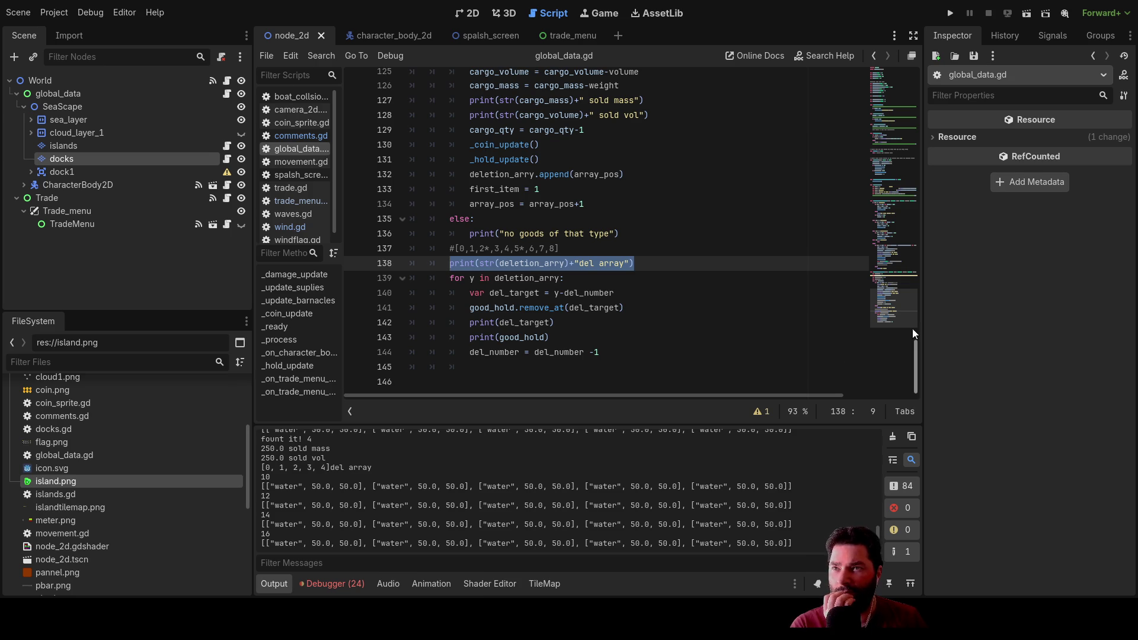
{"action": "scroll", "coordinate": [681, 313], "scroll_direction": "up", "scroll_amount": 4}
{"action": "scroll", "coordinate": [681, 313], "scroll_direction": "down", "scroll_amount": 3}
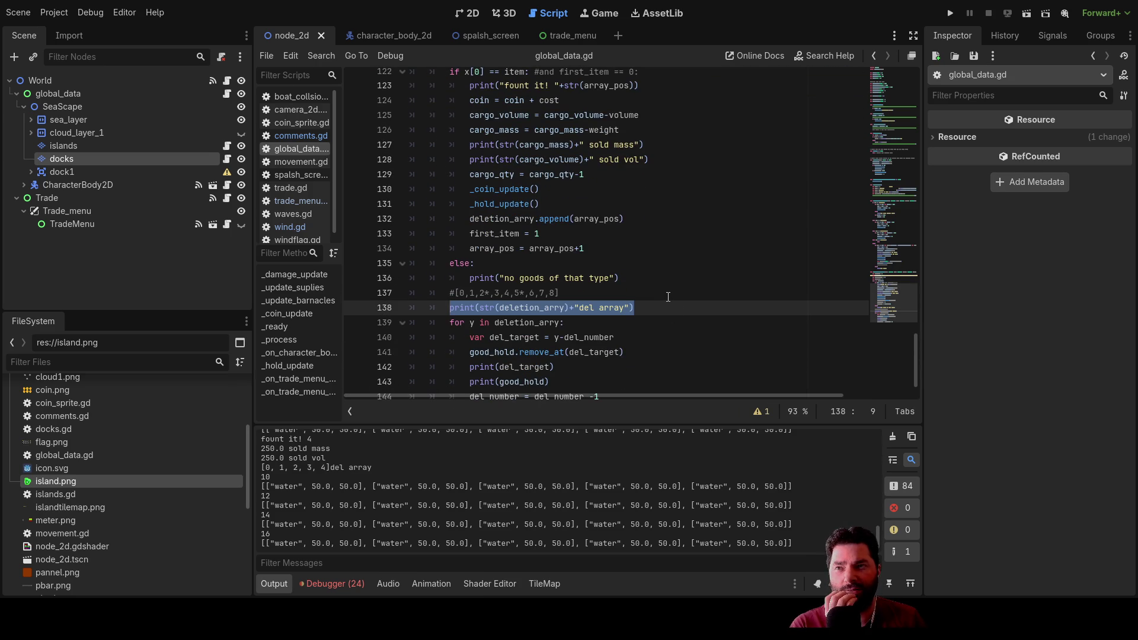
{"action": "scroll", "coordinate": [668, 296], "scroll_direction": "up", "scroll_amount": 1}
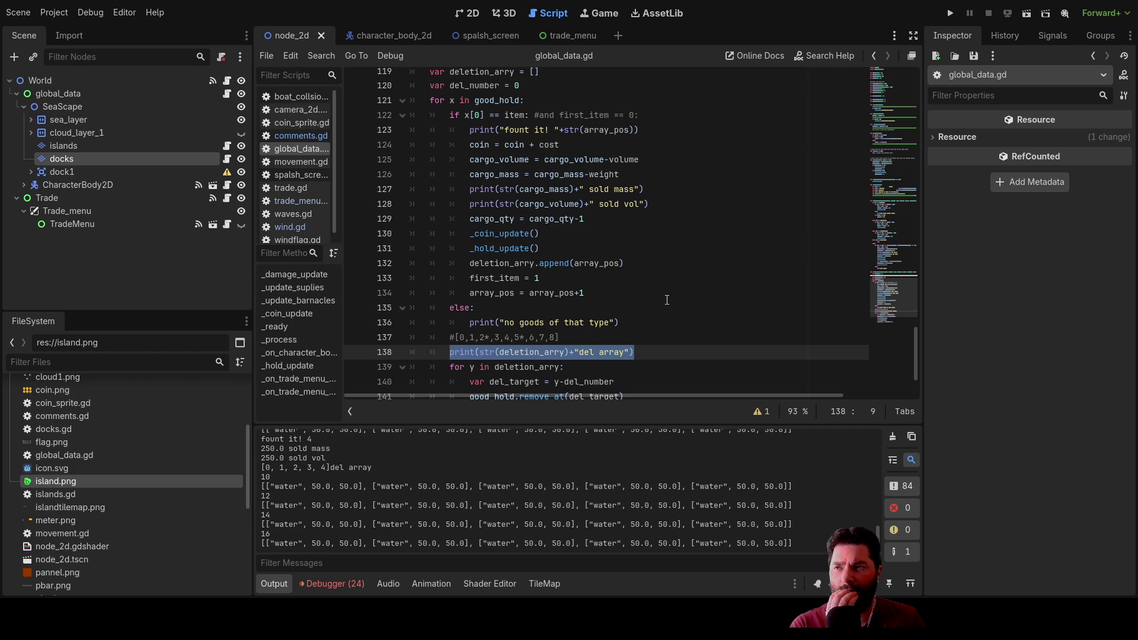
{"action": "scroll", "coordinate": [667, 304], "scroll_direction": "up", "scroll_amount": 1}
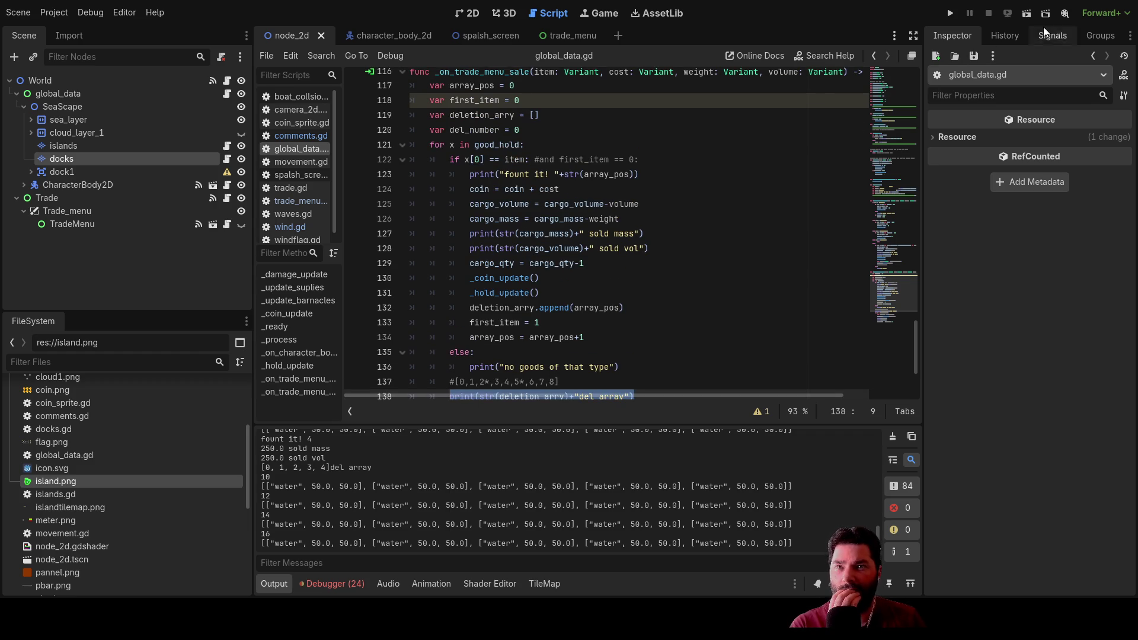
{"action": "left_click", "coordinate": [950, 13]}
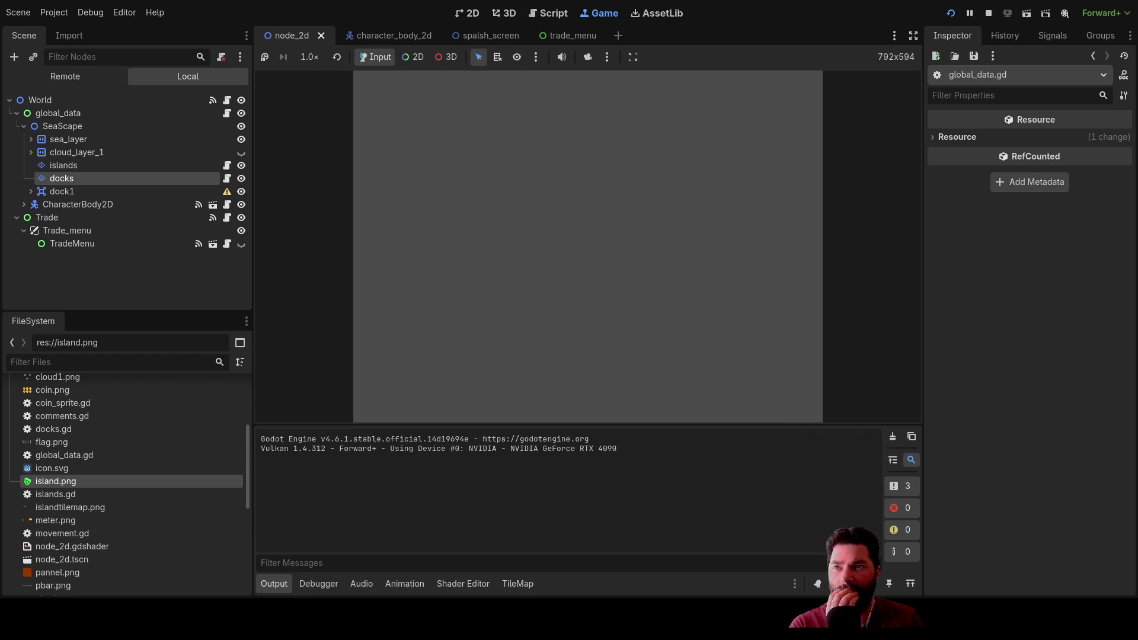
Step: Start the game, dock, and buy fresh water six times
{"action": "left_click", "coordinate": [396, 94]}
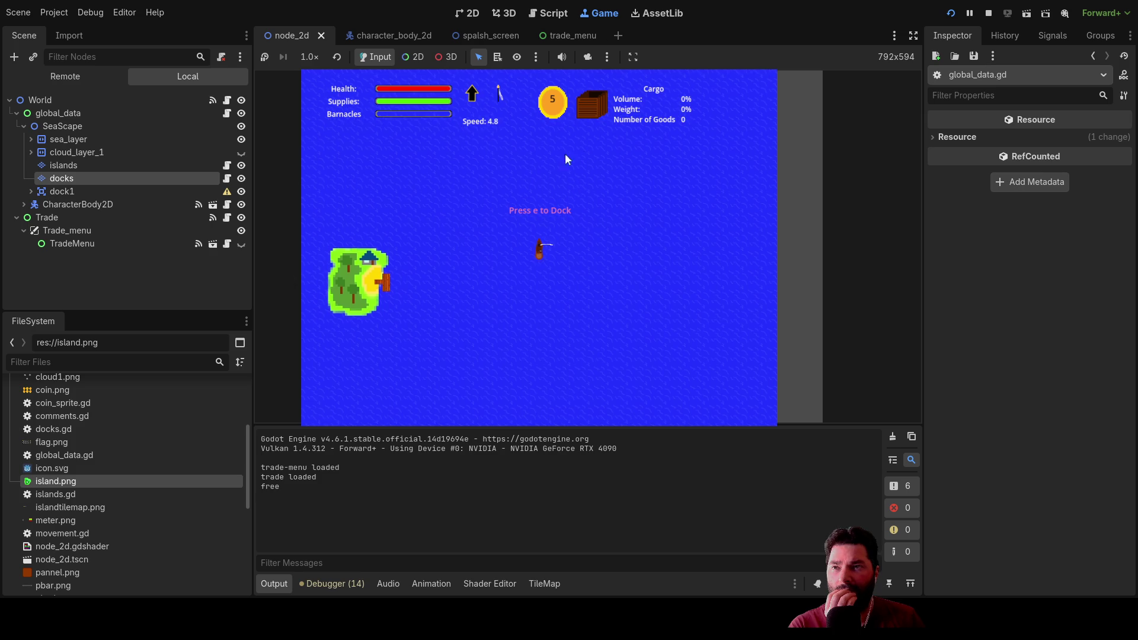
{"action": "key", "text": "e"}
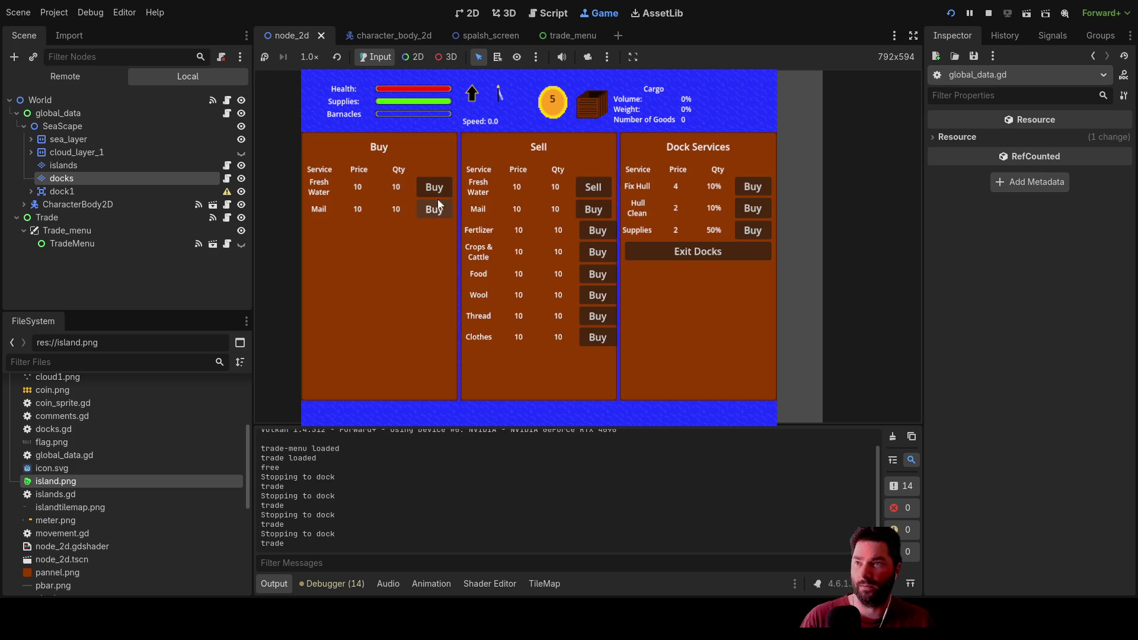
{"action": "left_click", "coordinate": [440, 185]}
{"action": "left_click", "coordinate": [440, 185]}
{"action": "left_click", "coordinate": [440, 185]}
{"action": "left_click", "coordinate": [440, 185]}
{"action": "left_click", "coordinate": [440, 185]}
{"action": "left_click", "coordinate": [440, 185]}
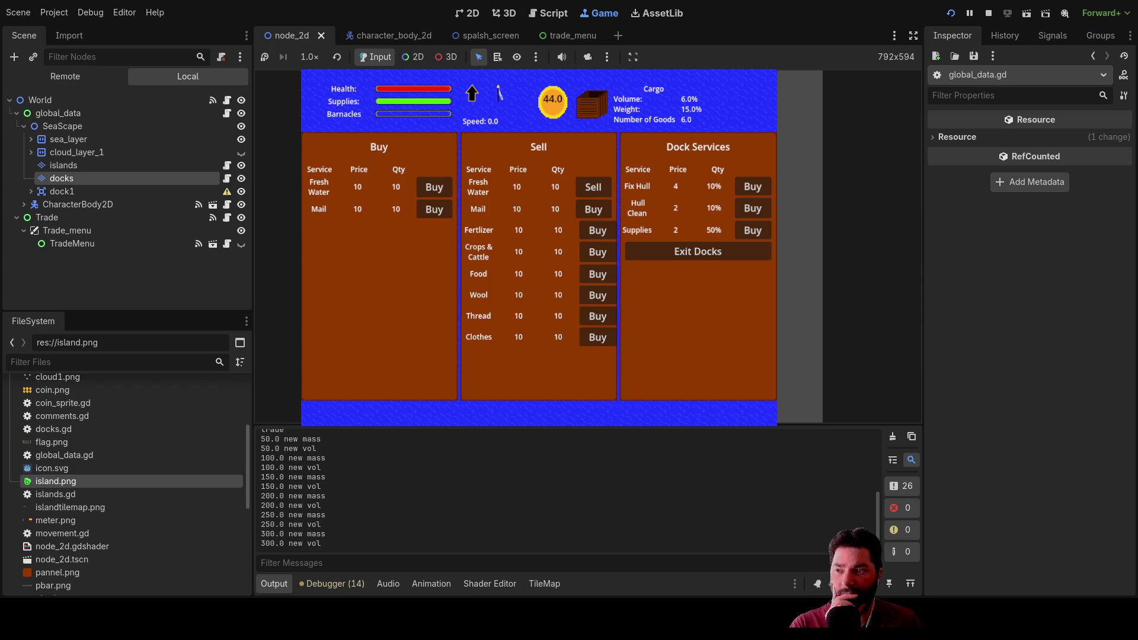
Step: Sell the fresh water, expand the Output log to read the del arrays, then stop the game
{"action": "mouse_move", "coordinate": [365, 424]}
{"action": "left_mouse_down"}
{"action": "mouse_move", "coordinate": [423, 254]}
{"action": "mouse_move", "coordinate": [410, 382]}
{"action": "left_mouse_up"}
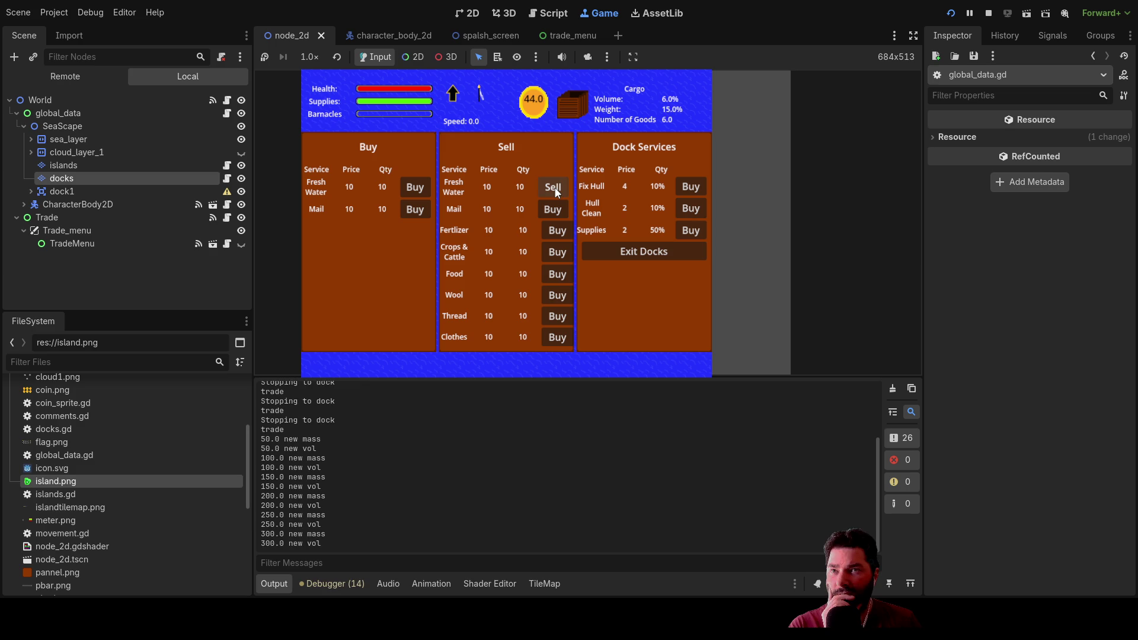
{"action": "left_click", "coordinate": [555, 192]}
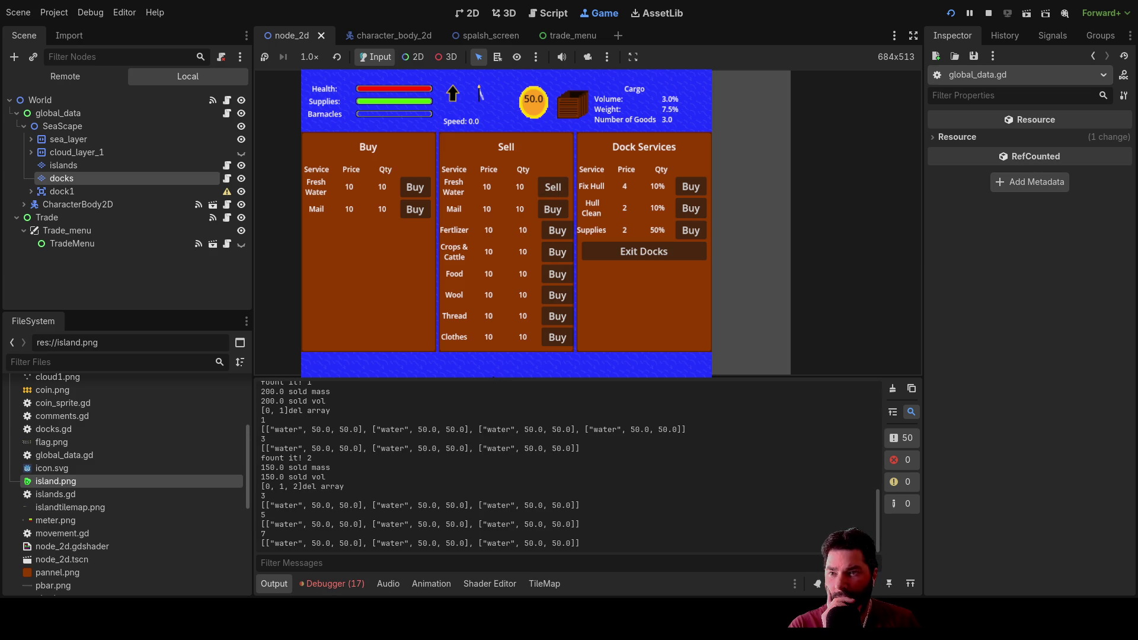
{"action": "left_click_drag", "start_coordinate": [493, 376], "coordinate": [603, 159]}
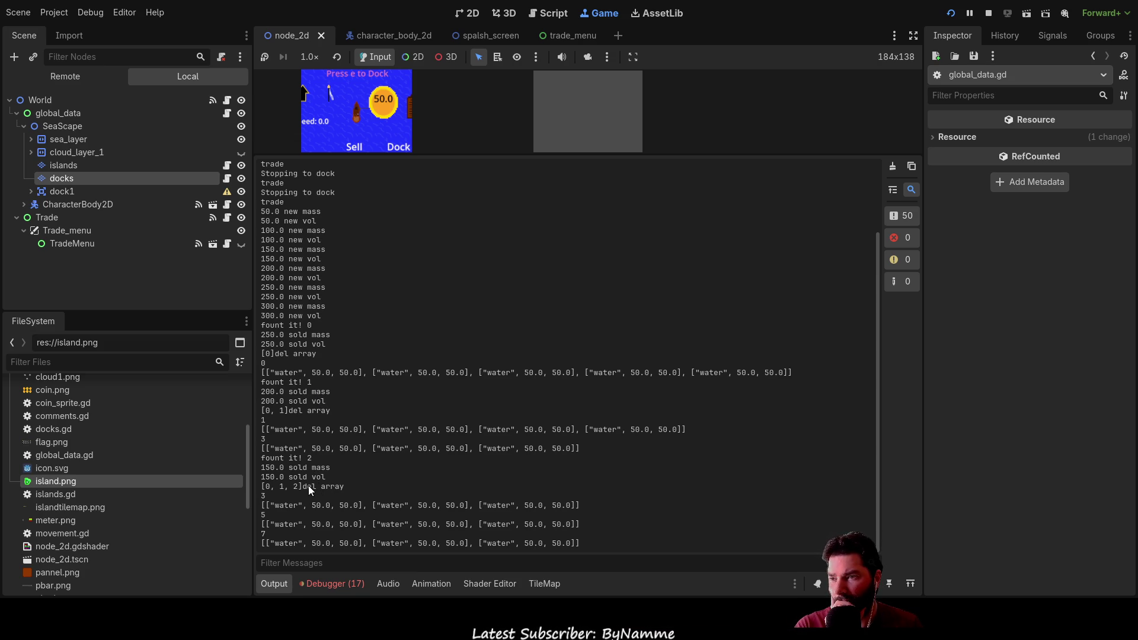
{"action": "left_click", "coordinate": [989, 13]}
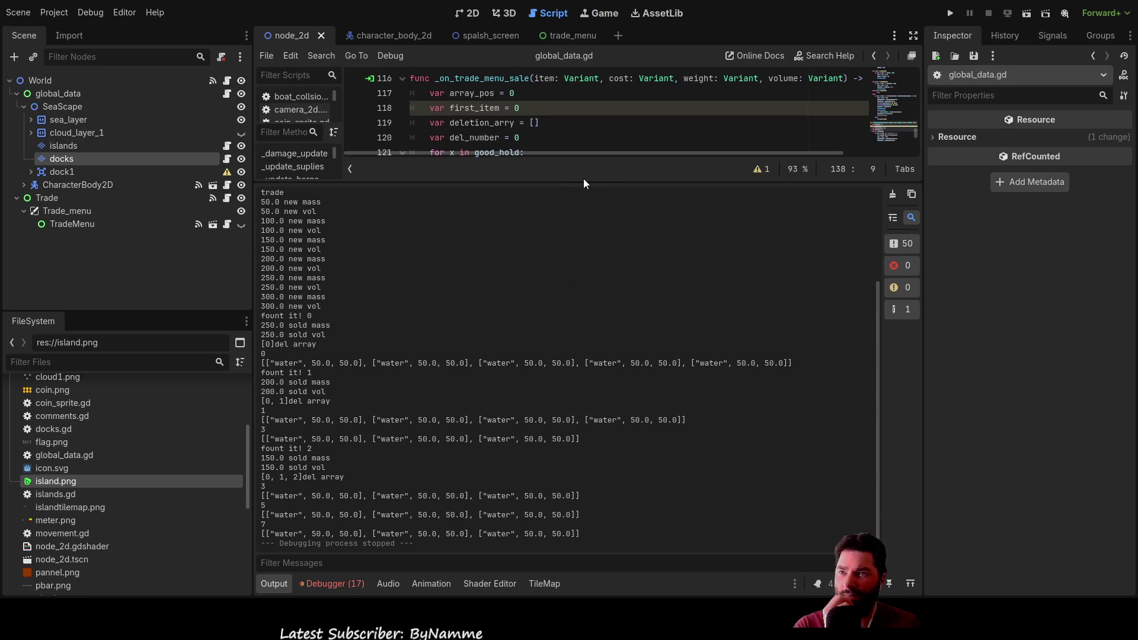
Step: Shrink the Output log and select the del array print statement in the sale function
{"action": "left_click_drag", "start_coordinate": [584, 179], "coordinate": [590, 544]}
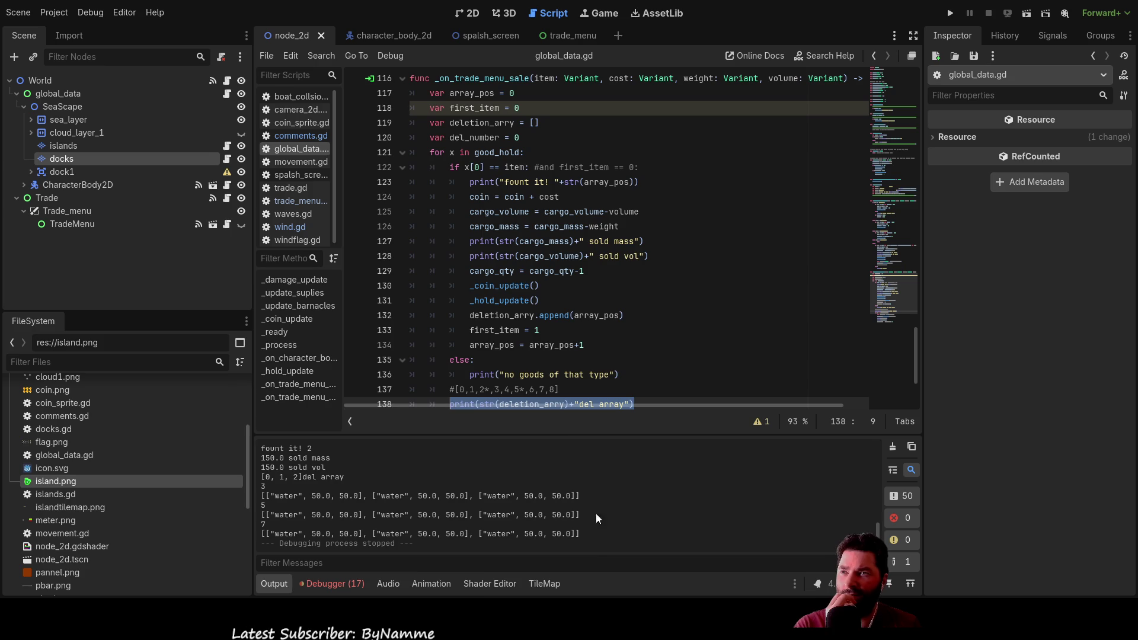
{"action": "scroll", "coordinate": [613, 364], "scroll_direction": "up", "scroll_amount": 2}
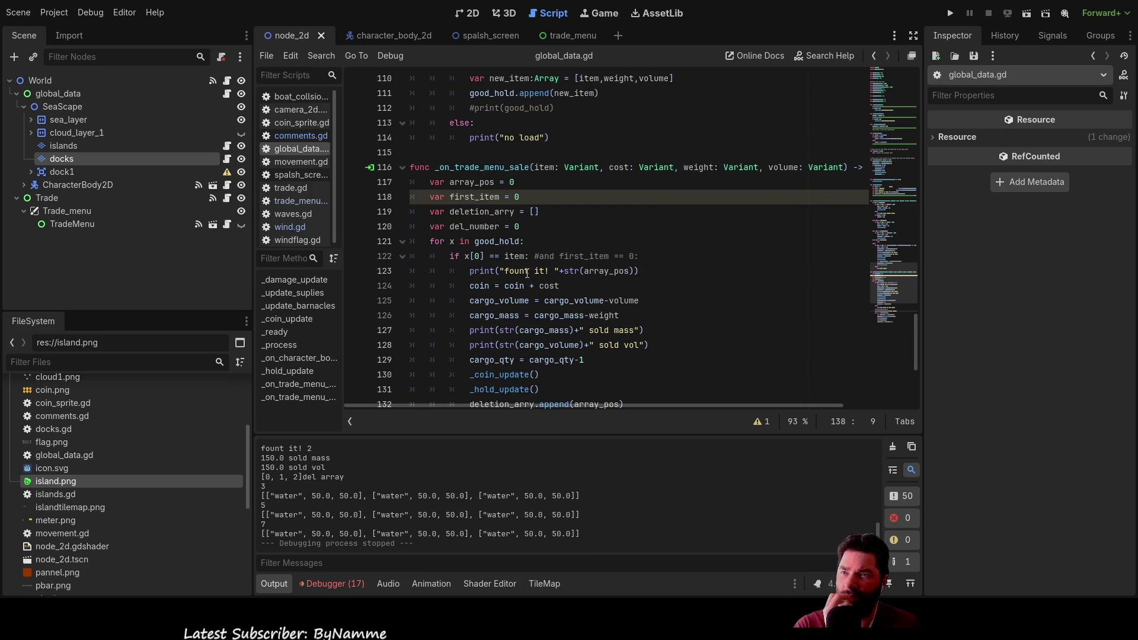
{"action": "scroll", "coordinate": [529, 204], "scroll_direction": "down", "scroll_amount": 2}
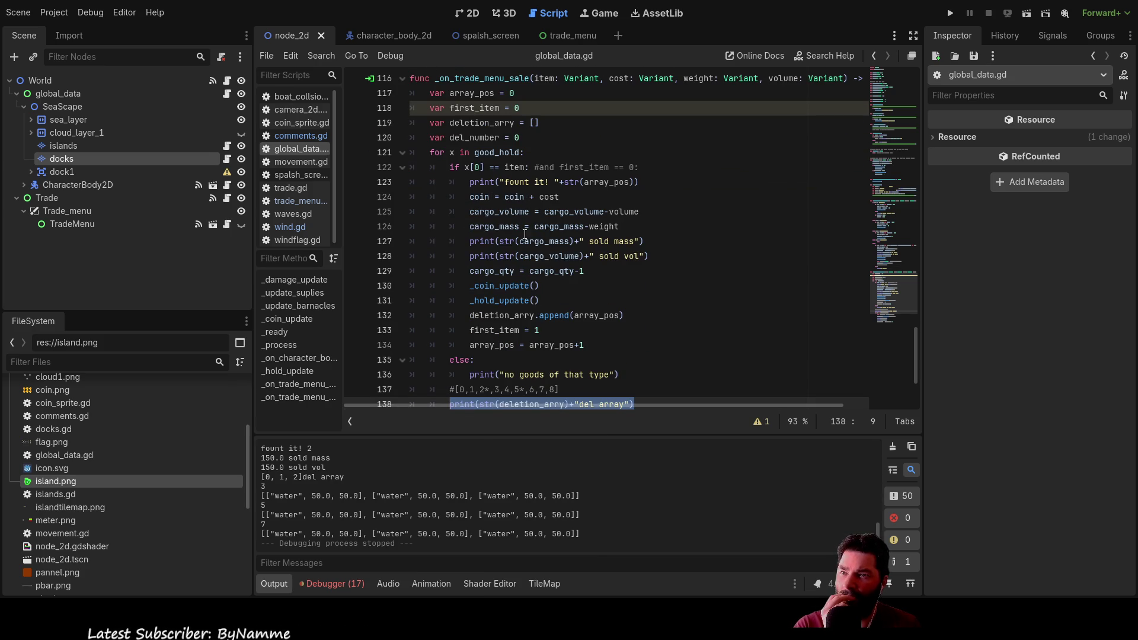
{"action": "scroll", "coordinate": [563, 344], "scroll_direction": "down", "scroll_amount": 1}
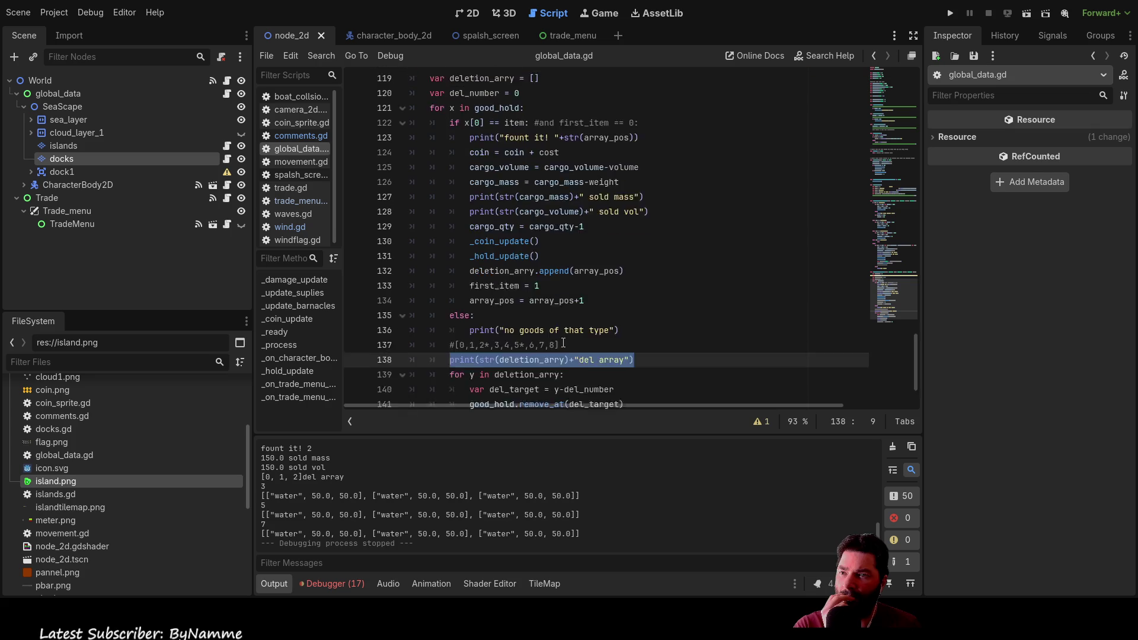
{"action": "scroll", "coordinate": [563, 344], "scroll_direction": "down", "scroll_amount": 1}
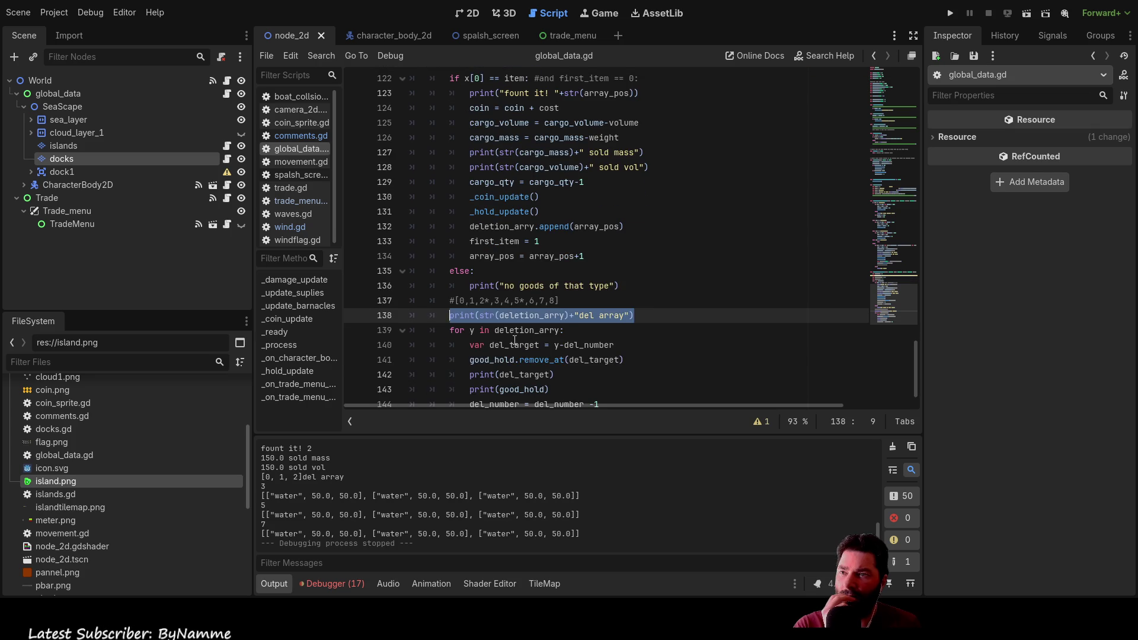
{"action": "left_click", "coordinate": [473, 315]}
{"action": "left_click_drag", "start_coordinate": [566, 316], "coordinate": [449, 317]}
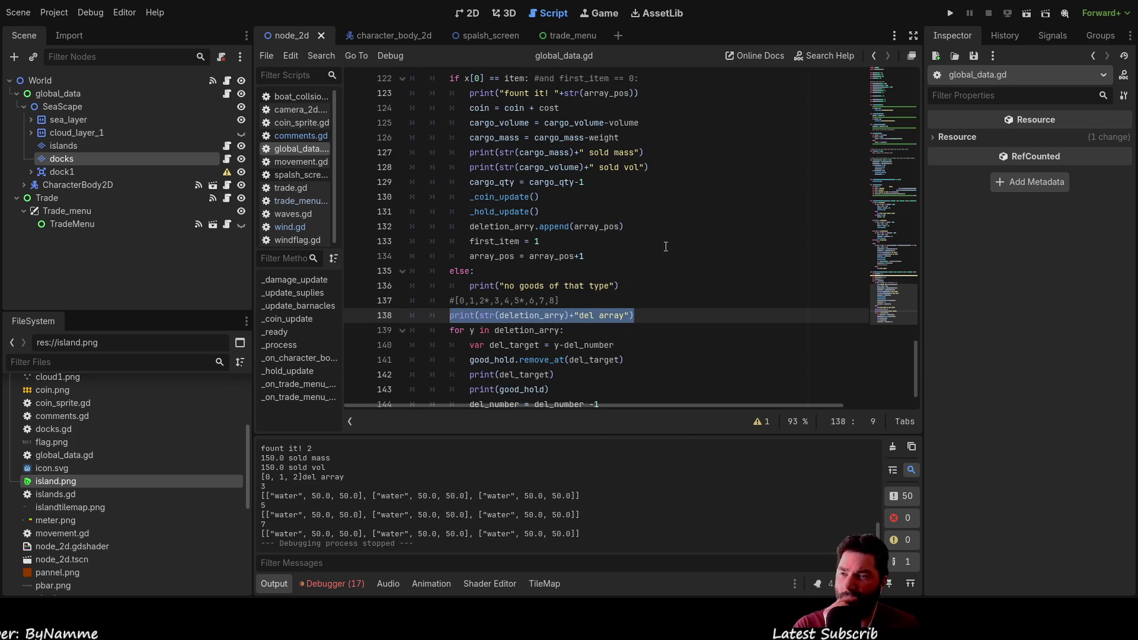
{"action": "scroll", "coordinate": [666, 249], "scroll_direction": "down", "scroll_amount": 1}
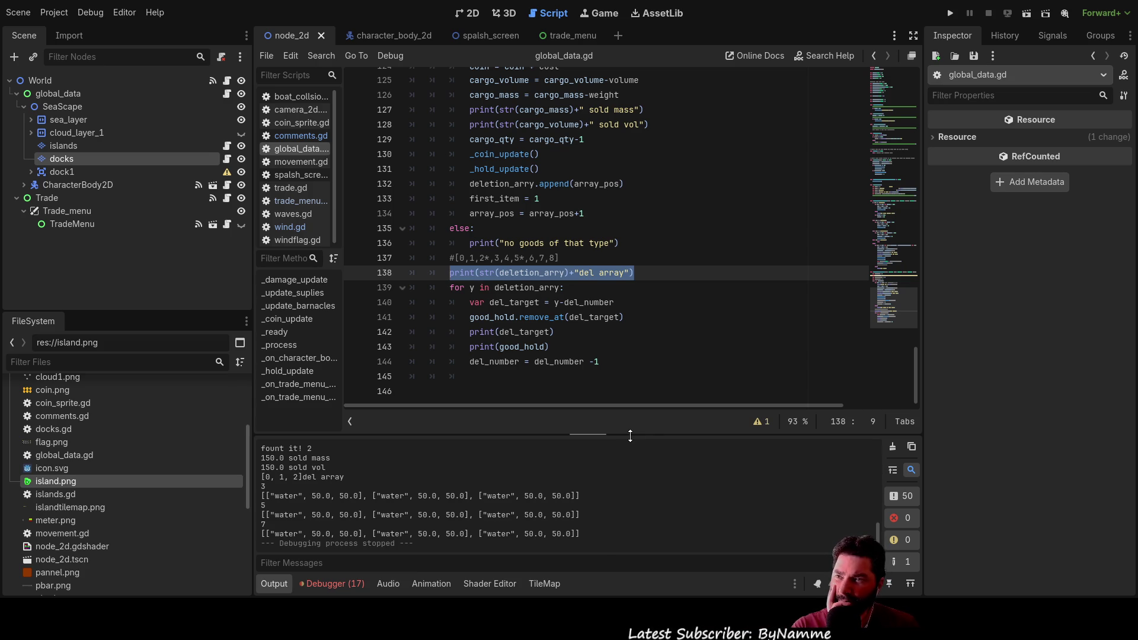
Step: Reread the del array and del target log, then place the caret above _on_trade_menu_sale
{"action": "left_click_drag", "start_coordinate": [630, 436], "coordinate": [632, 255]}
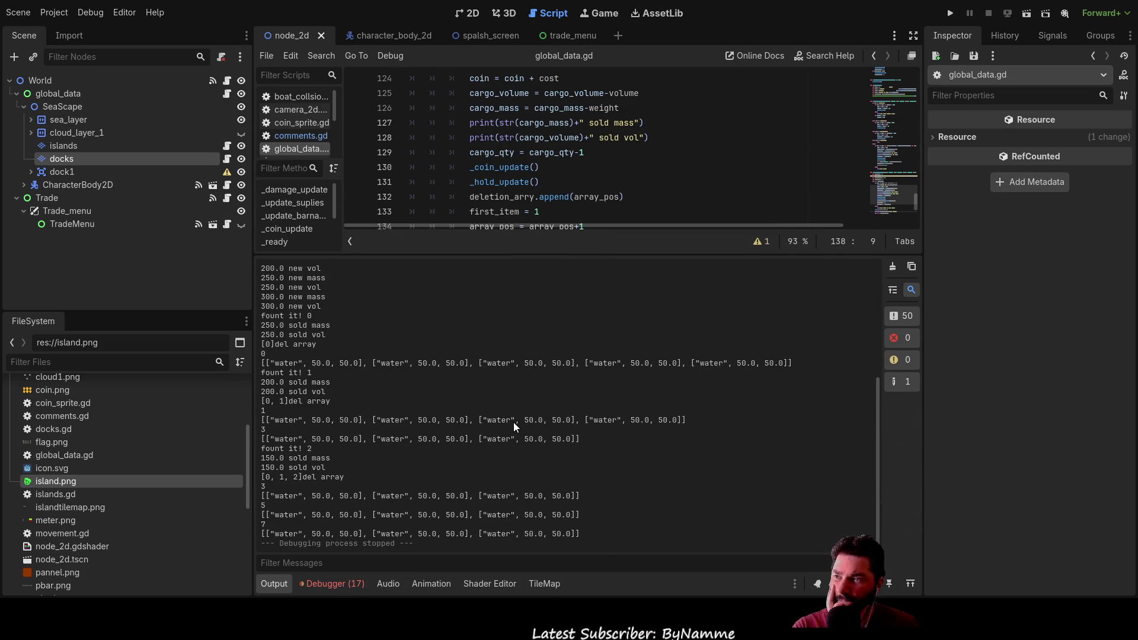
{"action": "scroll", "coordinate": [513, 422], "scroll_direction": "up", "scroll_amount": 10}
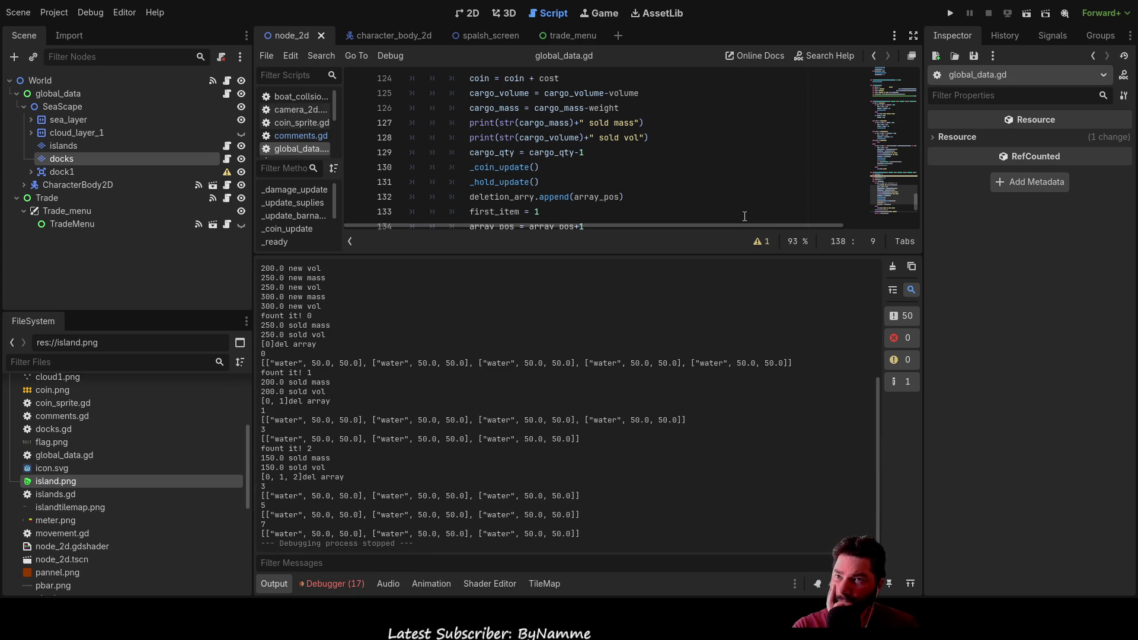
{"action": "left_click_drag", "start_coordinate": [720, 253], "coordinate": [681, 485]}
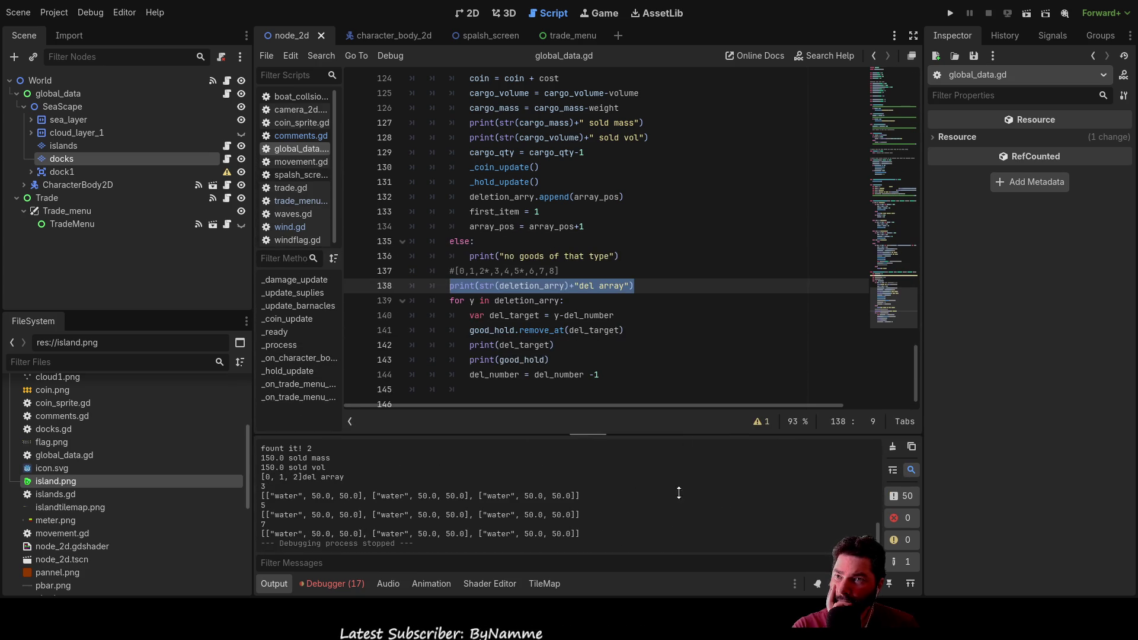
{"action": "scroll", "coordinate": [653, 340], "scroll_direction": "up", "scroll_amount": 4}
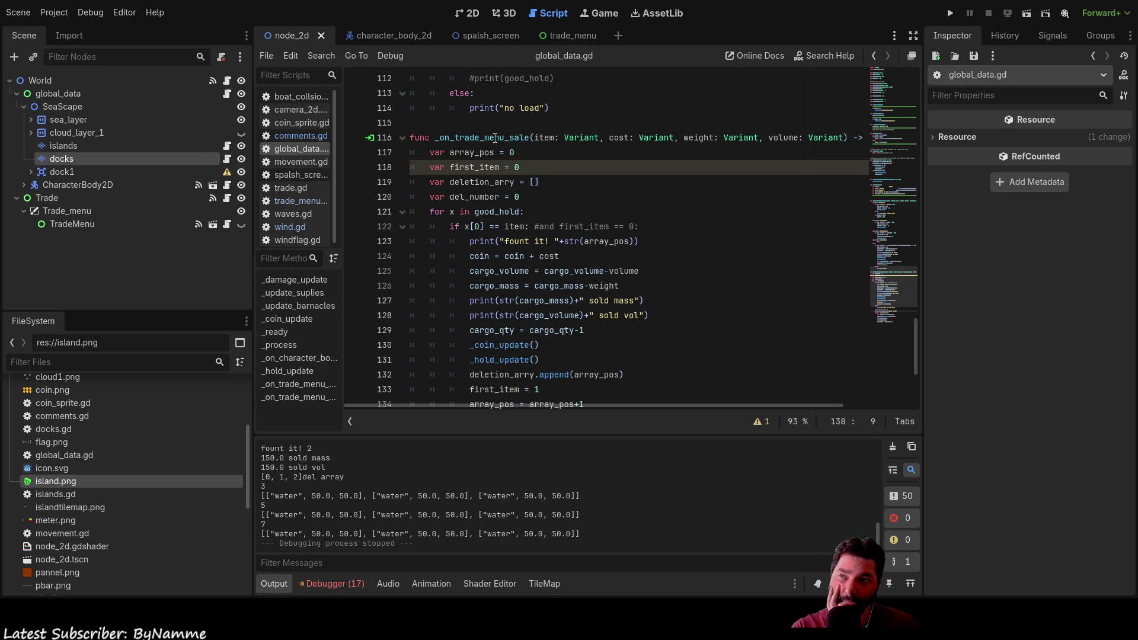
{"action": "scroll", "coordinate": [623, 364], "scroll_direction": "up", "scroll_amount": 6}
{"action": "scroll", "coordinate": [622, 364], "scroll_direction": "up", "scroll_amount": 3}
{"action": "scroll", "coordinate": [624, 364], "scroll_direction": "down", "scroll_amount": 5}
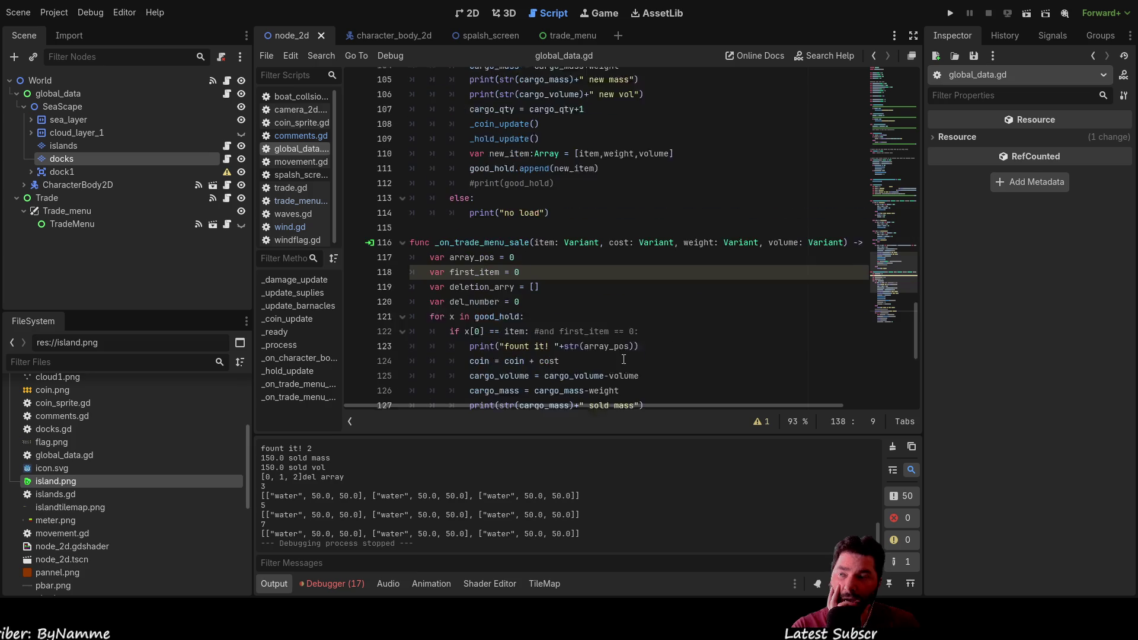
{"action": "scroll", "coordinate": [624, 364], "scroll_direction": "down", "scroll_amount": 8}
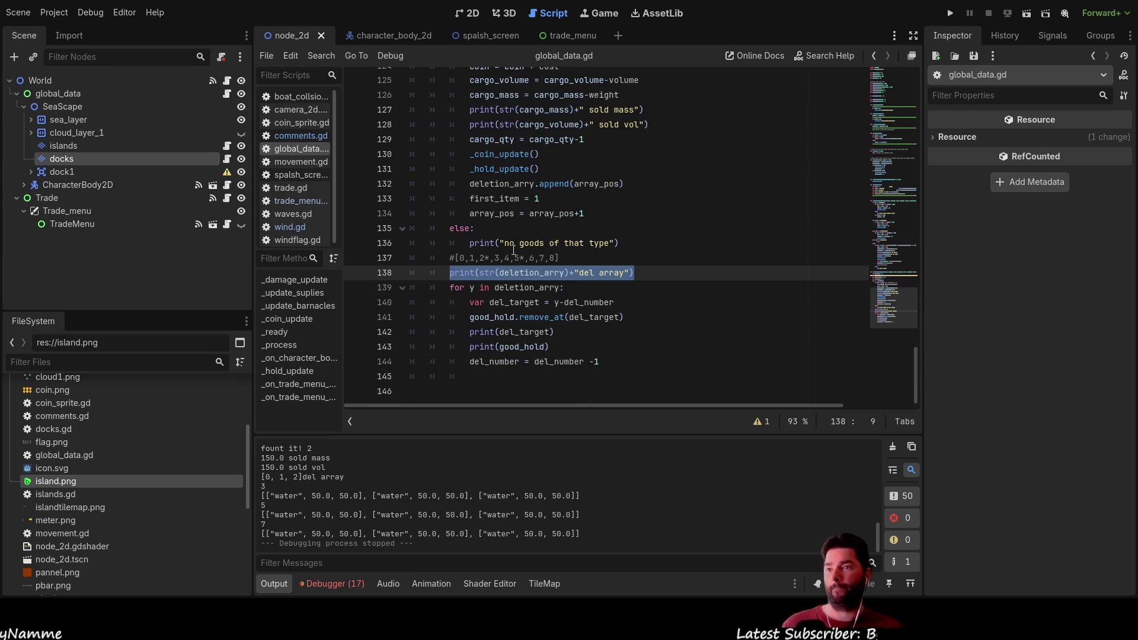
{"action": "scroll", "coordinate": [514, 249], "scroll_direction": "up", "scroll_amount": 6}
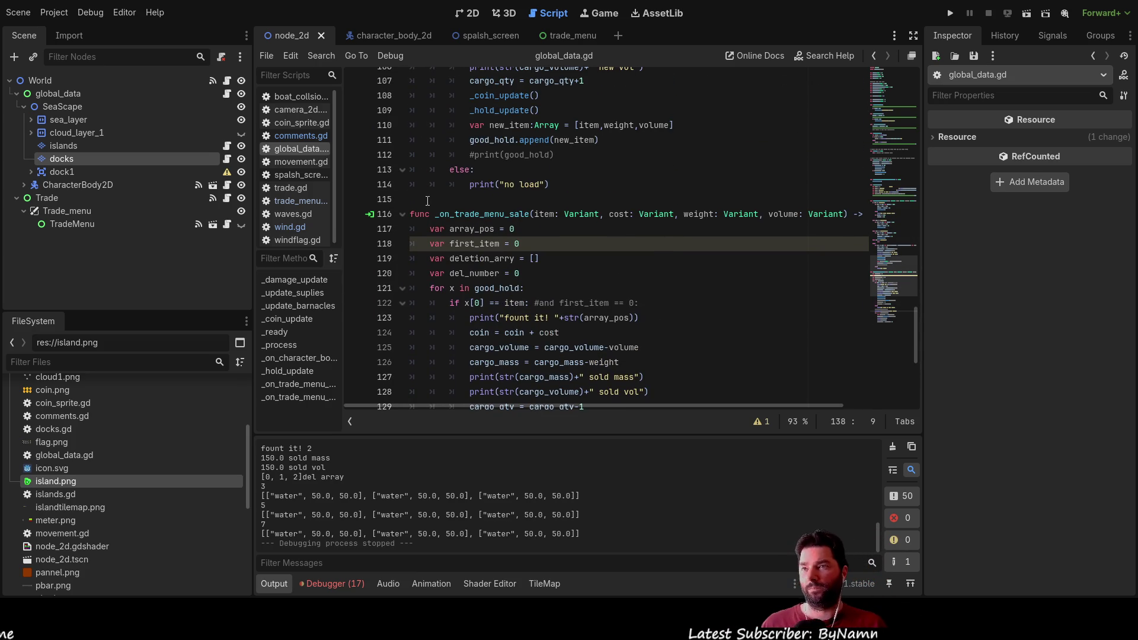
{"action": "left_click", "coordinate": [427, 201]}
Step: Insert a new func _sell_all() declaration above the sale handler
{"action": "key", "text": "Return"}
{"action": "key", "text": "Return"}
{"action": "key", "text": "Return"}
{"action": "key", "text": "Up"}
{"action": "key", "text": "Up"}
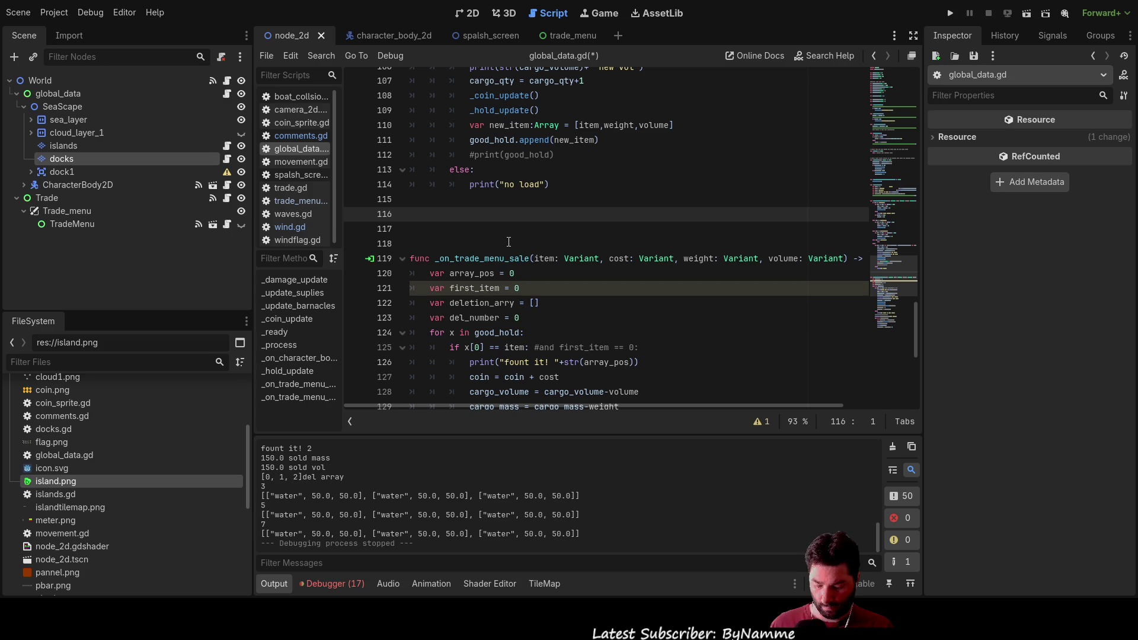
{"action": "type", "text": "func_"}
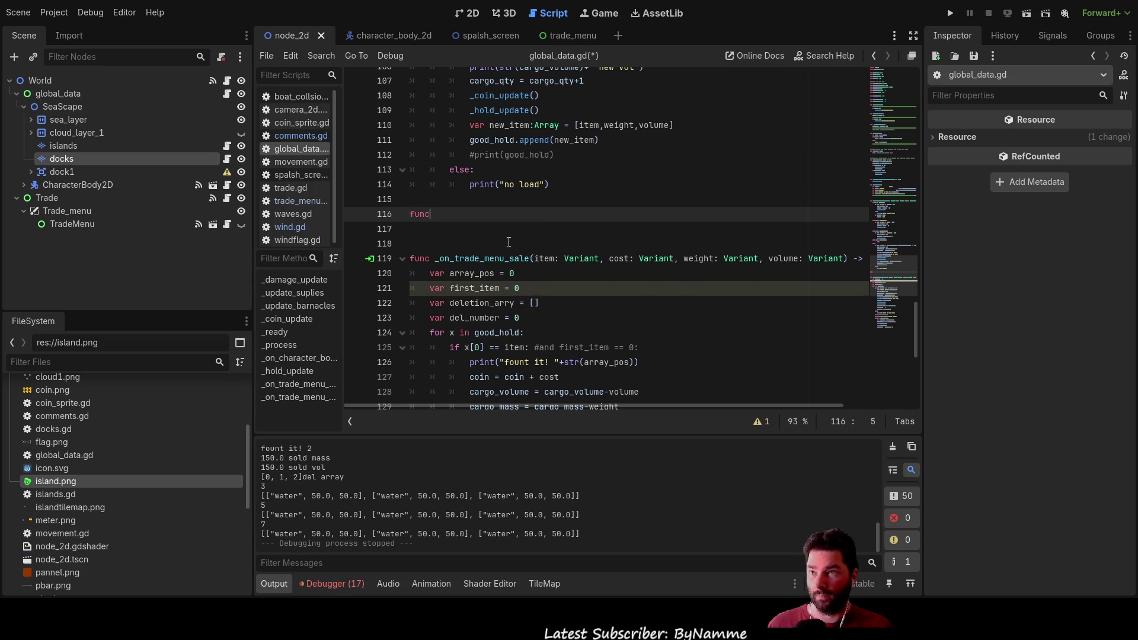
{"action": "key", "text": "BackSpace"}
{"action": "type", "text": "_"}
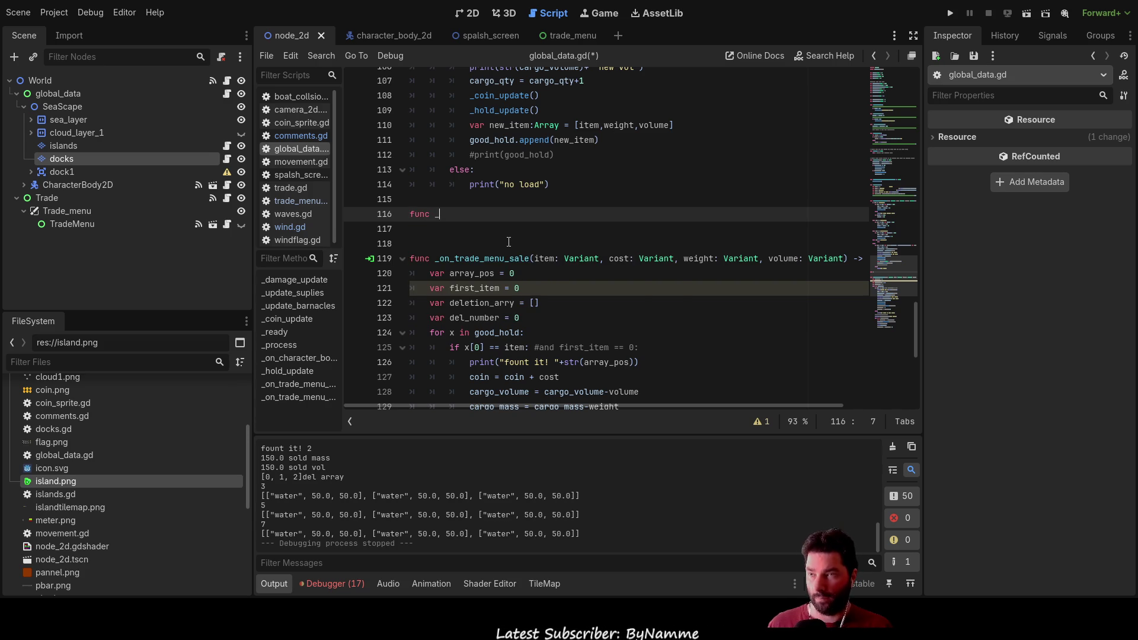
{"action": "type", "text": "sell"}
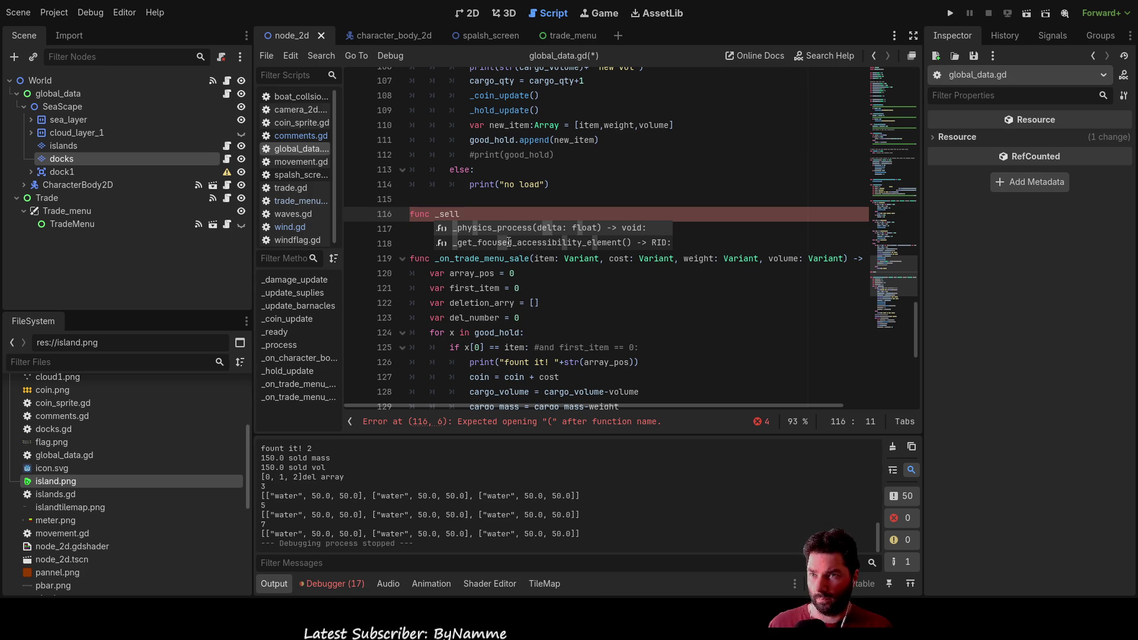
{"action": "type", "text": "_"}
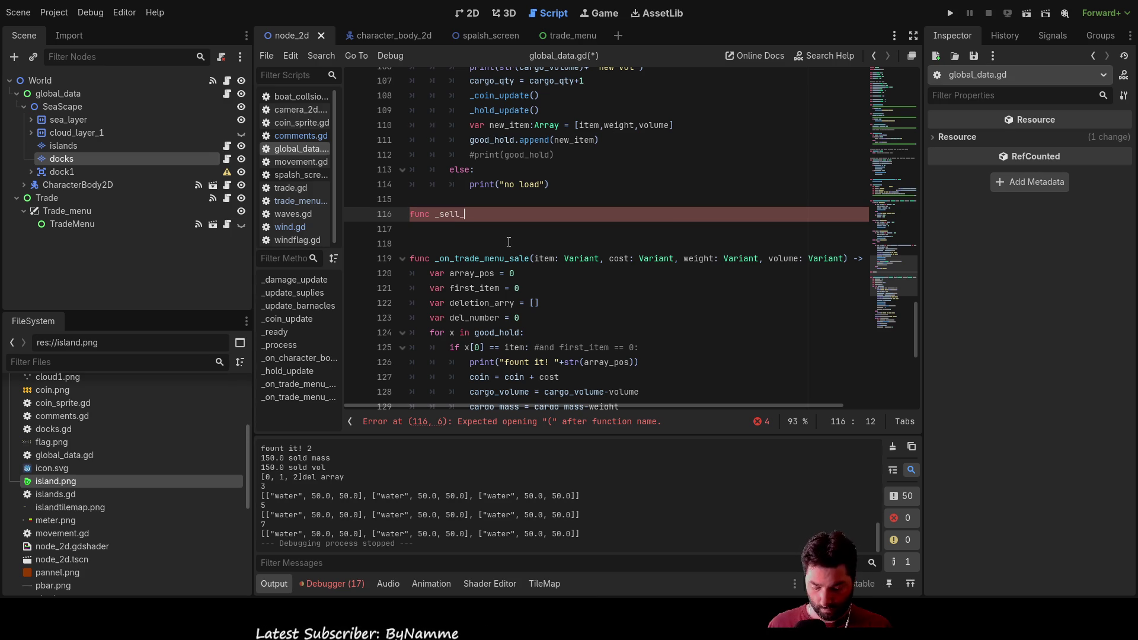
{"action": "type", "text": "all"}
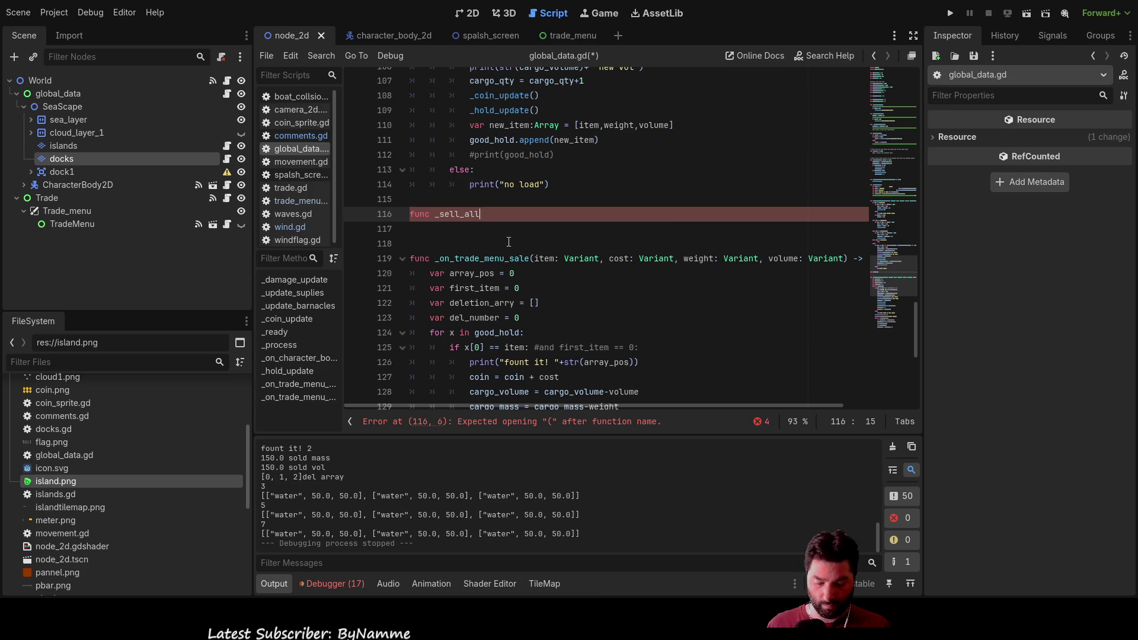
{"action": "type", "text": "()"}
{"action": "key", "text": "Down"}
{"action": "key", "text": "Down"}
{"action": "key", "text": "Down"}
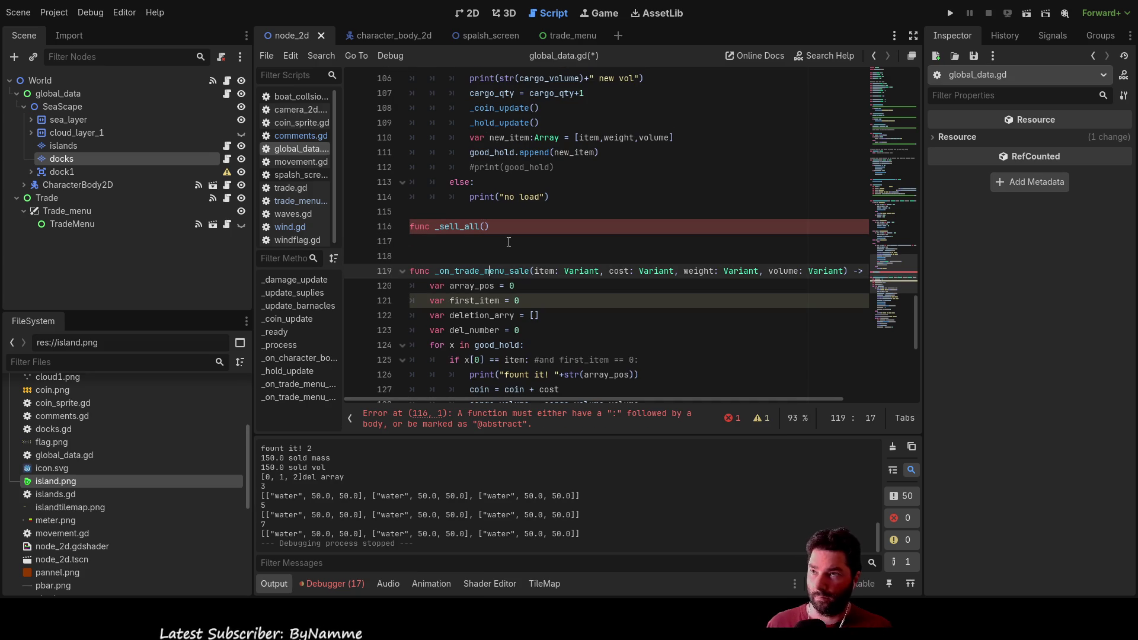
Step: Copy the item, cost, weight, volume parameters from _on_trade_menu_sale into _sell_all
{"action": "key", "text": "Right"}
{"action": "key", "text": "Right"}
{"action": "key", "text": "Right"}
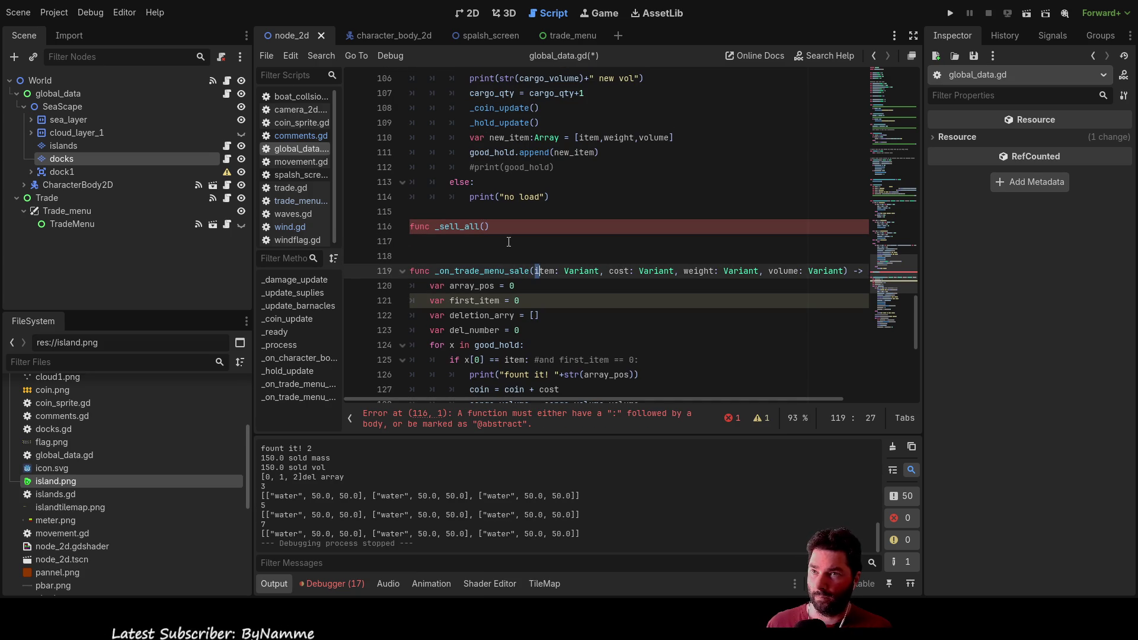
{"action": "key", "text": "shift+Right"}
{"action": "key", "text": "shift+Right"}
{"action": "key", "text": "shift+Right"}
{"action": "key", "text": "shift+Right"}
{"action": "key", "text": "shift+Right"}
{"action": "key", "text": "shift+Right"}
{"action": "key", "text": "ctrl+c"}
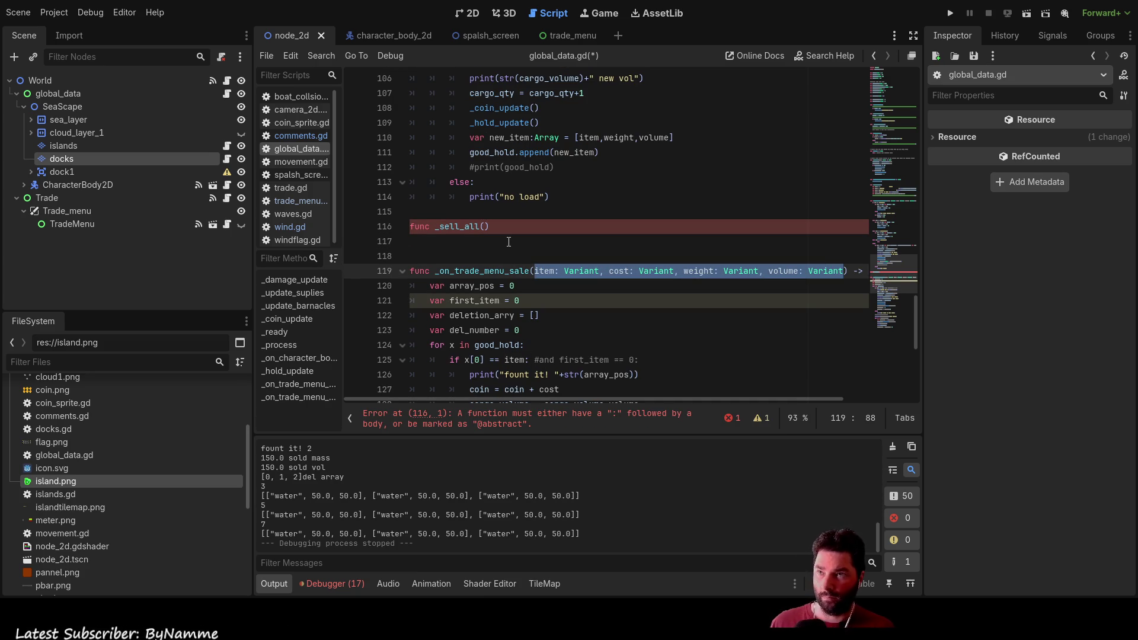
{"action": "key", "text": "Up"}
{"action": "key", "text": "Up"}
{"action": "key", "text": "Up"}
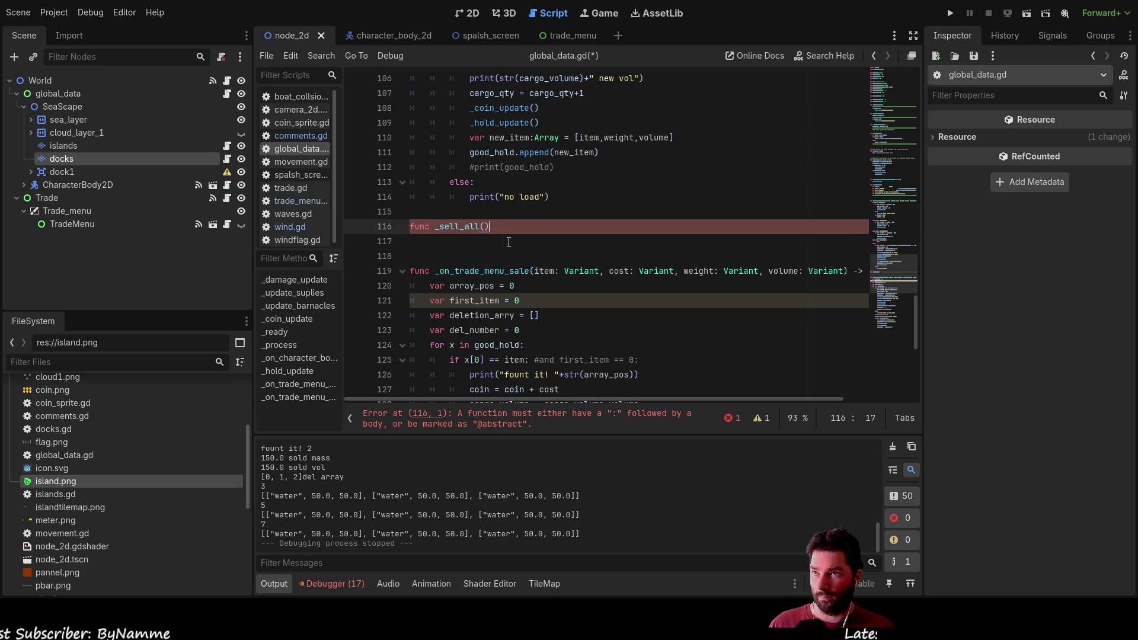
{"action": "key", "text": "ctrl+v"}
{"action": "key", "text": "Down"}
{"action": "key", "text": "Down"}
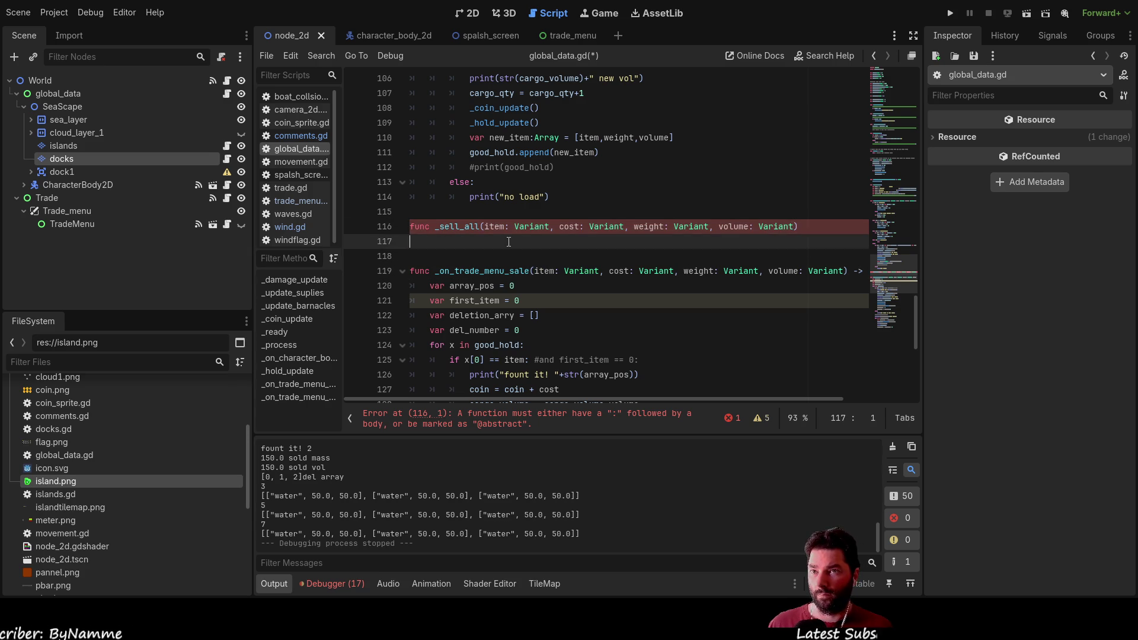
{"action": "scroll", "coordinate": [504, 240], "scroll_direction": "down", "scroll_amount": 2}
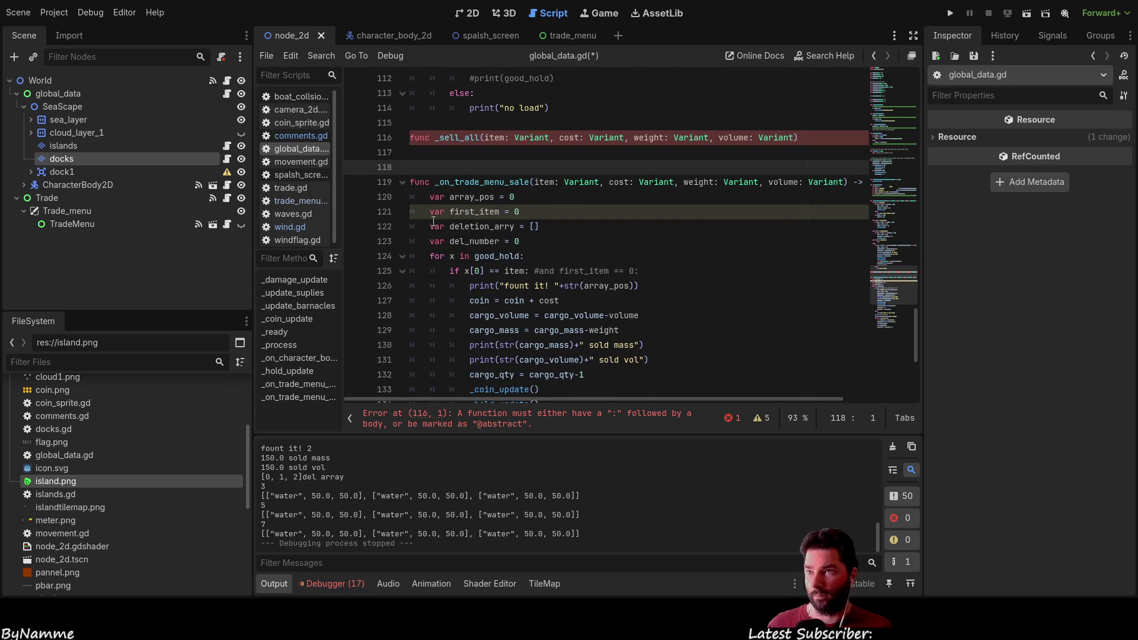
{"action": "mouse_move", "coordinate": [431, 196]}
{"action": "left_mouse_down"}
{"action": "mouse_move", "coordinate": [450, 294]}
{"action": "mouse_move", "coordinate": [534, 385]}
{"action": "mouse_move", "coordinate": [621, 366]}
{"action": "left_mouse_up"}
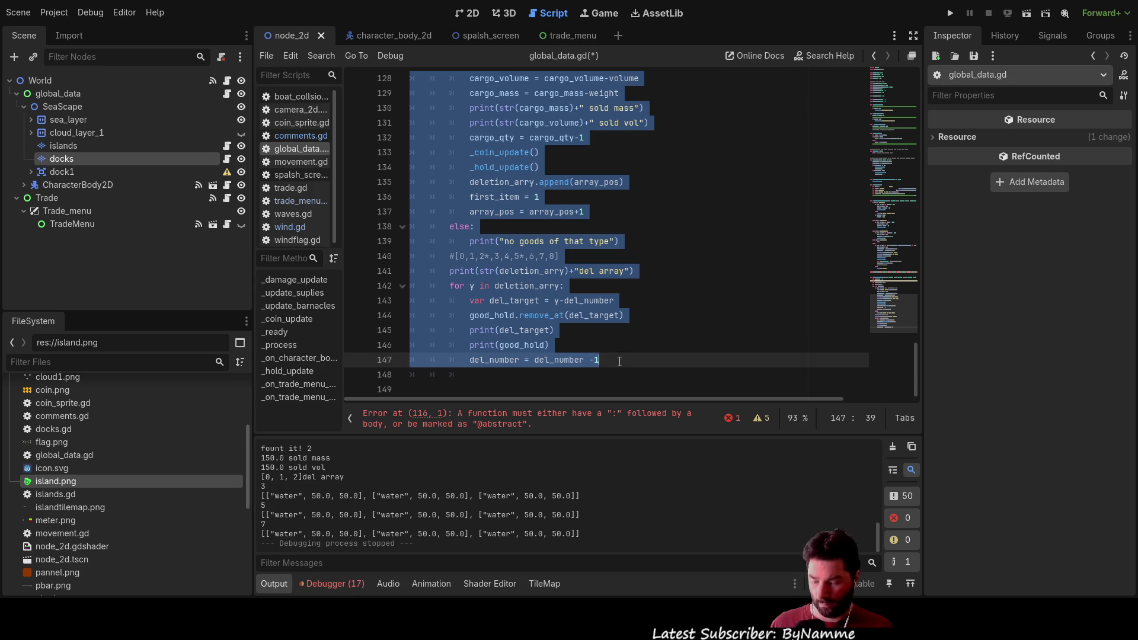
Step: Cut lines 120–147 from the sale handler and paste them under the _sell_all declaration
{"action": "key", "text": "BackSpace"}
{"action": "scroll", "coordinate": [498, 296], "scroll_direction": "down", "scroll_amount": 3}
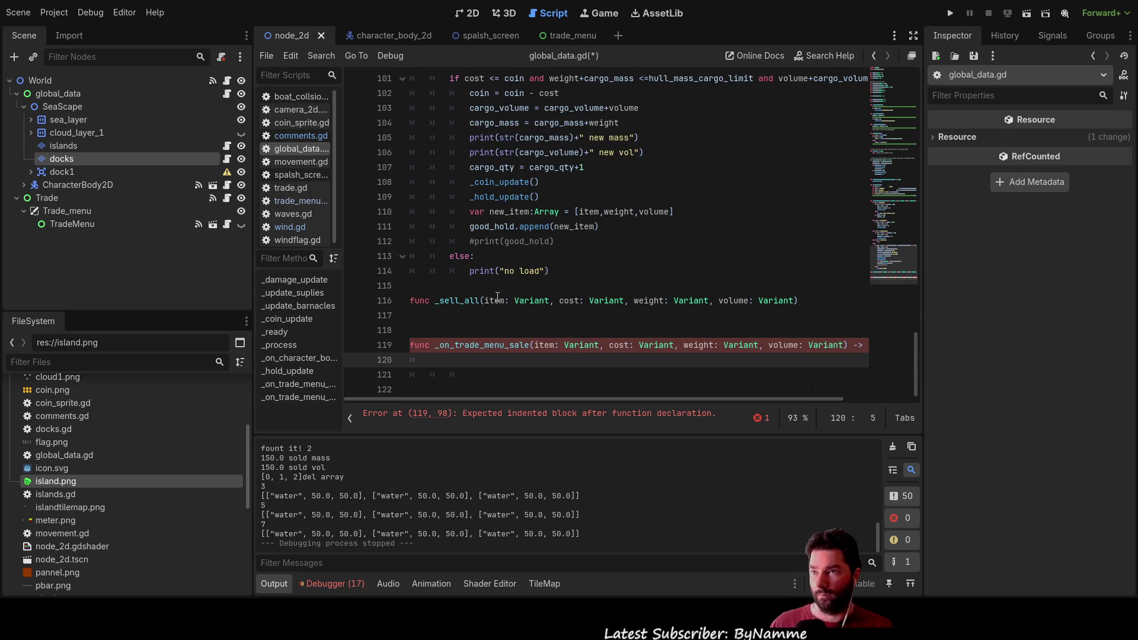
{"action": "left_click", "coordinate": [451, 315]}
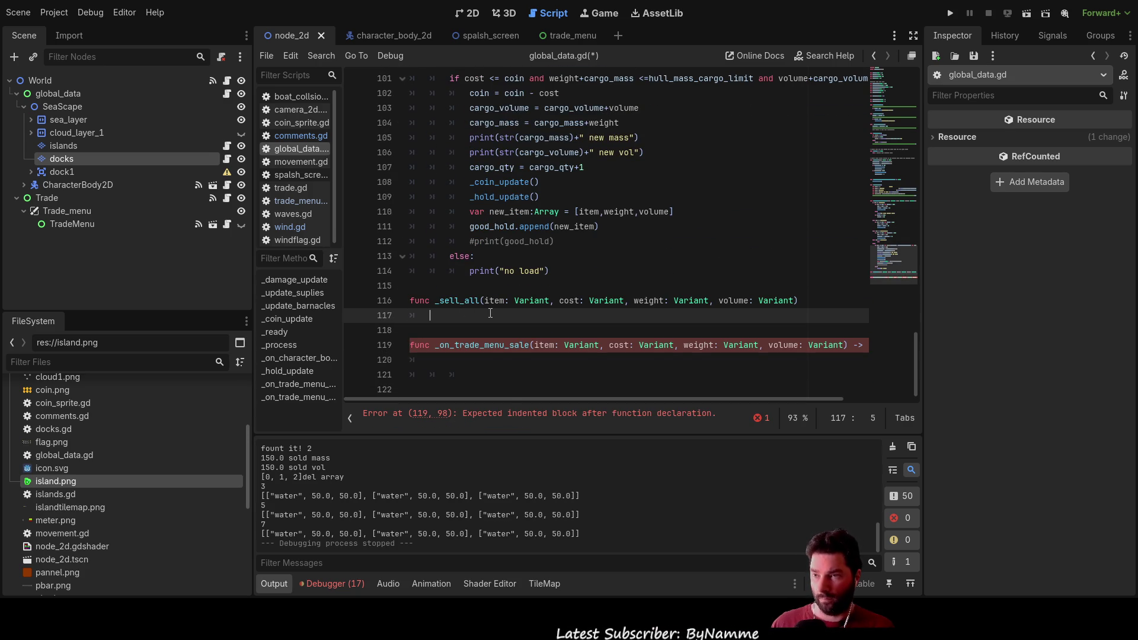
{"action": "key", "text": "ctrl+v"}
{"action": "left_click", "coordinate": [525, 363]}
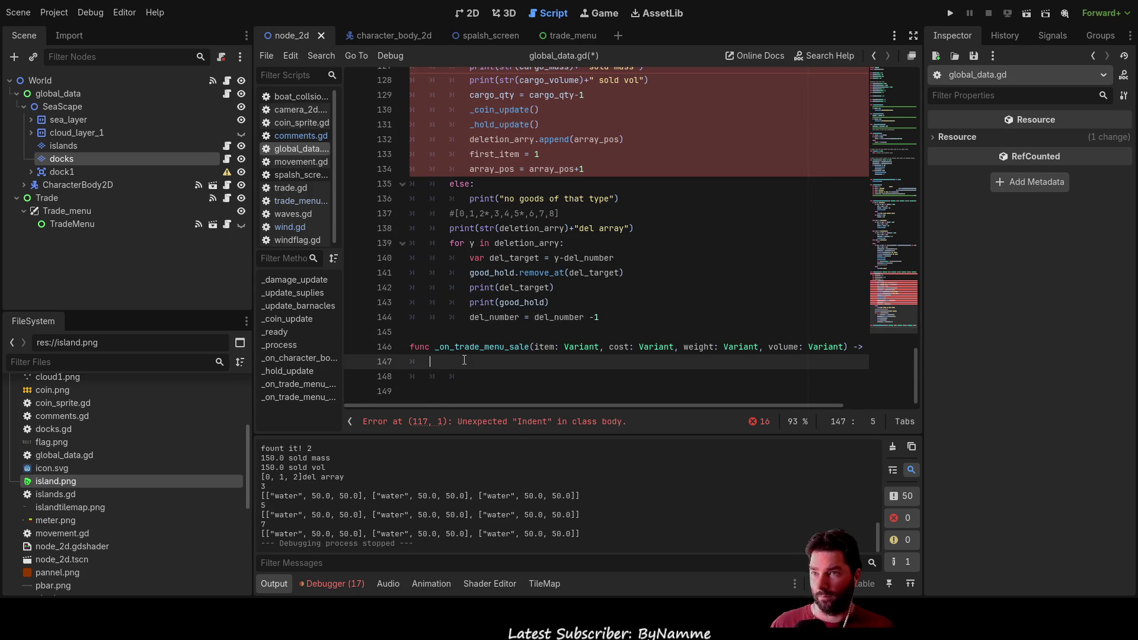
{"action": "type", "text": "sell"}
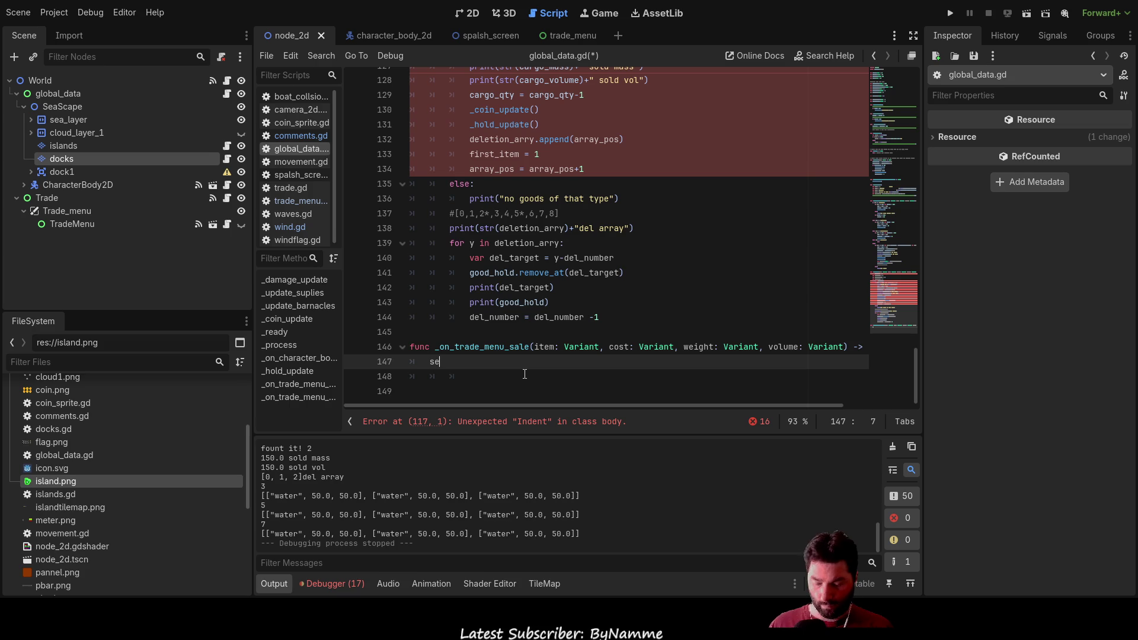
{"action": "key", "text": "BackSpace"}
{"action": "key", "text": "BackSpace"}
{"action": "key", "text": "BackSpace"}
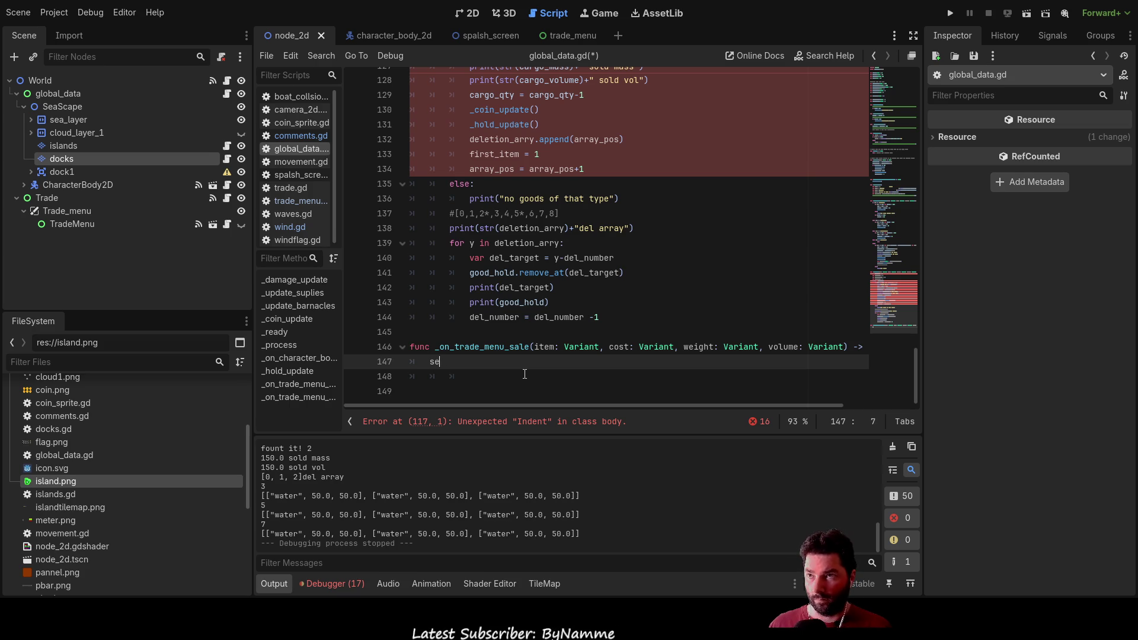
{"action": "scroll", "coordinate": [506, 234], "scroll_direction": "up", "scroll_amount": 5}
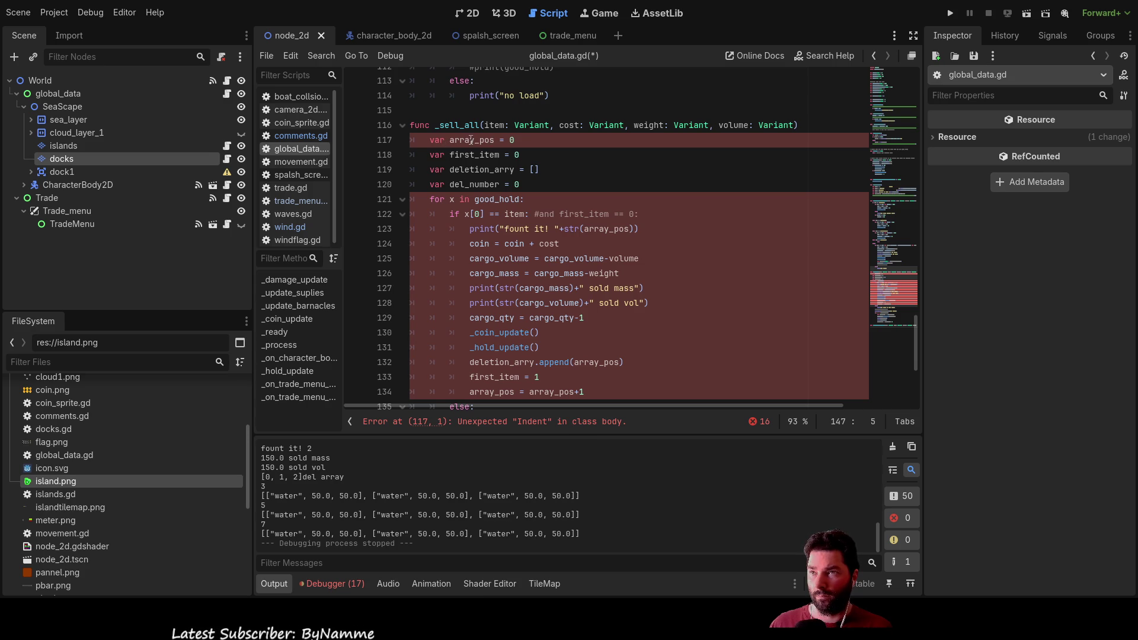
{"action": "scroll", "coordinate": [550, 253], "scroll_direction": "down", "scroll_amount": 5}
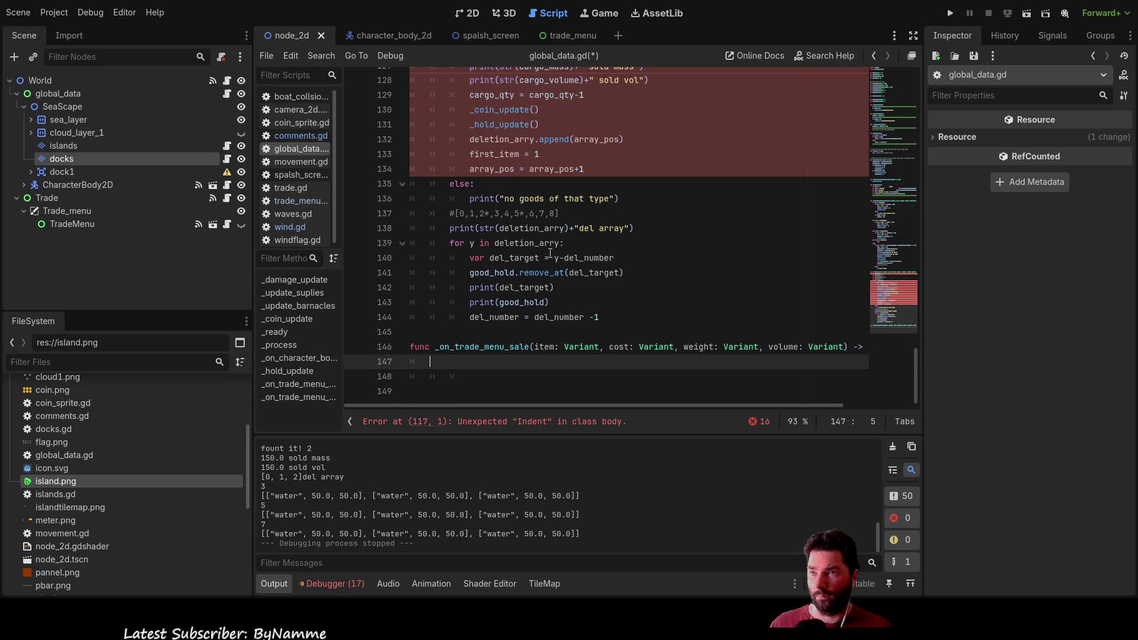
{"action": "scroll", "coordinate": [550, 253], "scroll_direction": "up", "scroll_amount": 5}
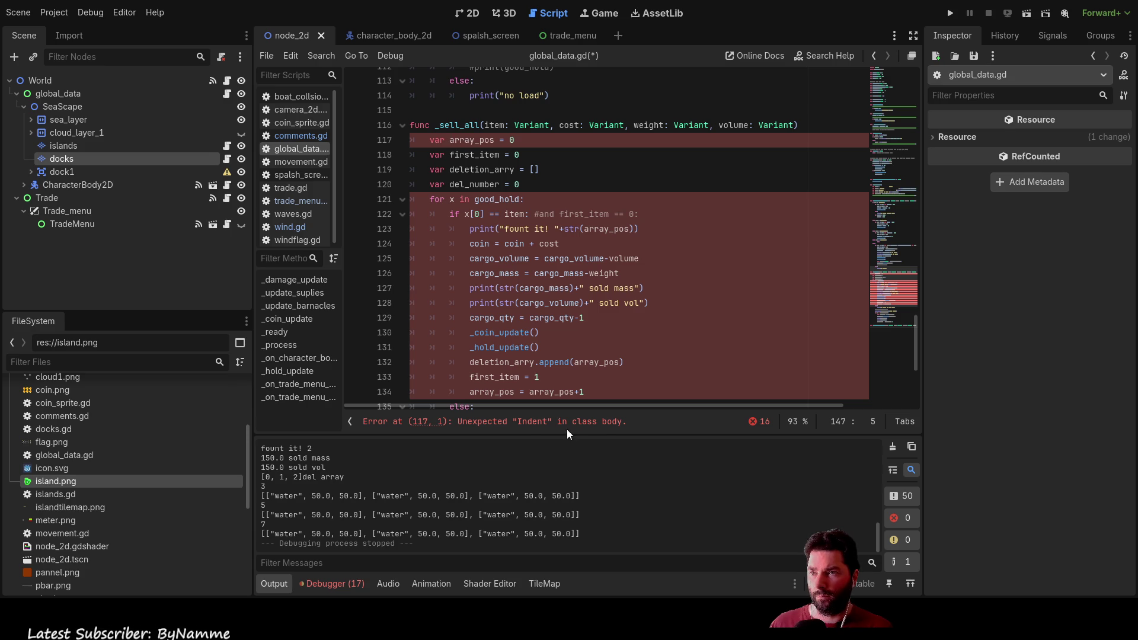
Step: Strip the Variant types from the item and cost parameters in the _sell_all header
{"action": "left_click", "coordinate": [421, 139]}
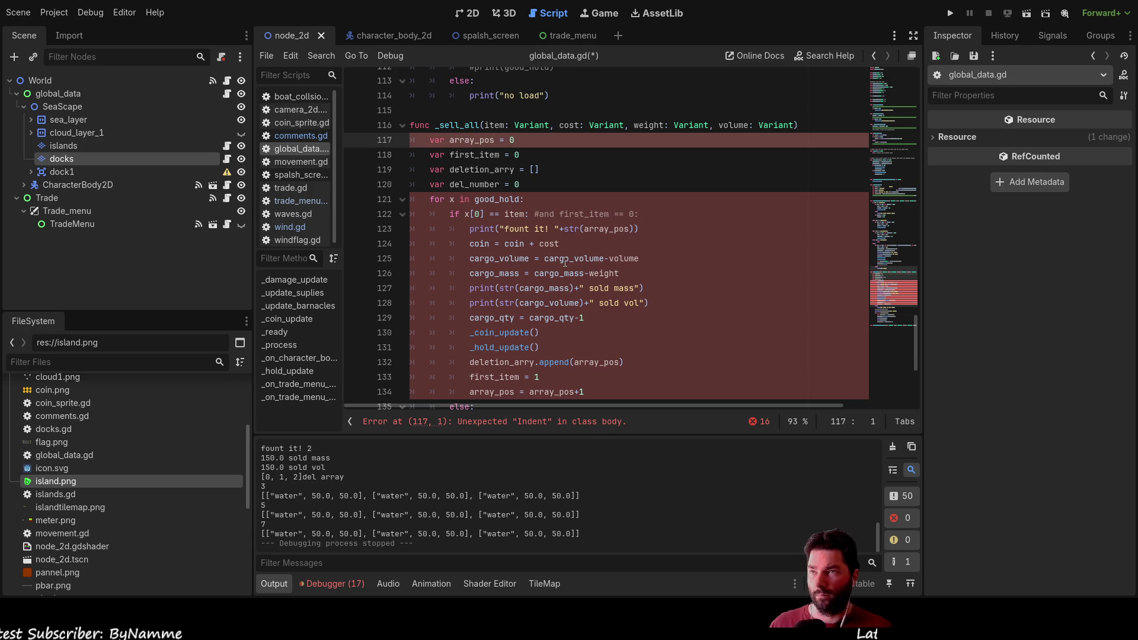
{"action": "key", "text": "Up"}
{"action": "key", "text": "Down"}
{"action": "key", "text": "Right"}
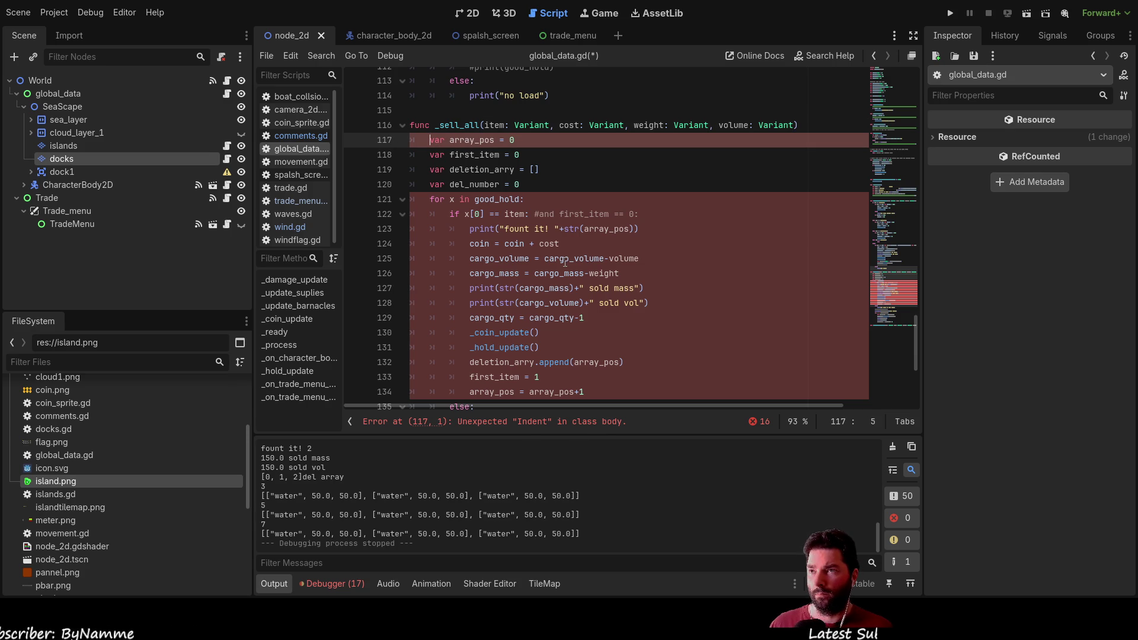
{"action": "key", "text": "Down"}
{"action": "key", "text": "Down"}
{"action": "key", "text": "Down"}
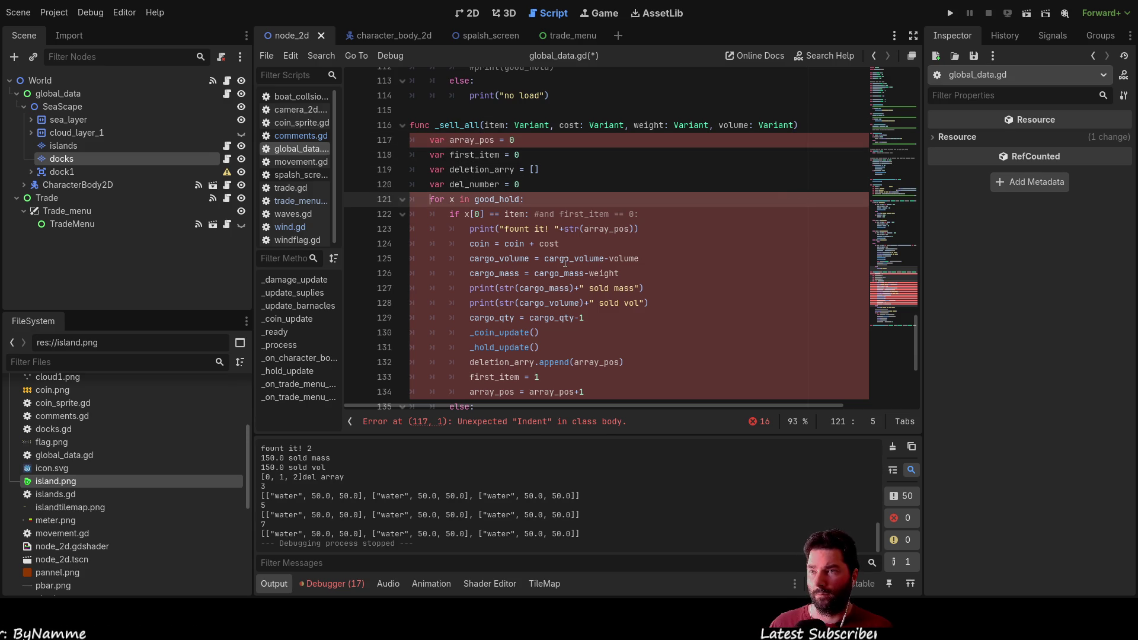
{"action": "key", "text": "Up"}
{"action": "key", "text": "Up"}
{"action": "key", "text": "Up"}
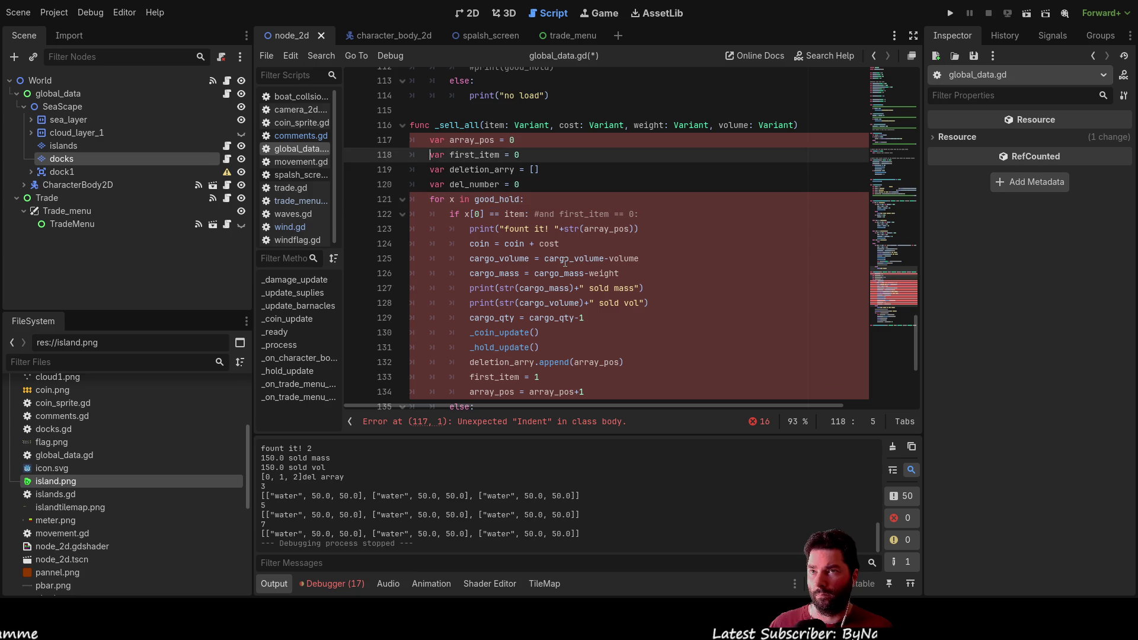
{"action": "key", "text": "Right"}
{"action": "key", "text": "Right"}
{"action": "key", "text": "Right"}
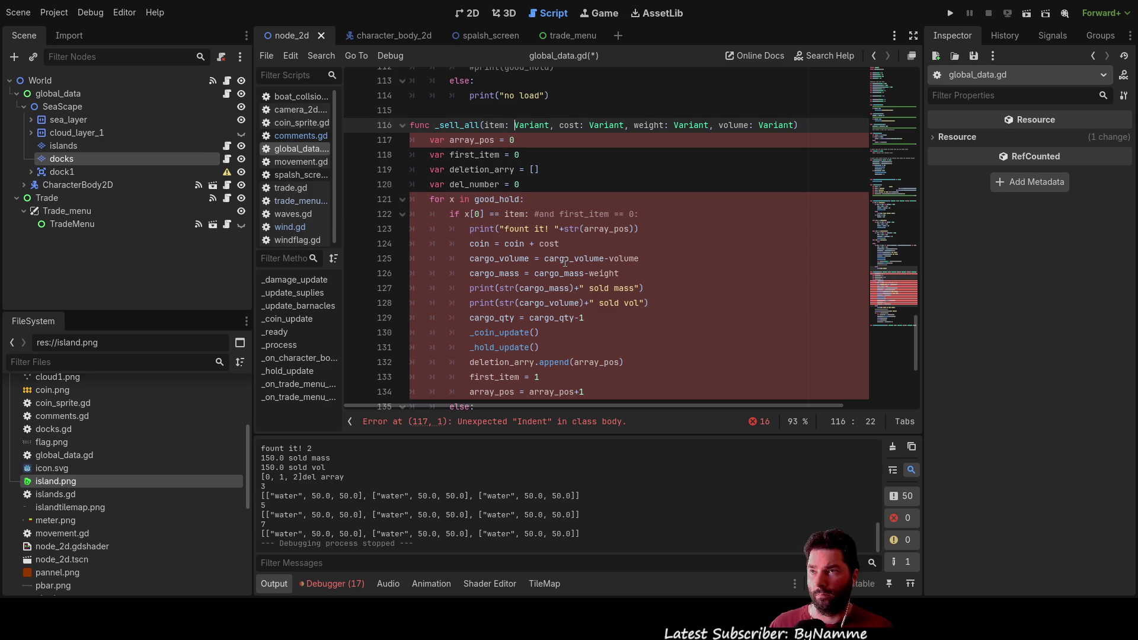
{"action": "key", "text": "Delete"}
{"action": "key", "text": "Delete"}
{"action": "key", "text": "Delete"}
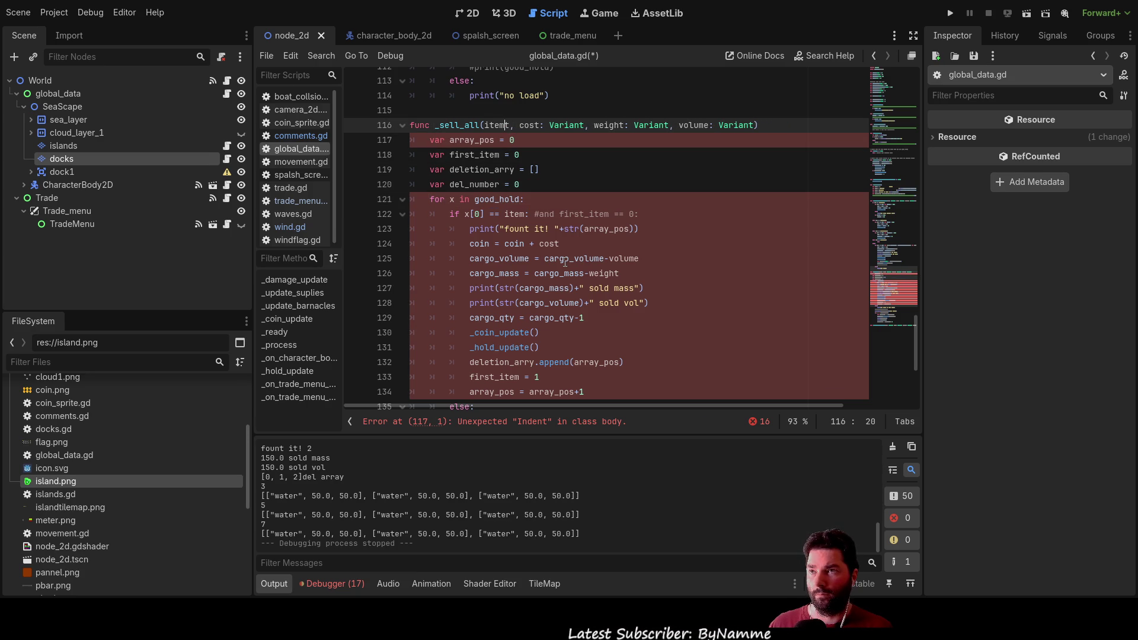
{"action": "key", "text": "Right"}
{"action": "key", "text": "Delete"}
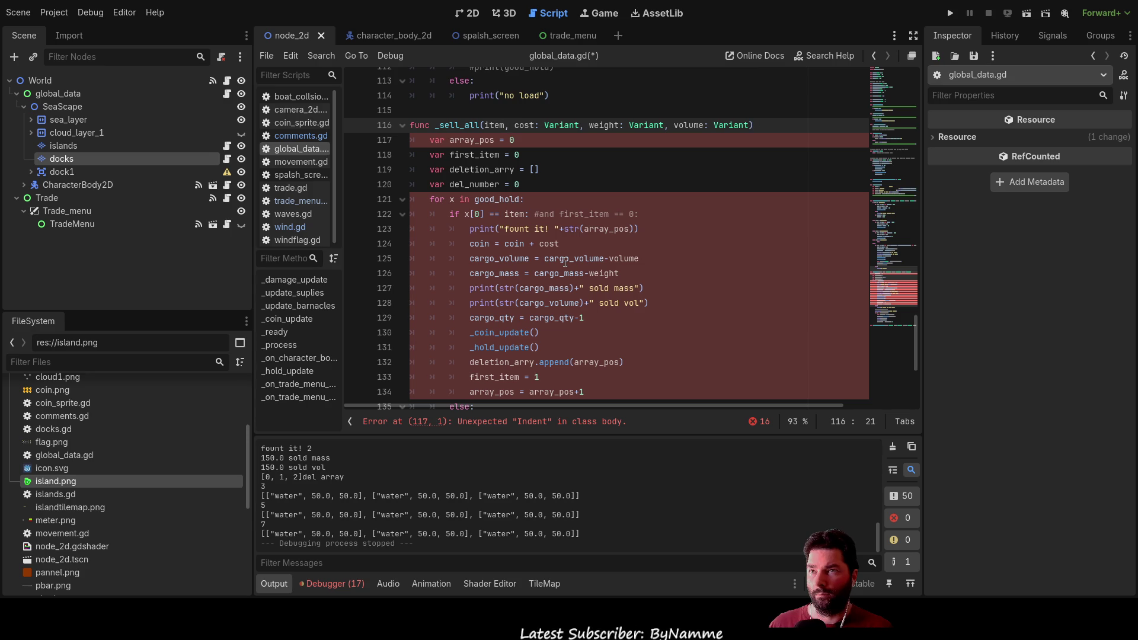
{"action": "key", "text": "Delete"}
{"action": "key", "text": "Right"}
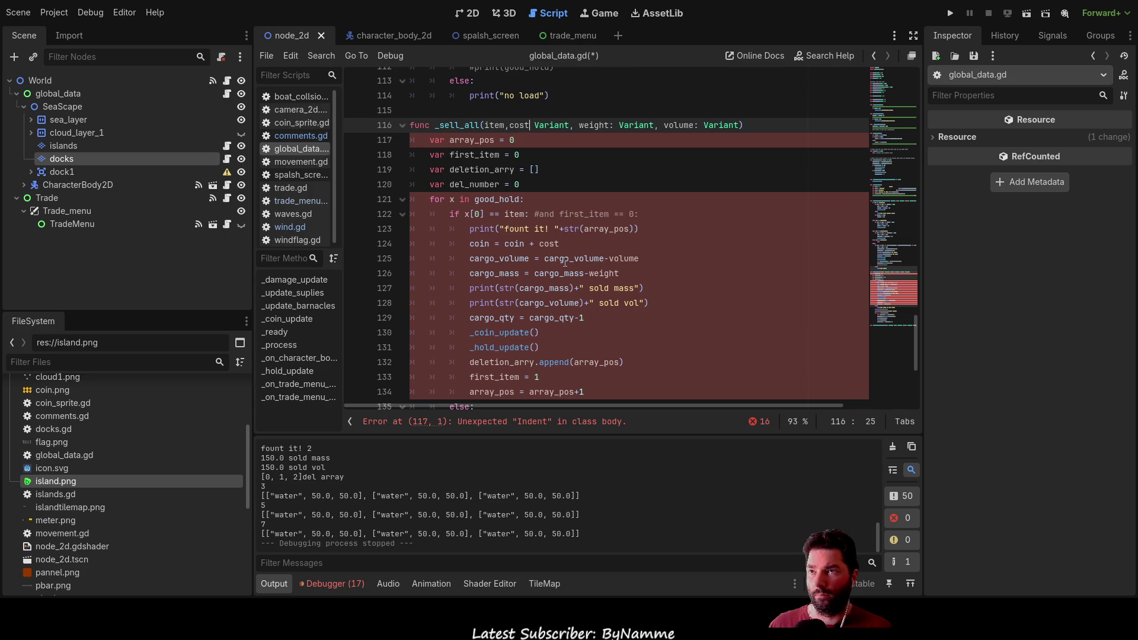
{"action": "key", "text": "Delete"}
{"action": "key", "text": "Delete"}
{"action": "key", "text": "Delete"}
Step: Strip the Variant types and extra spaces from the weight and volume parameters of _sell_all
{"action": "key", "text": "Right"}
{"action": "key", "text": "Delete"}
{"action": "key", "text": "Delete"}
{"action": "key", "text": "Delete"}
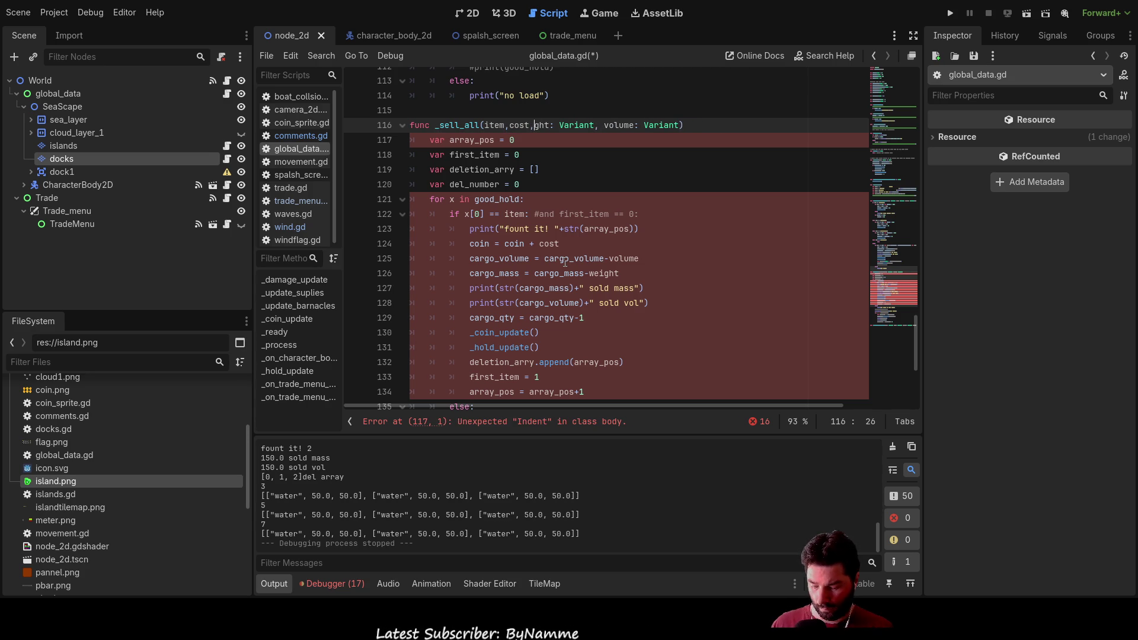
{"action": "type", "text": "we"}
{"action": "key", "text": "Right"}
{"action": "key", "text": "Right"}
{"action": "key", "text": "Right"}
{"action": "key", "text": "Delete"}
{"action": "key", "text": "ctrl+Delete"}
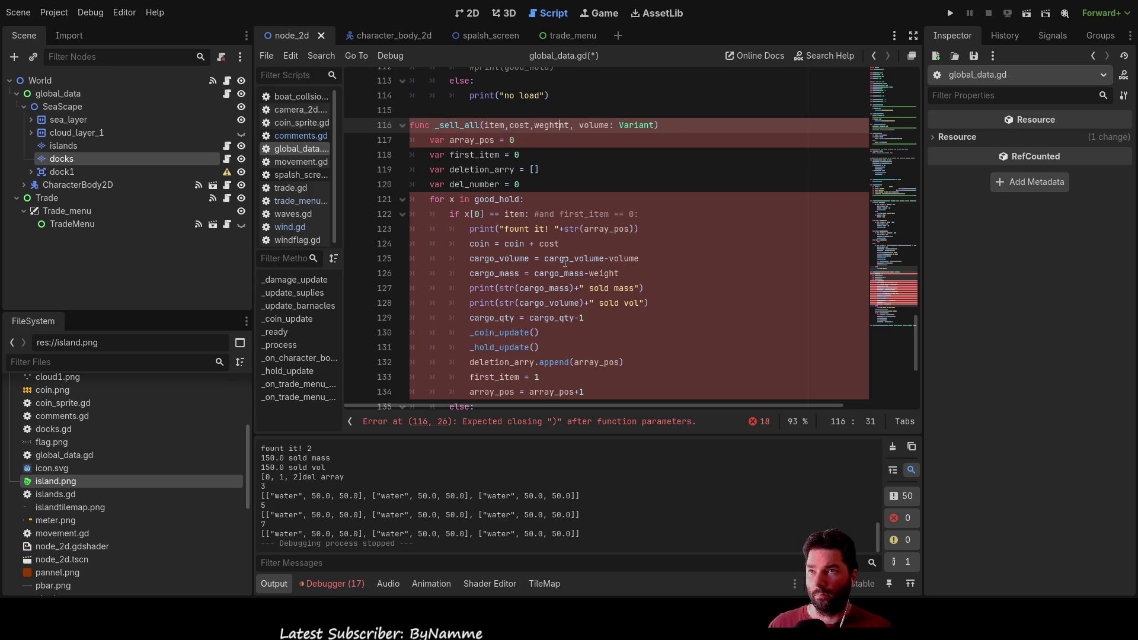
{"action": "key", "text": "Right"}
{"action": "key", "text": "Delete"}
{"action": "key", "text": "Right"}
{"action": "key", "text": "Right"}
{"action": "key", "text": "Right"}
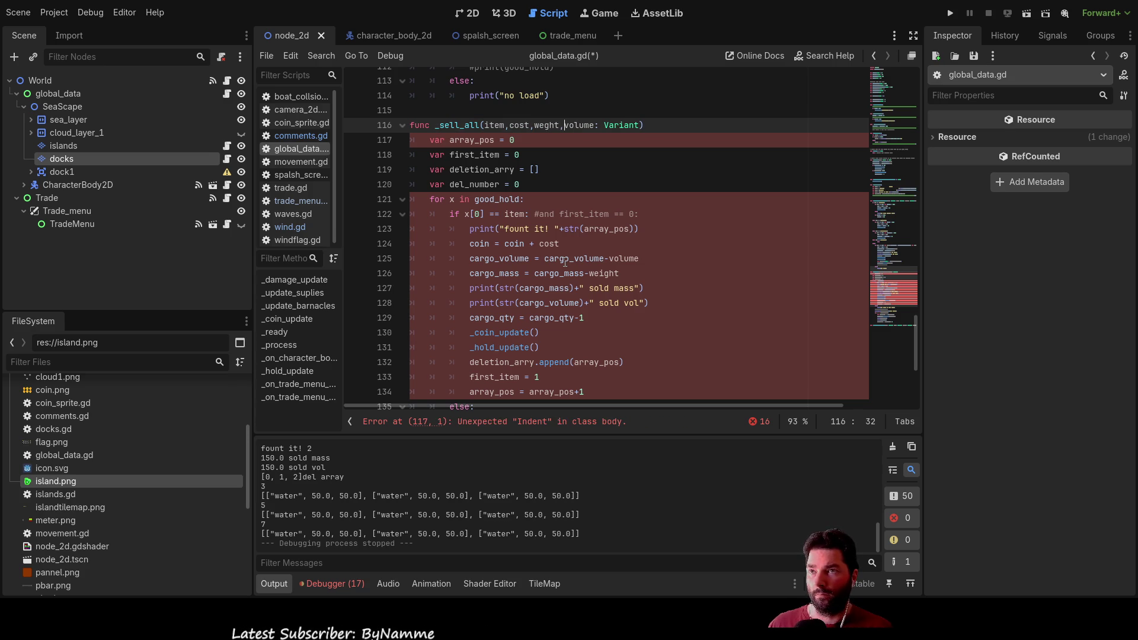
{"action": "key", "text": "Right"}
{"action": "key", "text": "Right"}
{"action": "key", "text": "Right"}
{"action": "key", "text": "ctrl+Delete"}
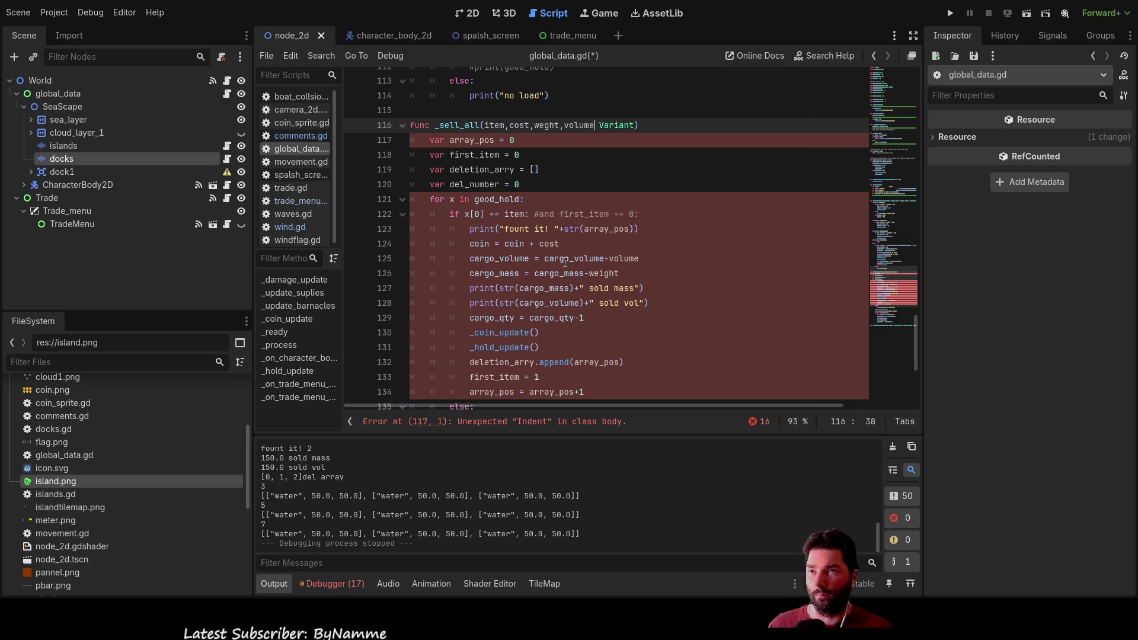
{"action": "key", "text": "BackSpace"}
{"action": "key", "text": "Delete"}
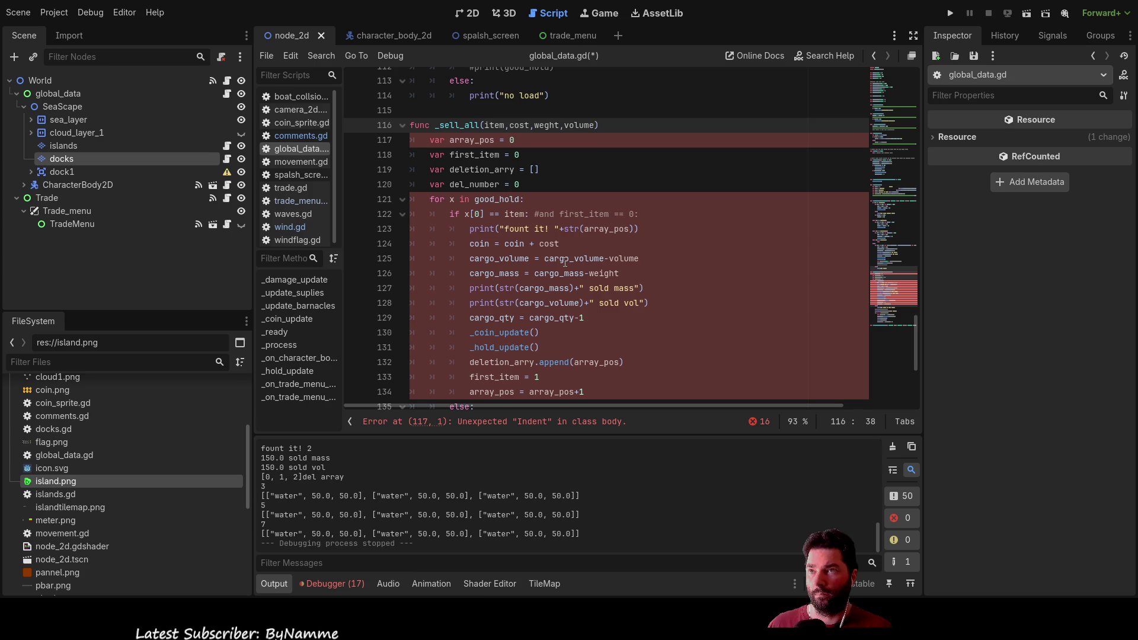
{"action": "key", "text": "Down"}
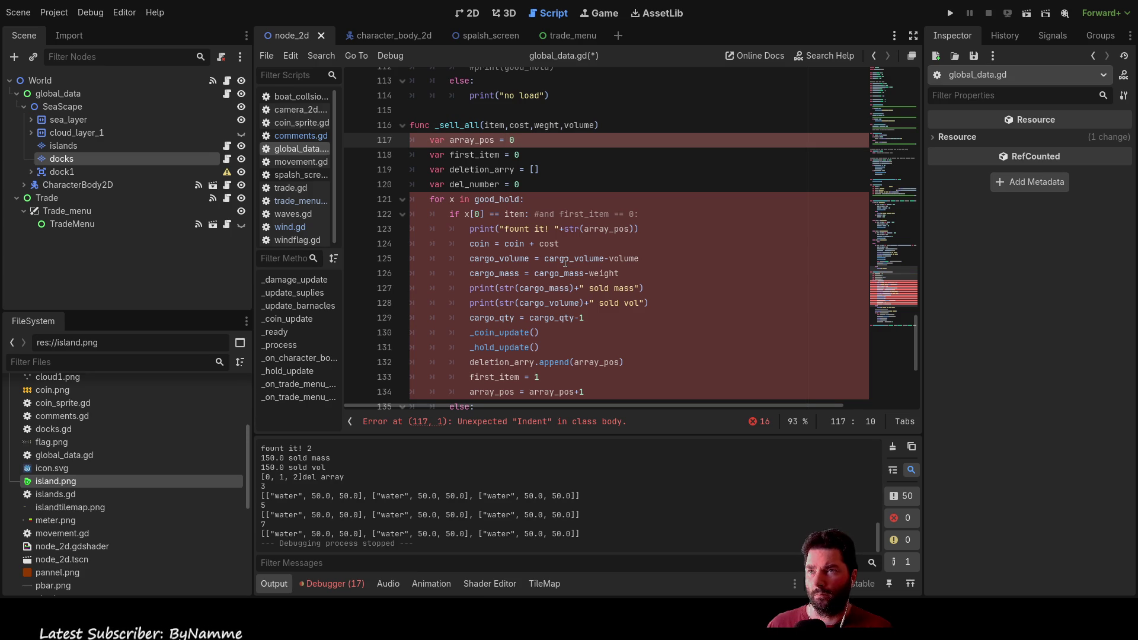
Step: Try unindenting the var array_pos line, then restore its indent
{"action": "key", "text": "Up"}
{"action": "key", "text": "Down"}
{"action": "key", "text": "Down"}
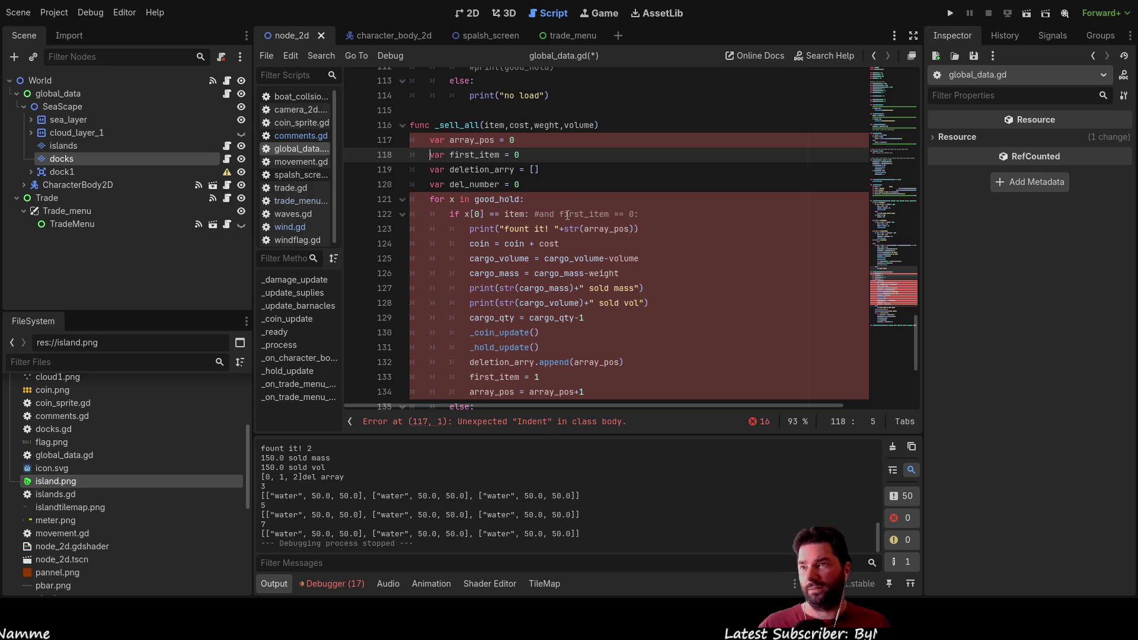
{"action": "key", "text": "Up"}
{"action": "key", "text": "BackSpace"}
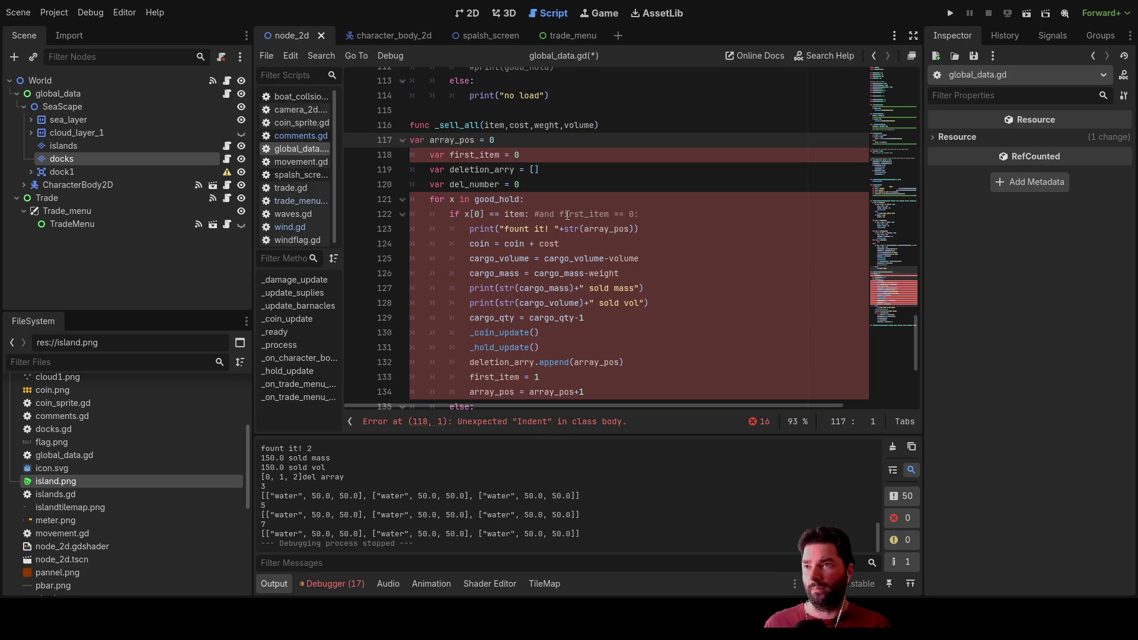
{"action": "key", "text": "Tab"}
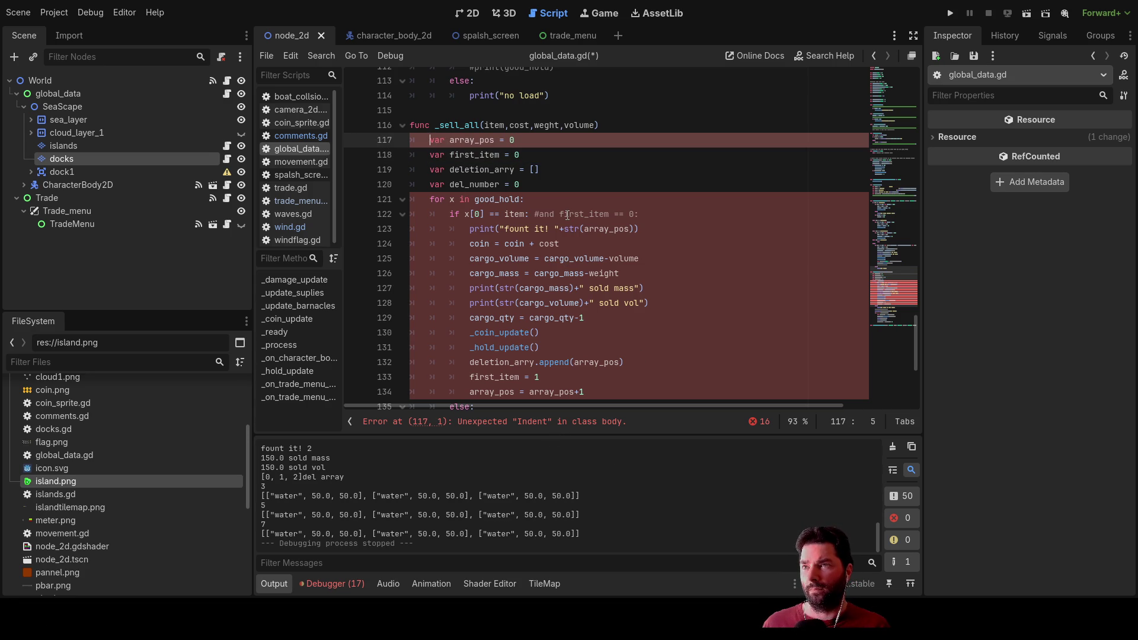
{"action": "key", "text": "Down"}
{"action": "key", "text": "Down"}
{"action": "key", "text": "Down"}
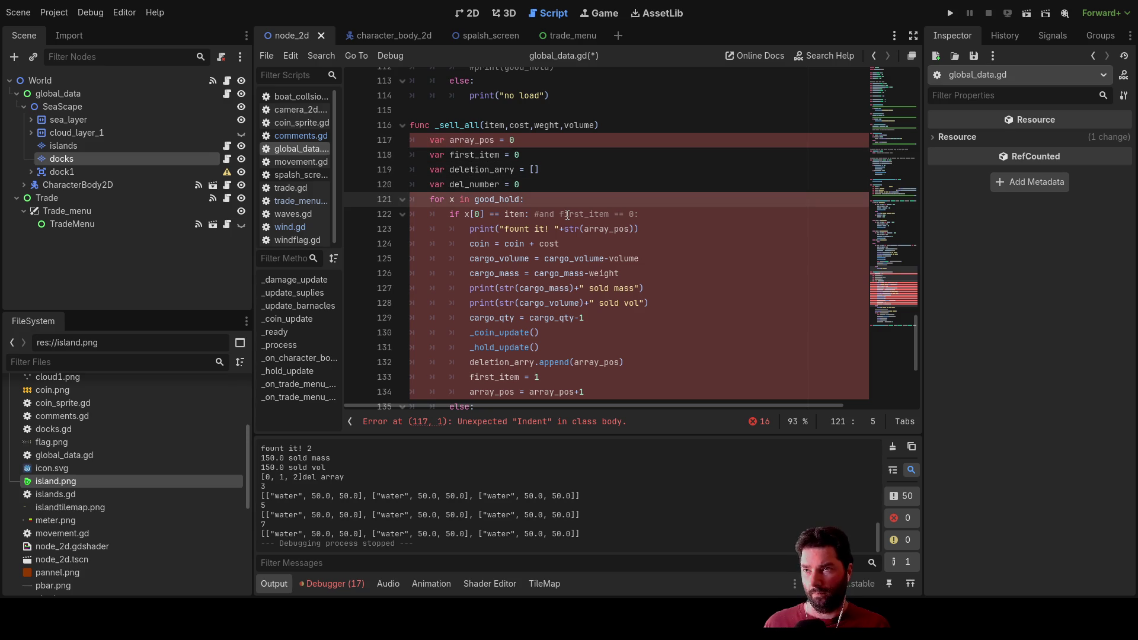
{"action": "scroll", "coordinate": [598, 287], "scroll_direction": "up", "scroll_amount": 5}
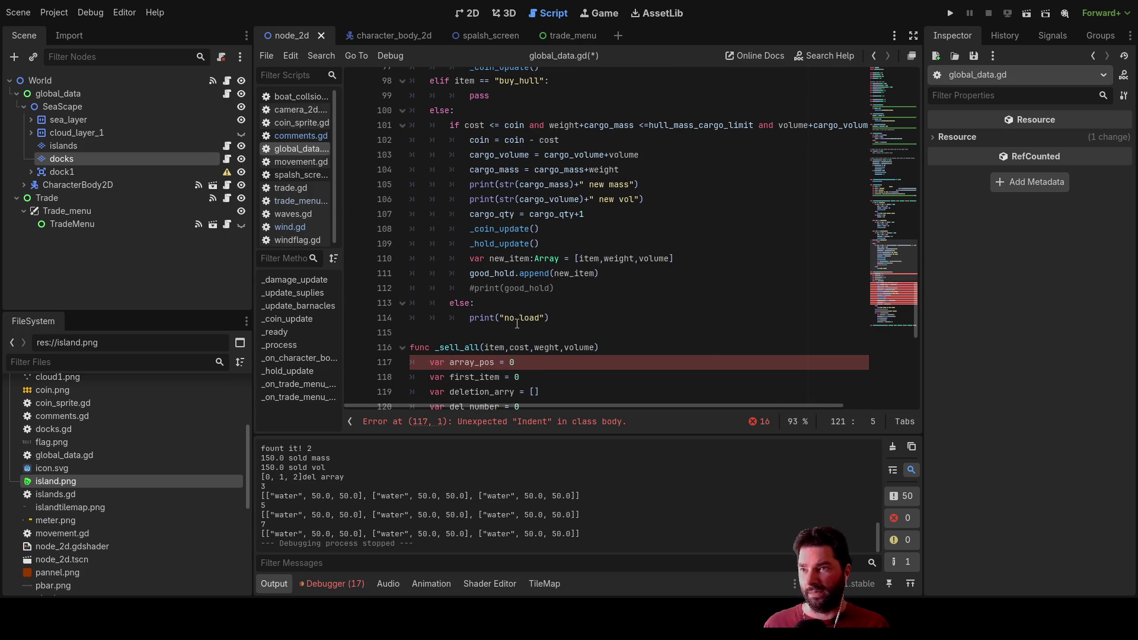
{"action": "scroll", "coordinate": [514, 337], "scroll_direction": "down", "scroll_amount": 4}
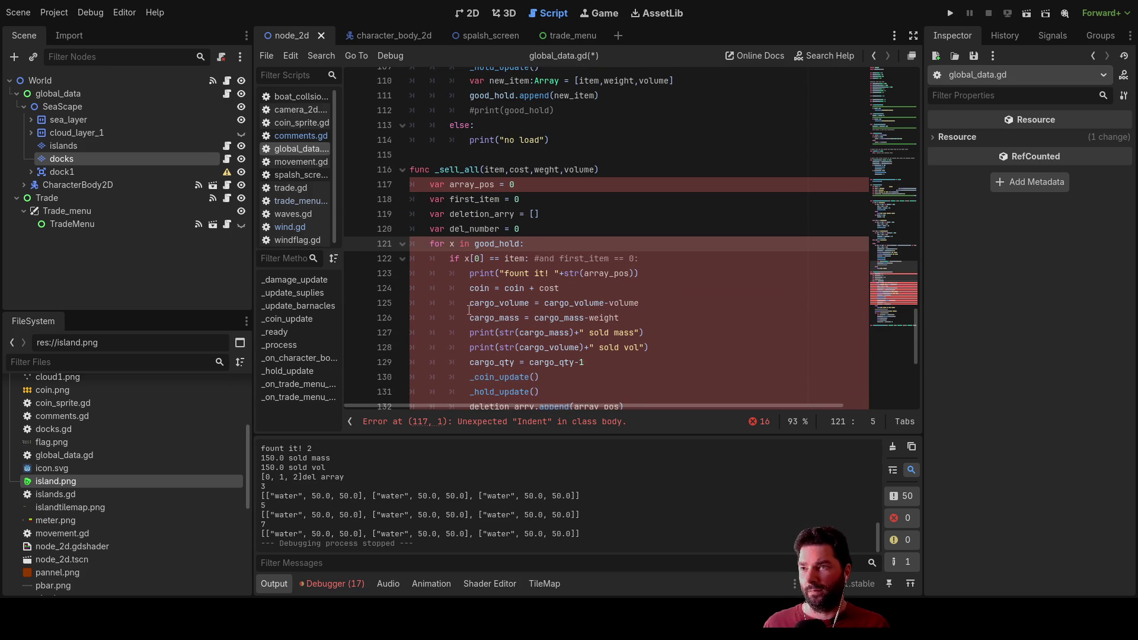
{"action": "scroll", "coordinate": [466, 309], "scroll_direction": "up", "scroll_amount": 1}
Step: Insert blank lines above the _sell_all function header
{"action": "left_click", "coordinate": [423, 205]}
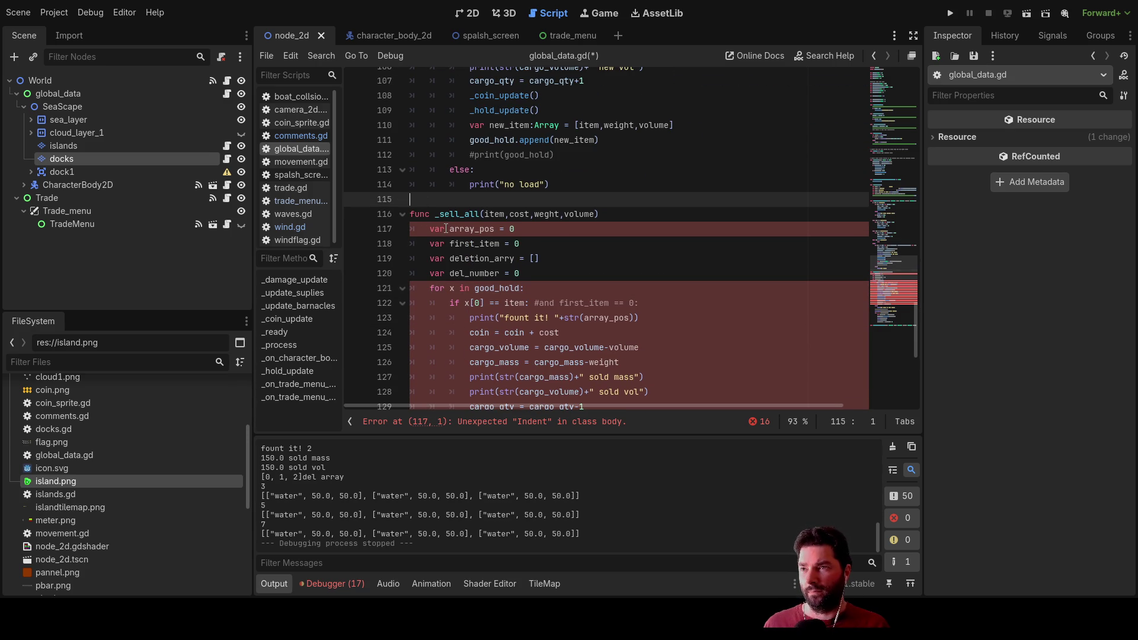
{"action": "key", "text": "Down"}
{"action": "key", "text": "Return"}
{"action": "key", "text": "Return"}
{"action": "key", "text": "Return"}
{"action": "key", "text": "Down"}
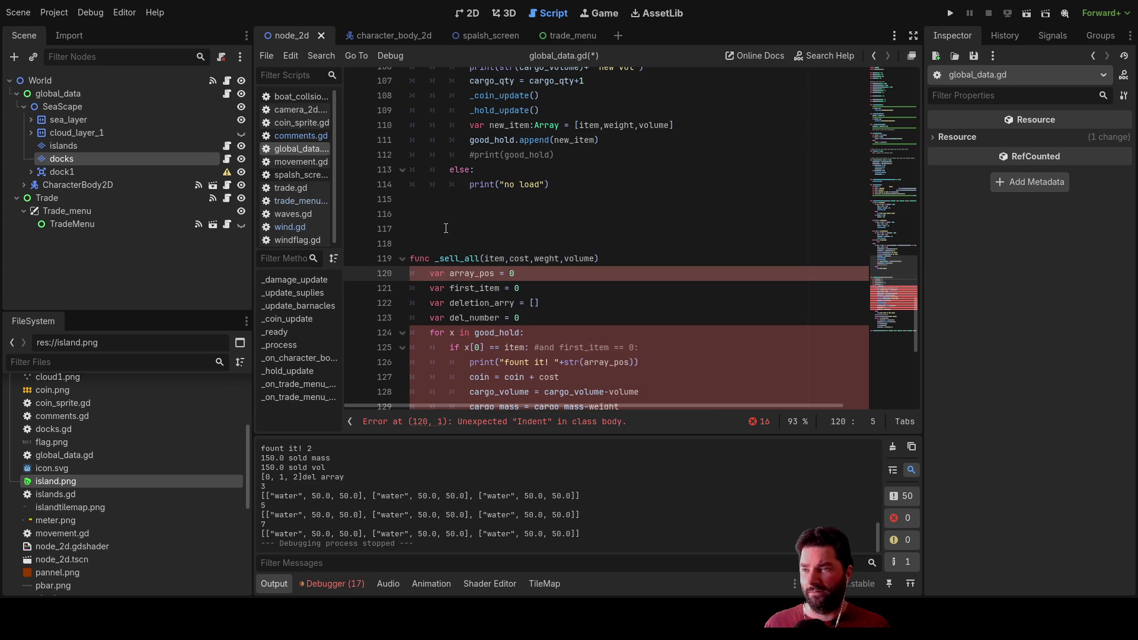
{"action": "scroll", "coordinate": [446, 228], "scroll_direction": "up", "scroll_amount": 15}
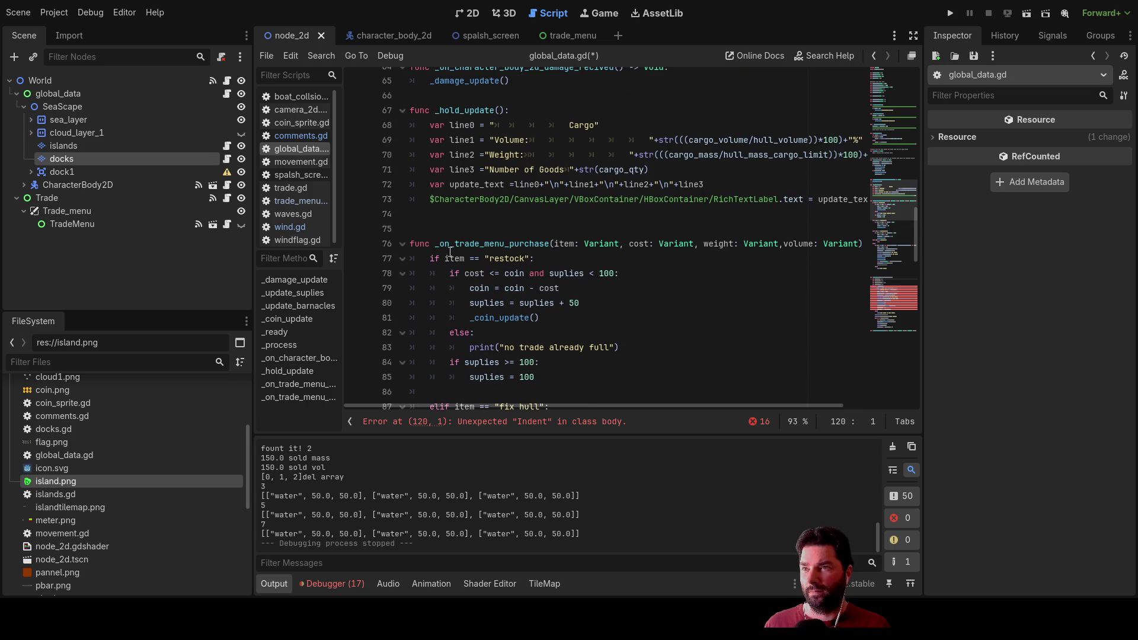
{"action": "scroll", "coordinate": [450, 252], "scroll_direction": "down", "scroll_amount": 16}
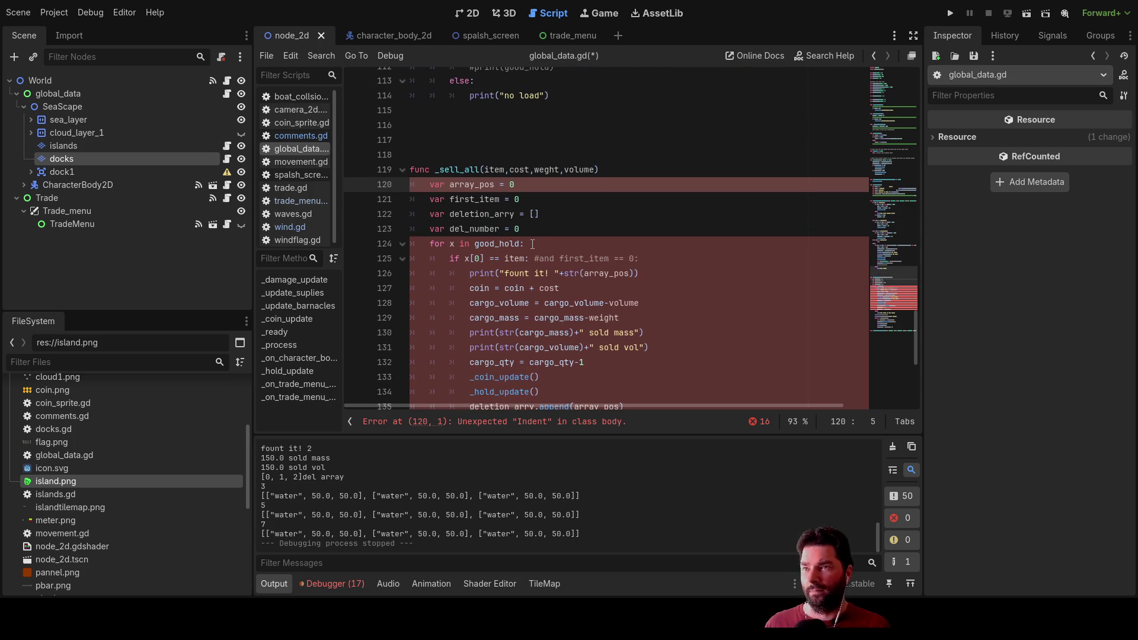
Step: Move the var array_pos, first_item, deletion_arry and del_number lines flush to column 0
{"action": "key", "text": "Return"}
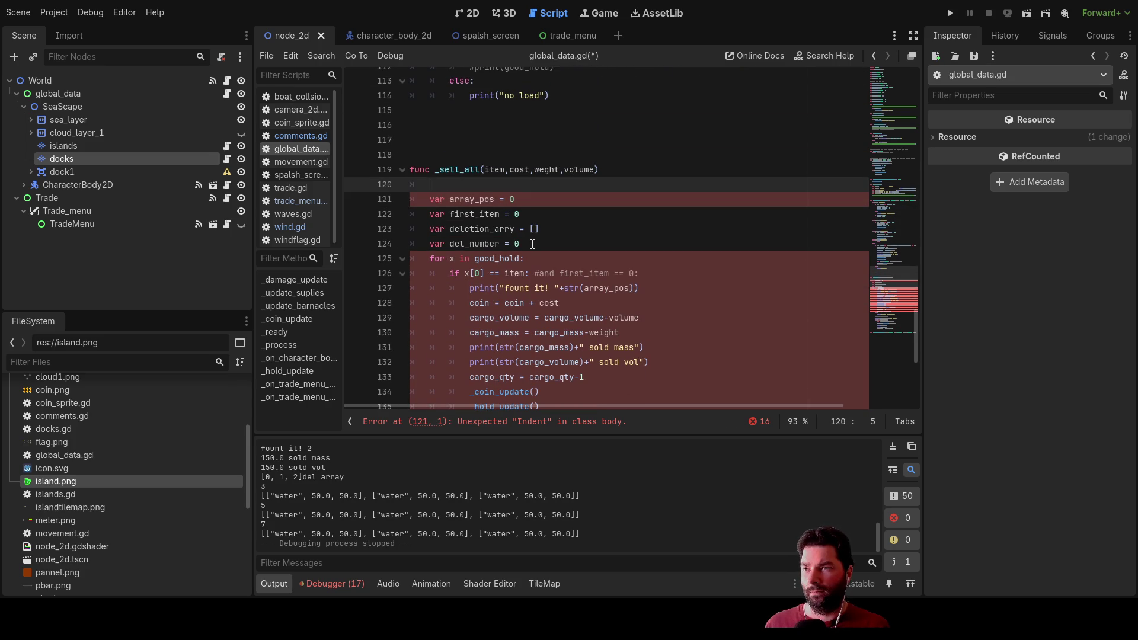
{"action": "key", "text": "ctrl+z"}
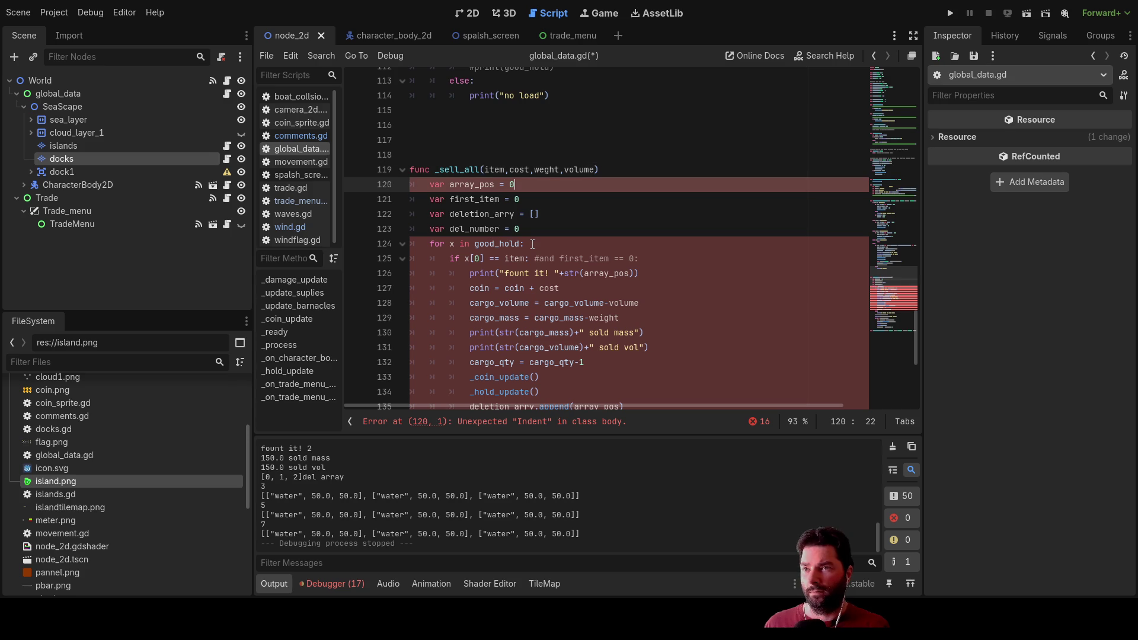
{"action": "key", "text": "Up"}
{"action": "key", "text": "End"}
{"action": "key", "text": "Delete"}
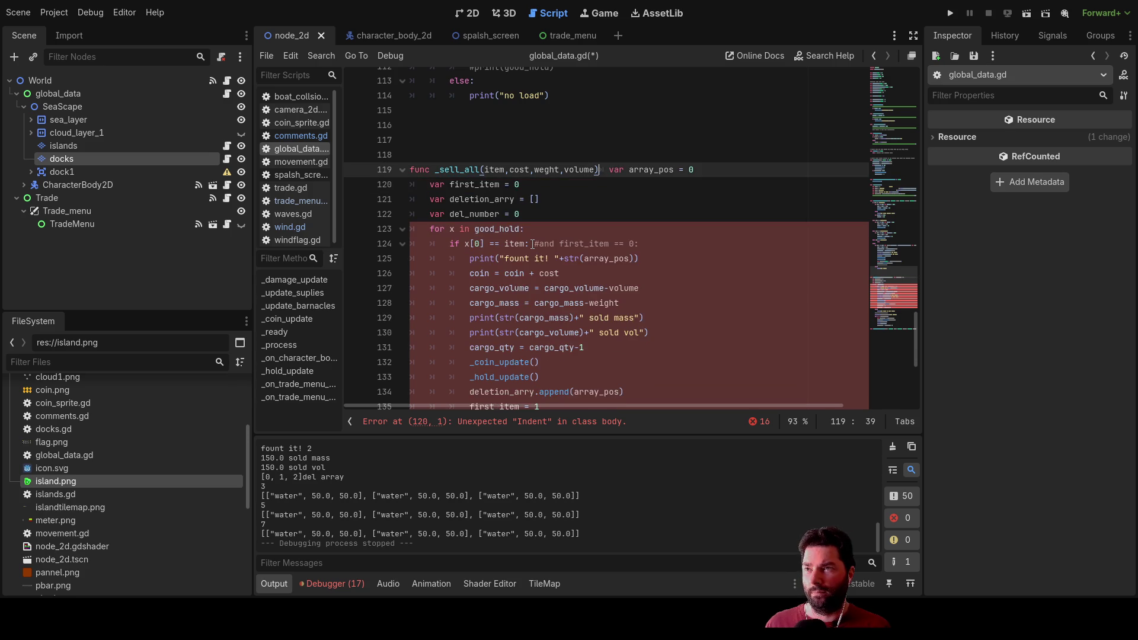
{"action": "key", "text": "Return"}
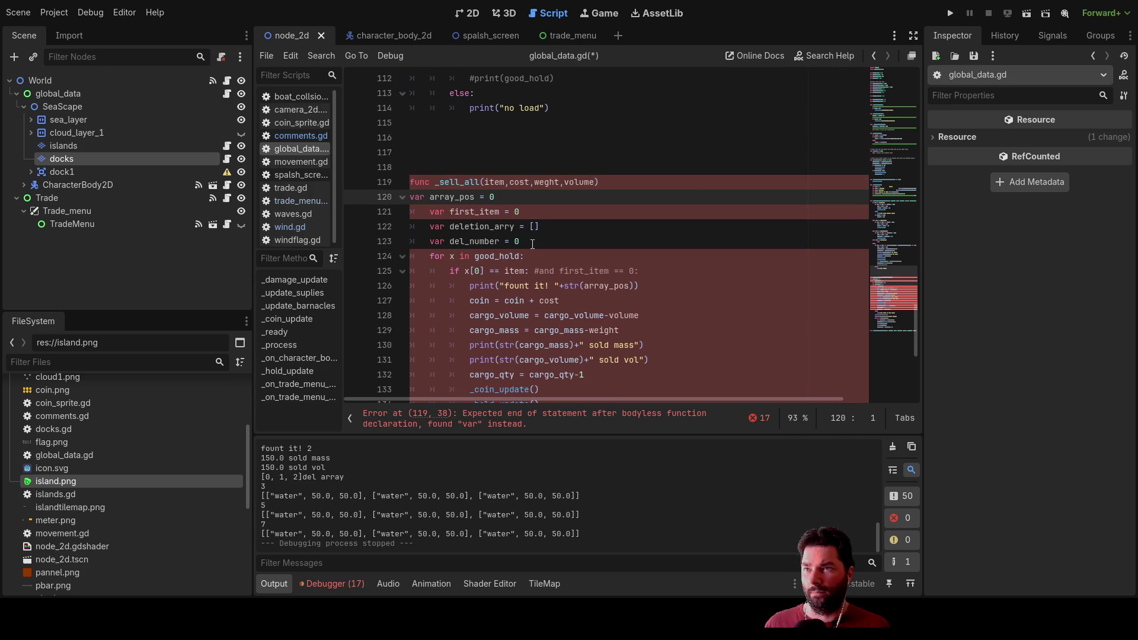
{"action": "key", "text": "Down"}
{"action": "key", "text": "Delete"}
{"action": "key", "text": "Down"}
{"action": "key", "text": "Delete"}
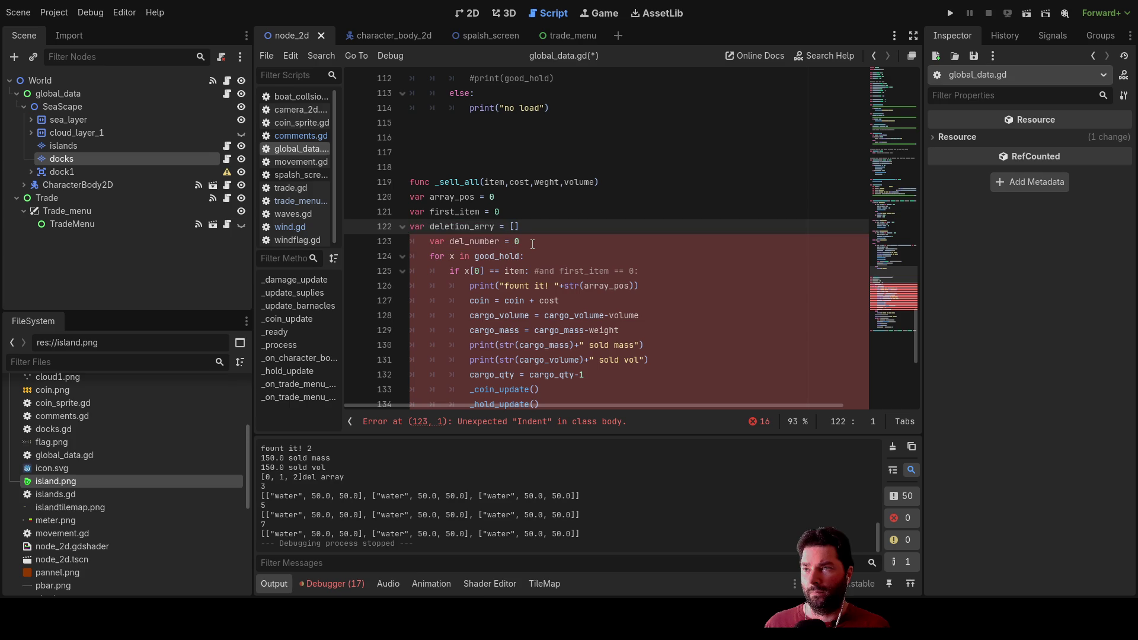
{"action": "key", "text": "Up"}
{"action": "key", "text": "Up"}
{"action": "key", "text": "Up"}
{"action": "key", "text": "Down"}
{"action": "key", "text": "Down"}
{"action": "key", "text": "Down"}
{"action": "key", "text": "Down"}
{"action": "key", "text": "Delete"}
{"action": "key", "text": "Up"}
{"action": "key", "text": "Up"}
{"action": "key", "text": "Up"}
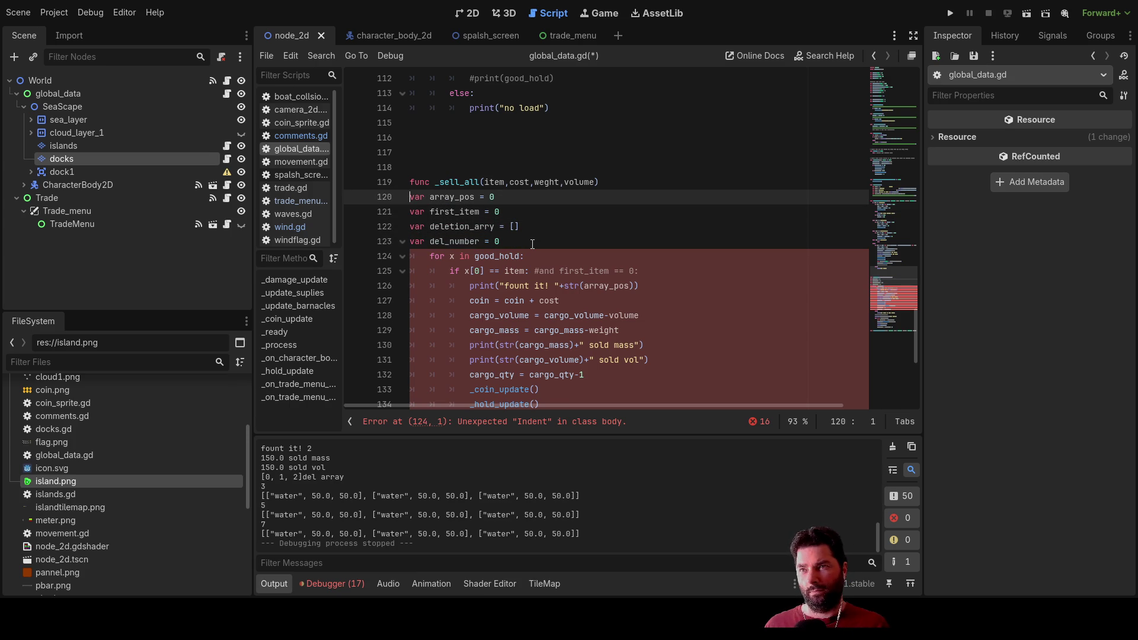
{"action": "scroll", "coordinate": [504, 232], "scroll_direction": "up", "scroll_amount": 6}
{"action": "scroll", "coordinate": [463, 212], "scroll_direction": "up", "scroll_amount": 9}
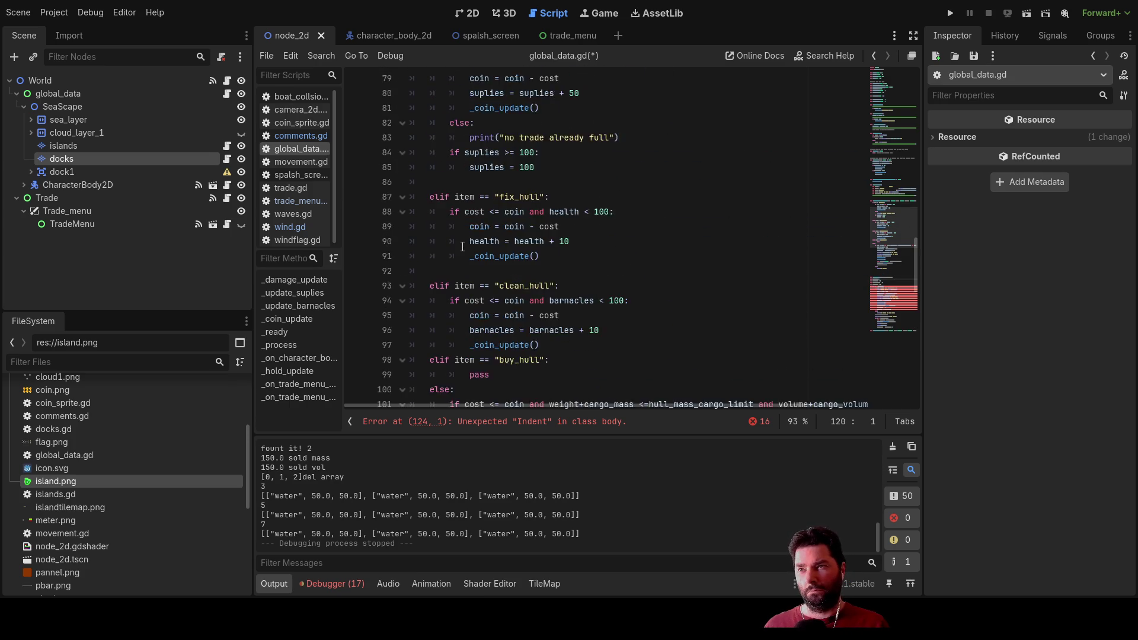
{"action": "scroll", "coordinate": [441, 301], "scroll_direction": "up", "scroll_amount": 2}
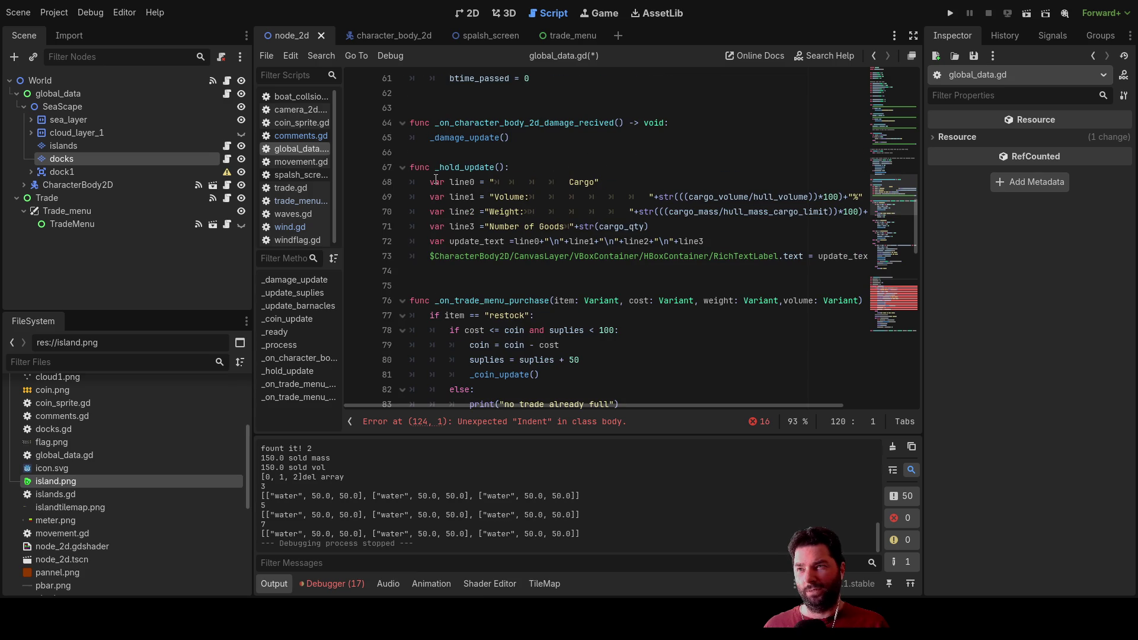
{"action": "scroll", "coordinate": [436, 179], "scroll_direction": "up", "scroll_amount": 4}
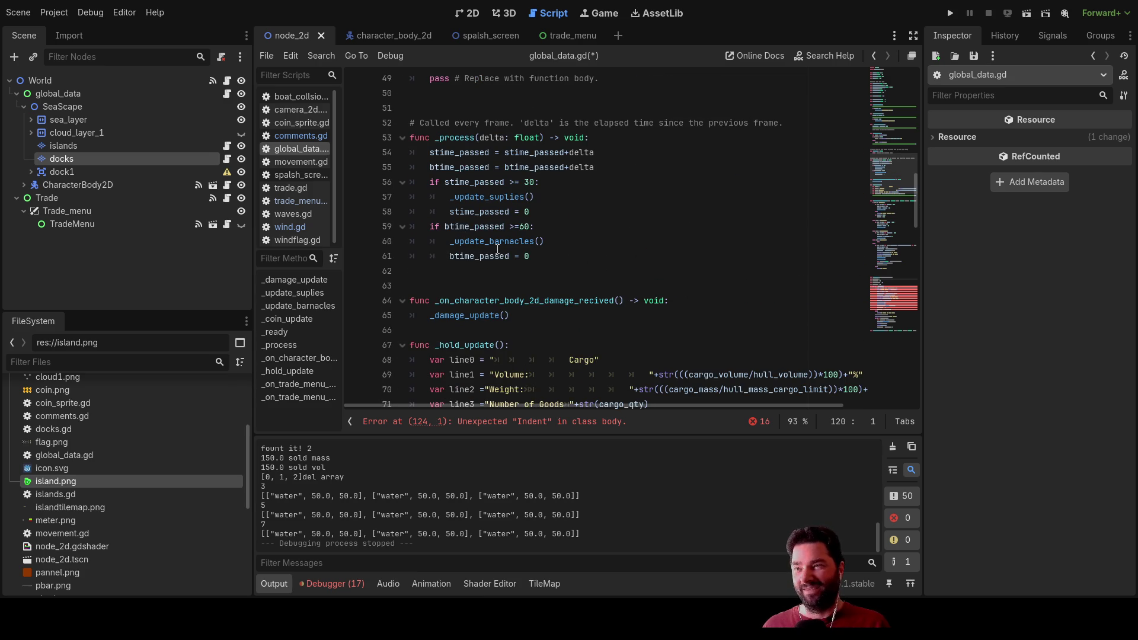
{"action": "scroll", "coordinate": [497, 249], "scroll_direction": "down", "scroll_amount": 8}
{"action": "scroll", "coordinate": [494, 244], "scroll_direction": "down", "scroll_amount": 12}
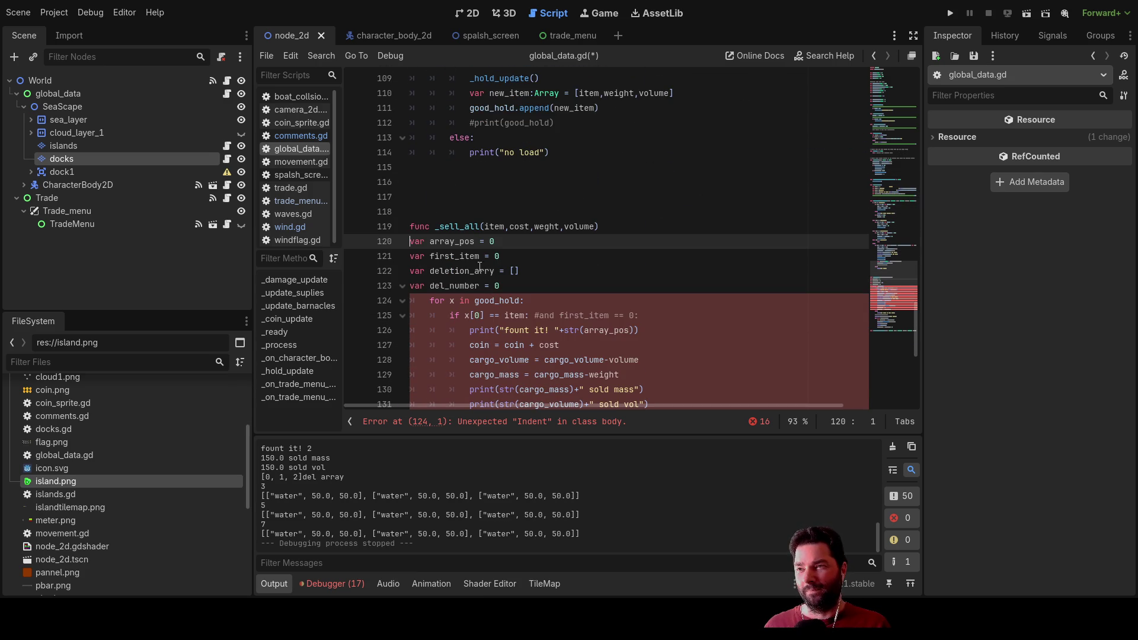
{"action": "left_click", "coordinate": [431, 227]}
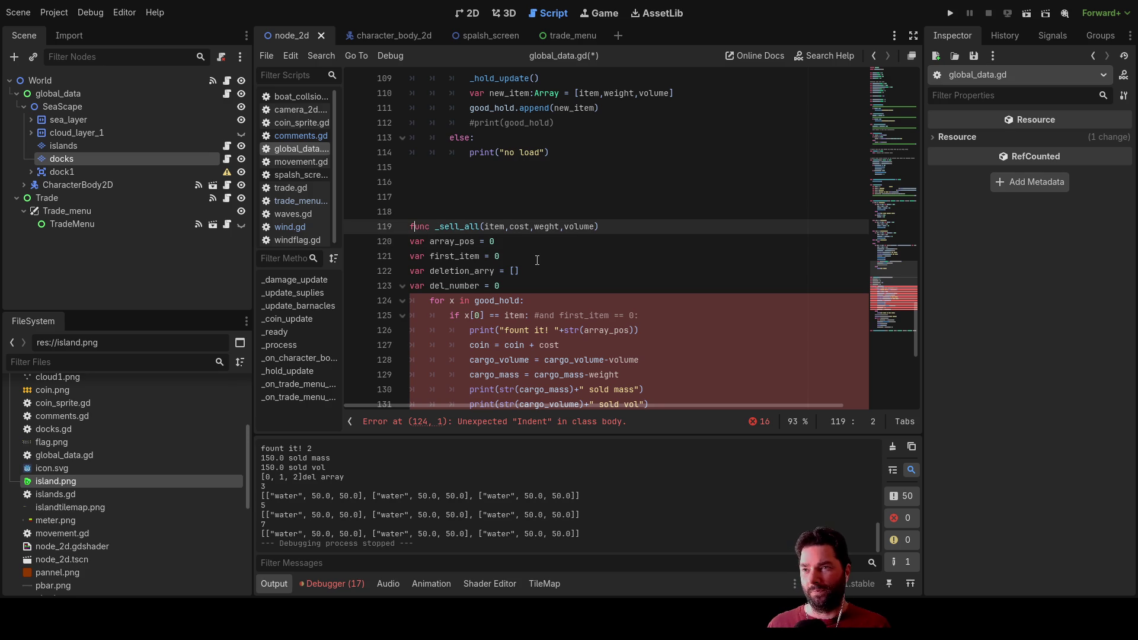
{"action": "key", "text": "Up"}
{"action": "key", "text": "Down"}
{"action": "scroll", "coordinate": [537, 260], "scroll_direction": "down", "scroll_amount": 7}
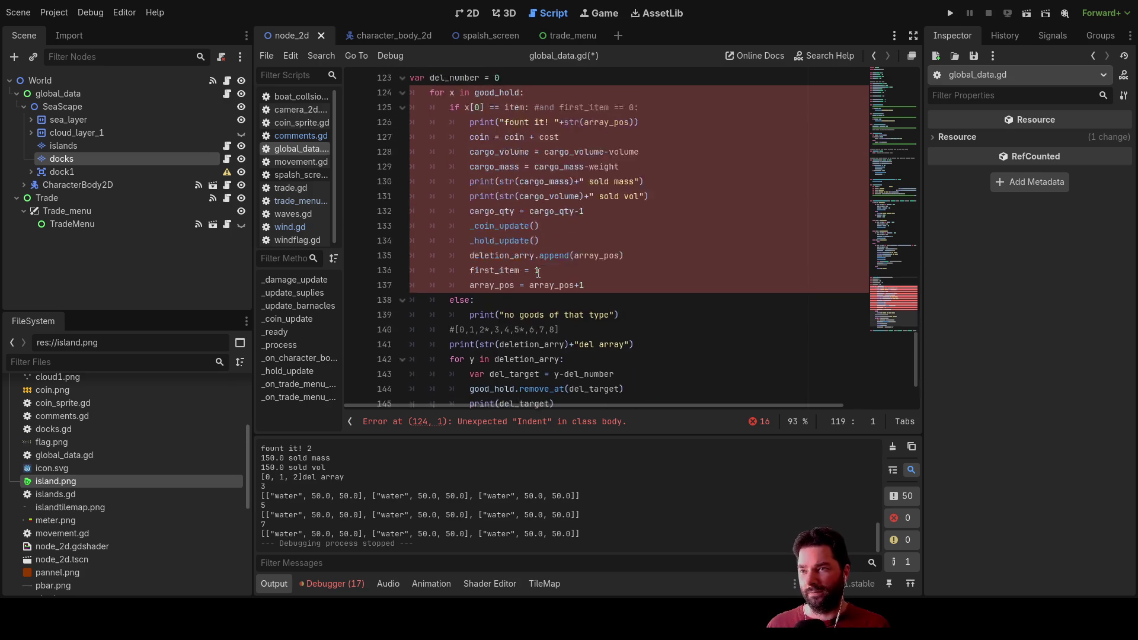
{"action": "scroll", "coordinate": [539, 272], "scroll_direction": "up", "scroll_amount": 6}
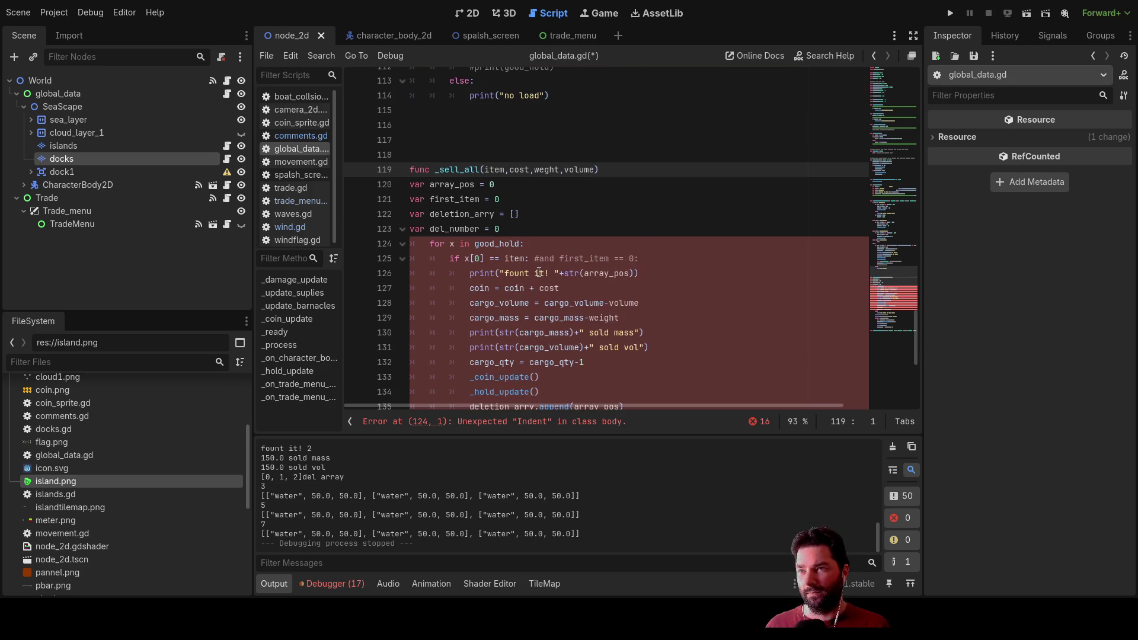
Step: Restore the indents of the for x in good_hold and if x[0] == item lines after a trial unindent
{"action": "left_click", "coordinate": [411, 183]}
{"action": "key", "text": "Tab"}
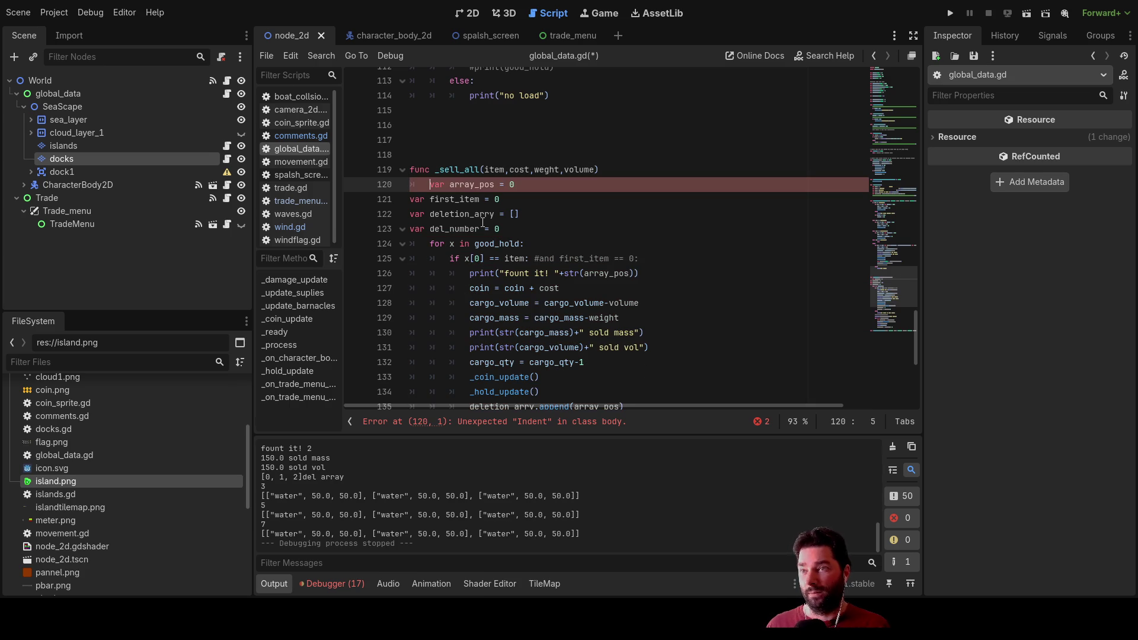
{"action": "key", "text": "BackSpace"}
{"action": "key", "text": "Down"}
{"action": "key", "text": "Down"}
{"action": "key", "text": "Down"}
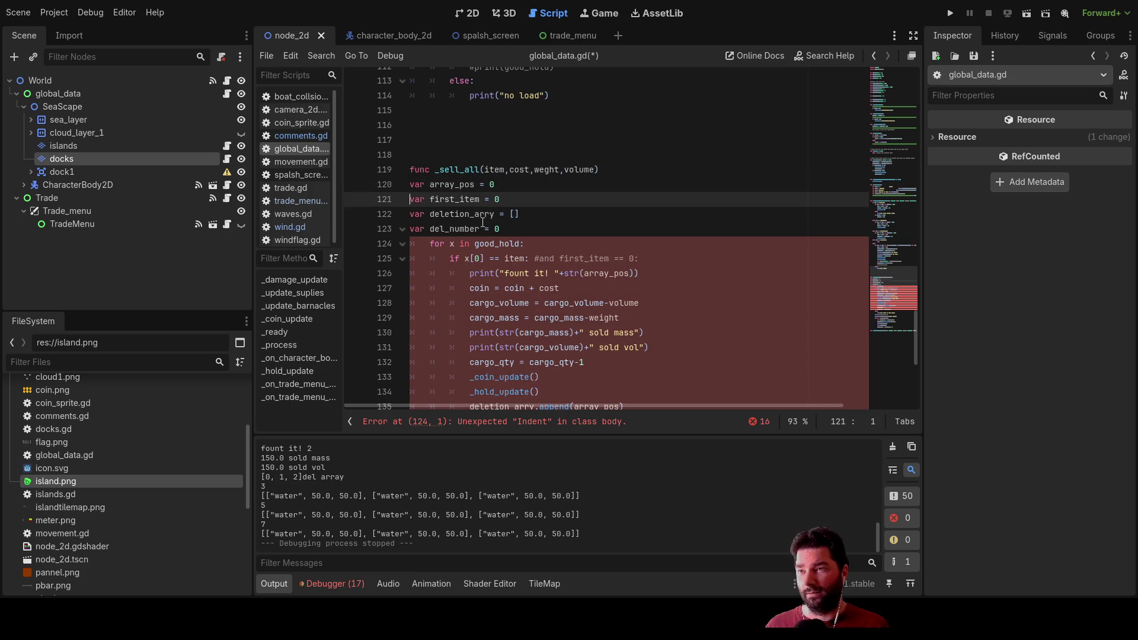
{"action": "key", "text": "Delete"}
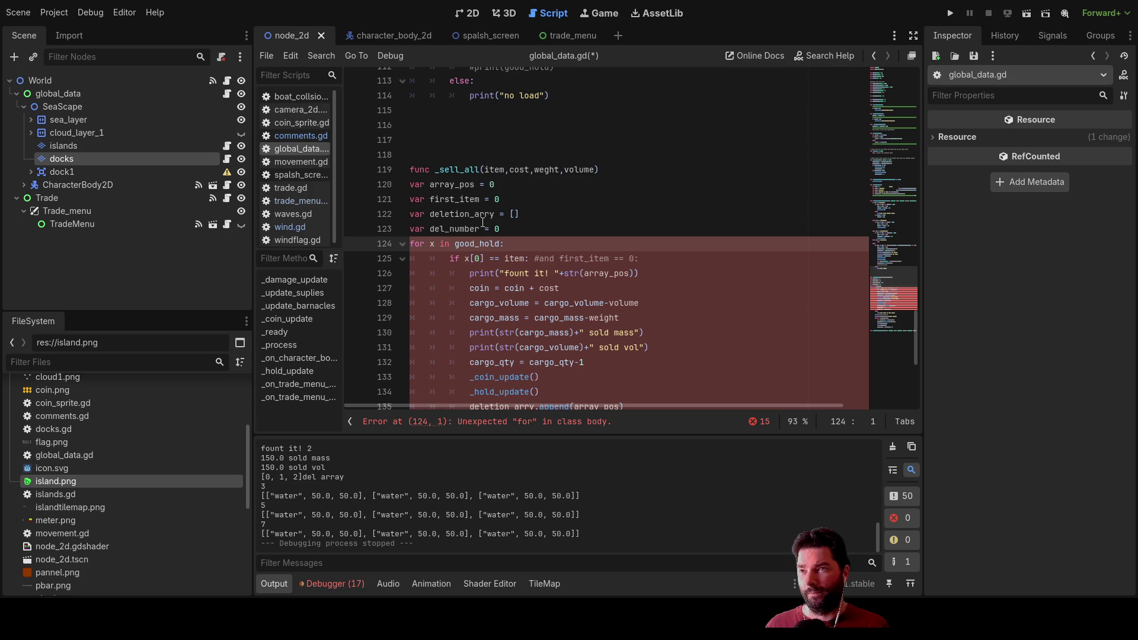
{"action": "key", "text": "Down"}
{"action": "key", "text": "Delete"}
{"action": "key", "text": "Up"}
{"action": "key", "text": "Tab"}
{"action": "key", "text": "Down"}
{"action": "key", "text": "Tab"}
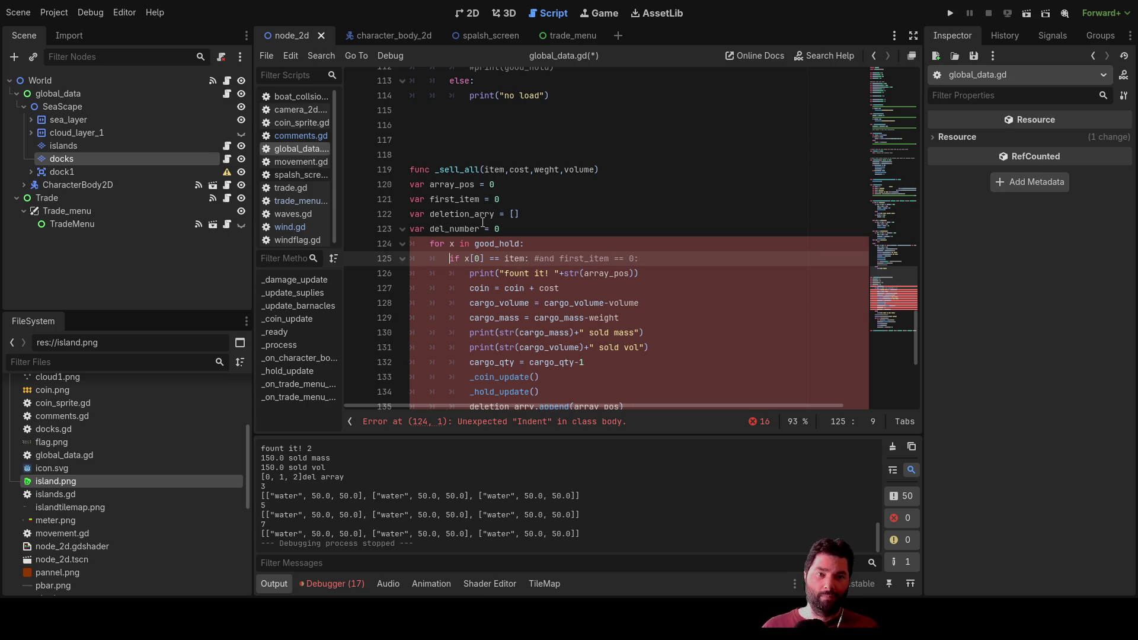
Step: Tab-indent the array_pos, first_item, deletion_arry and del_number declarations into _sell_all
{"action": "key", "text": "Up"}
{"action": "key", "text": "Up"}
{"action": "key", "text": "Up"}
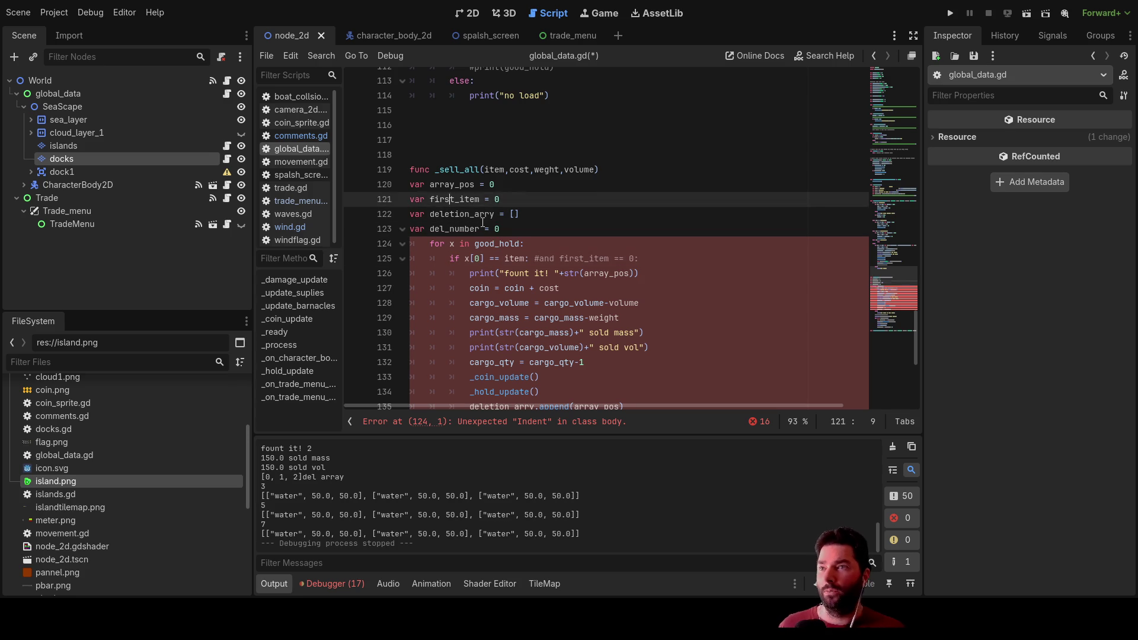
{"action": "left_click", "coordinate": [612, 171]}
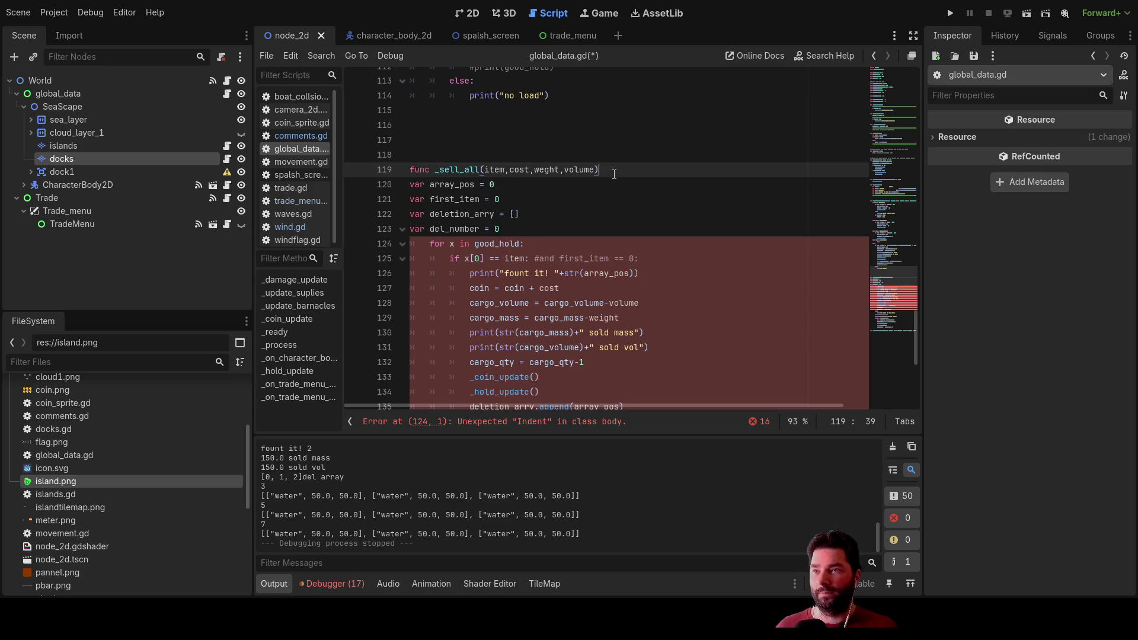
{"action": "type", "text": ":"}
{"action": "key", "text": "Down"}
{"action": "key", "text": "Left"}
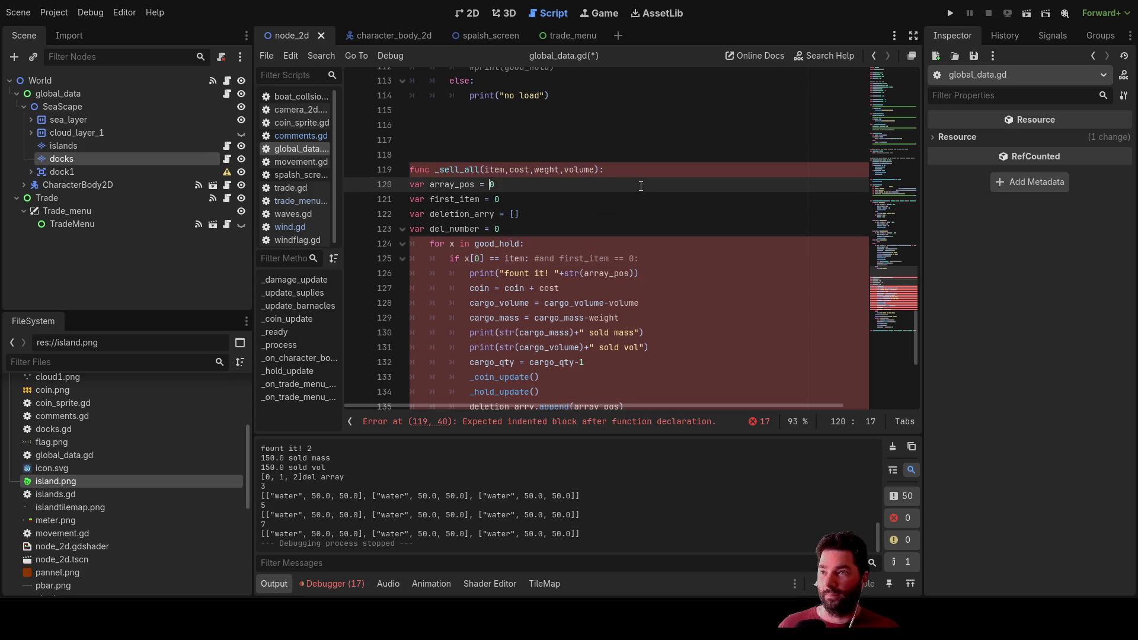
{"action": "key", "text": "Tab"}
{"action": "key", "text": "Down"}
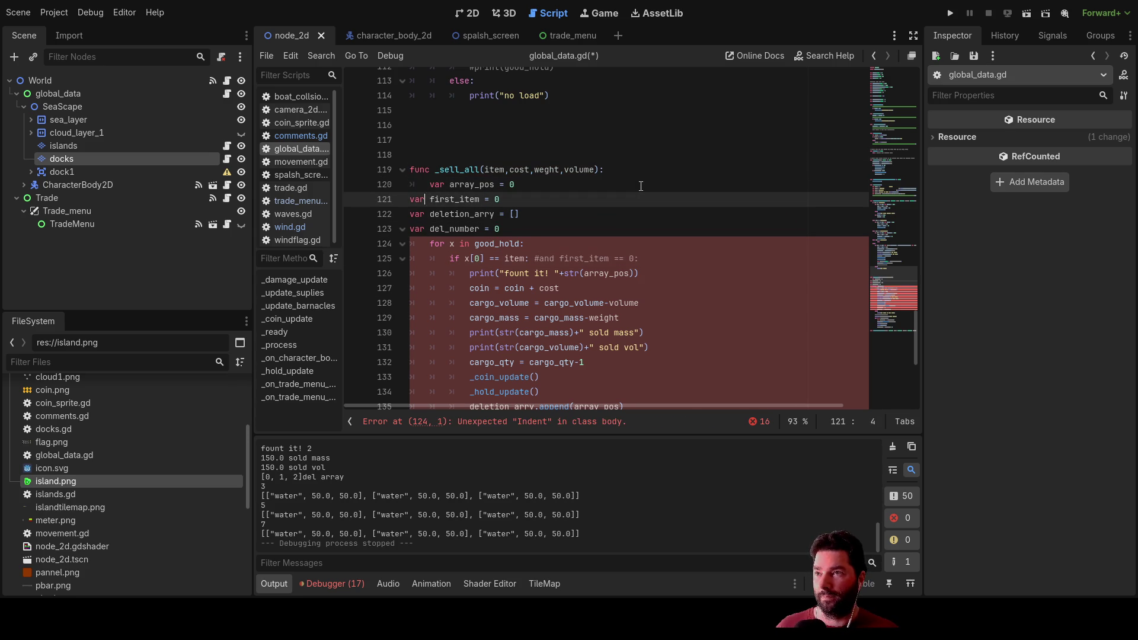
{"action": "key", "text": "Tab"}
{"action": "key", "text": "Down"}
{"action": "key", "text": "Tab"}
{"action": "key", "text": "Down"}
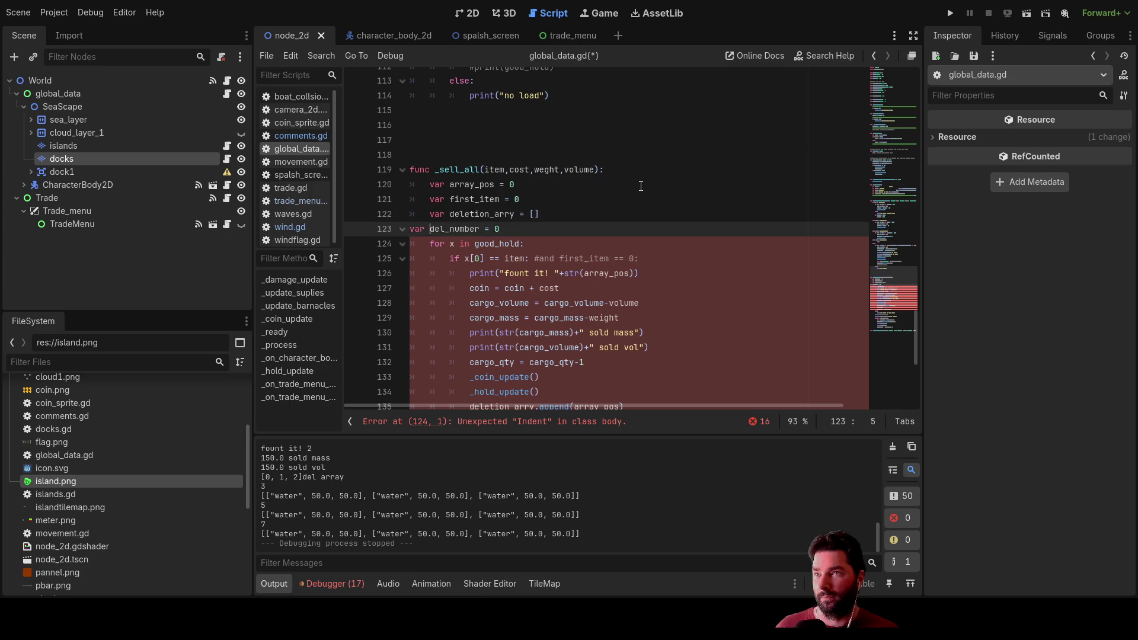
{"action": "key", "text": "Tab"}
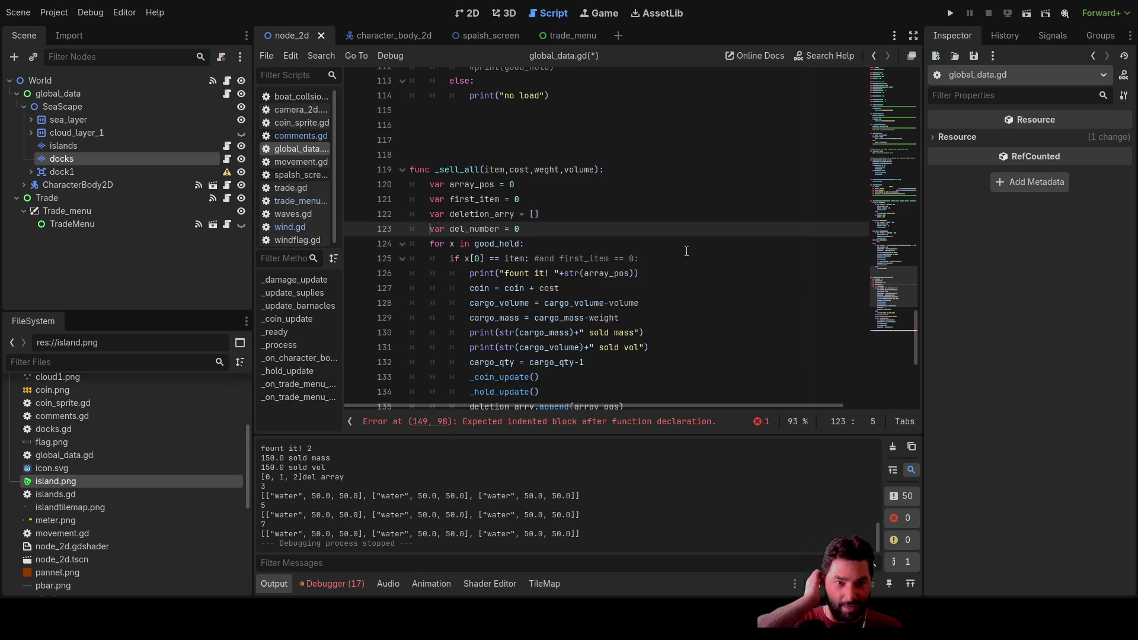
{"action": "scroll", "coordinate": [688, 252], "scroll_direction": "down", "scroll_amount": 6}
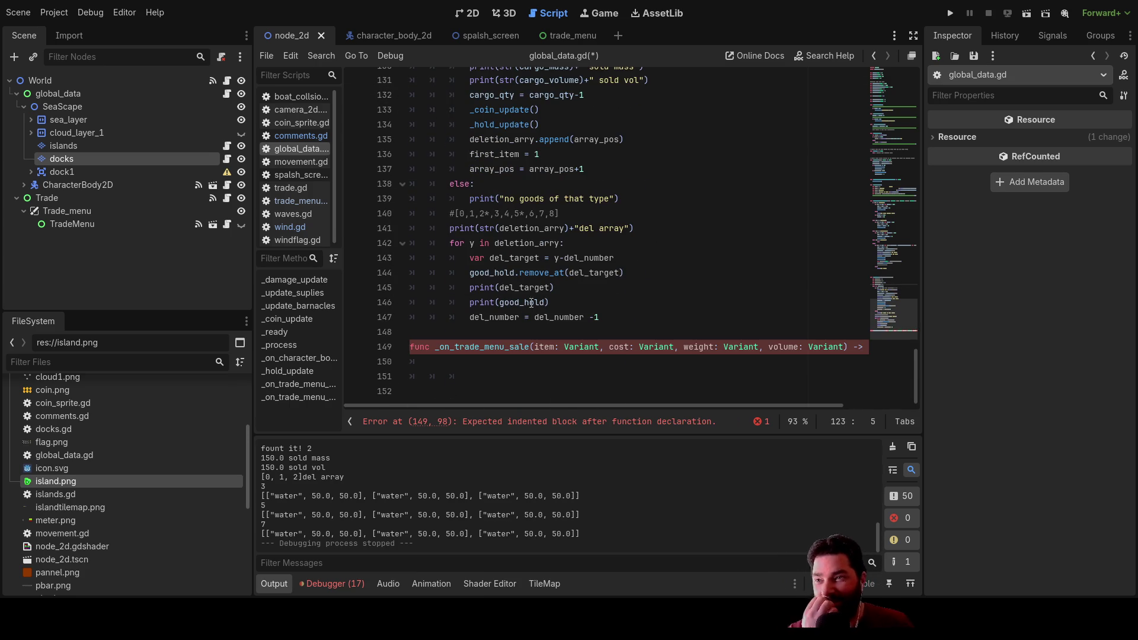
Step: Paste a _sell_all() call into the sale handler body
{"action": "scroll", "coordinate": [488, 352], "scroll_direction": "up", "scroll_amount": 7}
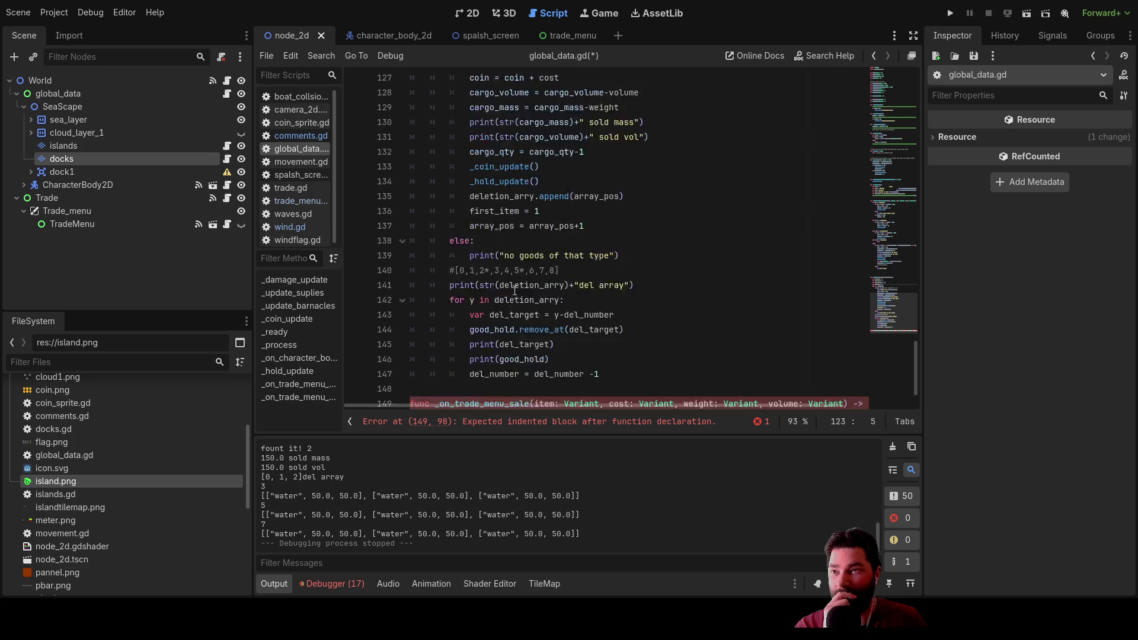
{"action": "left_click_drag", "start_coordinate": [436, 215], "coordinate": [482, 216]}
{"action": "key", "text": "ctrl+c"}
{"action": "scroll", "coordinate": [515, 273], "scroll_direction": "down", "scroll_amount": 7}
{"action": "left_click", "coordinate": [477, 364]}
{"action": "key", "text": "ctrl+v"}
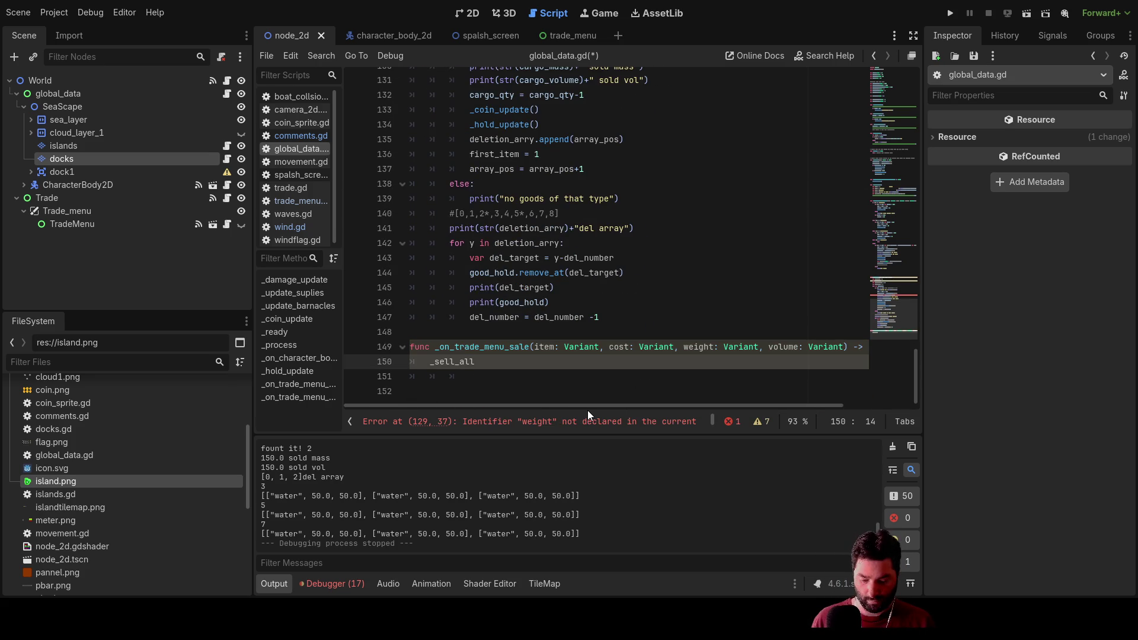
{"action": "type", "text": "()"}
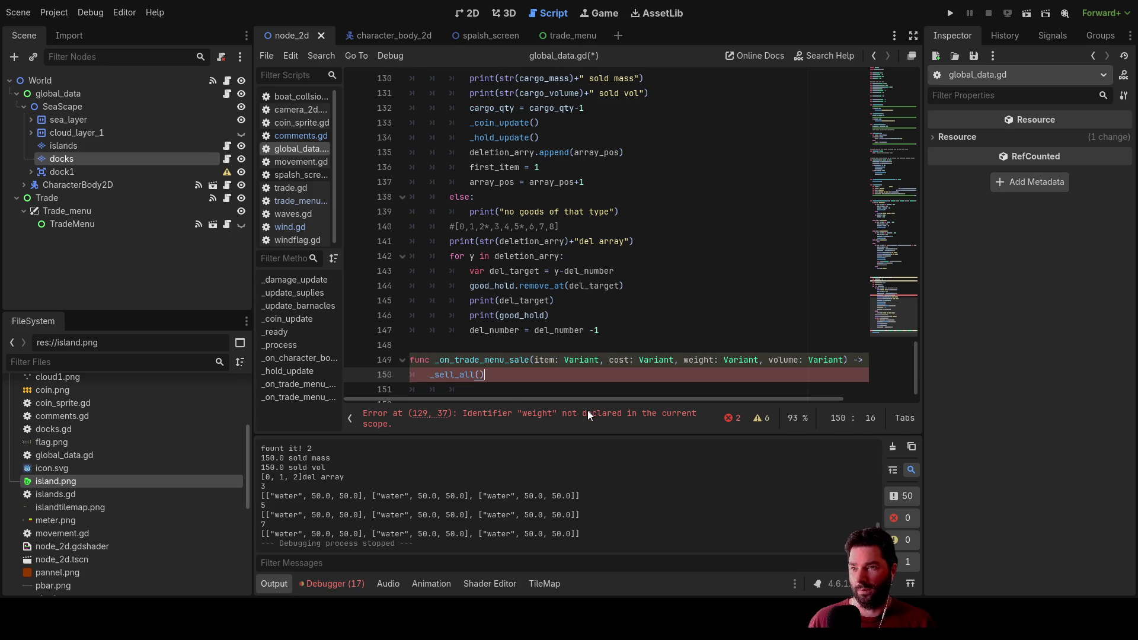
Step: Fill in item and cost as the first two arguments of the _sell_all call
{"action": "scroll", "coordinate": [569, 355], "scroll_direction": "down", "scroll_amount": 1}
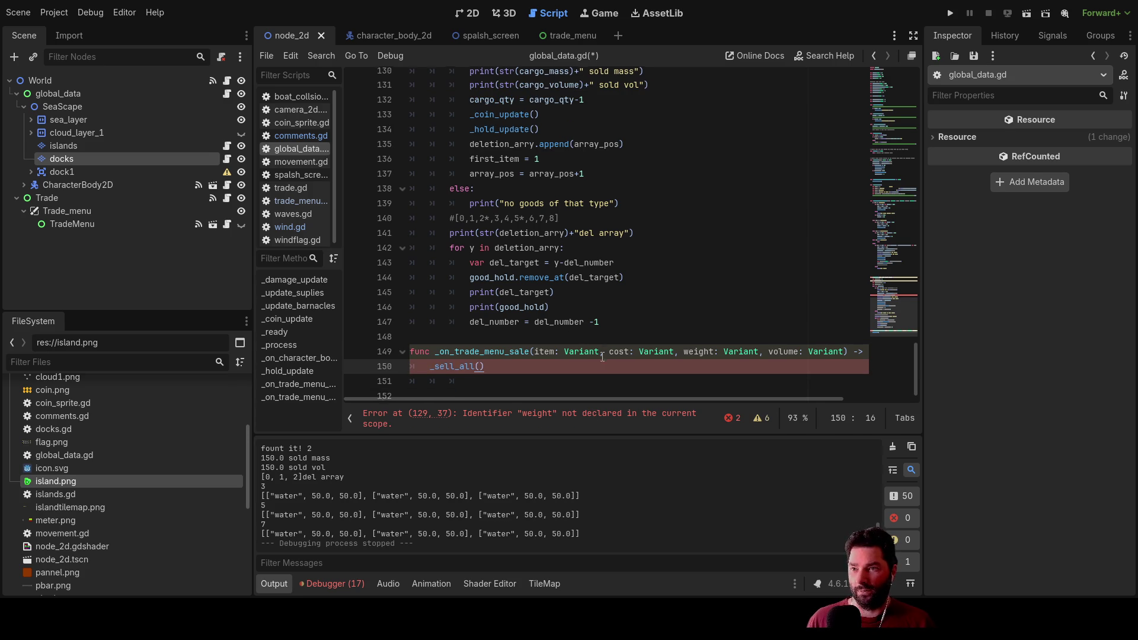
{"action": "double_click", "coordinate": [543, 345]}
{"action": "key", "text": "ctrl+c"}
{"action": "left_click", "coordinate": [482, 360]}
{"action": "key", "text": "ctrl+v"}
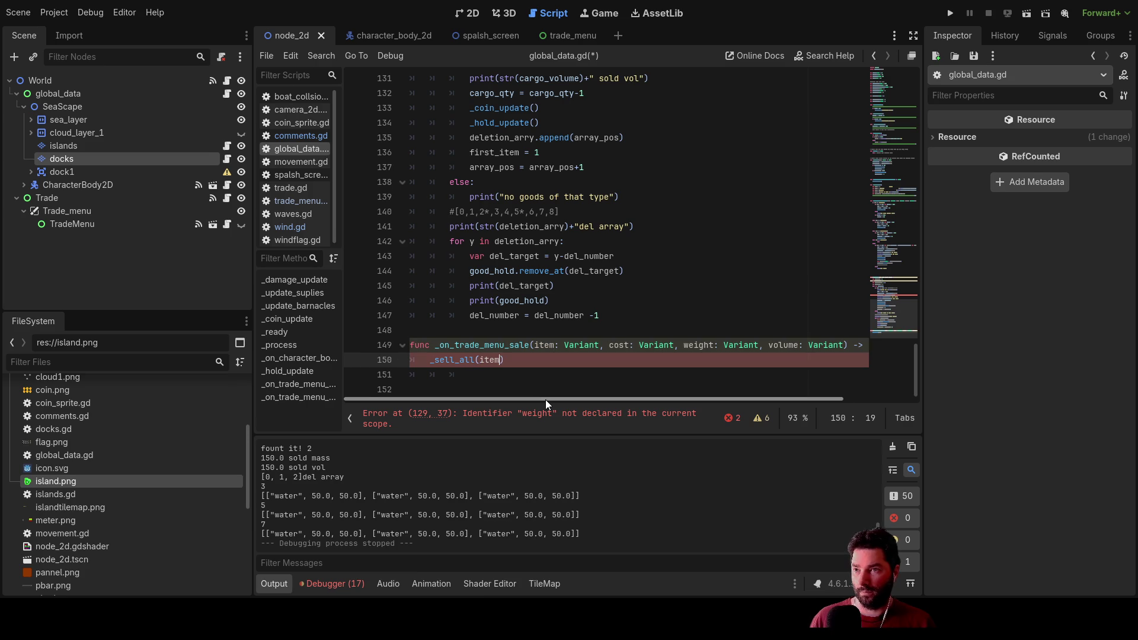
{"action": "type", "text": ","}
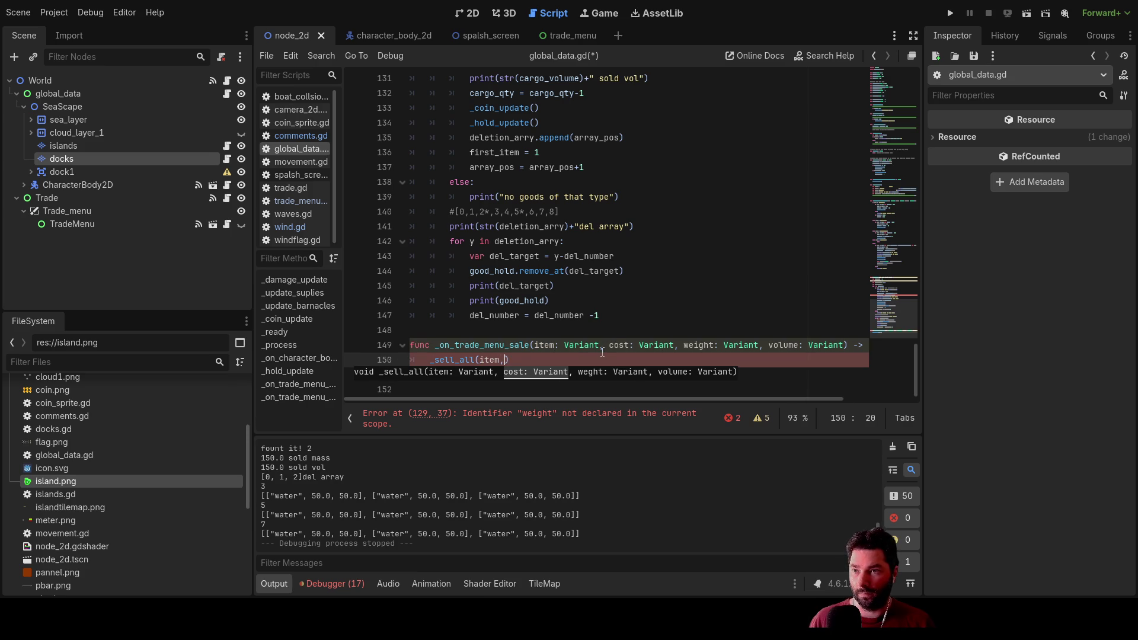
{"action": "left_click", "coordinate": [615, 344]}
{"action": "double_click", "coordinate": [615, 345]}
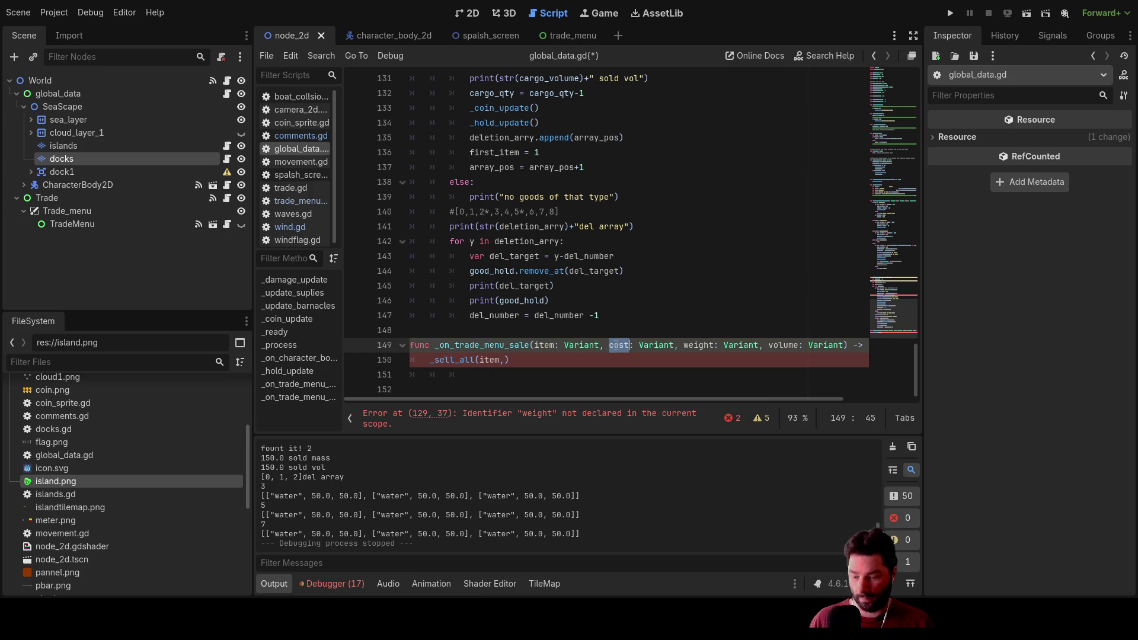
{"action": "left_click", "coordinate": [504, 360]}
{"action": "key", "text": "ctrl+v"}
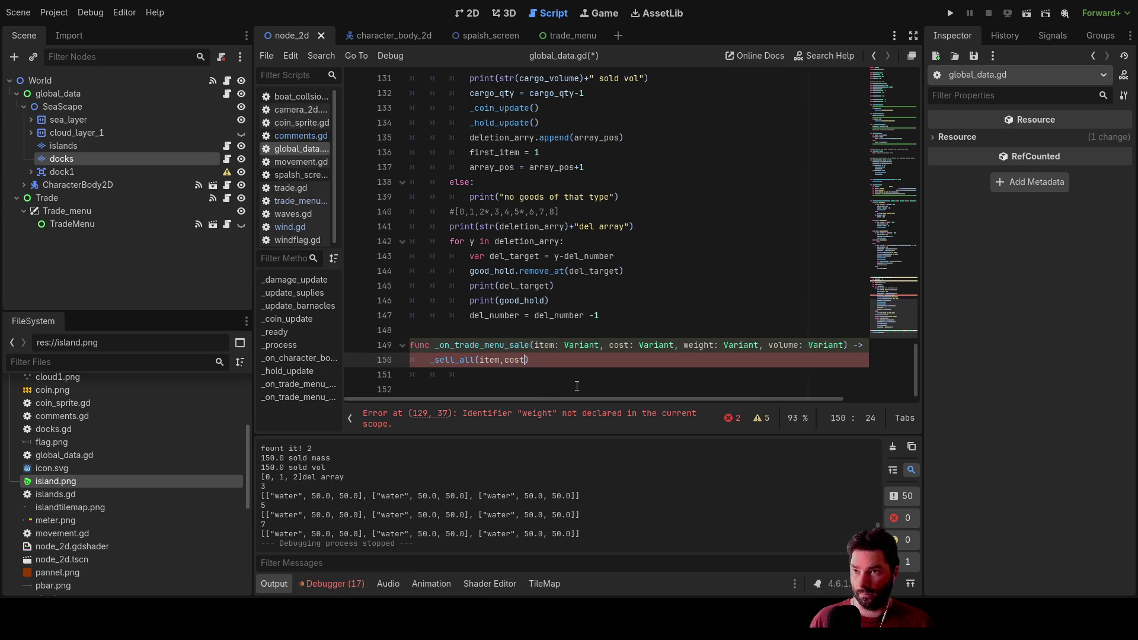
Step: Add weight and volume as the remaining arguments of the _sell_all call
{"action": "double_click", "coordinate": [694, 344]}
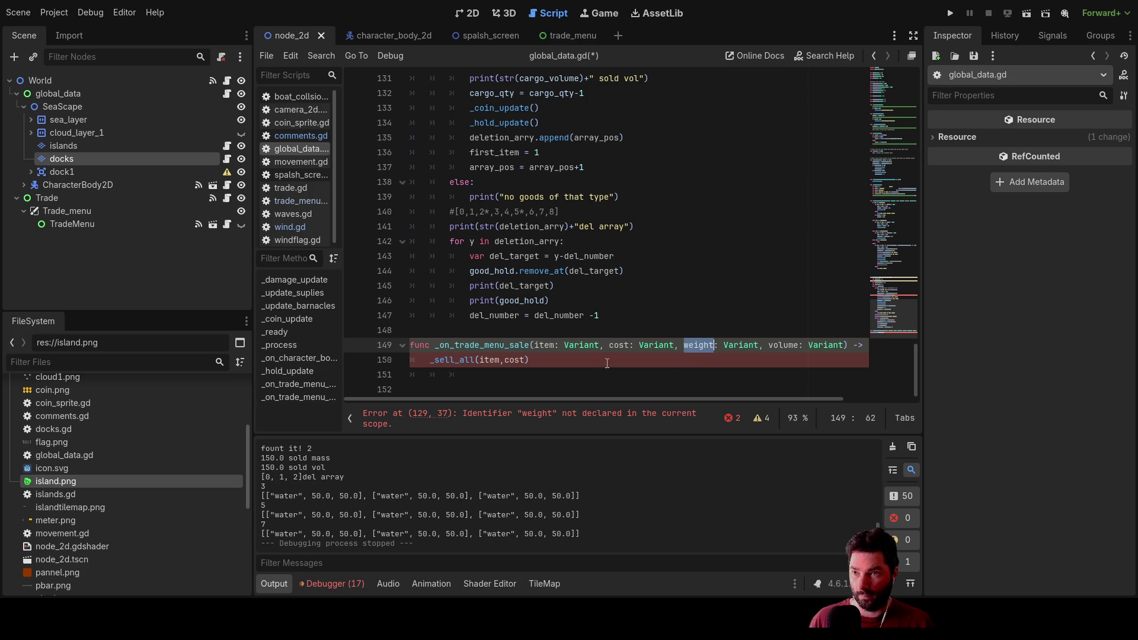
{"action": "left_click", "coordinate": [525, 360]}
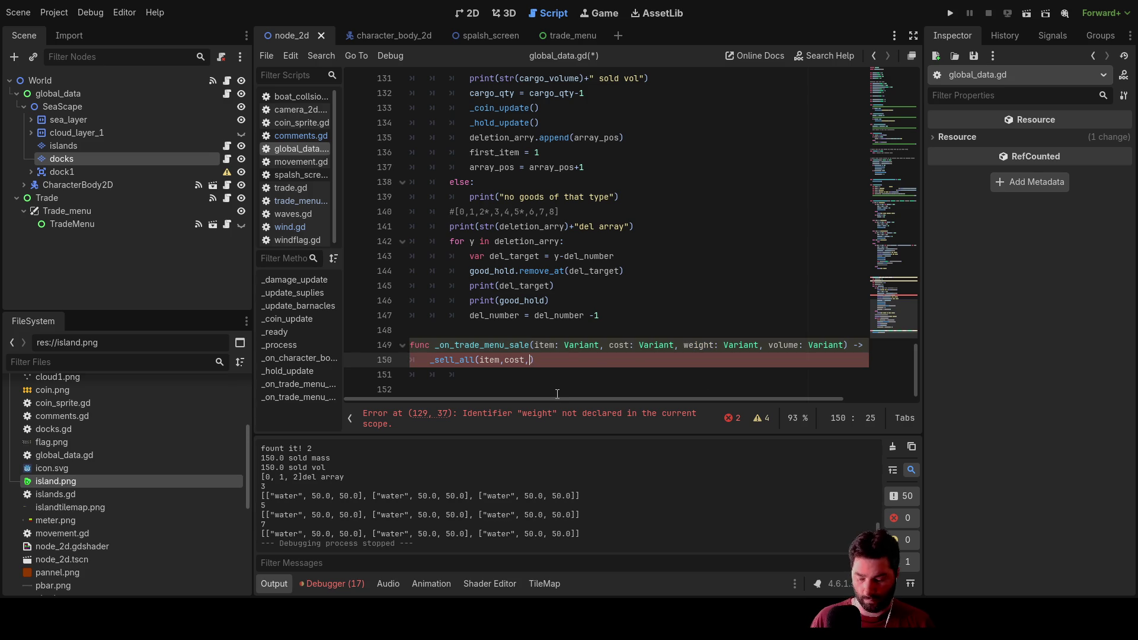
{"action": "key", "text": "ctrl+v"}
{"action": "double_click", "coordinate": [784, 345]}
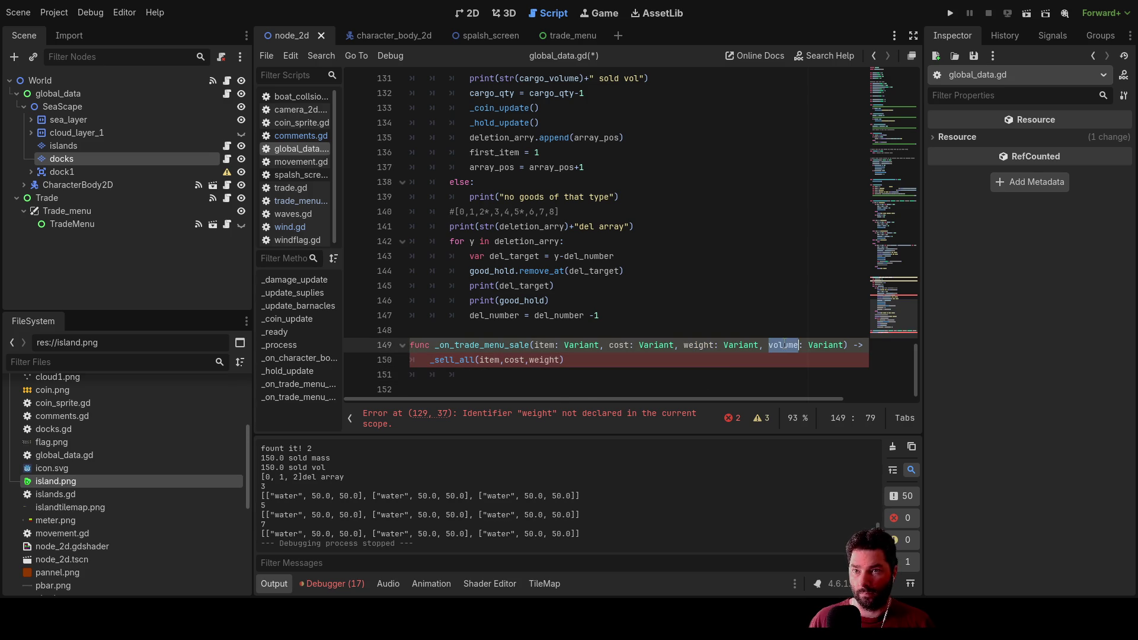
{"action": "left_click", "coordinate": [561, 360]}
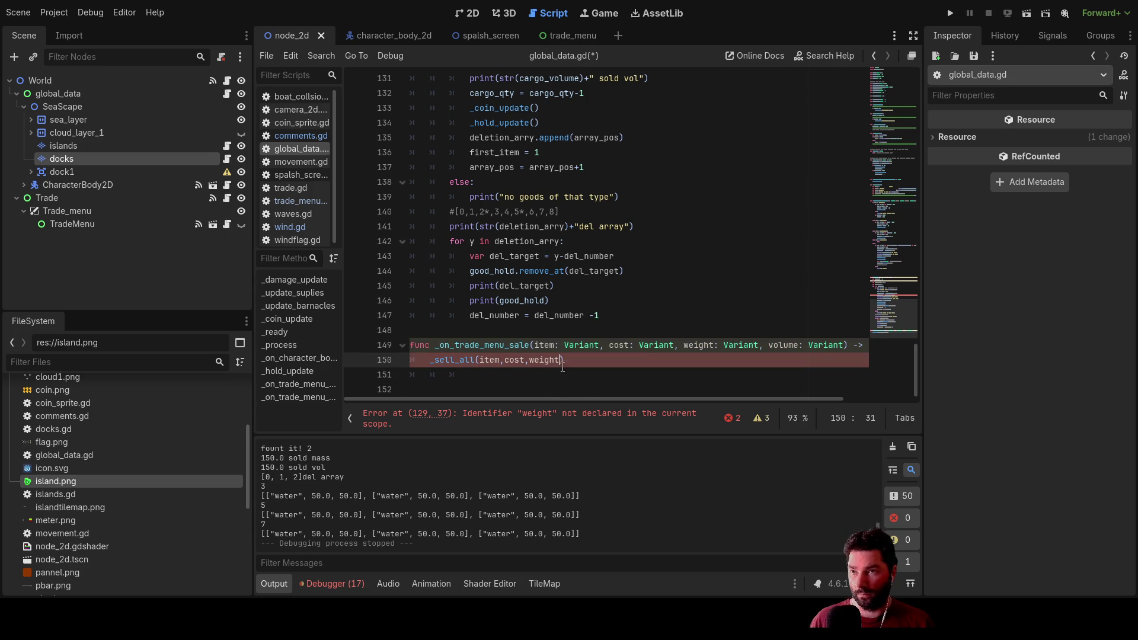
{"action": "type", "text": ","}
{"action": "key", "text": "ctrl+v"}
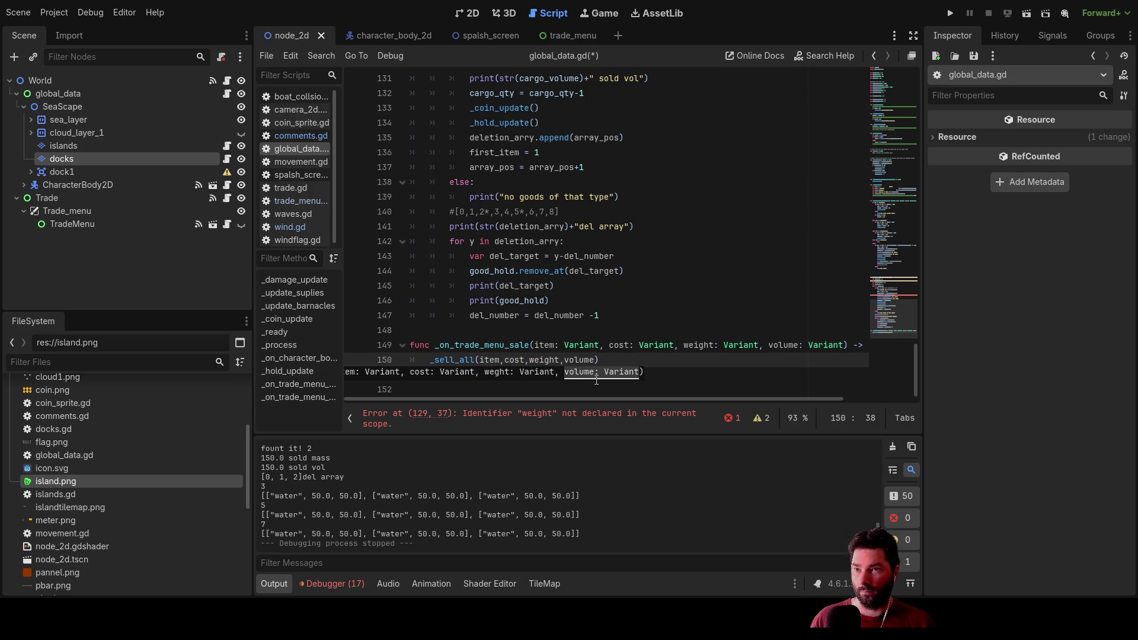
{"action": "left_click", "coordinate": [622, 357]}
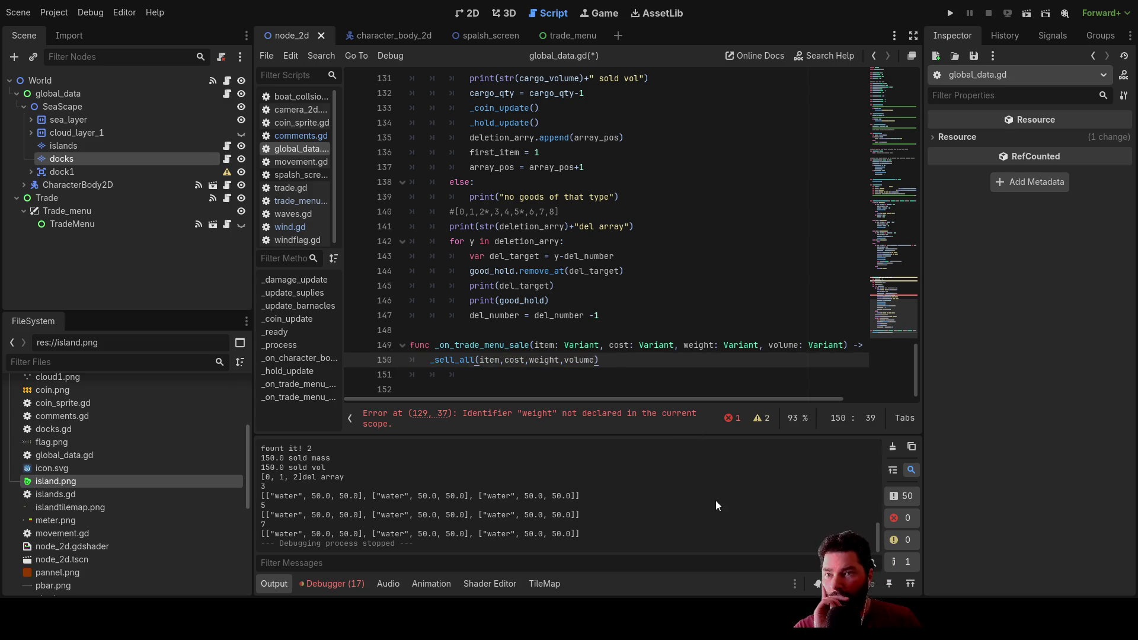
Step: Correct the weght parameter to weight on line 119 and run the game
{"action": "scroll", "coordinate": [534, 267], "scroll_direction": "up", "scroll_amount": 4}
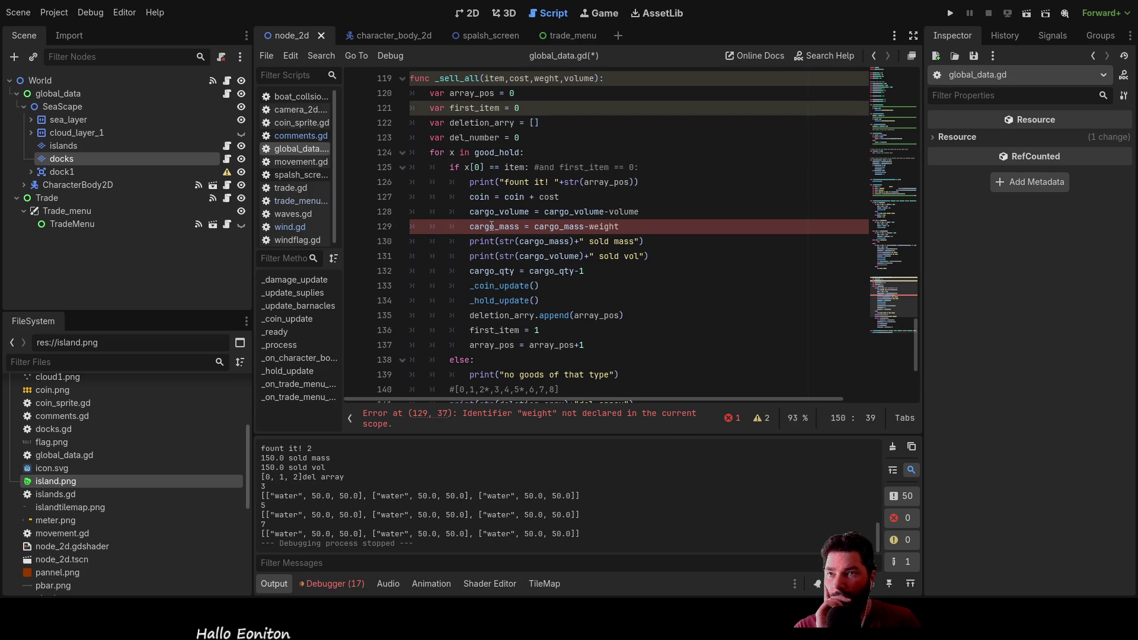
{"action": "scroll", "coordinate": [608, 226], "scroll_direction": "up", "scroll_amount": 2}
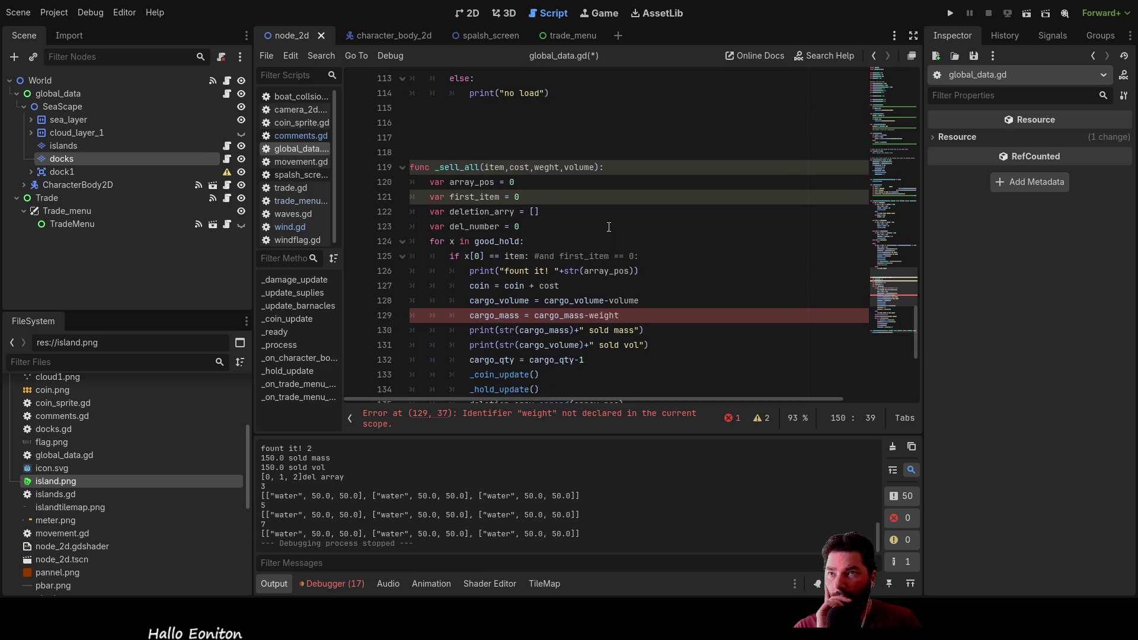
{"action": "left_click", "coordinate": [544, 167]}
{"action": "type", "text": "i"}
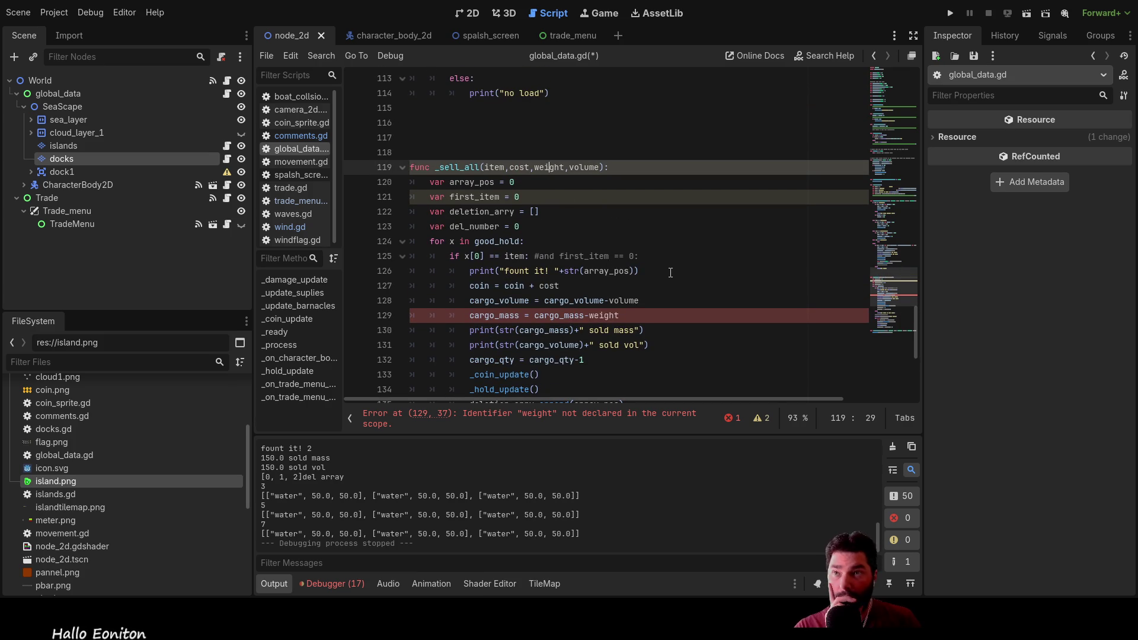
{"action": "scroll", "coordinate": [658, 284], "scroll_direction": "down", "scroll_amount": 1}
{"action": "scroll", "coordinate": [658, 285], "scroll_direction": "down", "scroll_amount": 5}
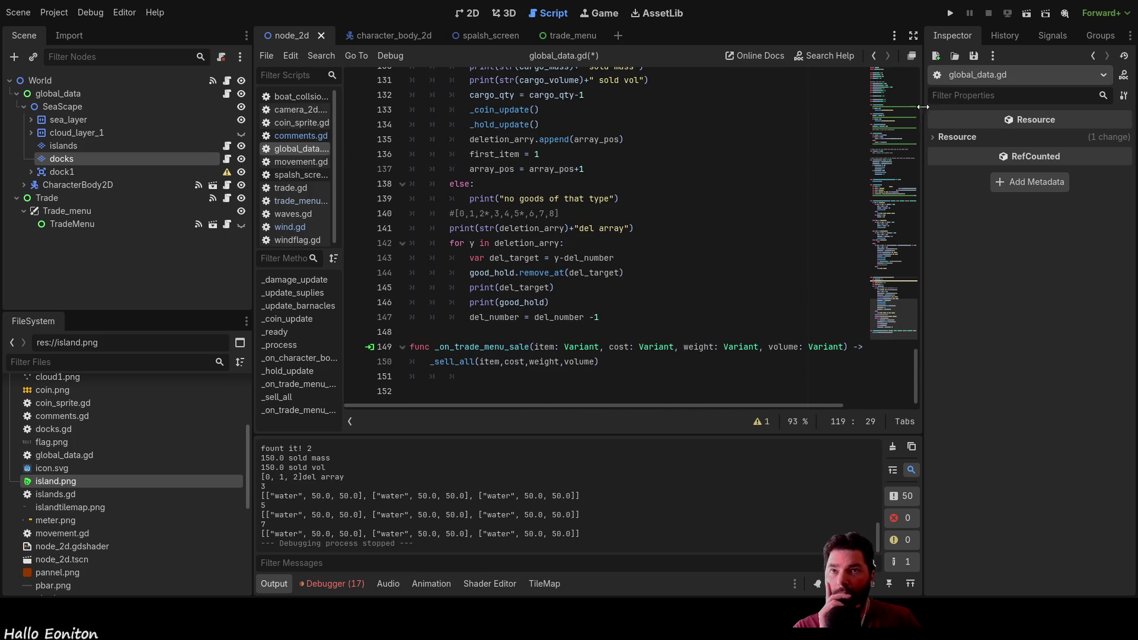
{"action": "left_click", "coordinate": [952, 13]}
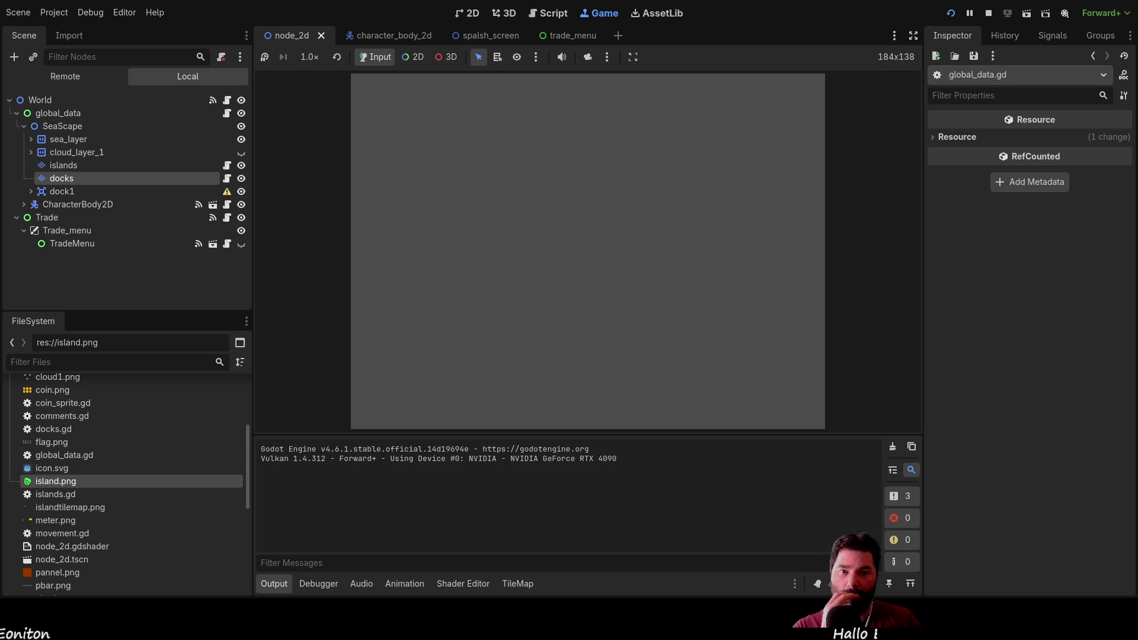
Step: Start the game, dock with E, and buy fresh water repeatedly to fill the cargo
{"action": "left_click", "coordinate": [433, 86]}
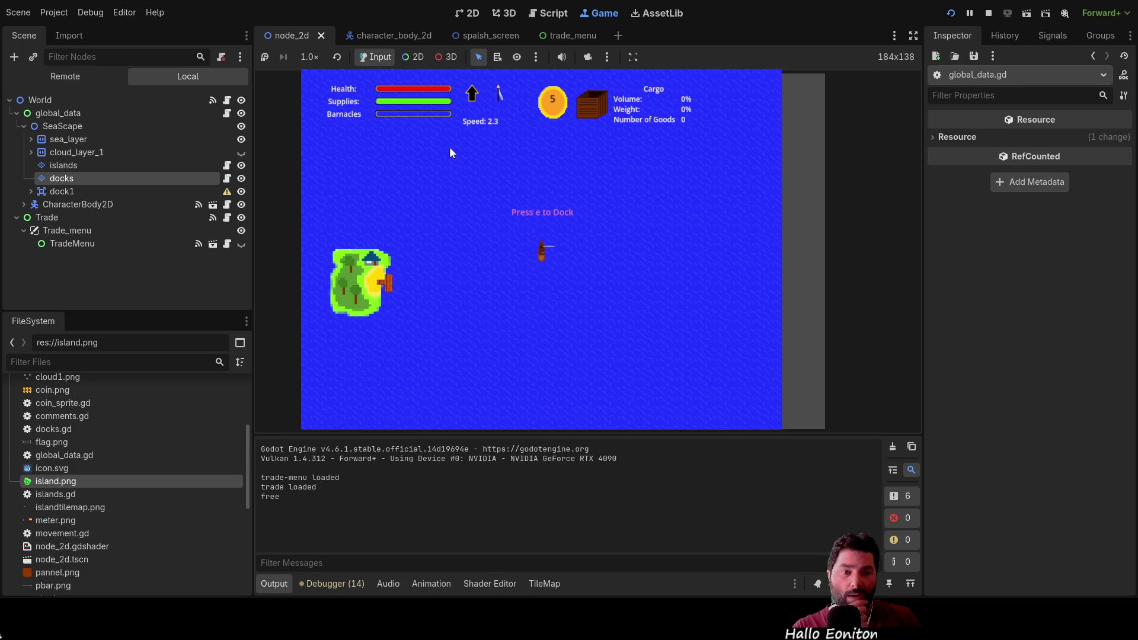
{"action": "key", "text": "e"}
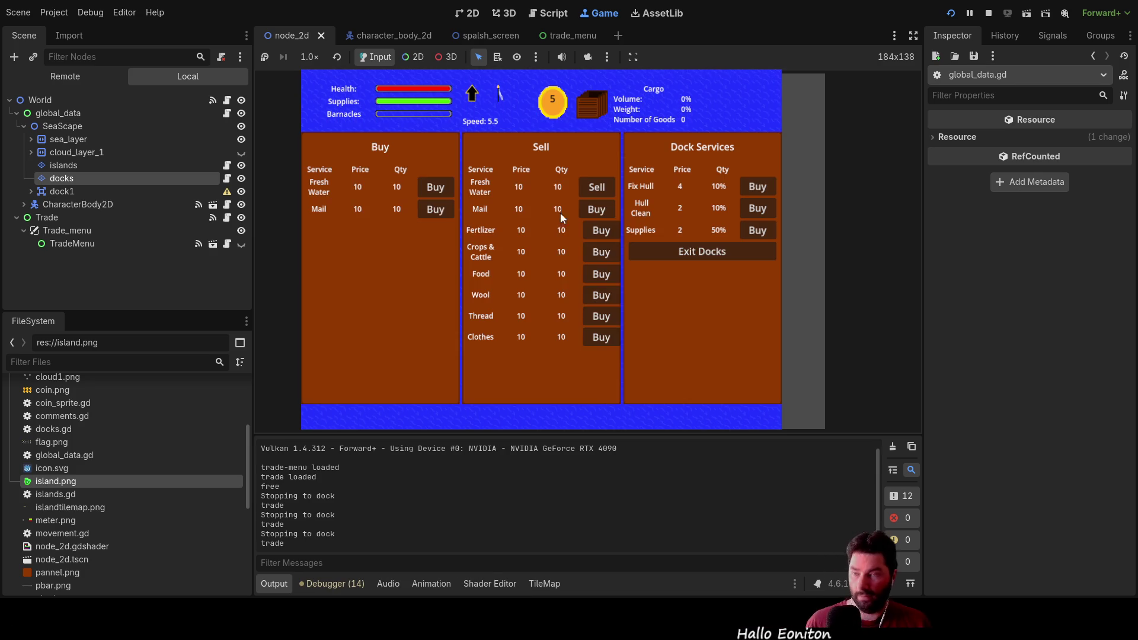
{"action": "left_click", "coordinate": [434, 189]}
{"action": "left_click", "coordinate": [434, 188]}
{"action": "left_click", "coordinate": [433, 189]}
{"action": "left_click", "coordinate": [433, 188]}
{"action": "left_click", "coordinate": [433, 188]}
{"action": "left_click", "coordinate": [433, 188]}
{"action": "left_click", "coordinate": [433, 188]}
{"action": "left_click", "coordinate": [435, 189]}
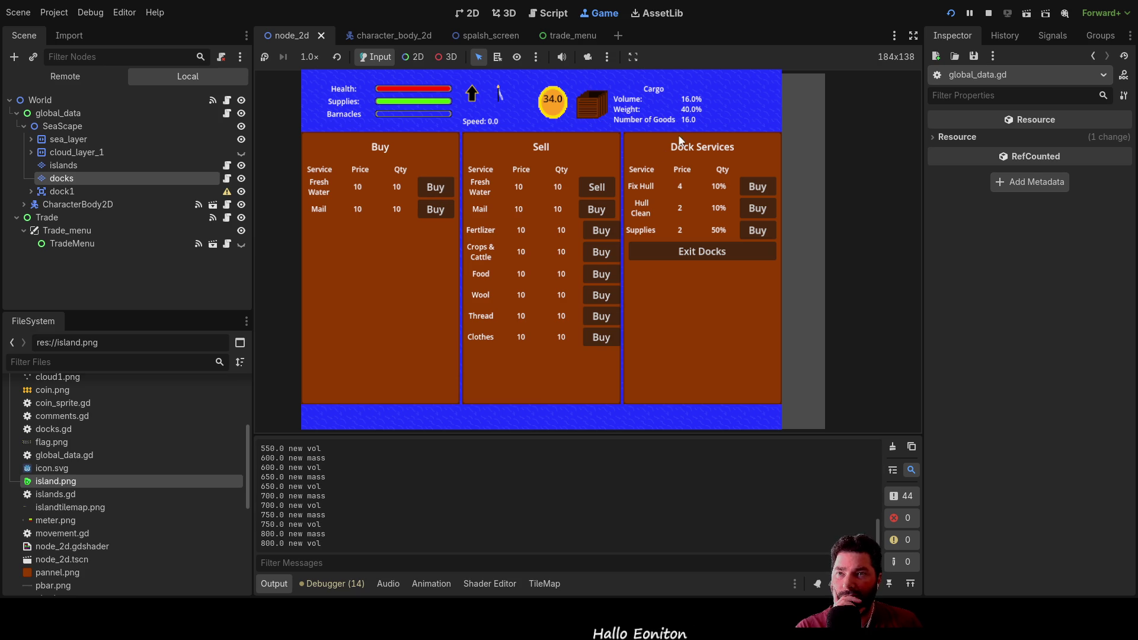
{"action": "left_click", "coordinate": [595, 187]}
Step: Sell the fresh water until the hold is empty, then stop the game
{"action": "left_click", "coordinate": [596, 187]}
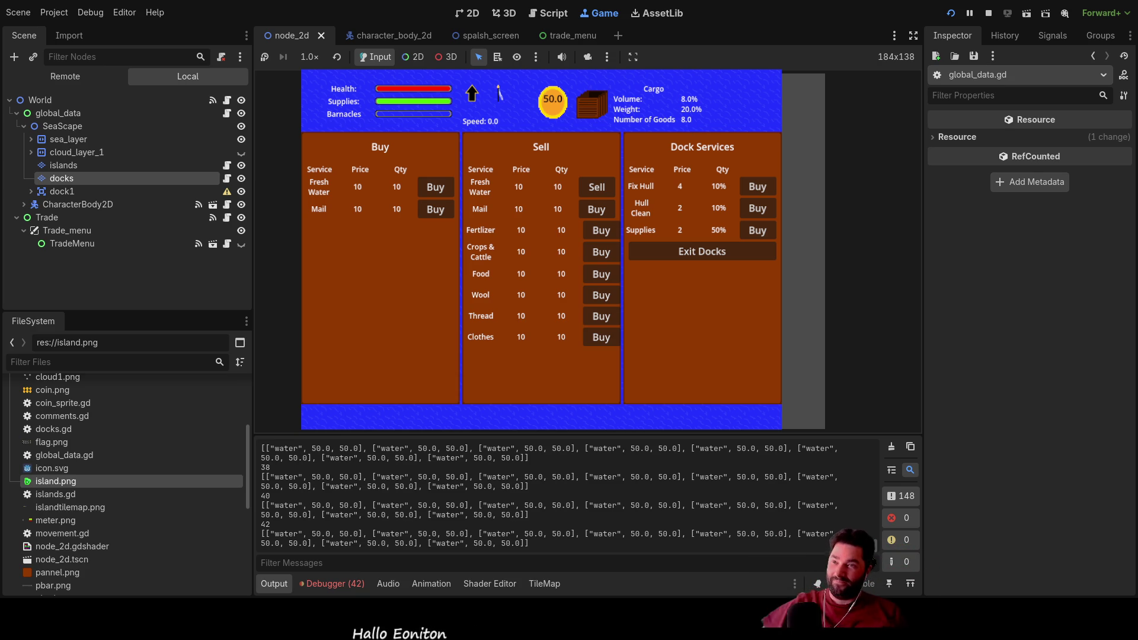
{"action": "left_click", "coordinate": [591, 187]}
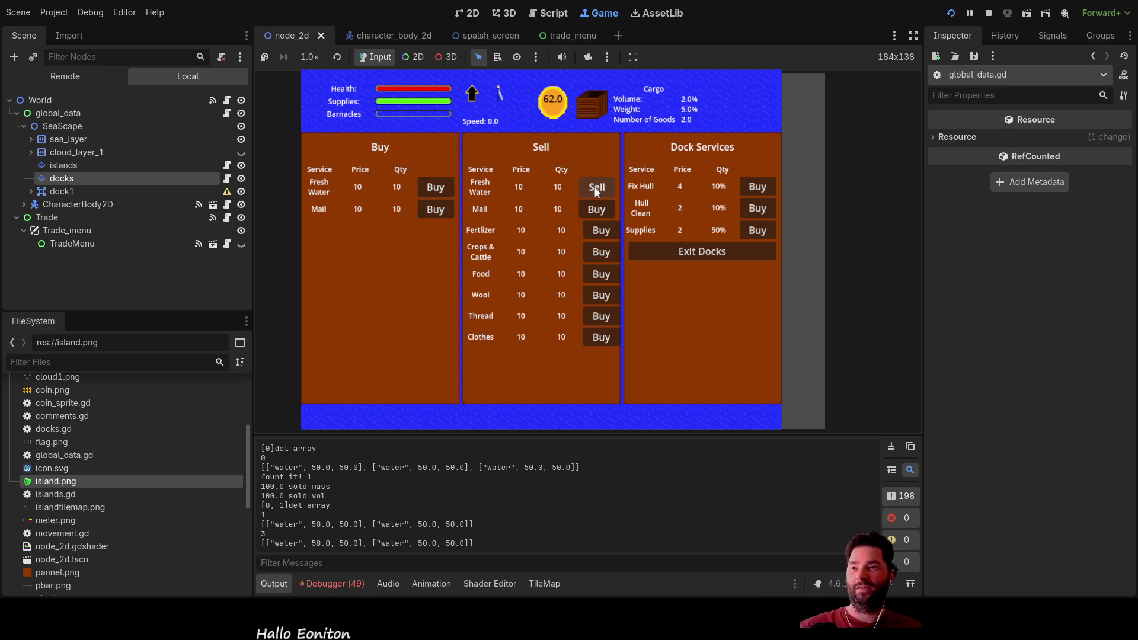
{"action": "left_click", "coordinate": [594, 186]}
{"action": "left_click", "coordinate": [594, 186]}
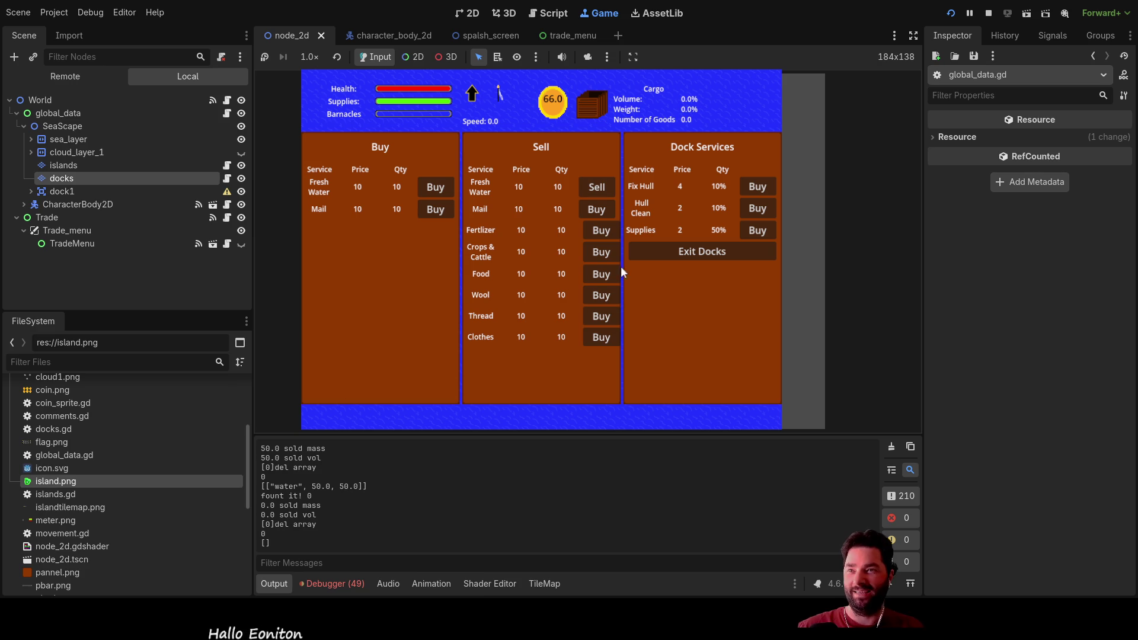
{"action": "left_click", "coordinate": [989, 13]}
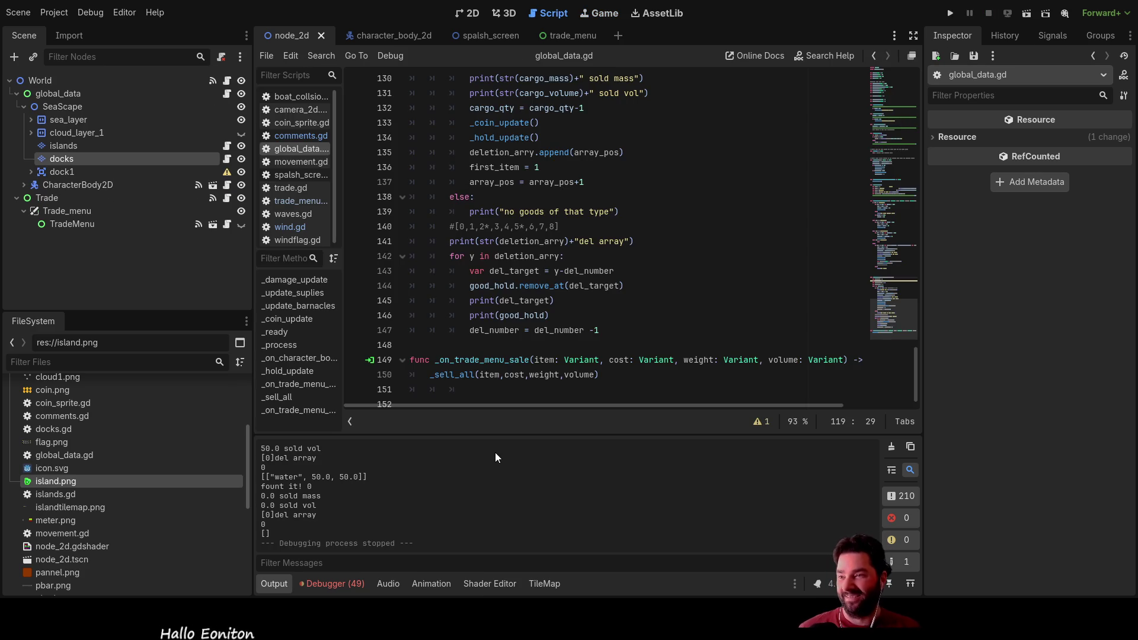
Step: Read back through the Output sell logs, enlarge the script editor, and relaunch the game
{"action": "left_click_drag", "start_coordinate": [589, 228], "coordinate": [588, 182]}
{"action": "scroll", "coordinate": [446, 403], "scroll_direction": "up", "scroll_amount": 10}
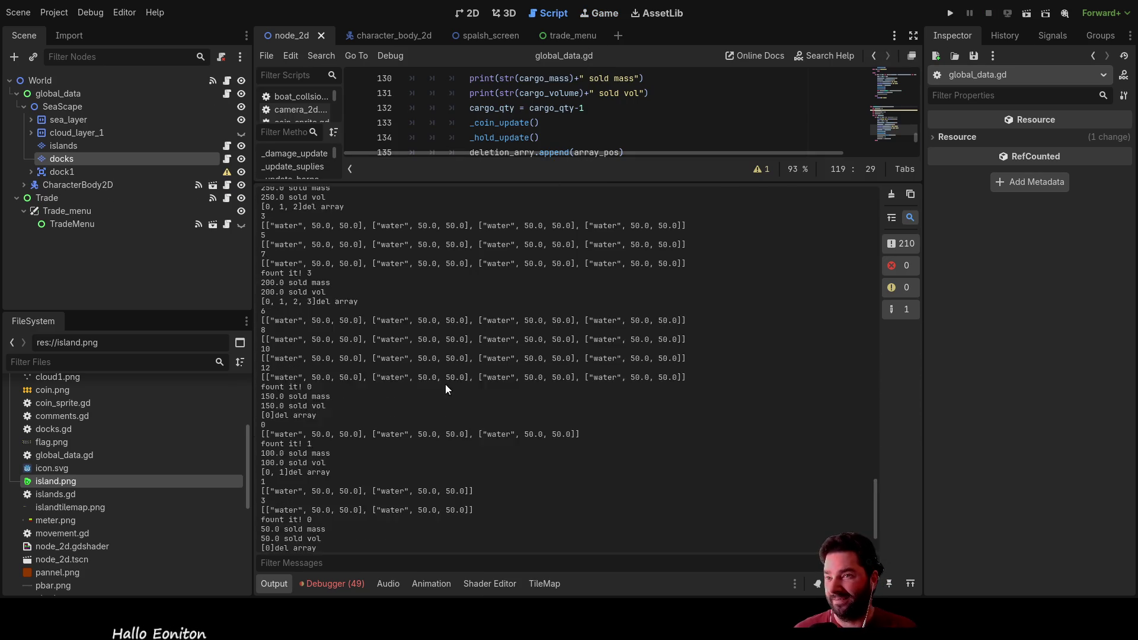
{"action": "scroll", "coordinate": [447, 425], "scroll_direction": "up", "scroll_amount": 5}
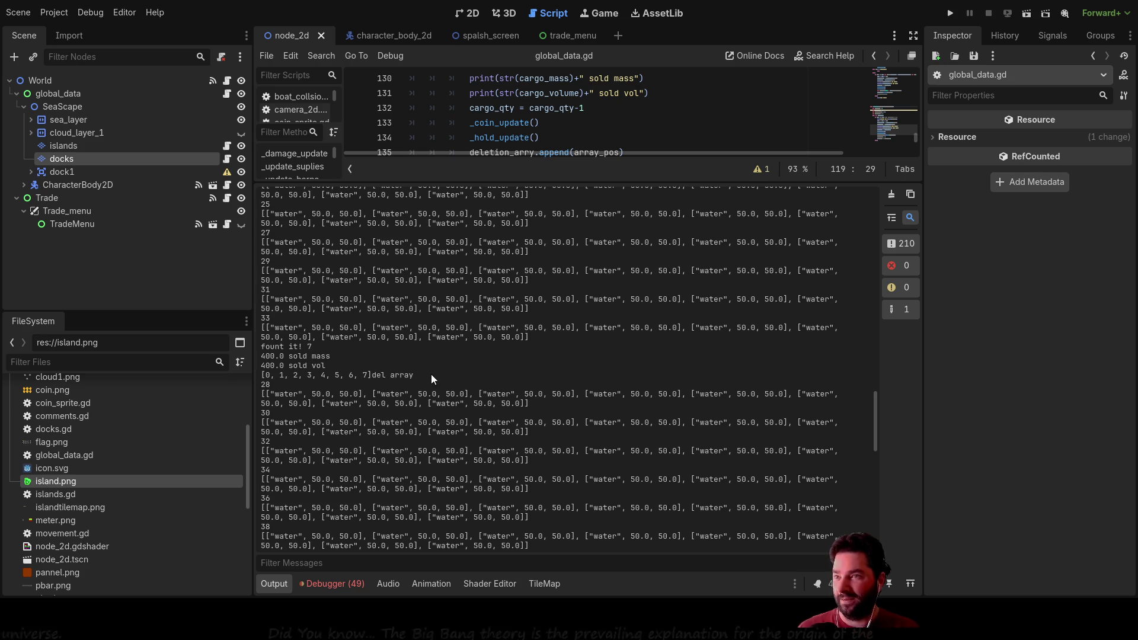
{"action": "scroll", "coordinate": [415, 376], "scroll_direction": "up", "scroll_amount": 5}
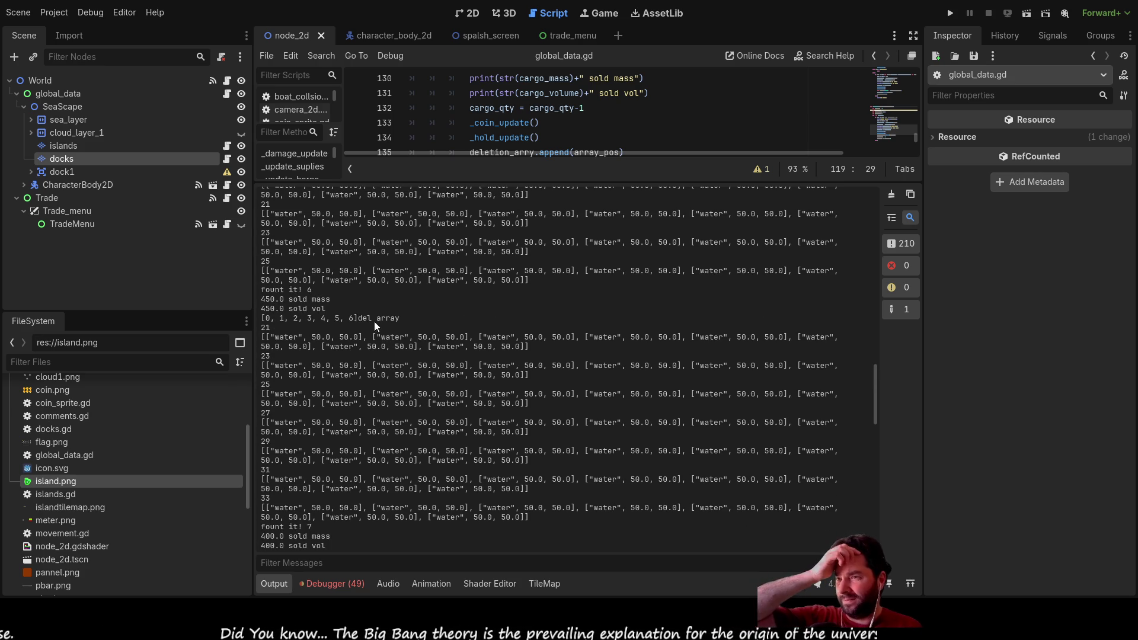
{"action": "scroll", "coordinate": [433, 375], "scroll_direction": "up", "scroll_amount": 5}
{"action": "scroll", "coordinate": [436, 383], "scroll_direction": "up", "scroll_amount": 5}
{"action": "scroll", "coordinate": [436, 383], "scroll_direction": "up", "scroll_amount": 5}
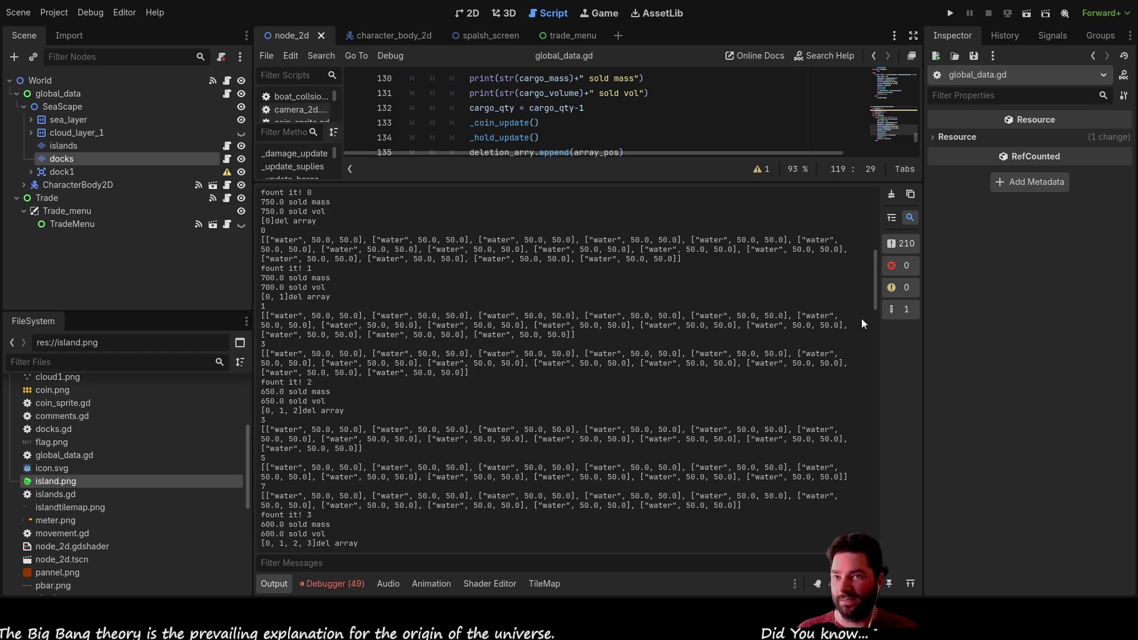
{"action": "scroll", "coordinate": [849, 325], "scroll_direction": "down", "scroll_amount": 15}
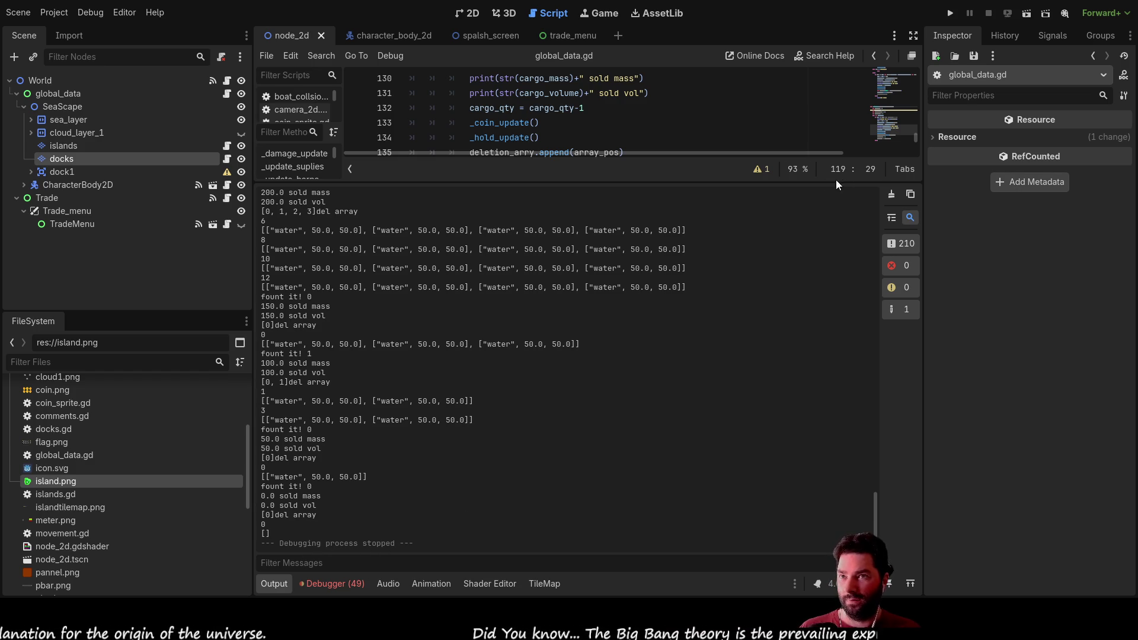
{"action": "left_click_drag", "start_coordinate": [764, 183], "coordinate": [764, 407]}
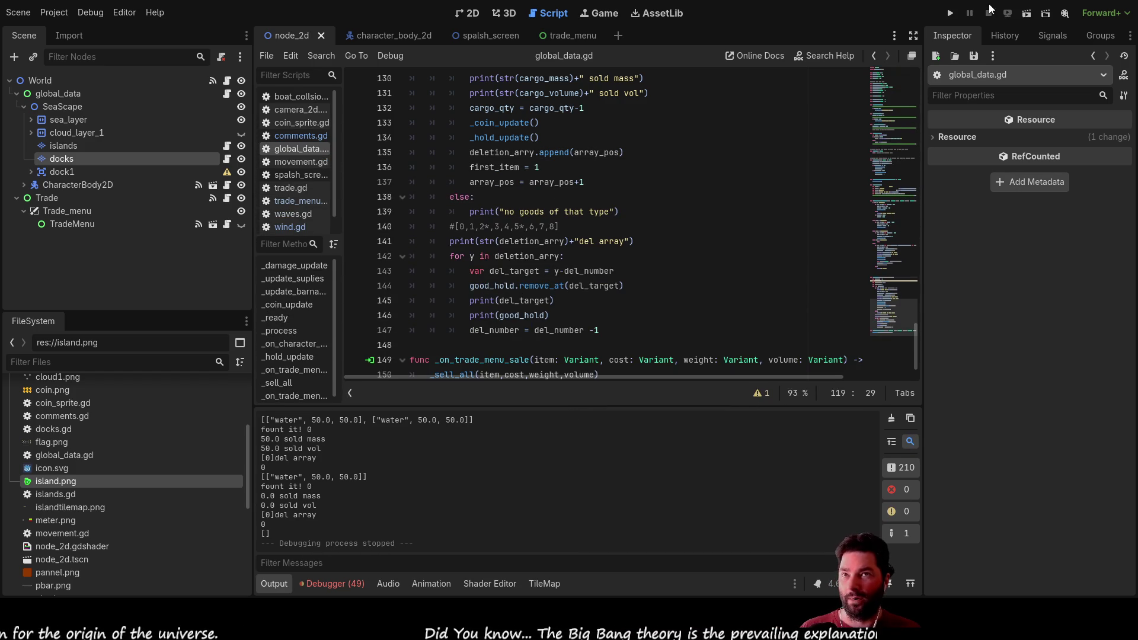
{"action": "left_click", "coordinate": [947, 17]}
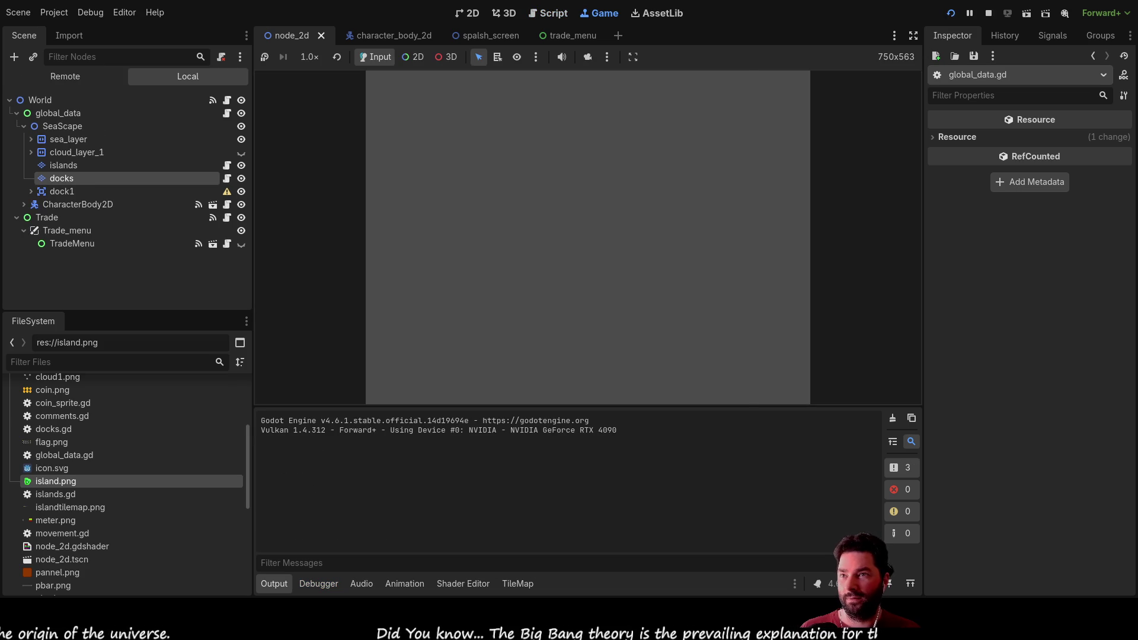
Step: Start the game, dock at the island, buy two Fresh Water, sell once, then stop with F8
{"action": "left_click", "coordinate": [416, 97]}
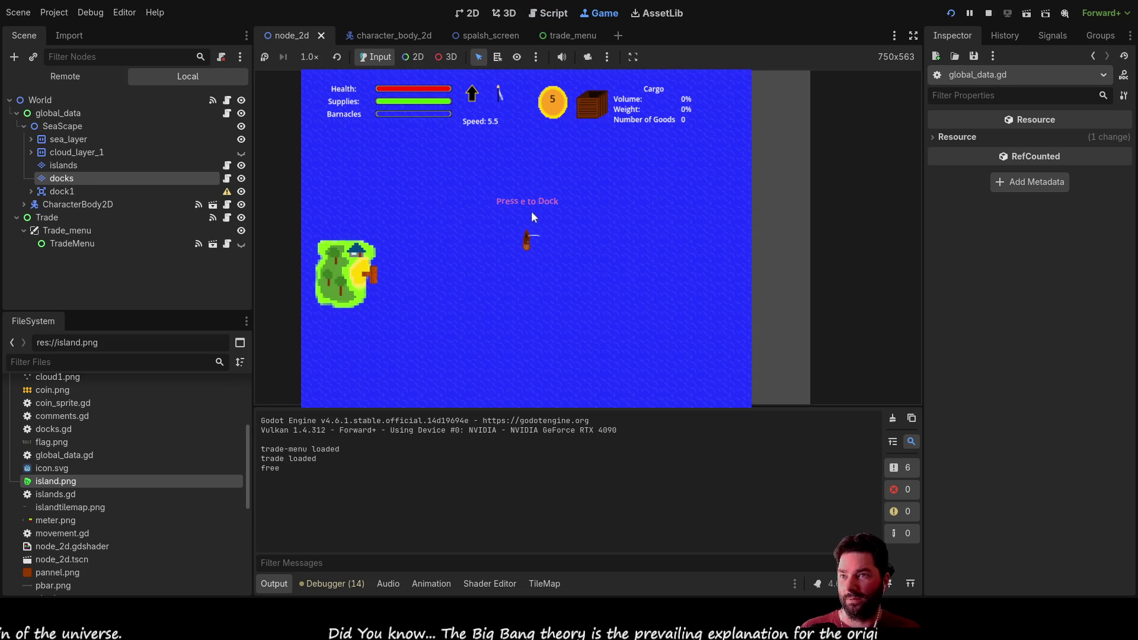
{"action": "key", "text": "e"}
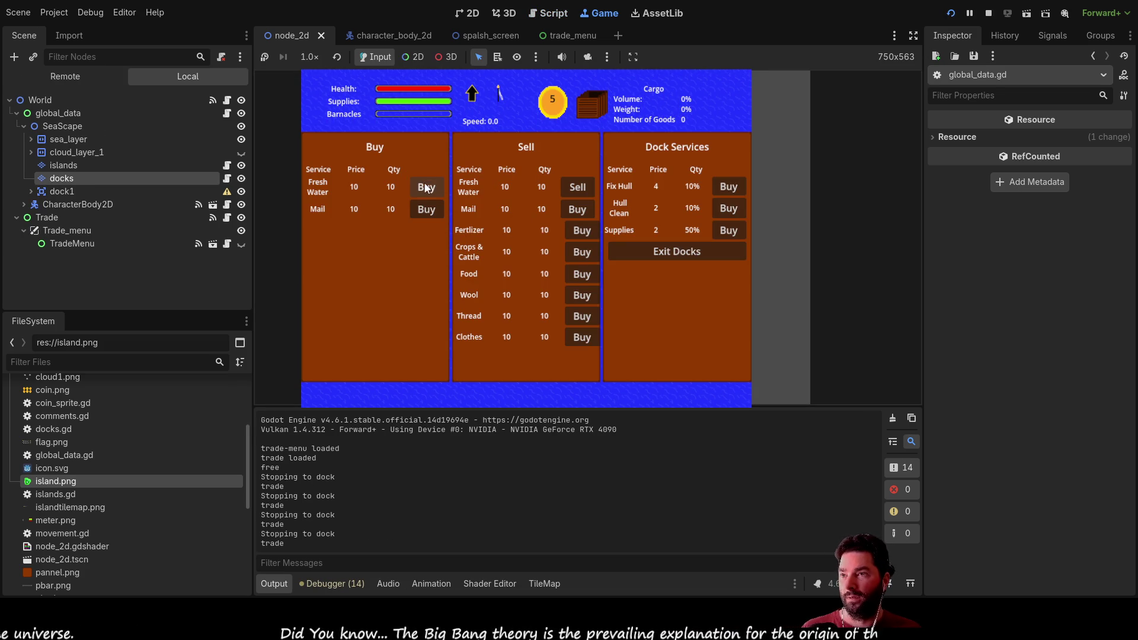
{"action": "left_click", "coordinate": [426, 188]}
{"action": "left_click", "coordinate": [426, 187]}
{"action": "left_click", "coordinate": [578, 186]}
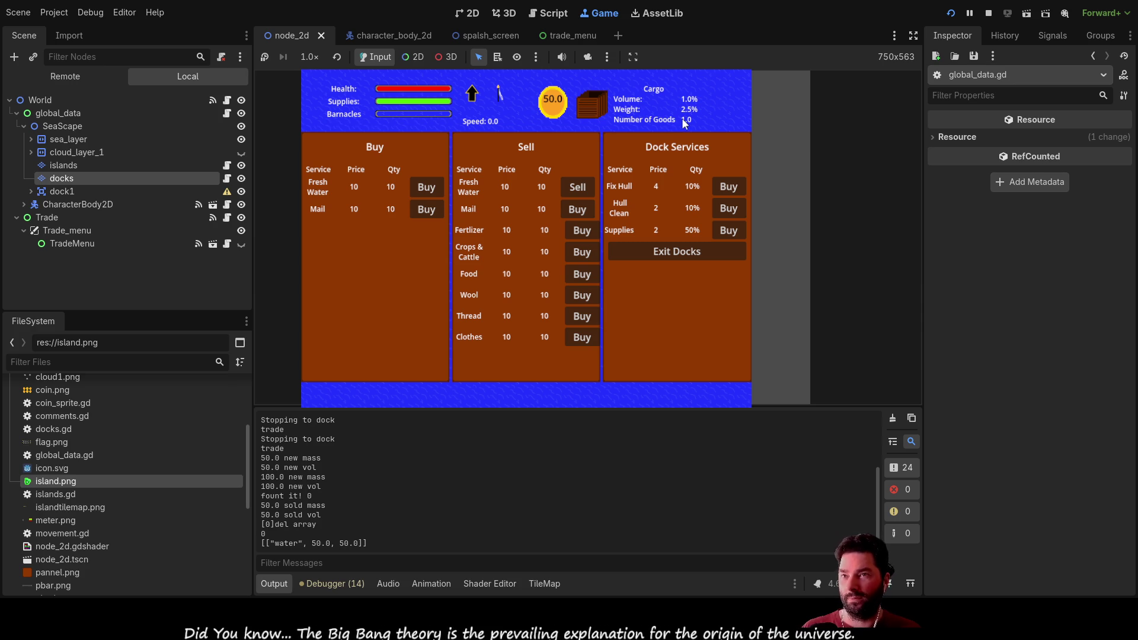
{"action": "key", "text": "F8"}
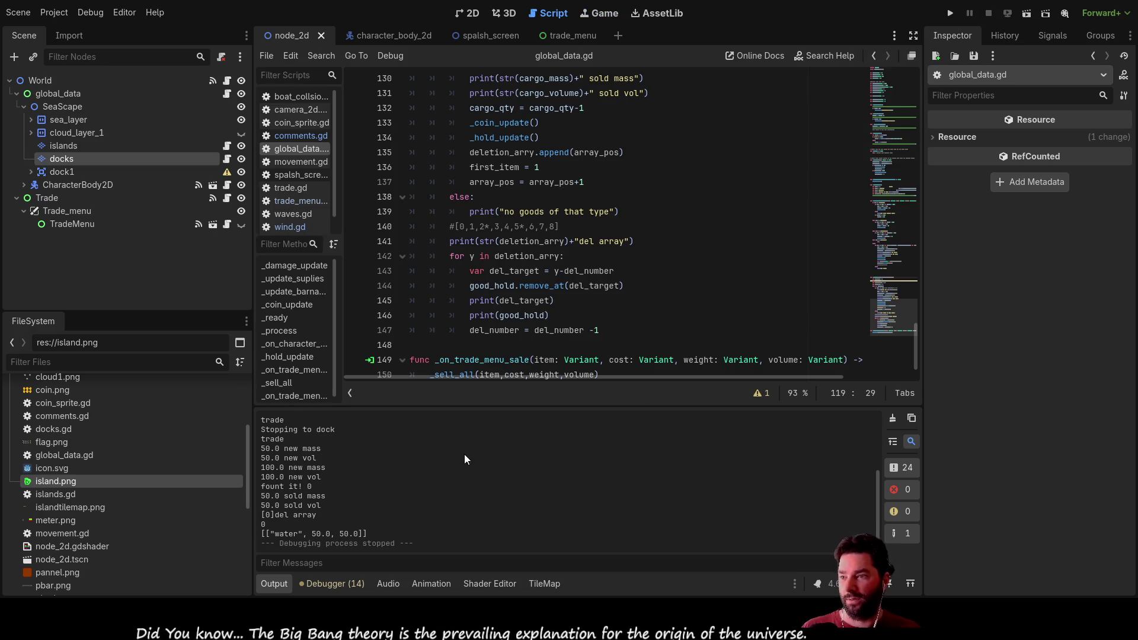
Step: Enlarge Output to check the '[0]del array' line, then restore the script view and highlight array_pos
{"action": "left_click_drag", "start_coordinate": [477, 407], "coordinate": [492, 183]}
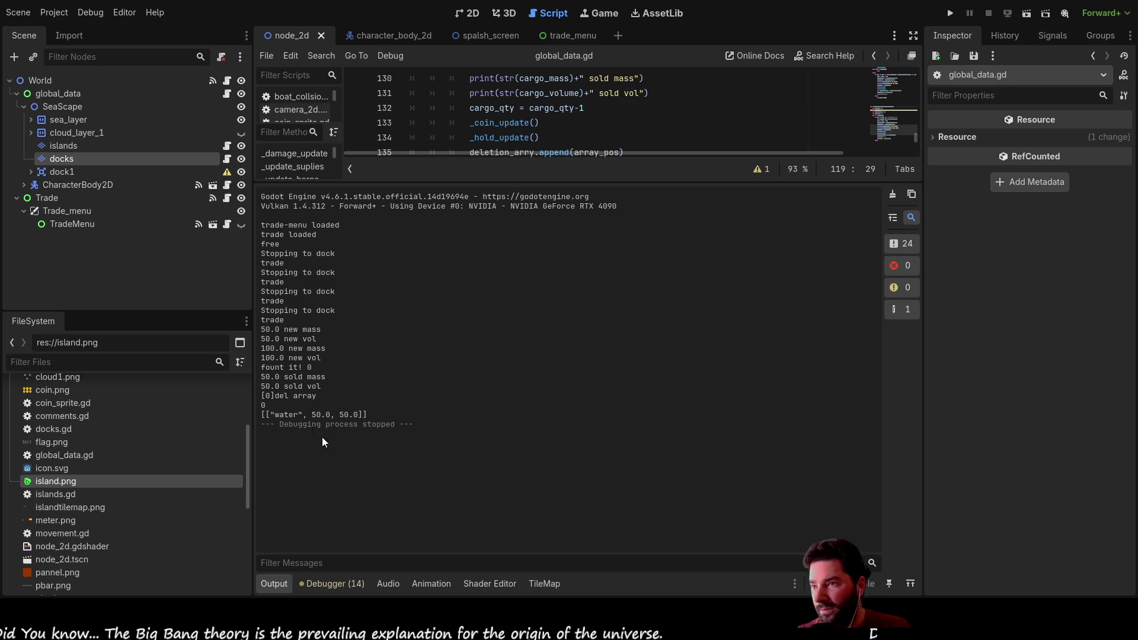
{"action": "left_click_drag", "start_coordinate": [320, 395], "coordinate": [262, 395]}
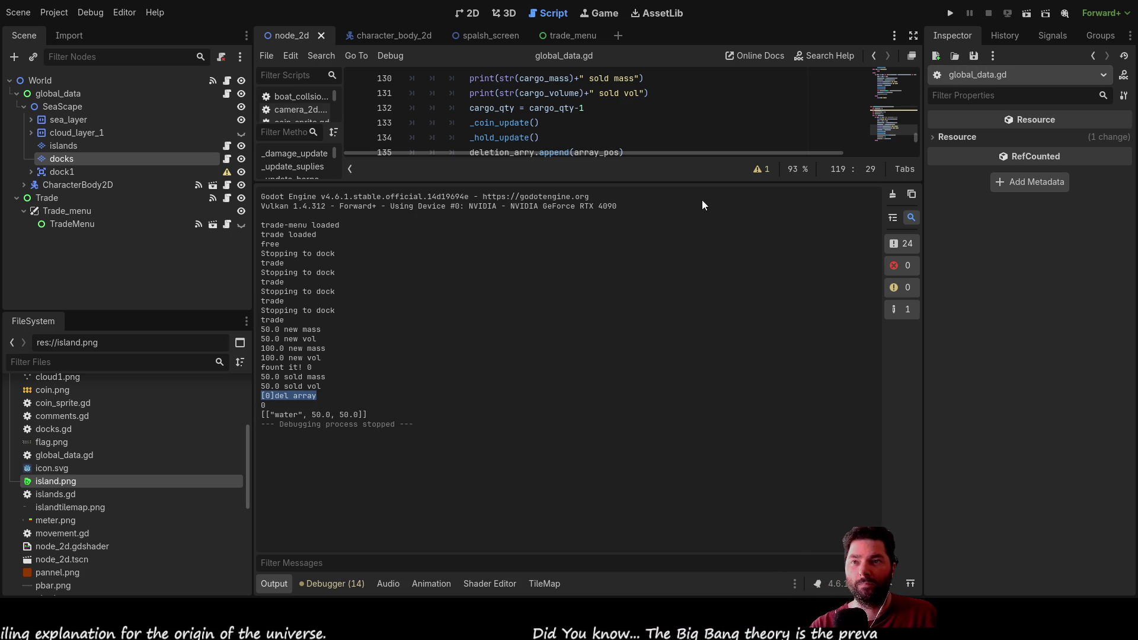
{"action": "left_click_drag", "start_coordinate": [684, 184], "coordinate": [680, 490]}
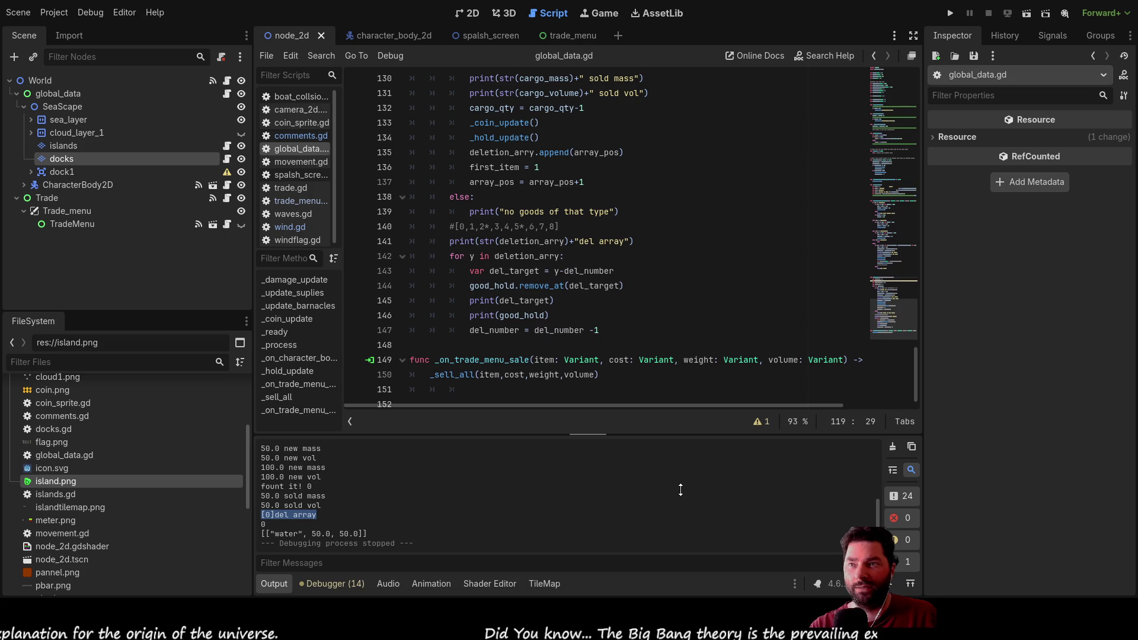
{"action": "scroll", "coordinate": [685, 345], "scroll_direction": "up", "scroll_amount": 3}
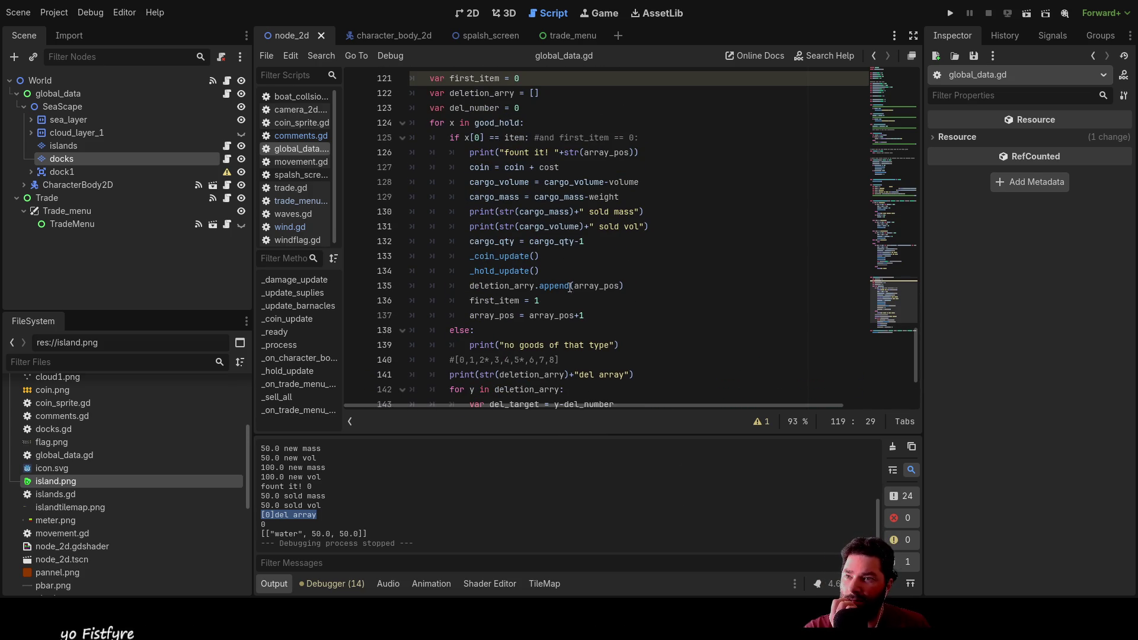
{"action": "double_click", "coordinate": [597, 286]}
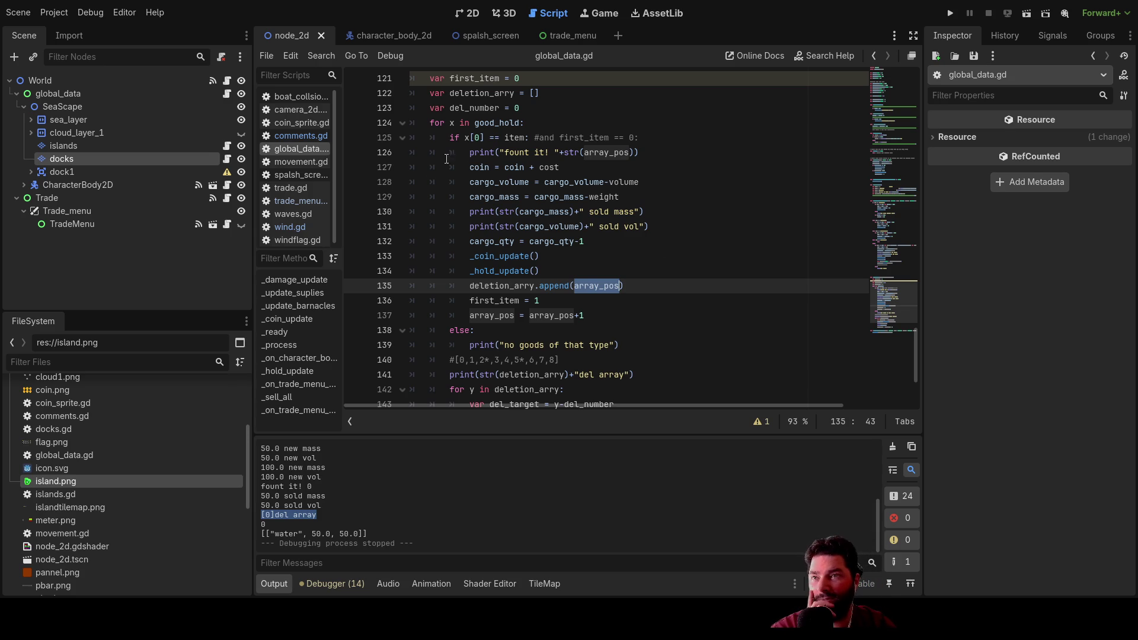
Step: Scroll down through the _sell_all loop code in global_data.gd
{"action": "scroll", "coordinate": [619, 274], "scroll_direction": "down", "scroll_amount": 3}
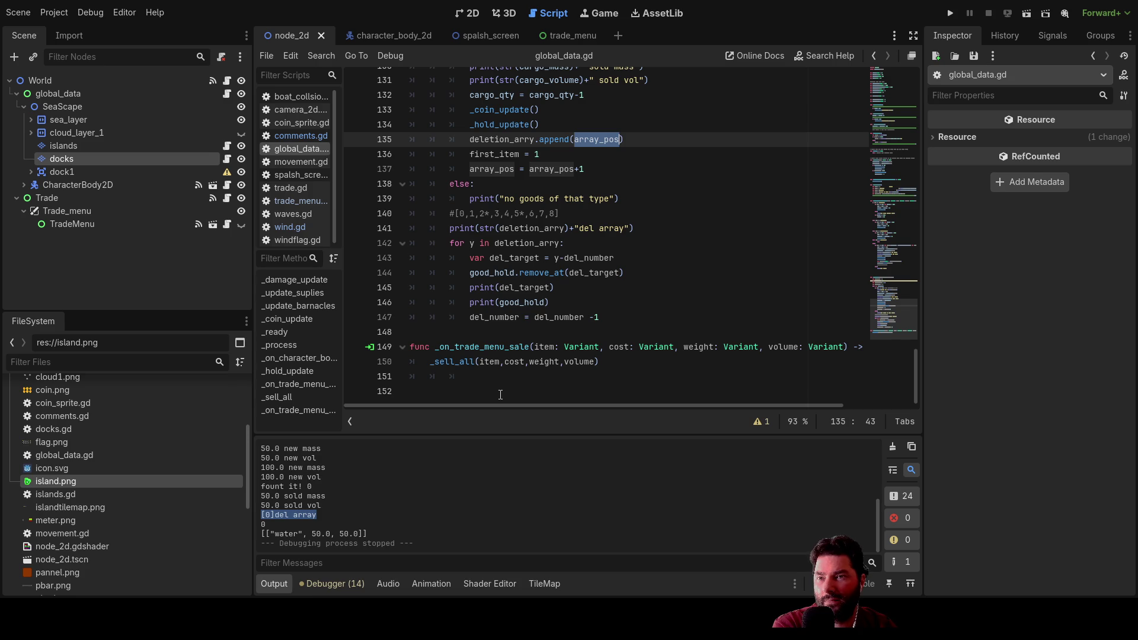
{"action": "scroll", "coordinate": [501, 395], "scroll_direction": "up", "scroll_amount": 2}
{"action": "scroll", "coordinate": [520, 374], "scroll_direction": "up", "scroll_amount": 2}
{"action": "scroll", "coordinate": [521, 371], "scroll_direction": "down", "scroll_amount": 4}
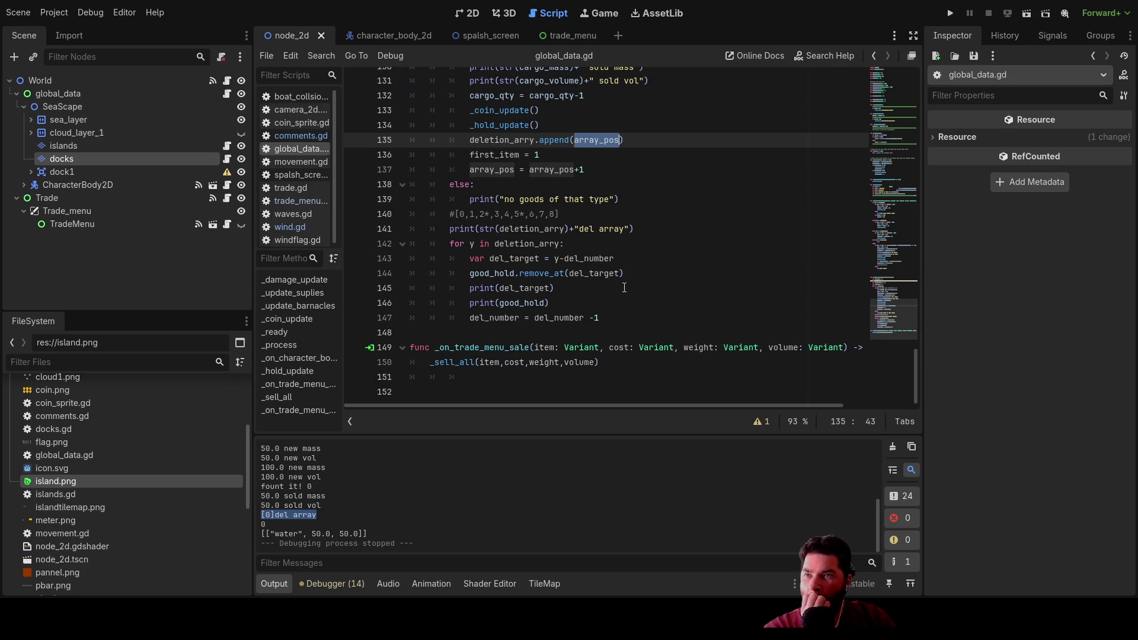
{"action": "scroll", "coordinate": [620, 297], "scroll_direction": "up", "scroll_amount": 3}
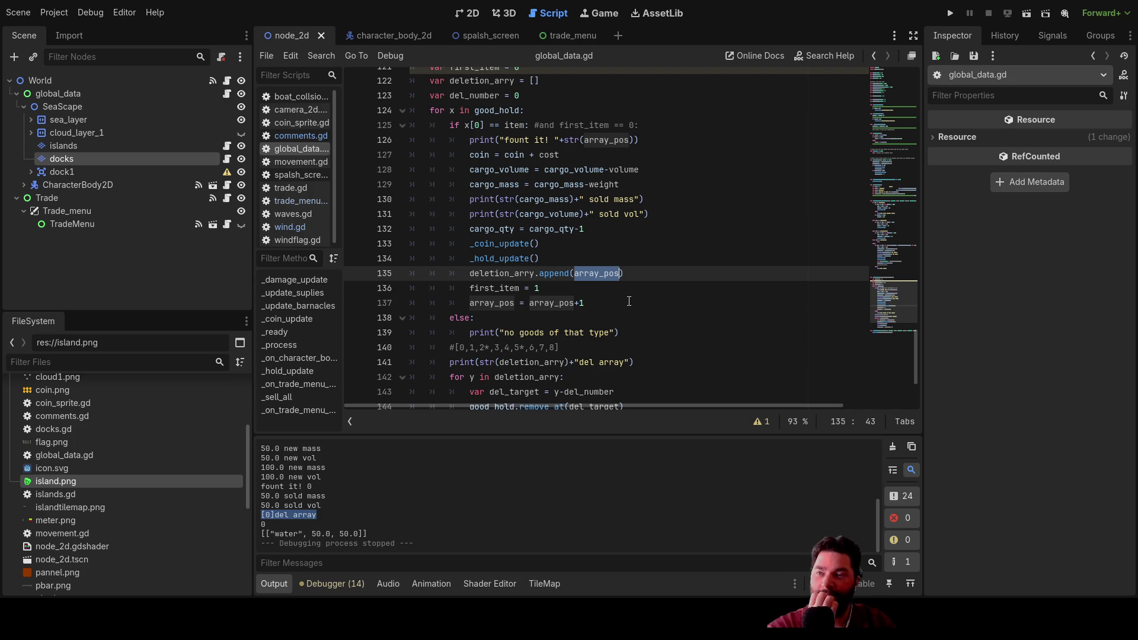
{"action": "scroll", "coordinate": [631, 317], "scroll_direction": "up", "scroll_amount": 2}
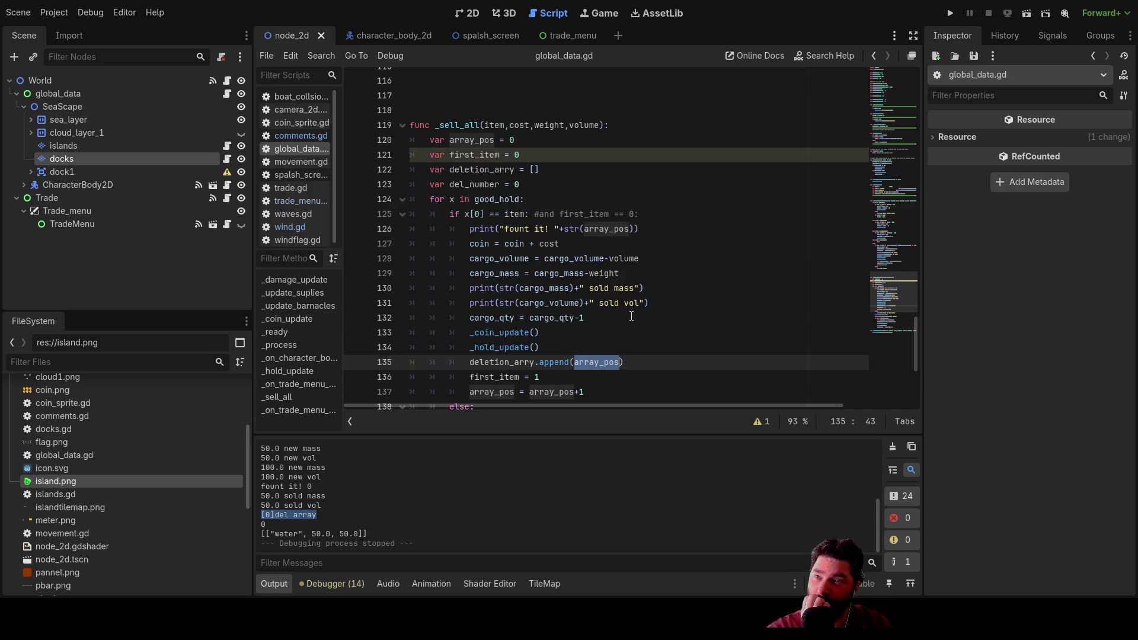
{"action": "scroll", "coordinate": [632, 313], "scroll_direction": "down", "scroll_amount": 3}
{"action": "scroll", "coordinate": [632, 313], "scroll_direction": "up", "scroll_amount": 2}
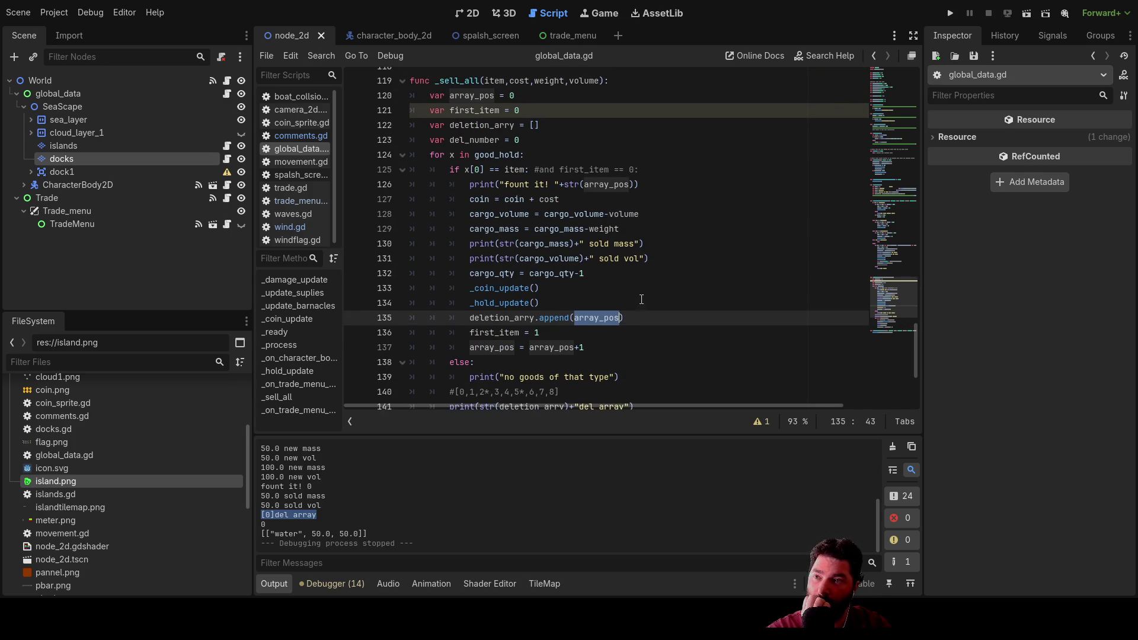
{"action": "scroll", "coordinate": [646, 291], "scroll_direction": "up", "scroll_amount": 2}
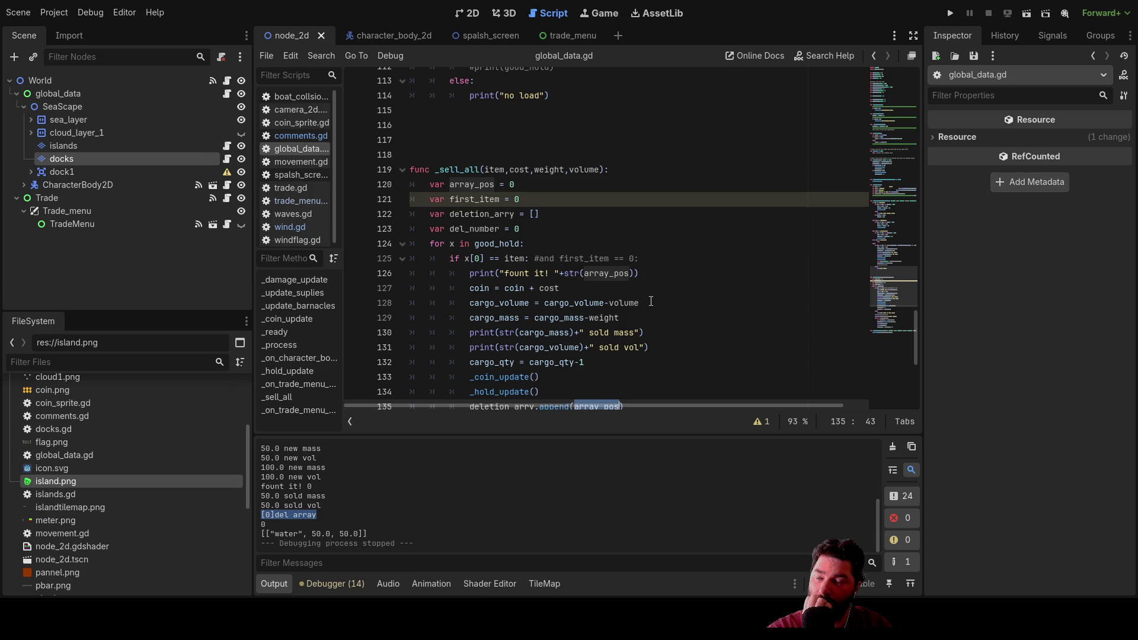
{"action": "scroll", "coordinate": [651, 301], "scroll_direction": "down", "scroll_amount": 2}
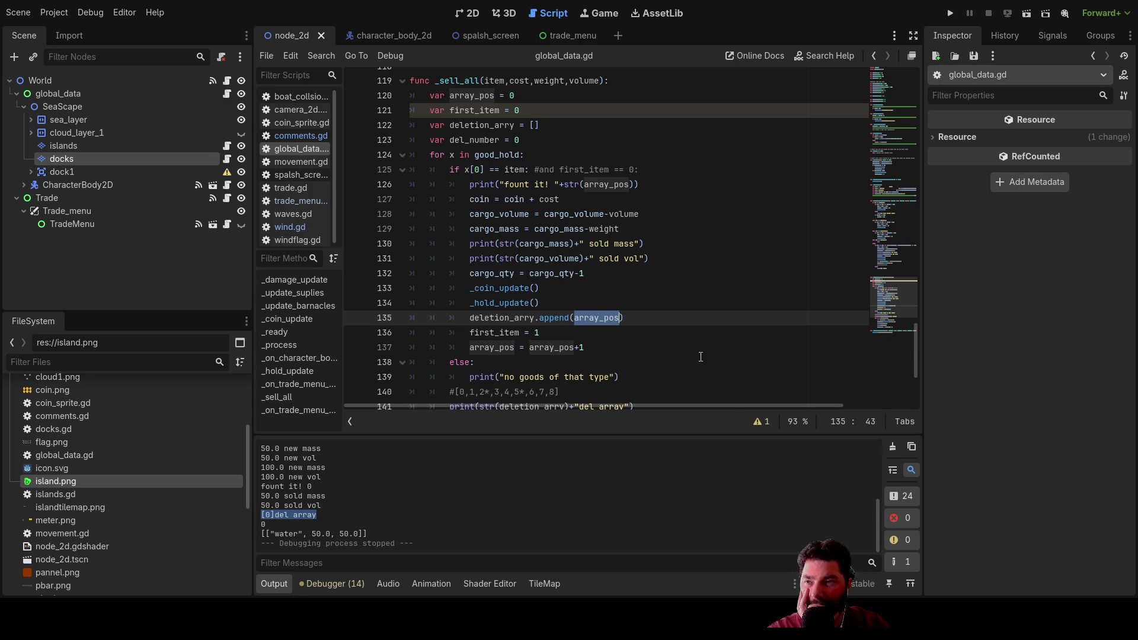
{"action": "left_click", "coordinate": [658, 333]}
{"action": "scroll", "coordinate": [362, 197], "scroll_direction": "up", "scroll_amount": 2}
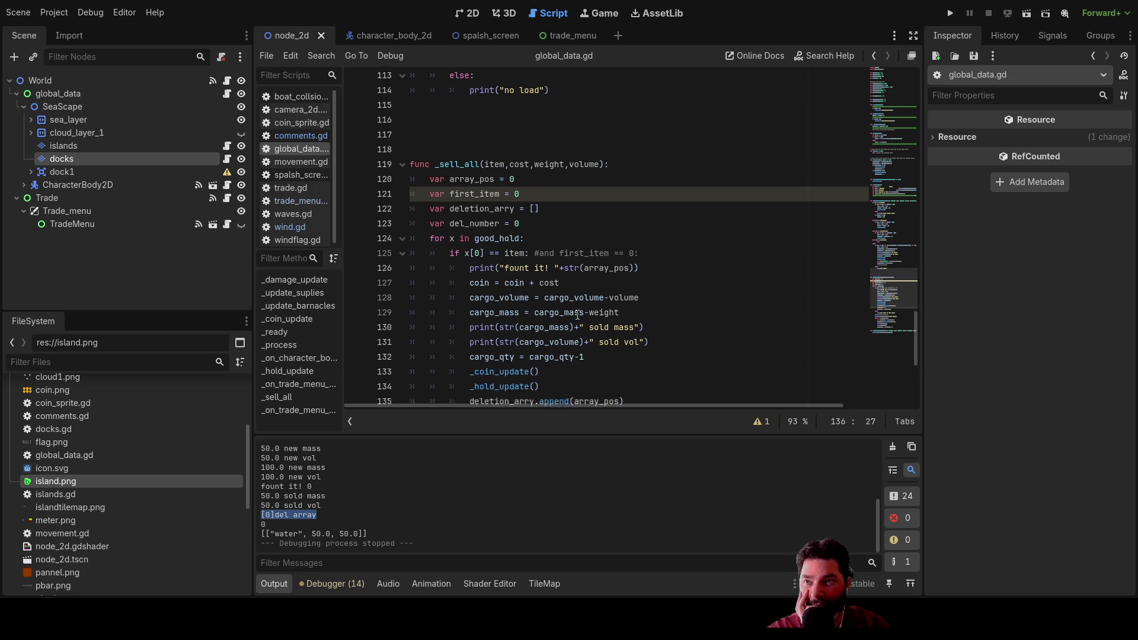
{"action": "scroll", "coordinate": [577, 315], "scroll_direction": "down", "scroll_amount": 2}
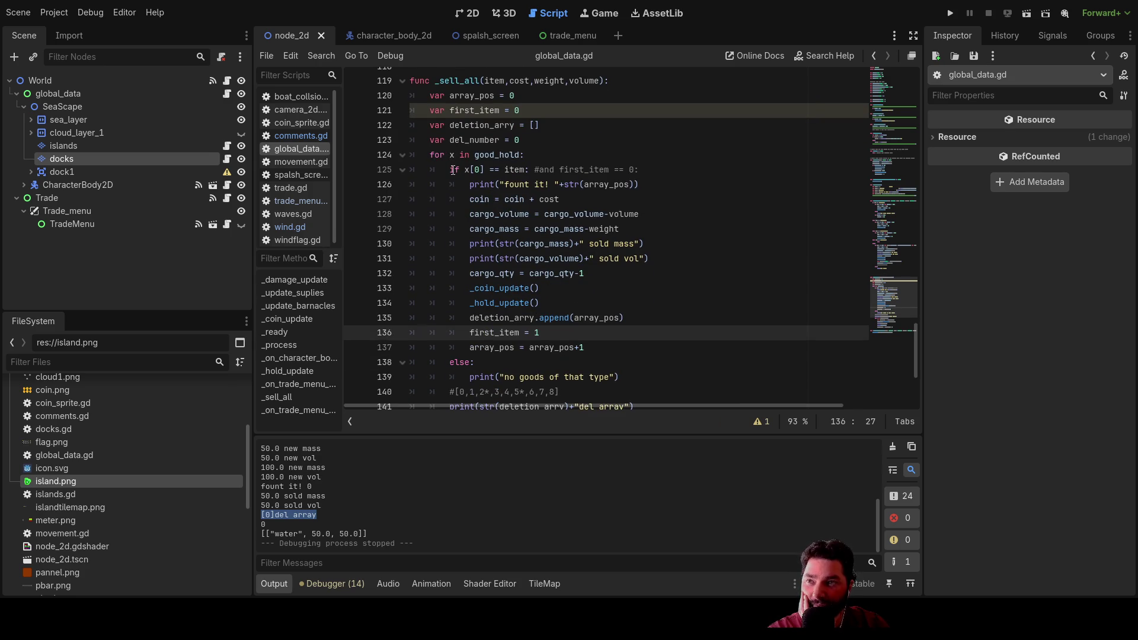
{"action": "mouse_move", "coordinate": [452, 170]}
{"action": "left_mouse_down"}
{"action": "mouse_move", "coordinate": [560, 172]}
{"action": "mouse_move", "coordinate": [646, 220]}
{"action": "mouse_move", "coordinate": [651, 358]}
{"action": "mouse_move", "coordinate": [665, 171]}
{"action": "mouse_move", "coordinate": [648, 364]}
{"action": "left_mouse_up"}
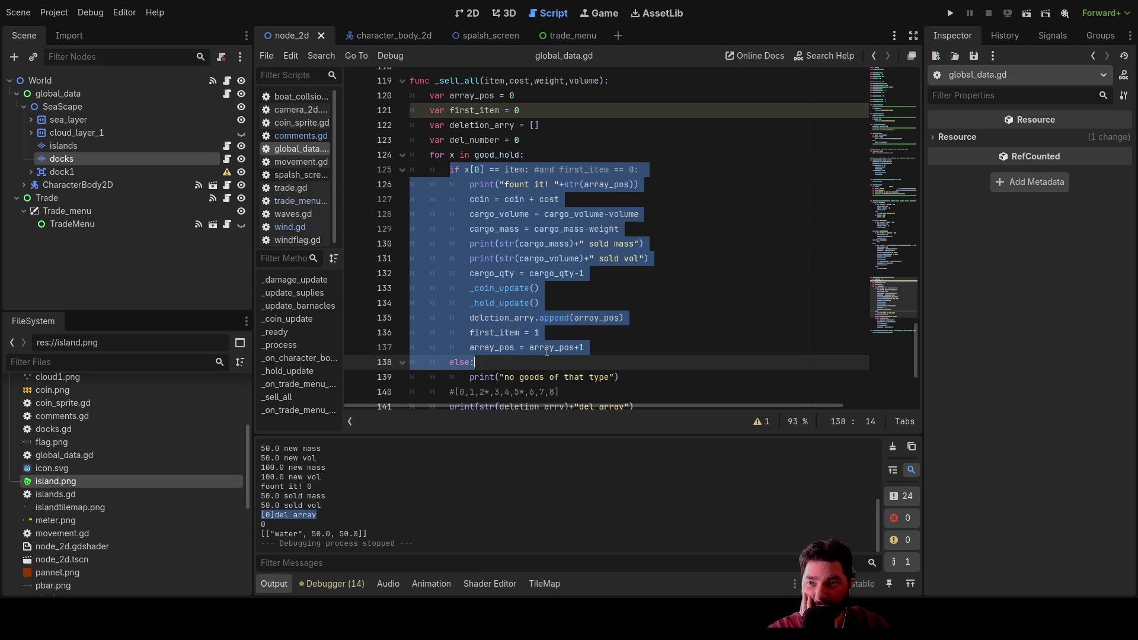
{"action": "left_click", "coordinate": [544, 392]}
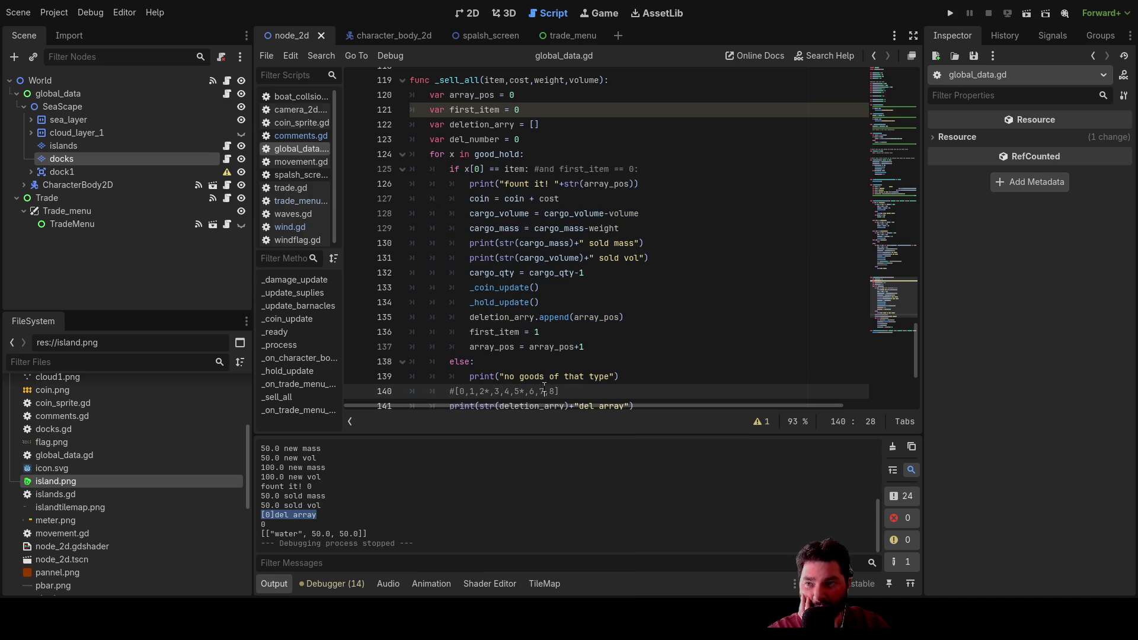
Step: Review the line-140 index comment and the '[0]del array' log line, then enlarge the code and run the project
{"action": "scroll", "coordinate": [554, 326], "scroll_direction": "down", "scroll_amount": 3}
{"action": "left_click_drag", "start_coordinate": [559, 258], "coordinate": [451, 259]}
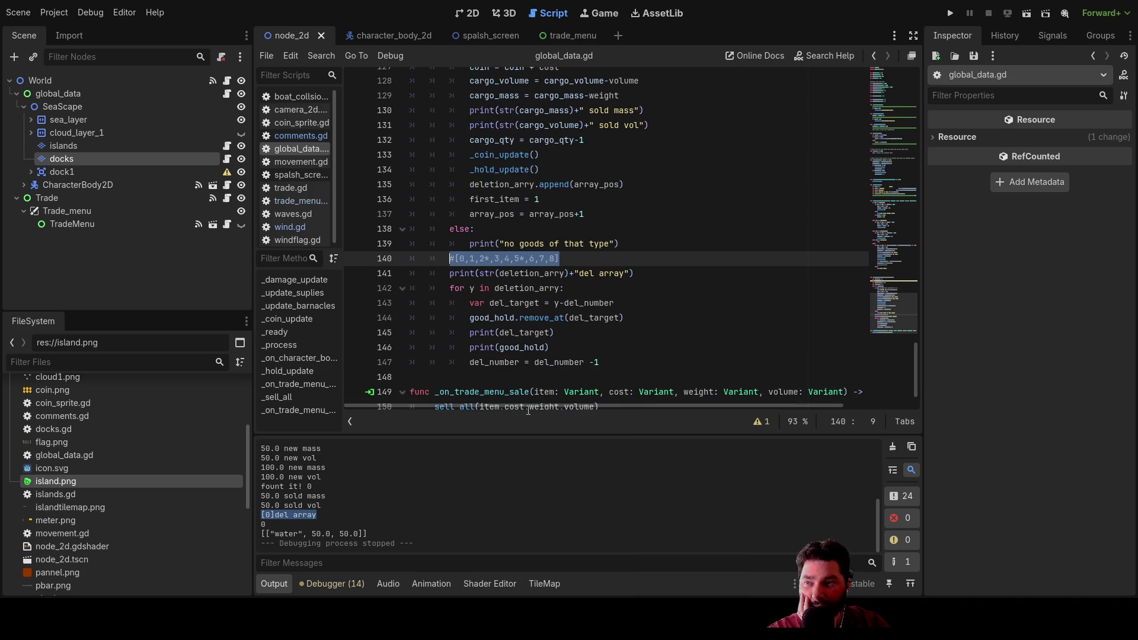
{"action": "left_click_drag", "start_coordinate": [508, 438], "coordinate": [535, 181]}
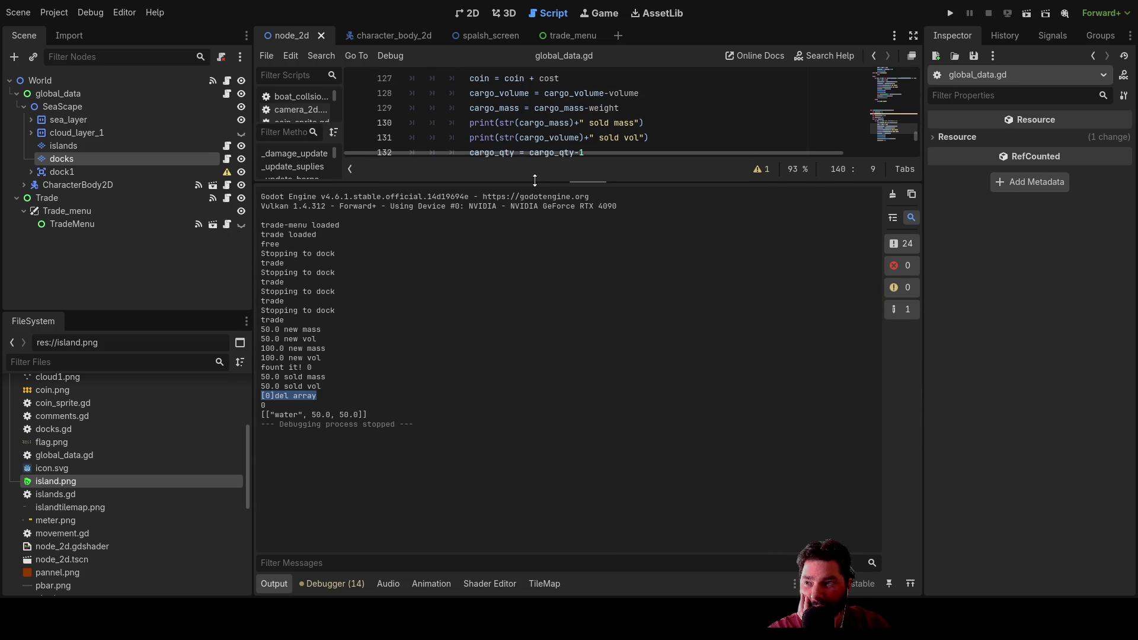
{"action": "left_click", "coordinate": [331, 393]}
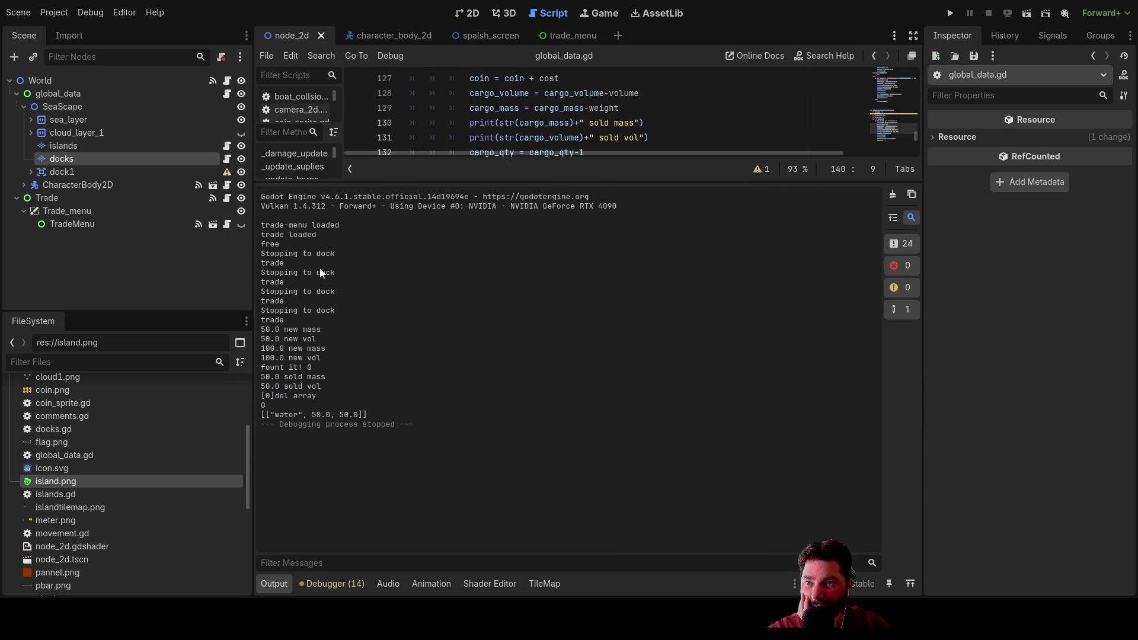
{"action": "left_click_drag", "start_coordinate": [319, 395], "coordinate": [262, 396]}
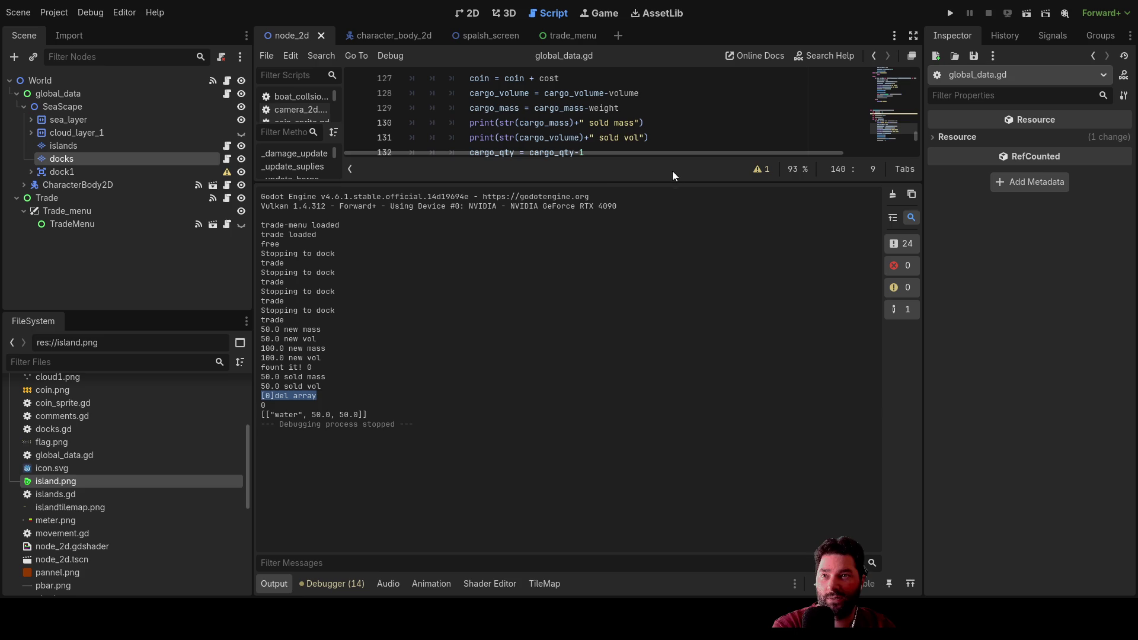
{"action": "left_click_drag", "start_coordinate": [672, 181], "coordinate": [670, 433]}
{"action": "left_click", "coordinate": [951, 14]}
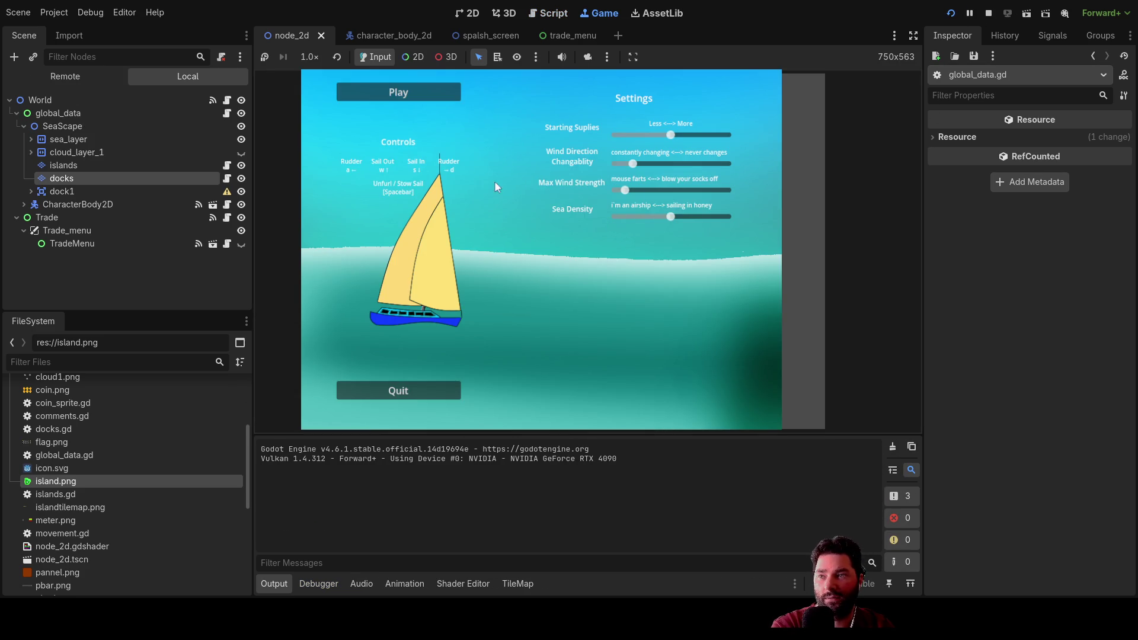
Step: Start the game, dock, buy four Fresh Water and sell them, then enlarge the Output log
{"action": "left_click", "coordinate": [418, 91]}
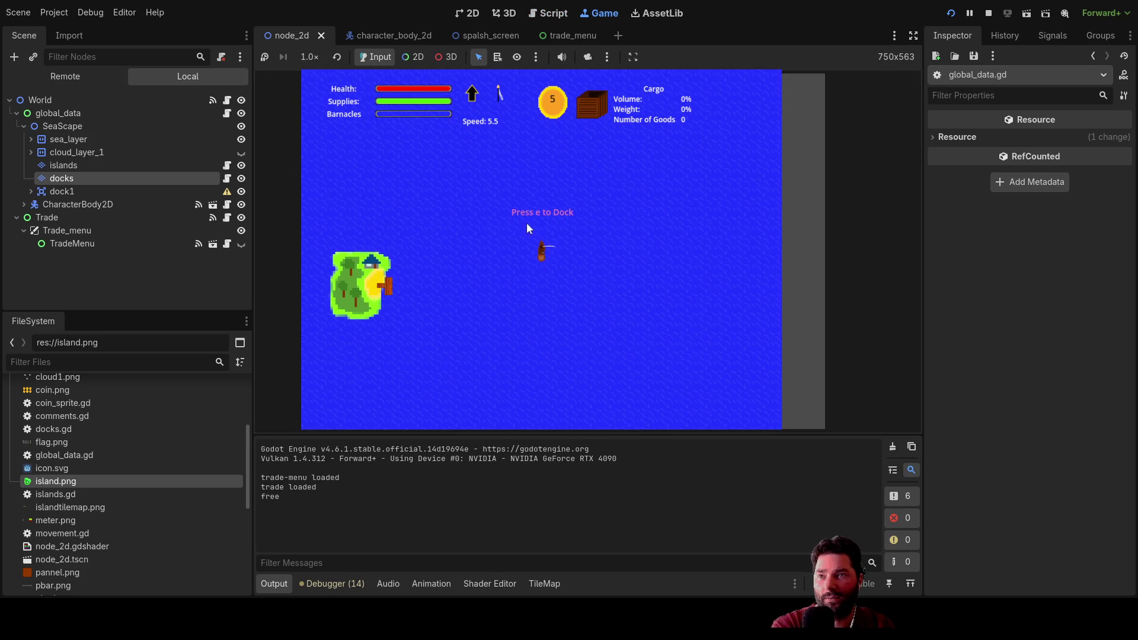
{"action": "key", "text": "e"}
{"action": "left_click", "coordinate": [433, 187]}
{"action": "left_click", "coordinate": [433, 187]}
{"action": "left_click", "coordinate": [433, 187]}
{"action": "left_click", "coordinate": [432, 187]}
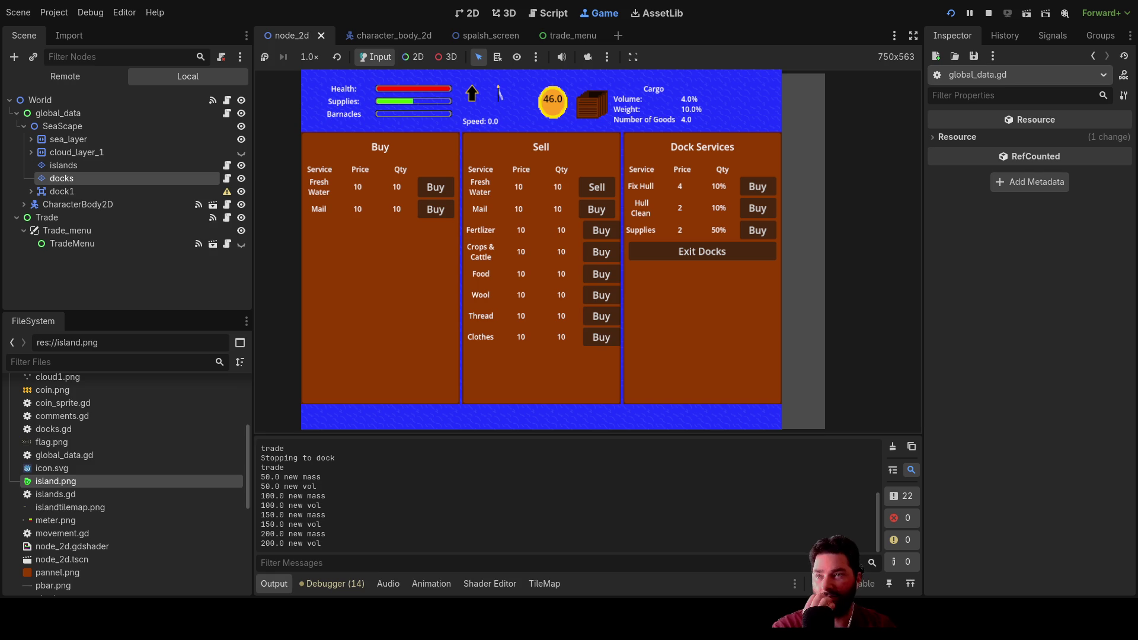
{"action": "left_click", "coordinate": [610, 187]}
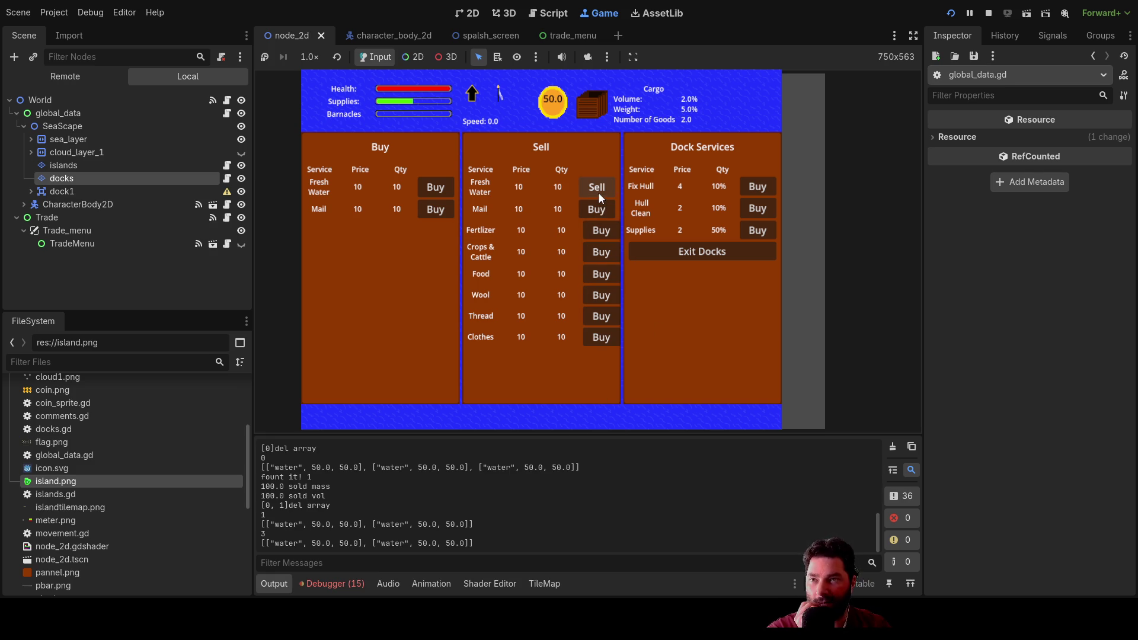
{"action": "mouse_move", "coordinate": [589, 436]}
{"action": "left_mouse_down"}
{"action": "mouse_move", "coordinate": [589, 353]}
{"action": "mouse_move", "coordinate": [648, 282]}
{"action": "mouse_move", "coordinate": [641, 294]}
{"action": "left_mouse_up"}
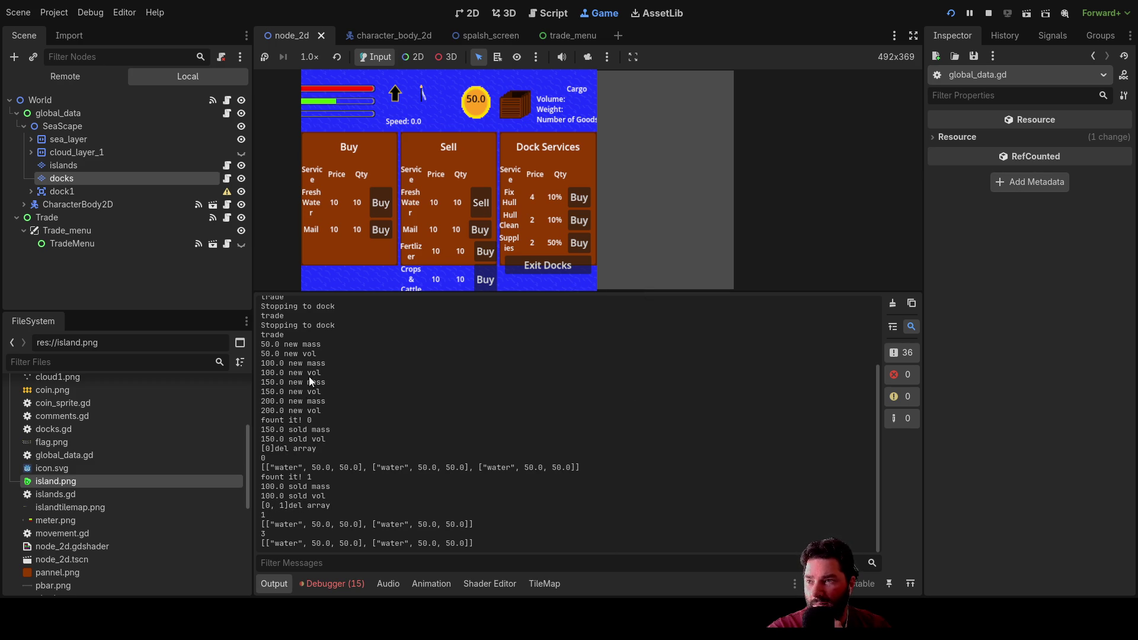
Step: Mark the [0] and [0, 1] del array lines and the remaining-cargo lines, then enlarge the game view
{"action": "scroll", "coordinate": [314, 329], "scroll_direction": "up", "scroll_amount": 5}
{"action": "scroll", "coordinate": [351, 391], "scroll_direction": "down", "scroll_amount": 3}
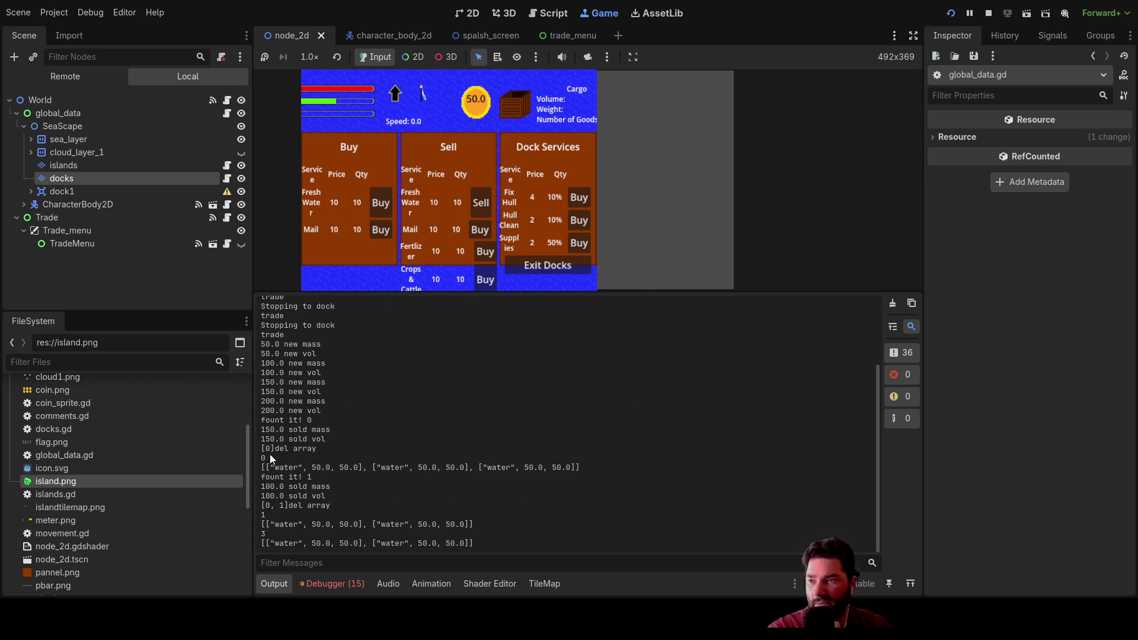
{"action": "left_click_drag", "start_coordinate": [318, 448], "coordinate": [261, 449]}
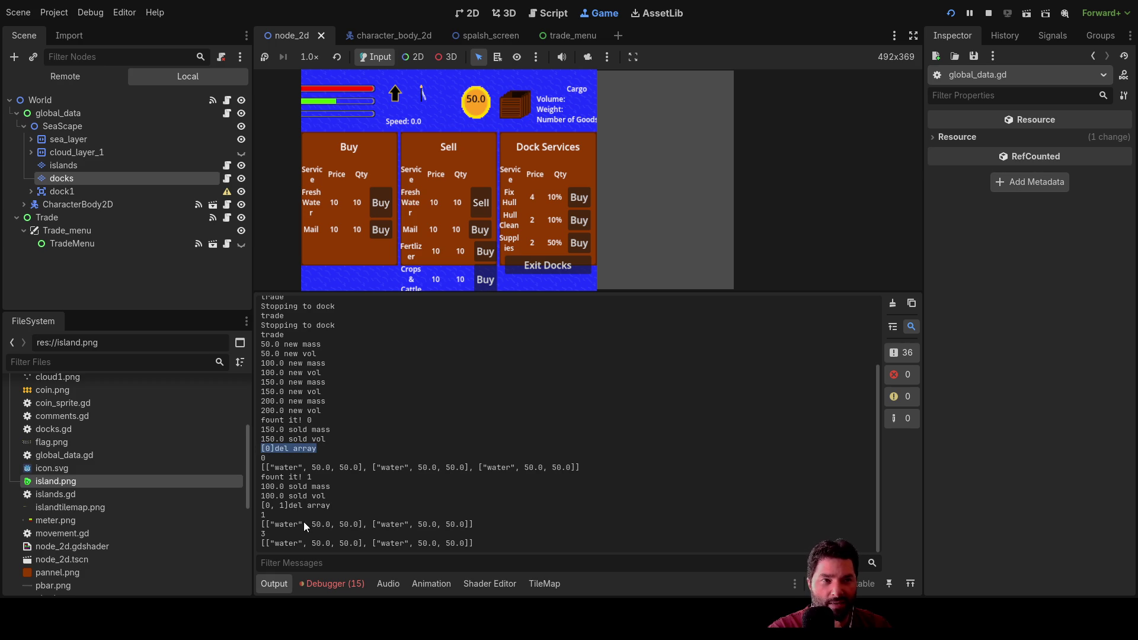
{"action": "left_click_drag", "start_coordinate": [332, 507], "coordinate": [261, 506]}
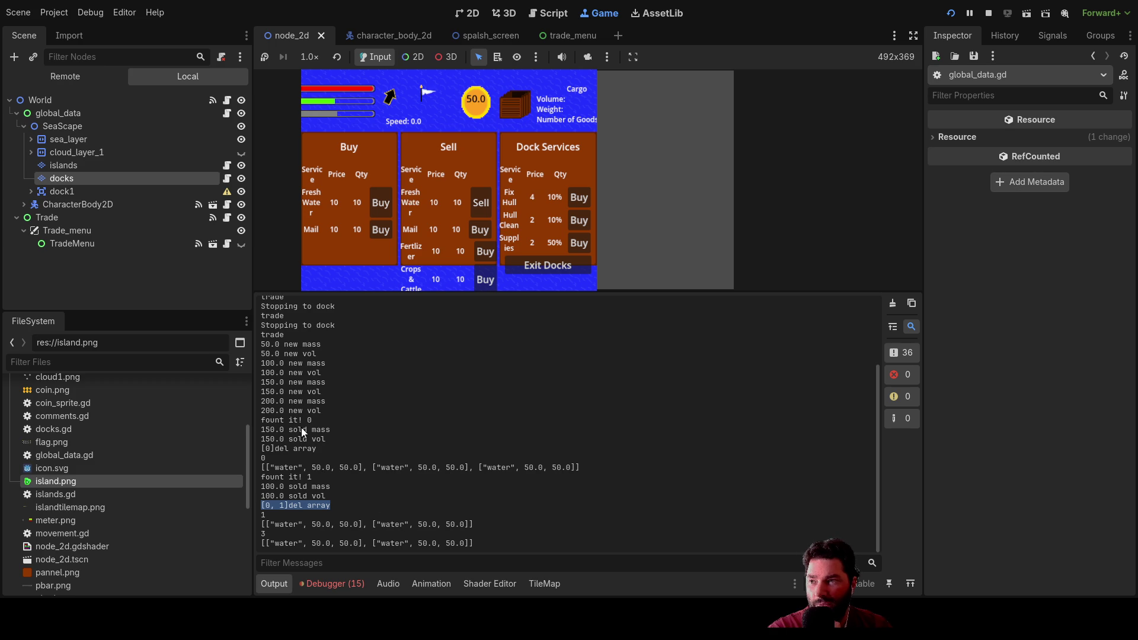
{"action": "left_click_drag", "start_coordinate": [585, 468], "coordinate": [256, 470]}
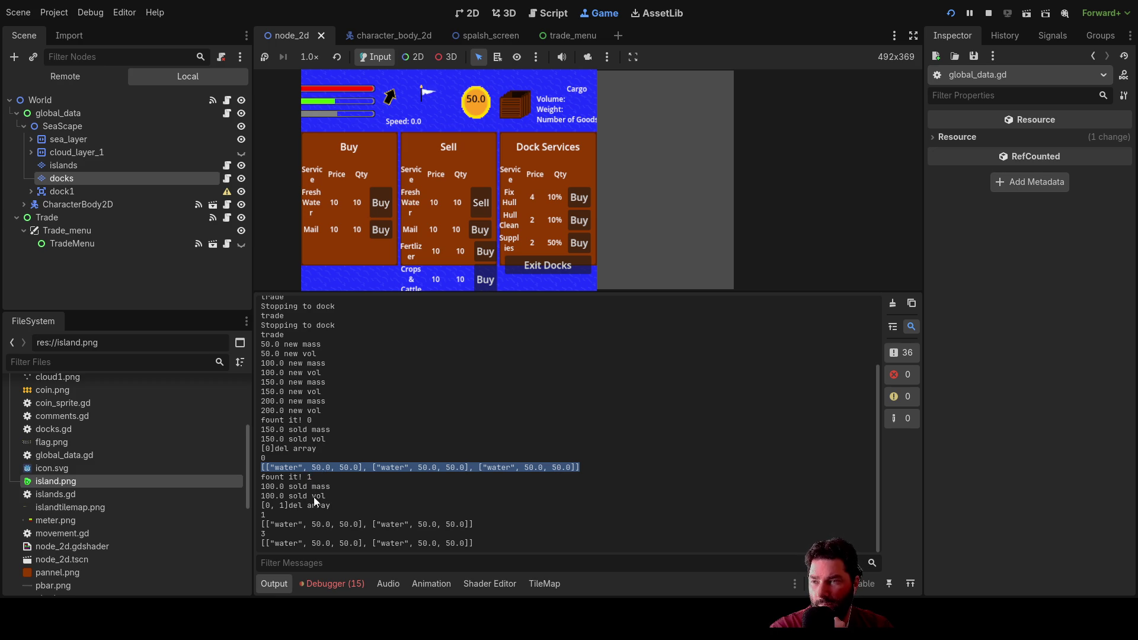
{"action": "left_click_drag", "start_coordinate": [330, 505], "coordinate": [254, 513]}
{"action": "mouse_move", "coordinate": [475, 543]}
{"action": "left_mouse_down"}
{"action": "mouse_move", "coordinate": [262, 543]}
{"action": "mouse_move", "coordinate": [263, 530]}
{"action": "left_mouse_up"}
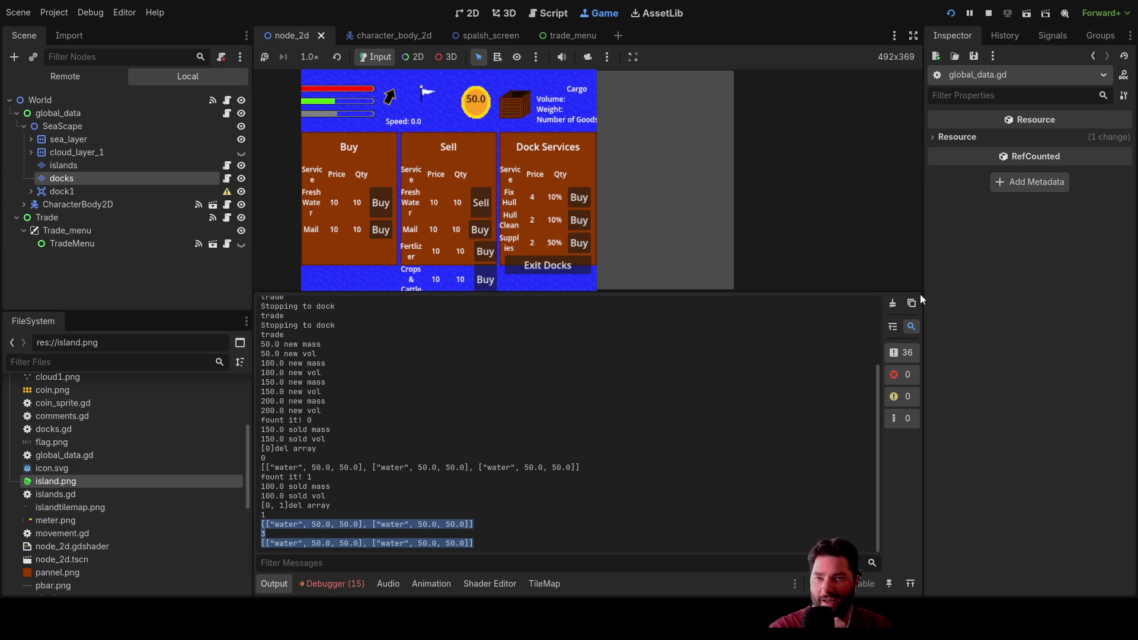
{"action": "left_click_drag", "start_coordinate": [849, 294], "coordinate": [843, 438]}
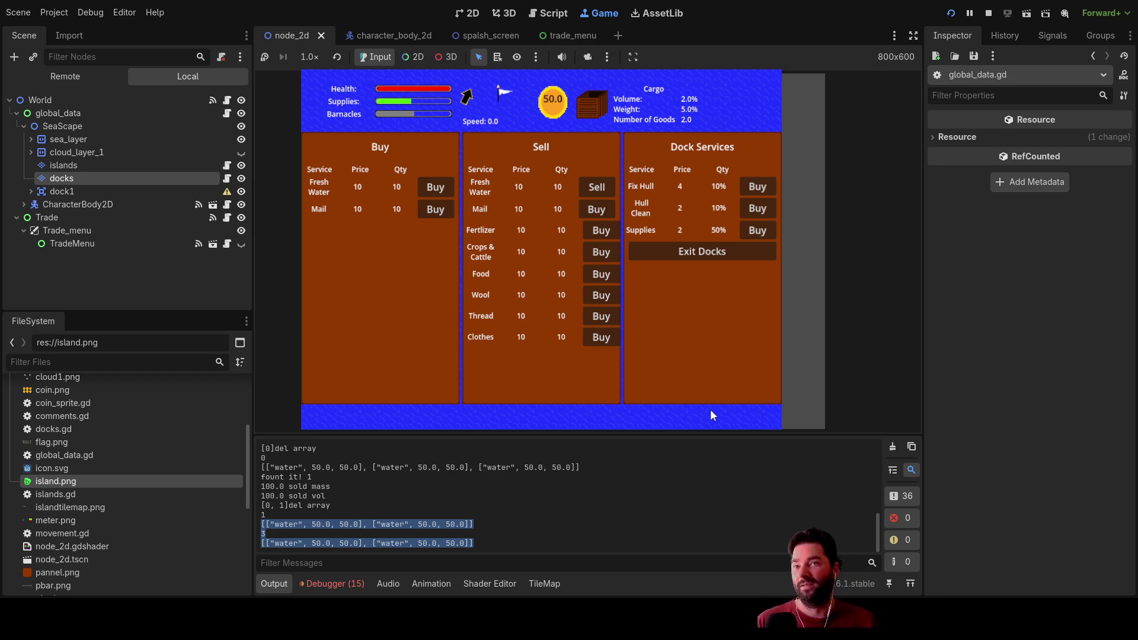
Step: Stop the game with F8 and point out deletion_arry and the 2* entry in the index comment
{"action": "key", "text": "F8"}
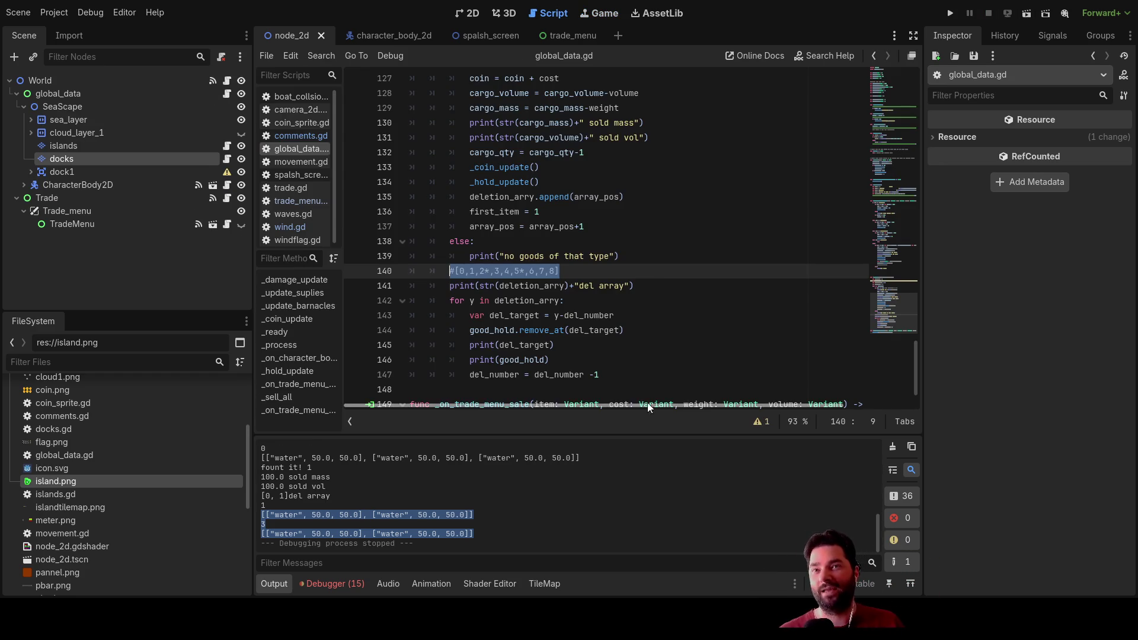
{"action": "scroll", "coordinate": [652, 287], "scroll_direction": "down", "scroll_amount": 1}
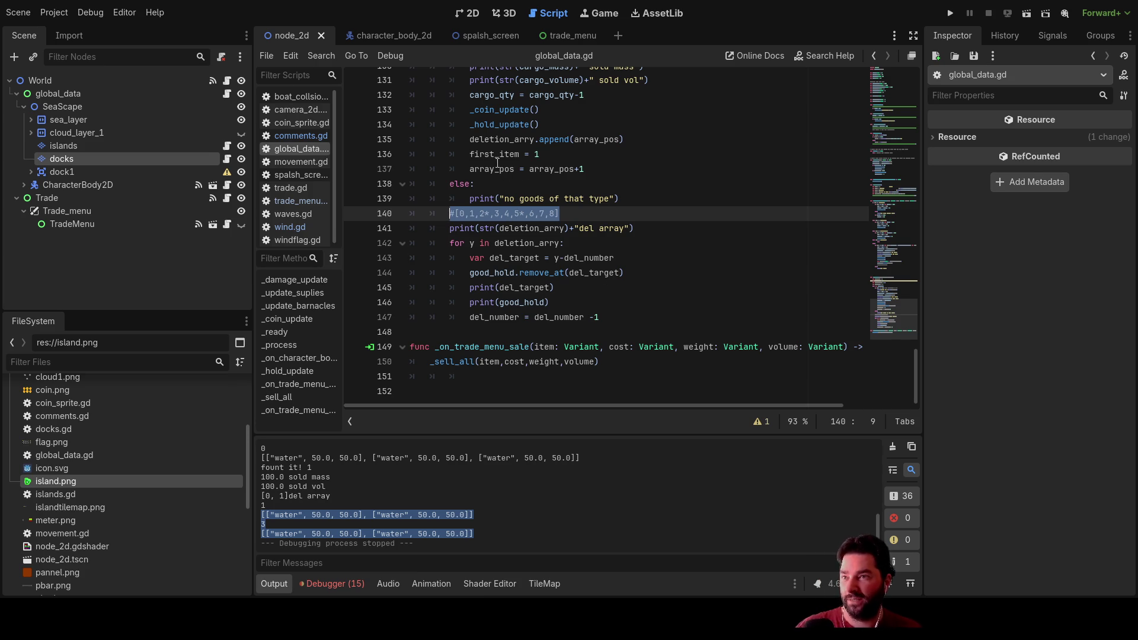
{"action": "double_click", "coordinate": [500, 140]}
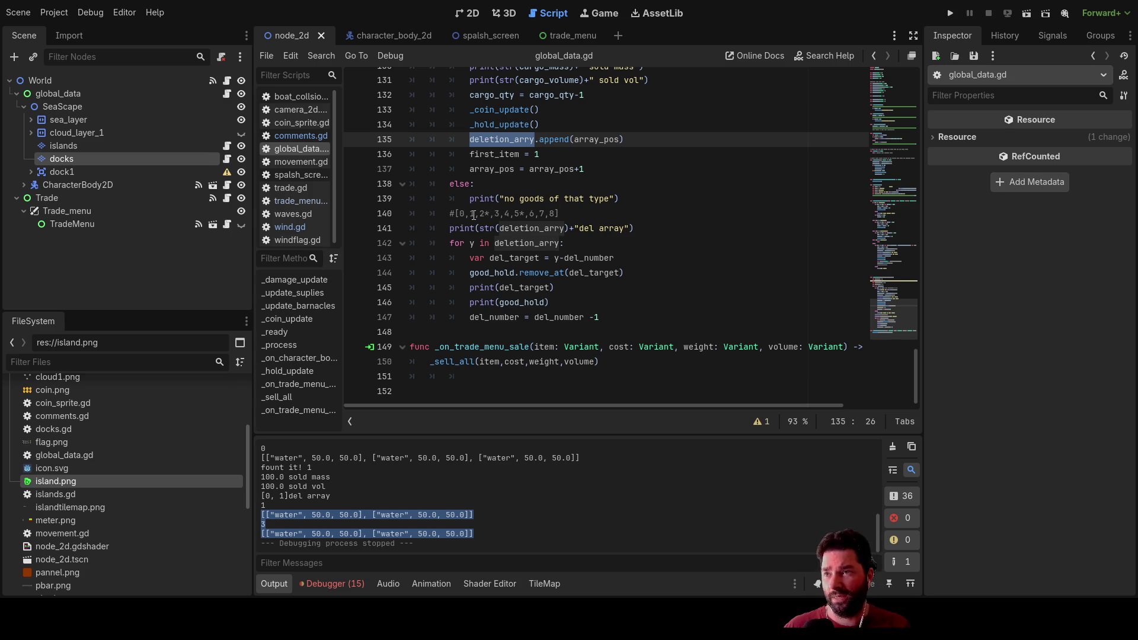
{"action": "left_click_drag", "start_coordinate": [479, 215], "coordinate": [521, 213]}
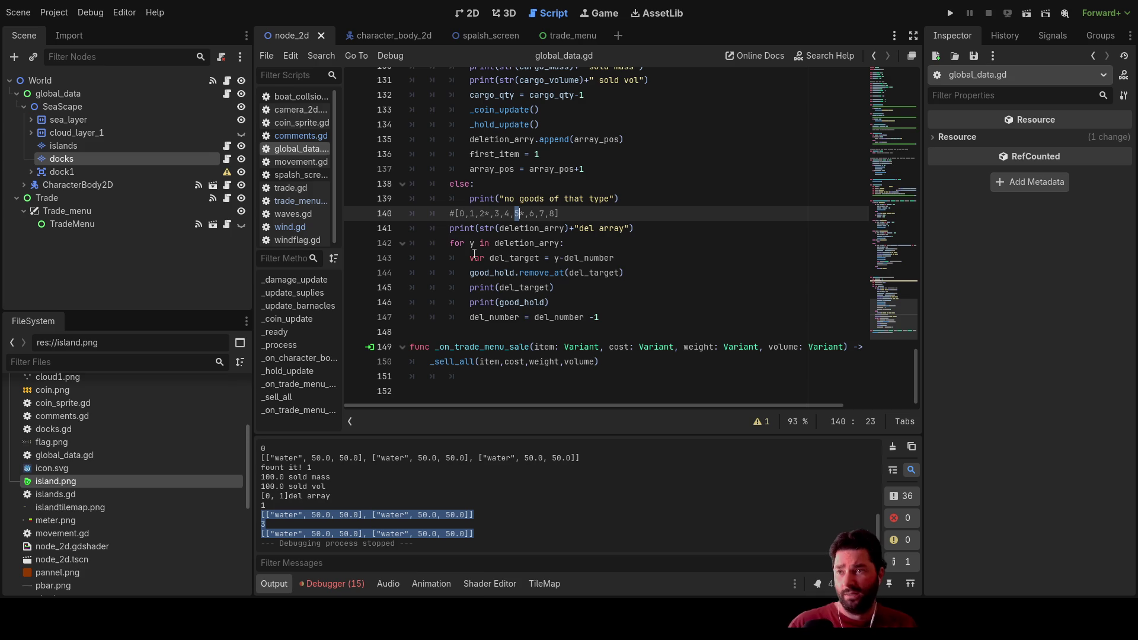
Step: Inspect the del_target assignment, its remove_at use, and the del_number -1 decrement on line 147
{"action": "mouse_move", "coordinate": [469, 259]}
{"action": "left_mouse_down"}
{"action": "mouse_move", "coordinate": [575, 260]}
{"action": "mouse_move", "coordinate": [562, 261]}
{"action": "left_mouse_up"}
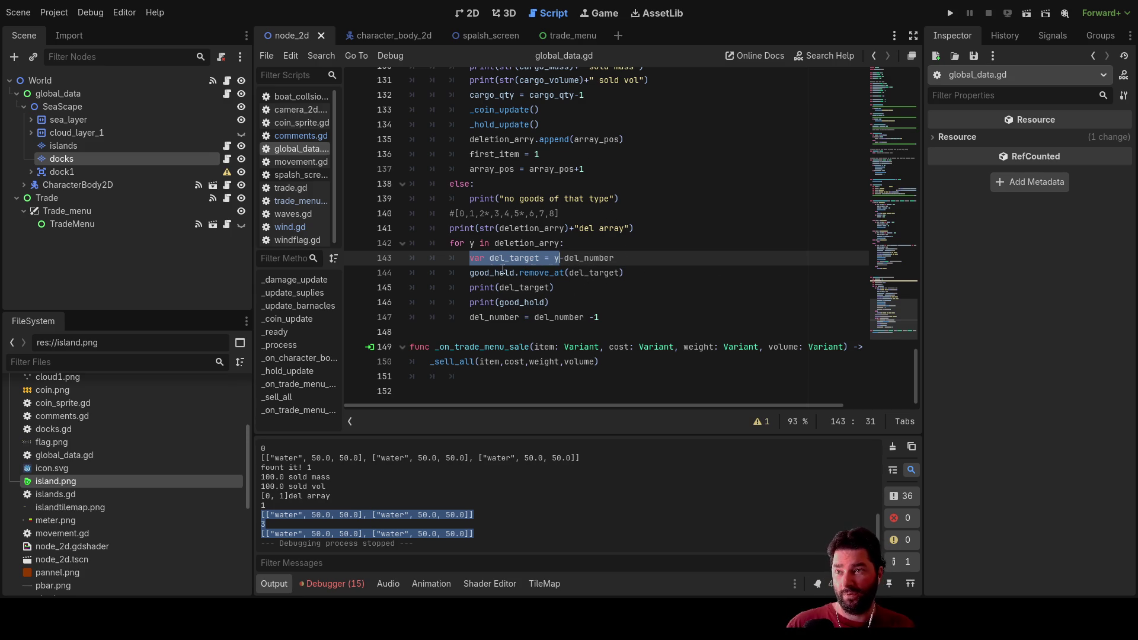
{"action": "left_click_drag", "start_coordinate": [597, 271], "coordinate": [574, 272]}
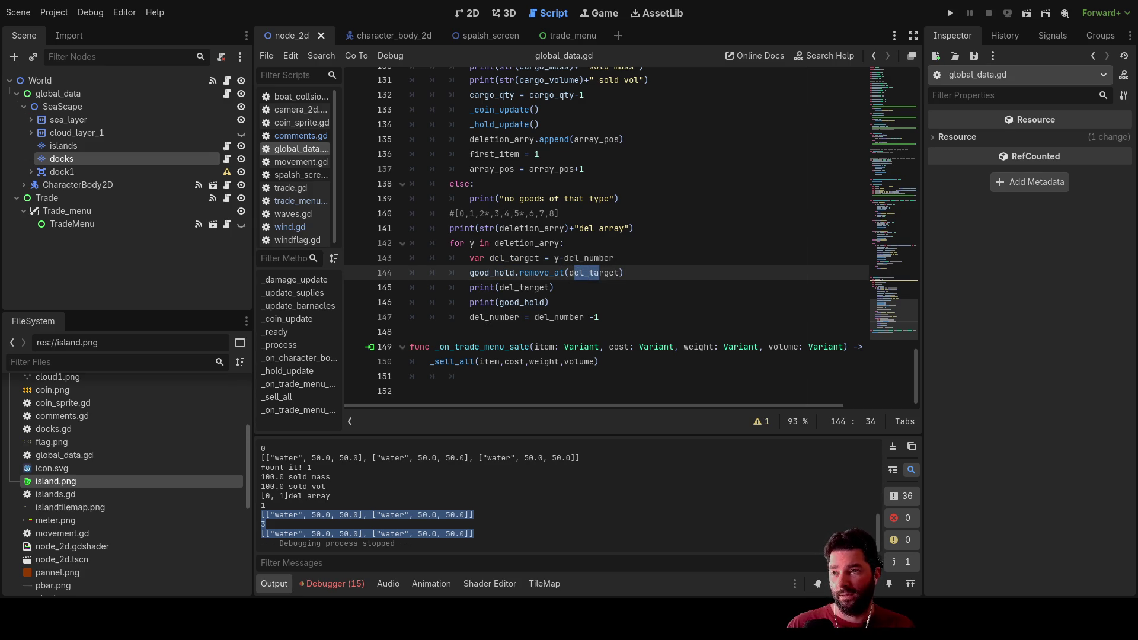
{"action": "double_click", "coordinate": [486, 321]}
{"action": "double_click", "coordinate": [595, 317]}
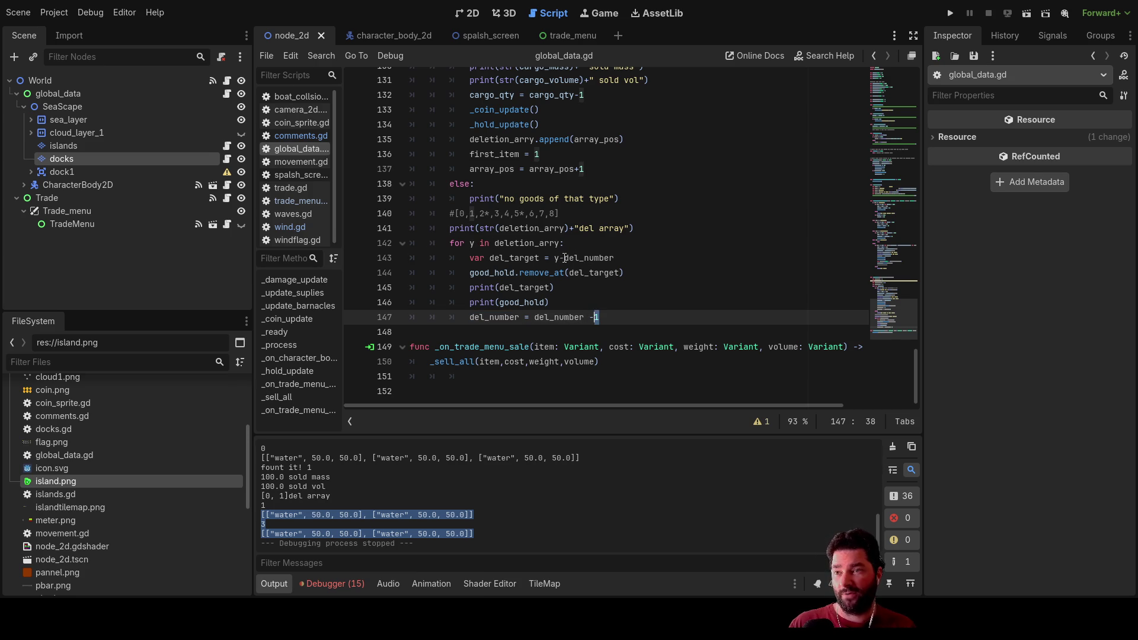
{"action": "left_click", "coordinate": [588, 273]}
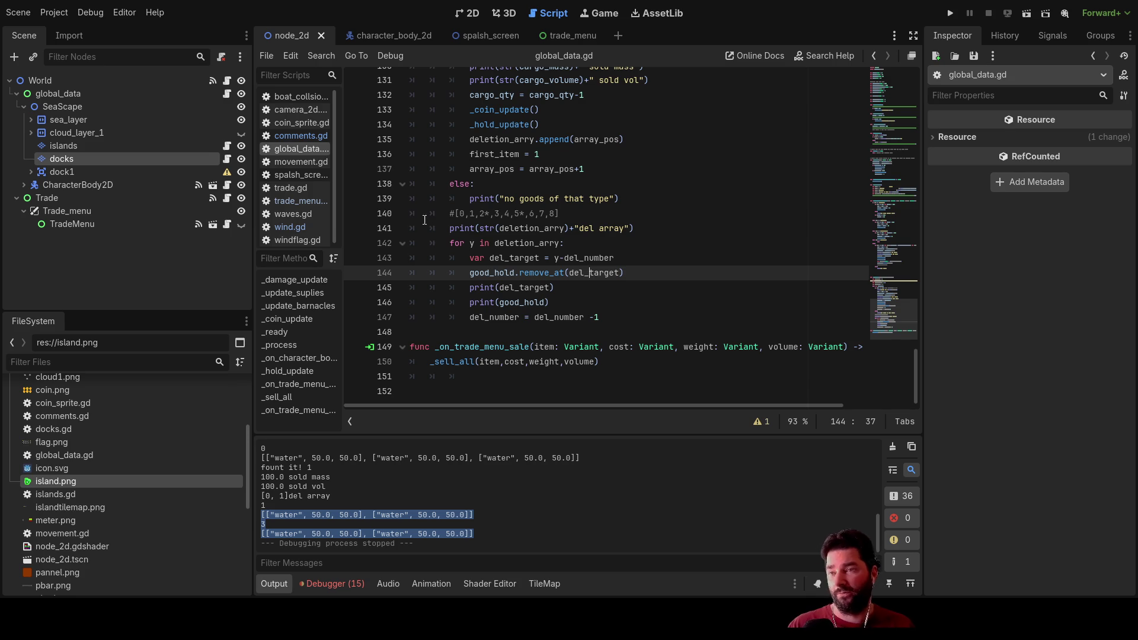
{"action": "left_click_drag", "start_coordinate": [600, 318], "coordinate": [531, 319]}
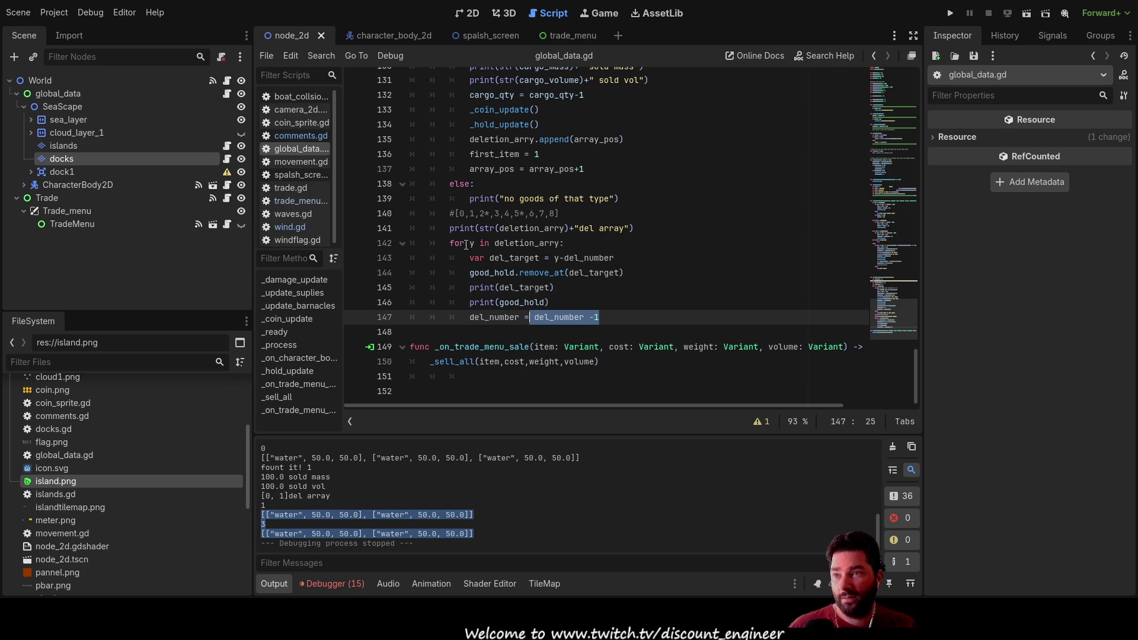
{"action": "mouse_move", "coordinate": [451, 243]}
{"action": "left_mouse_down"}
{"action": "mouse_move", "coordinate": [546, 228]}
{"action": "mouse_move", "coordinate": [558, 295]}
{"action": "mouse_move", "coordinate": [622, 317]}
{"action": "left_mouse_up"}
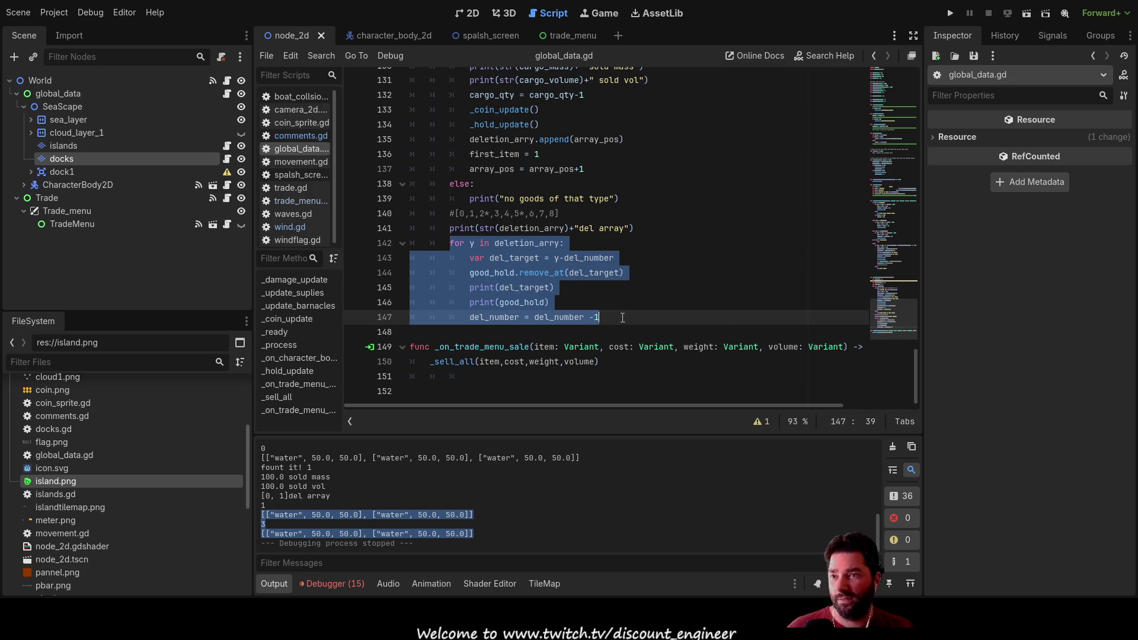
{"action": "scroll", "coordinate": [639, 268], "scroll_direction": "up", "scroll_amount": 3}
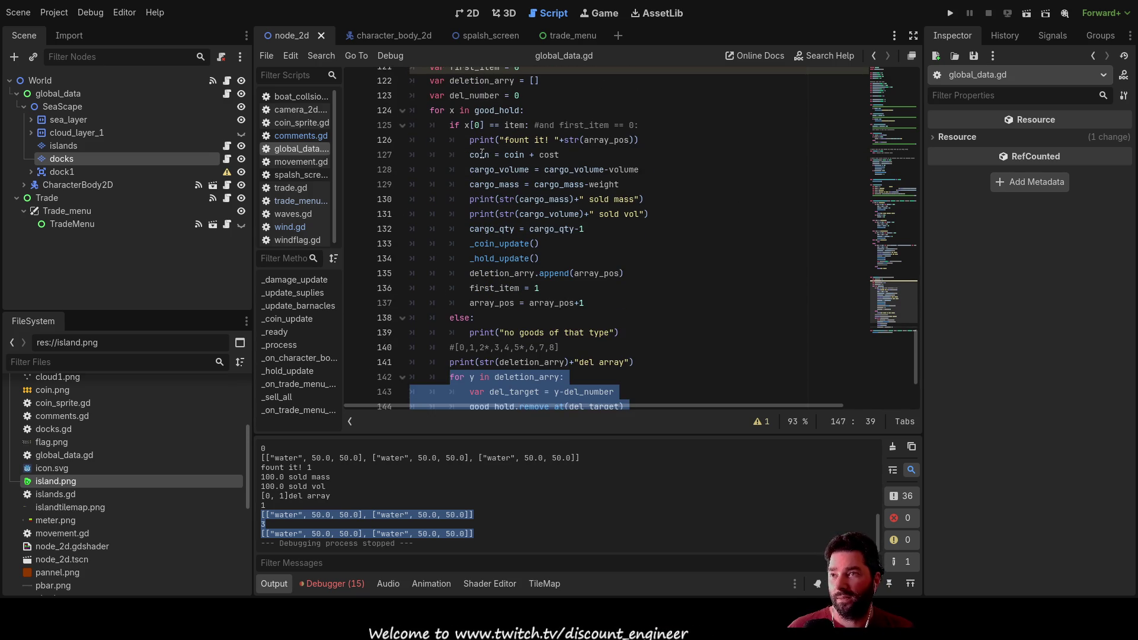
{"action": "mouse_move", "coordinate": [431, 110]}
{"action": "left_mouse_down"}
{"action": "mouse_move", "coordinate": [528, 119]}
{"action": "mouse_move", "coordinate": [593, 235]}
{"action": "mouse_move", "coordinate": [629, 382]}
{"action": "mouse_move", "coordinate": [662, 336]}
{"action": "left_mouse_up"}
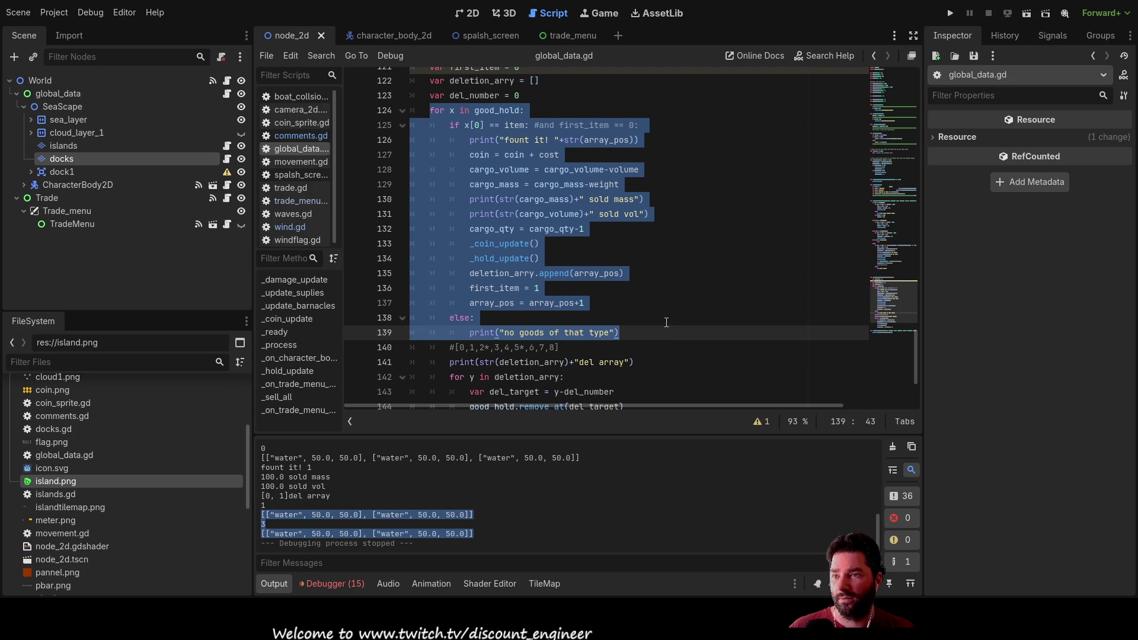
{"action": "key", "text": "Up"}
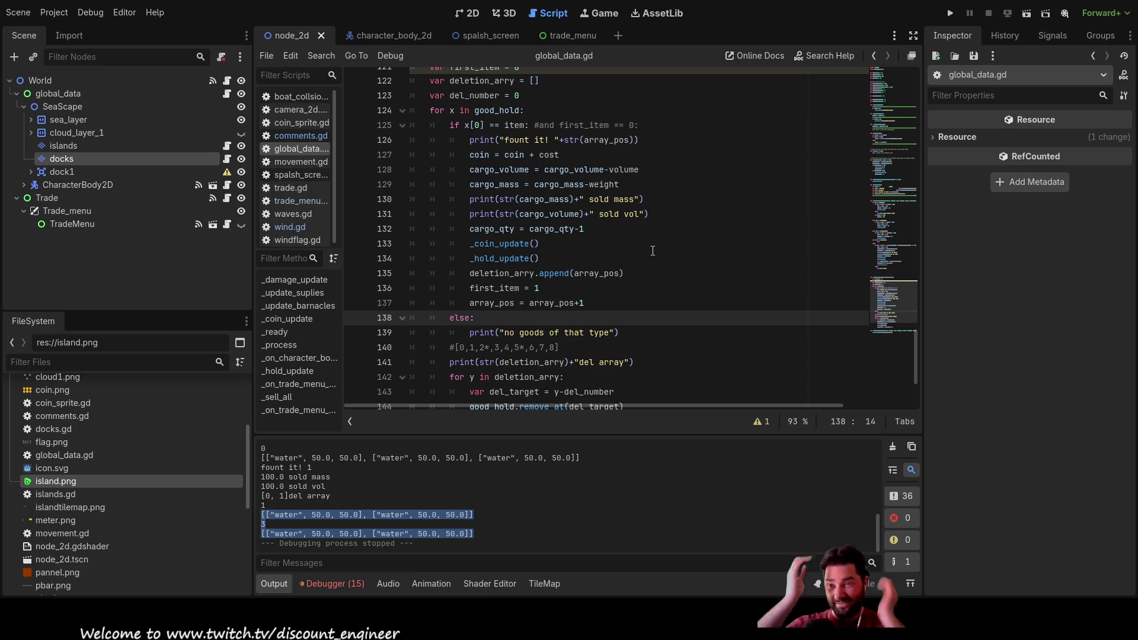
{"action": "scroll", "coordinate": [653, 251], "scroll_direction": "up", "scroll_amount": 3}
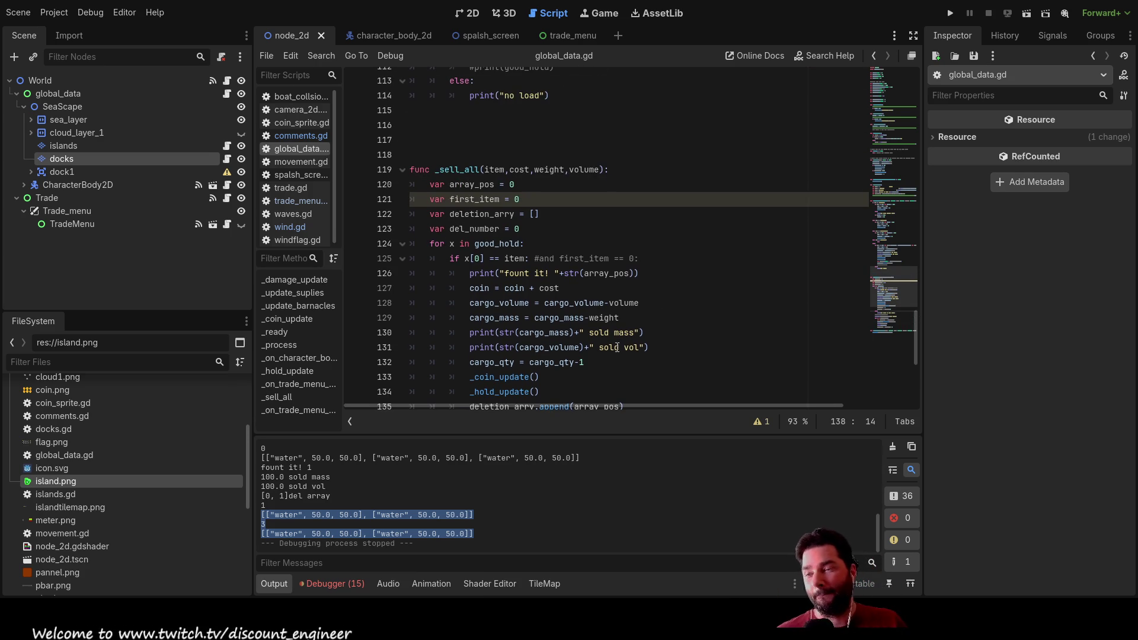
{"action": "scroll", "coordinate": [681, 294], "scroll_direction": "down", "scroll_amount": 4}
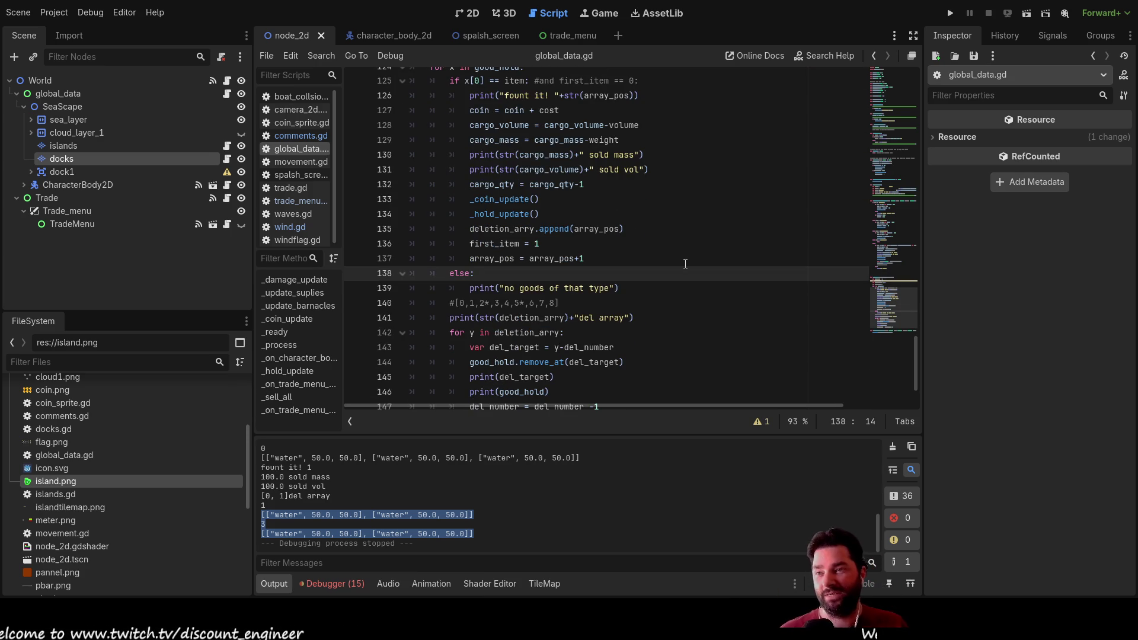
{"action": "scroll", "coordinate": [597, 214], "scroll_direction": "up", "scroll_amount": 4}
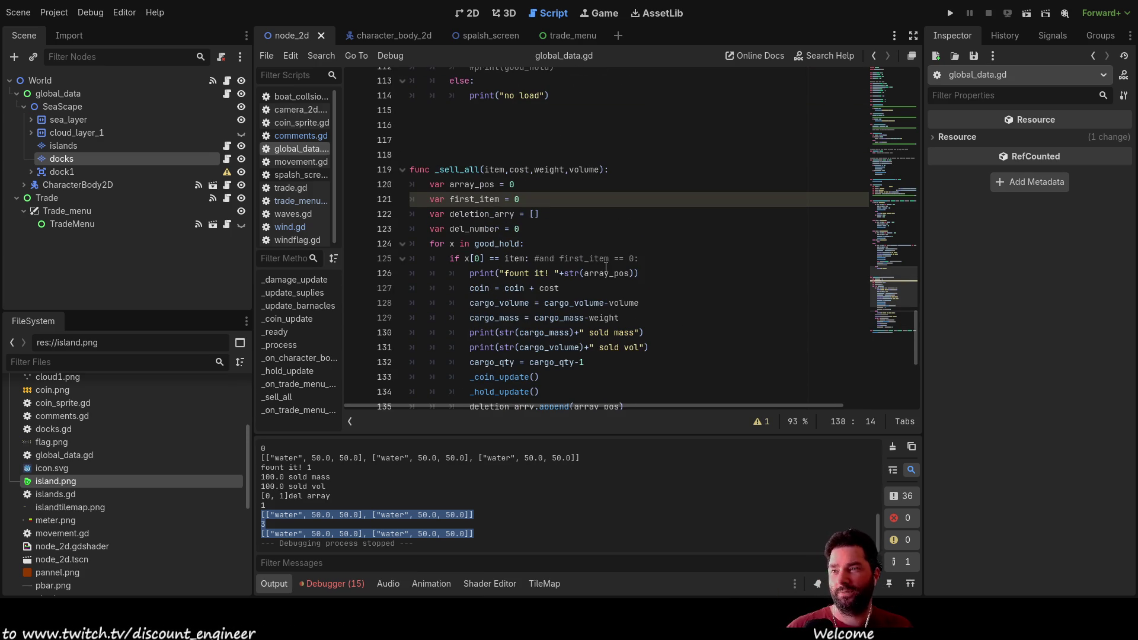
{"action": "scroll", "coordinate": [605, 268], "scroll_direction": "down", "scroll_amount": 2}
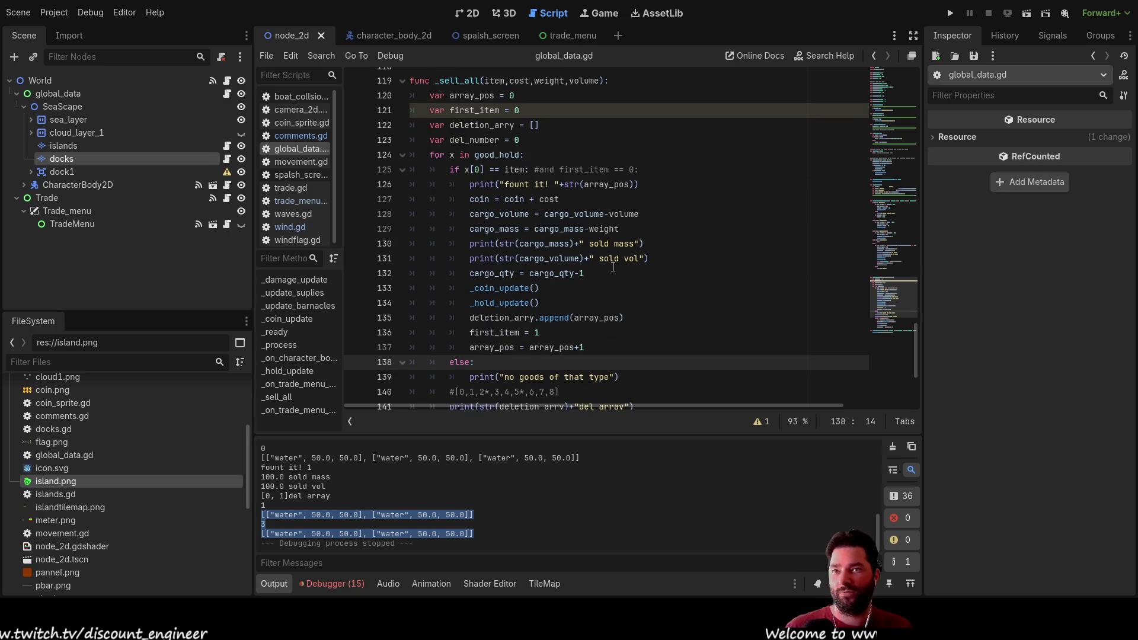
{"action": "scroll", "coordinate": [612, 266], "scroll_direction": "down", "scroll_amount": 4}
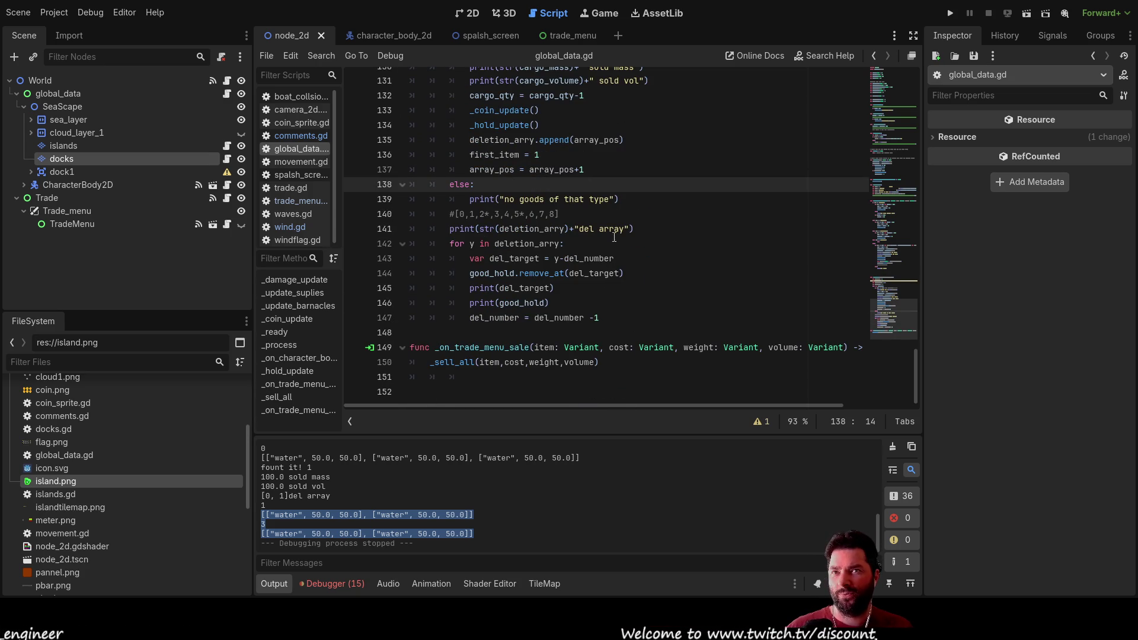
{"action": "scroll", "coordinate": [617, 235], "scroll_direction": "up", "scroll_amount": 4}
{"action": "scroll", "coordinate": [620, 211], "scroll_direction": "down", "scroll_amount": 4}
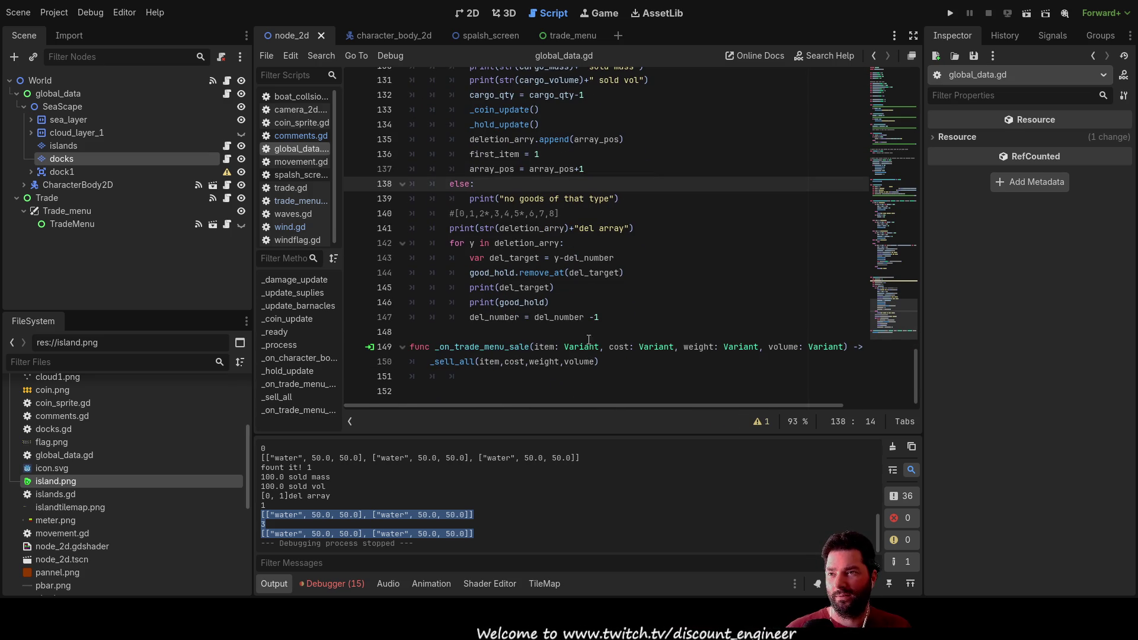
{"action": "mouse_move", "coordinate": [617, 321]}
{"action": "left_mouse_down"}
{"action": "mouse_move", "coordinate": [593, 154]}
{"action": "mouse_move", "coordinate": [569, 110]}
{"action": "mouse_move", "coordinate": [474, 184]}
{"action": "mouse_move", "coordinate": [614, 272]}
{"action": "mouse_move", "coordinate": [619, 314]}
{"action": "left_mouse_up"}
{"action": "mouse_move", "coordinate": [616, 365]}
{"action": "left_mouse_down"}
{"action": "mouse_move", "coordinate": [409, 363]}
{"action": "mouse_move", "coordinate": [409, 332]}
{"action": "mouse_move", "coordinate": [622, 359]}
{"action": "left_mouse_up"}
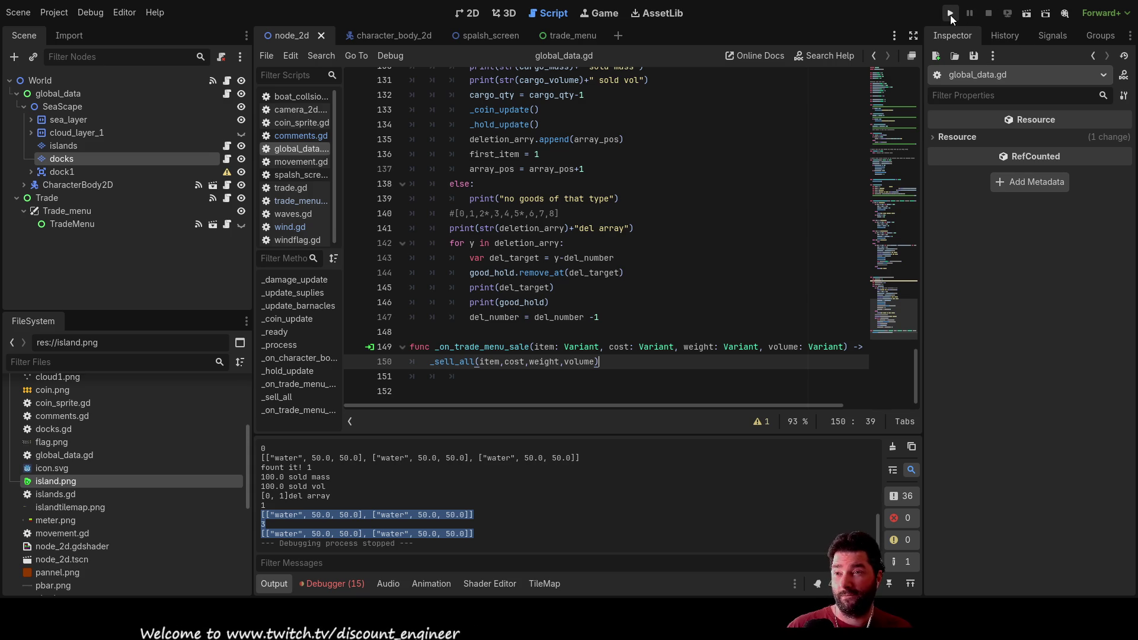
Step: Jump to the _sell_all definition and locate the _on_trade_menu_sale caller and the good_hold loop
{"action": "left_click", "coordinate": [449, 361], "text": "ctrl"}
{"action": "scroll", "coordinate": [507, 287], "scroll_direction": "down", "scroll_amount": 4}
{"action": "left_click", "coordinate": [451, 362], "text": "ctrl"}
{"action": "scroll", "coordinate": [435, 108], "scroll_direction": "up", "scroll_amount": 1}
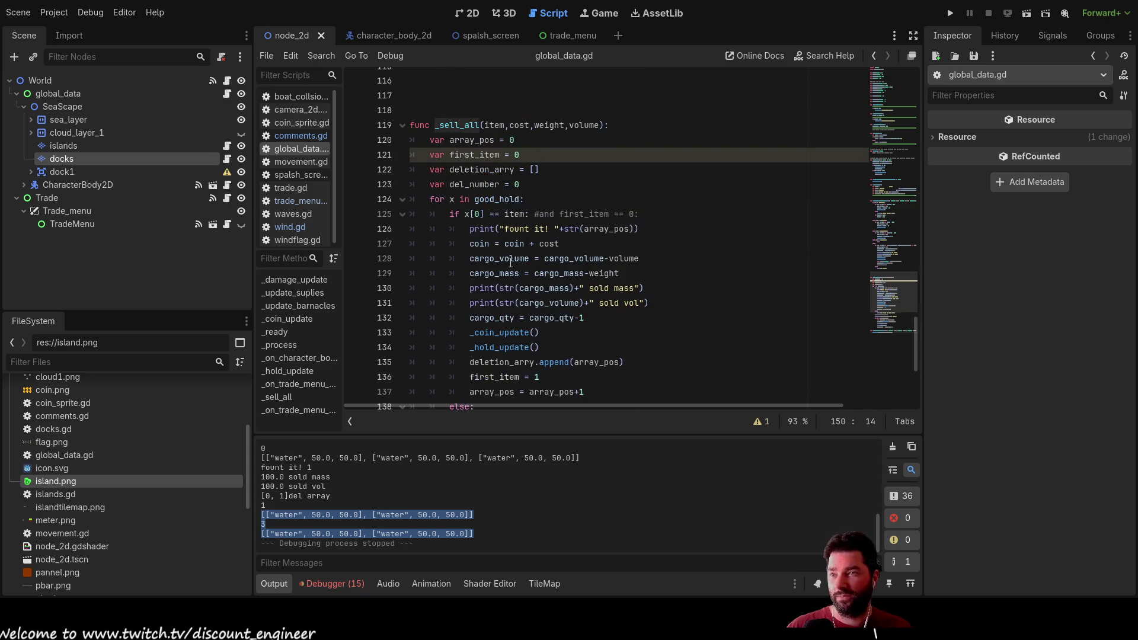
{"action": "scroll", "coordinate": [540, 306], "scroll_direction": "down", "scroll_amount": 5}
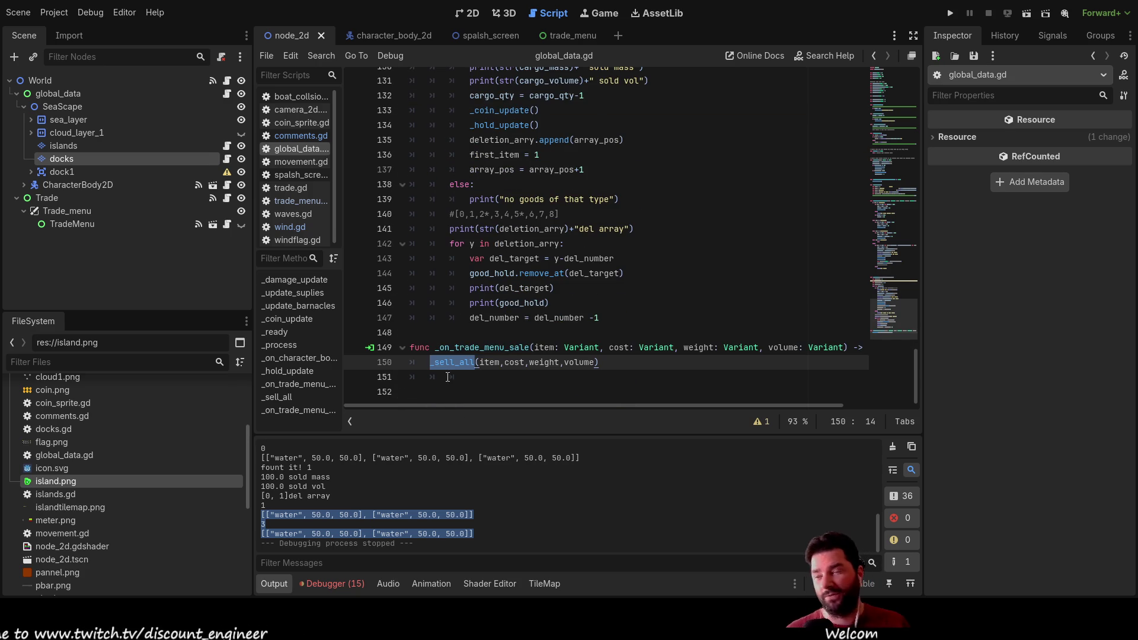
{"action": "double_click", "coordinate": [480, 348]}
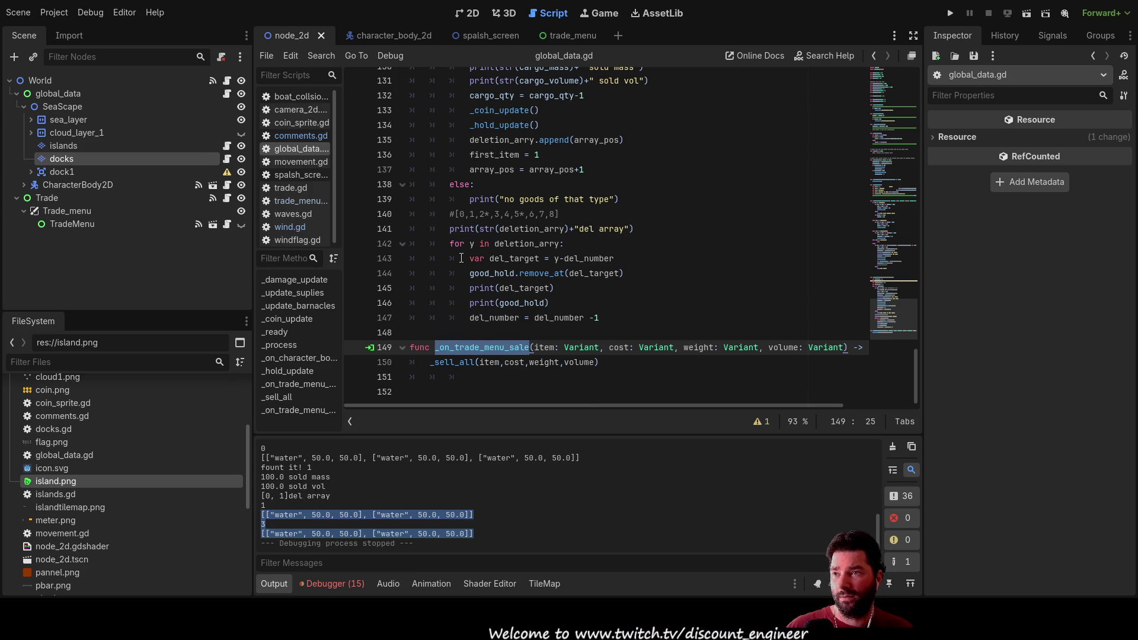
{"action": "scroll", "coordinate": [461, 257], "scroll_direction": "up", "scroll_amount": 2}
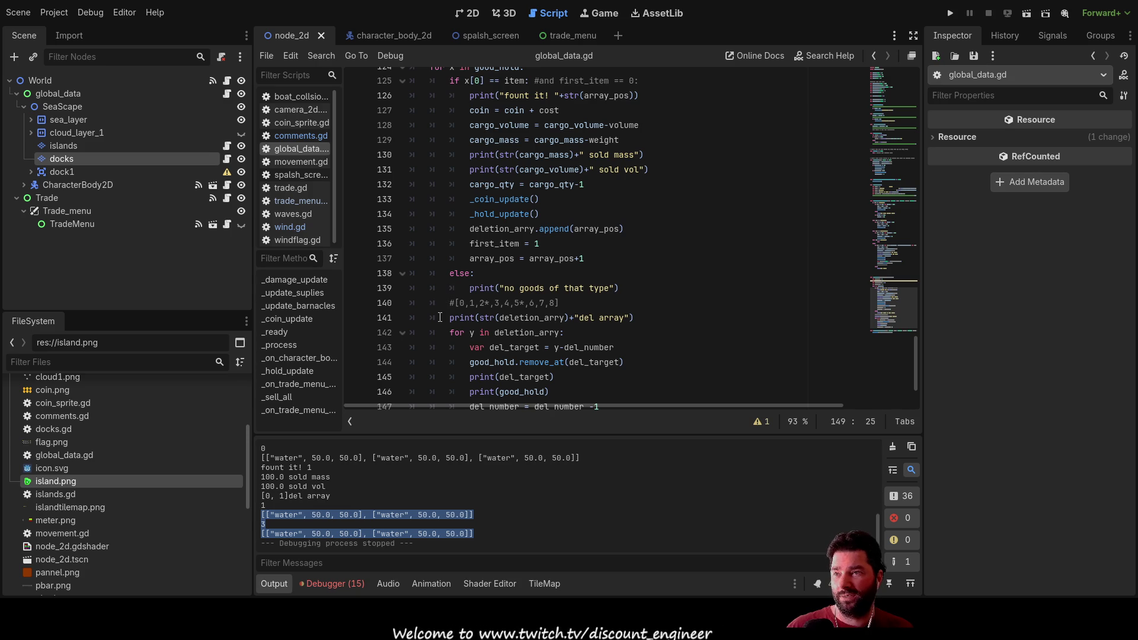
{"action": "scroll", "coordinate": [435, 233], "scroll_direction": "up", "scroll_amount": 3}
{"action": "double_click", "coordinate": [437, 199]}
{"action": "scroll", "coordinate": [448, 284], "scroll_direction": "down", "scroll_amount": 2}
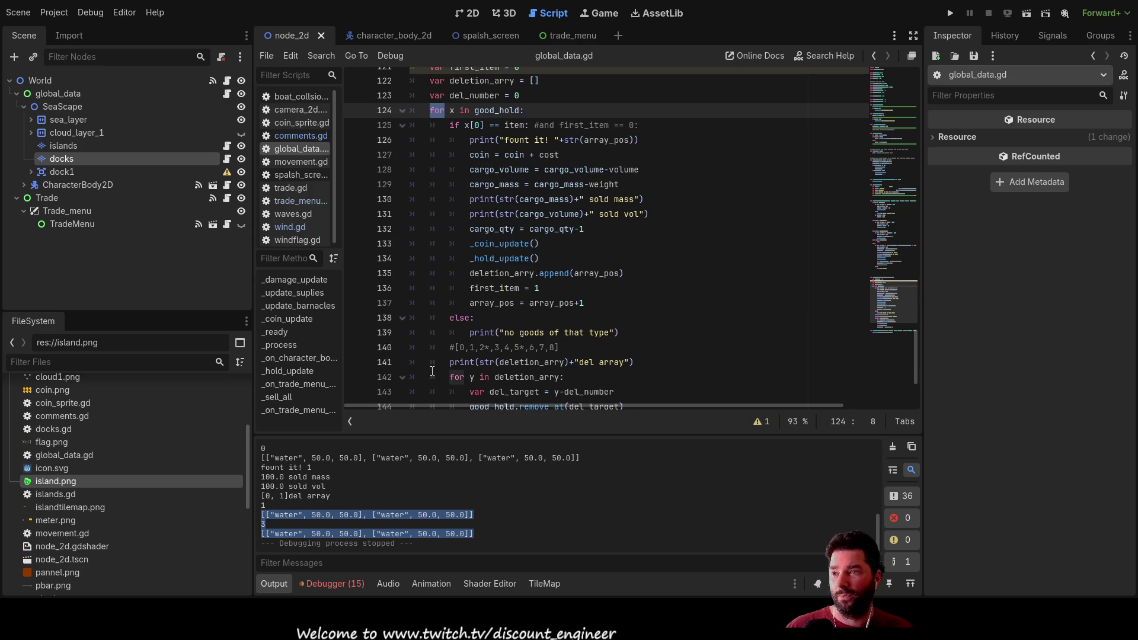
Step: Unindent the 'for y in deletion_arry' loop lines one level, out of the good_hold loop
{"action": "left_click", "coordinate": [433, 377]}
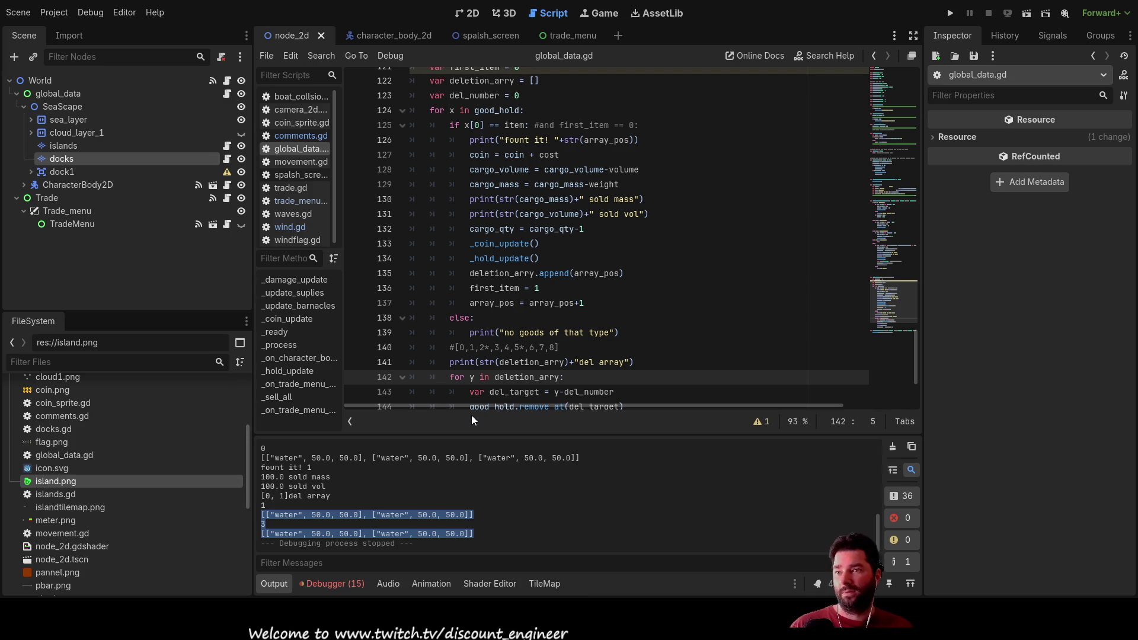
{"action": "key", "text": "Delete"}
{"action": "key", "text": "Down"}
{"action": "key", "text": "Delete"}
{"action": "key", "text": "Down"}
{"action": "key", "text": "Delete"}
{"action": "key", "text": "Down"}
{"action": "key", "text": "Delete"}
{"action": "key", "text": "Down"}
{"action": "key", "text": "Delete"}
{"action": "key", "text": "Down"}
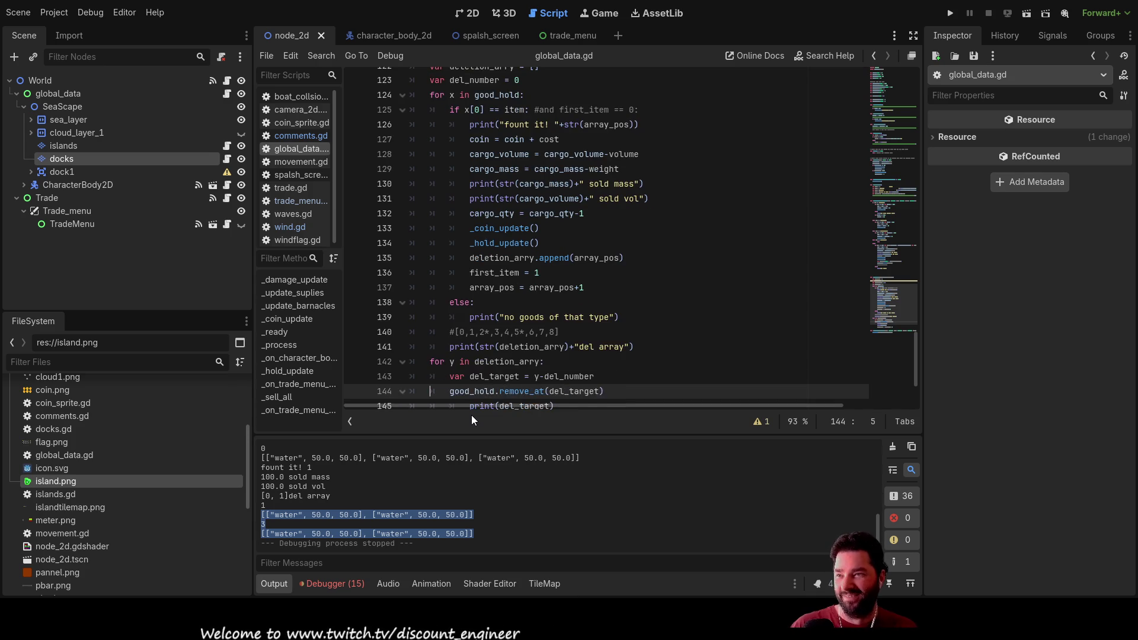
{"action": "key", "text": "Delete"}
{"action": "key", "text": "Up"}
{"action": "key", "text": "Up"}
{"action": "key", "text": "Up"}
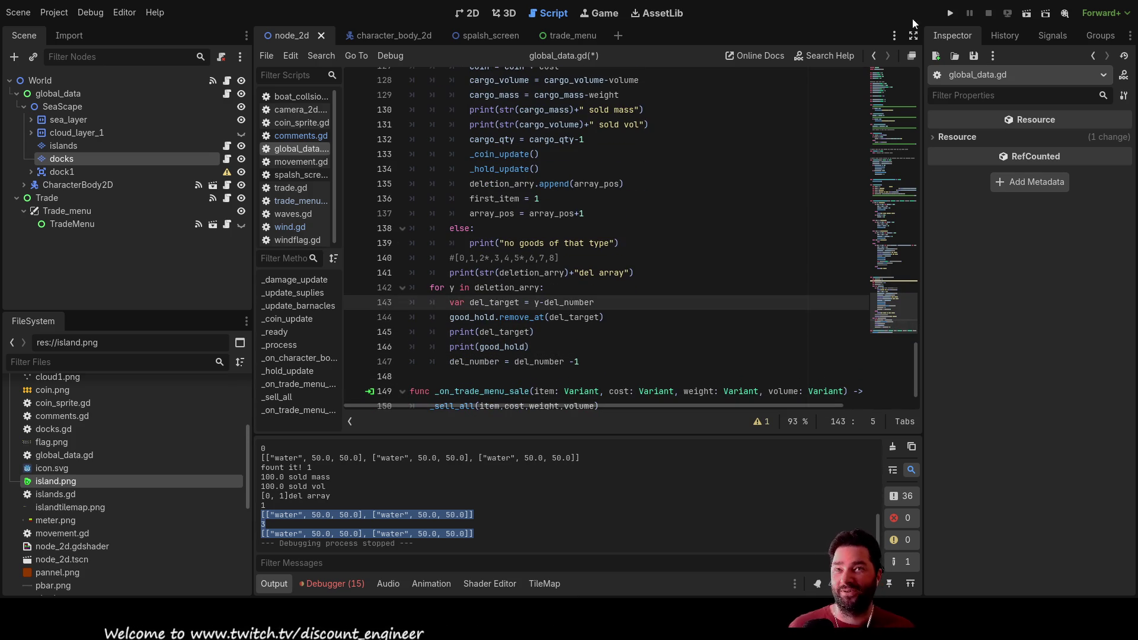
Step: Launch the game, start playing, and dock at the island
{"action": "left_click", "coordinate": [952, 13]}
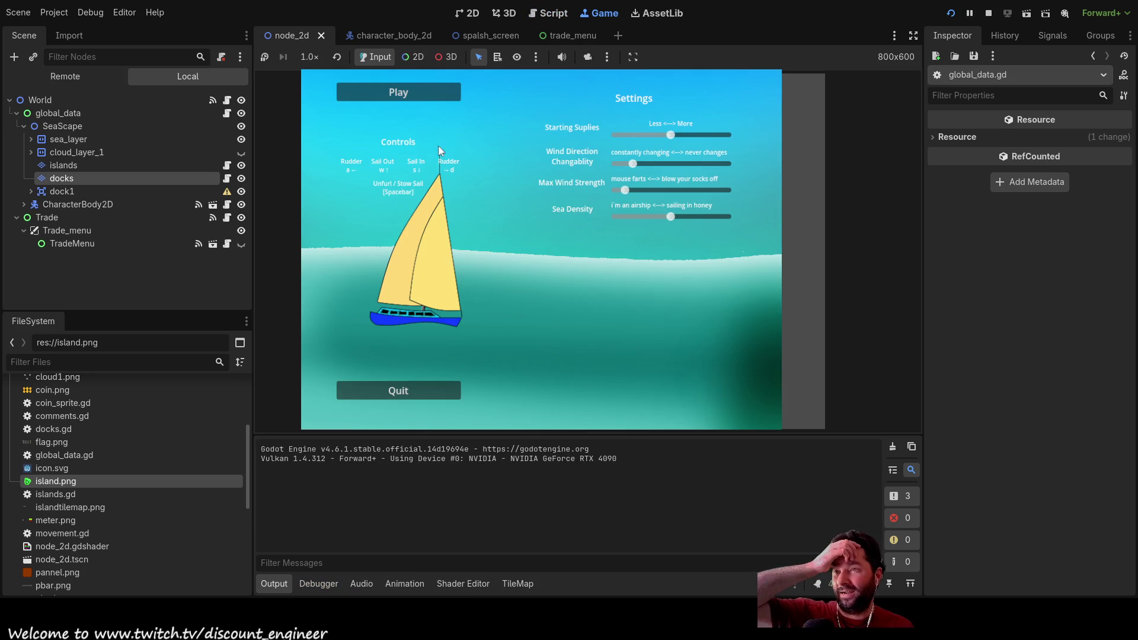
{"action": "left_click", "coordinate": [430, 99]}
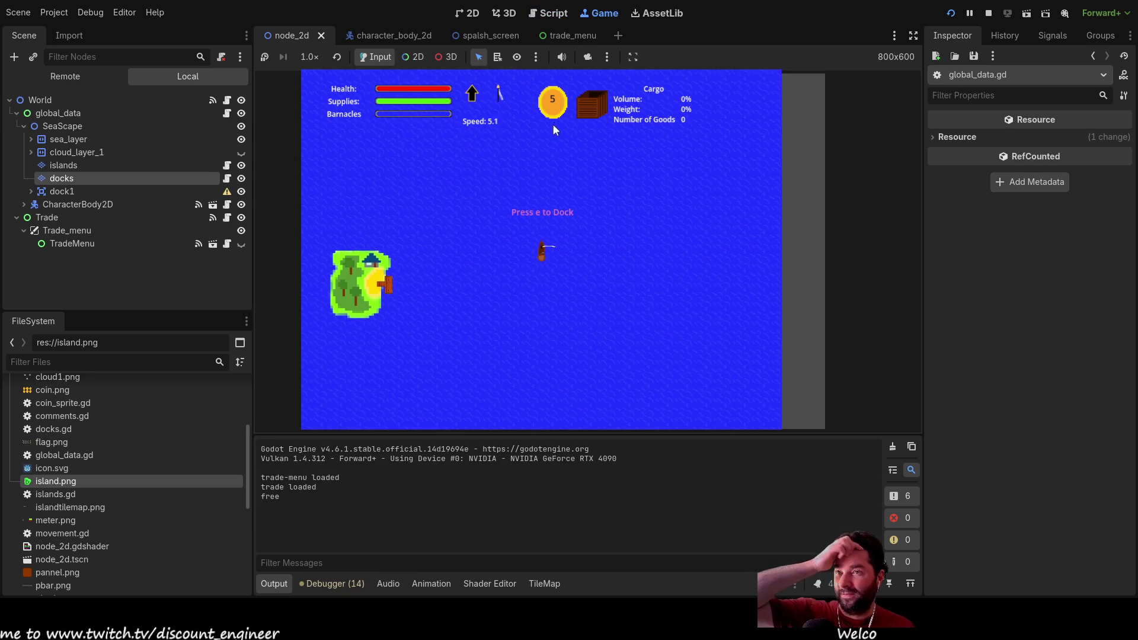
{"action": "key", "text": "e"}
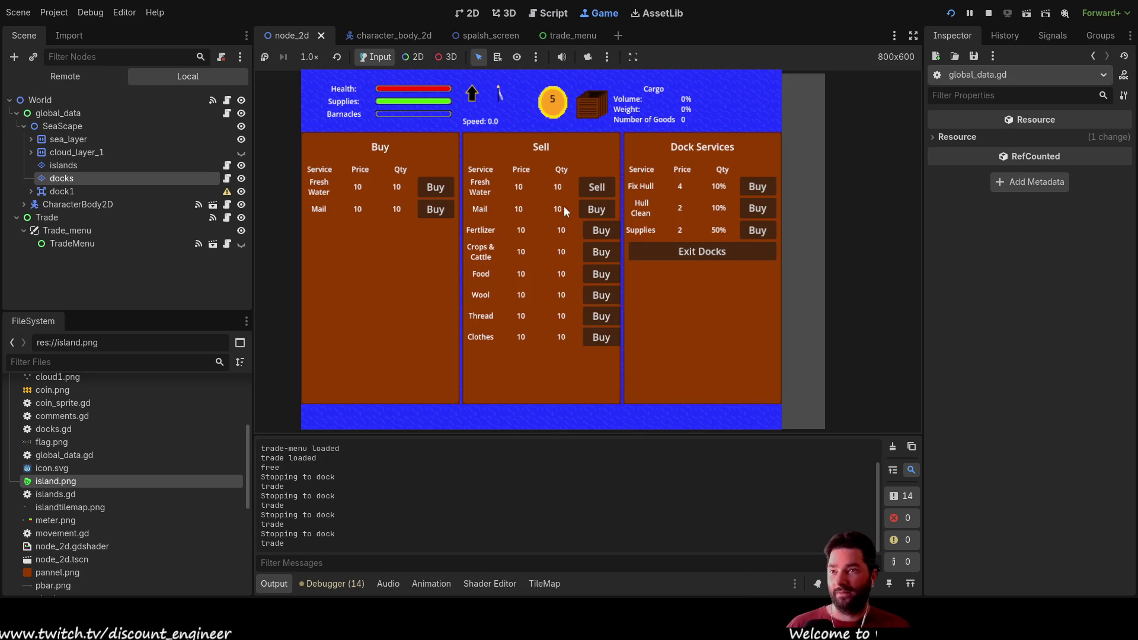
Step: Buy thirteen loads of Fresh Water, then sell all the water cargo
{"action": "left_click", "coordinate": [442, 191]}
{"action": "left_click", "coordinate": [442, 189]}
{"action": "left_click", "coordinate": [442, 190]}
{"action": "left_click", "coordinate": [442, 190]}
{"action": "left_click", "coordinate": [442, 190]}
{"action": "left_click", "coordinate": [442, 190]}
{"action": "left_click", "coordinate": [441, 188]}
{"action": "left_click", "coordinate": [440, 187]}
{"action": "left_click", "coordinate": [440, 188]}
{"action": "left_click", "coordinate": [440, 188]}
{"action": "left_click", "coordinate": [440, 187]}
{"action": "left_click", "coordinate": [440, 188]}
{"action": "left_click", "coordinate": [440, 187]}
{"action": "left_click", "coordinate": [439, 187]}
{"action": "left_click", "coordinate": [440, 187]}
{"action": "left_click", "coordinate": [439, 186]}
{"action": "left_click", "coordinate": [439, 187]}
{"action": "left_click", "coordinate": [440, 187]}
{"action": "left_click", "coordinate": [440, 187]}
{"action": "left_click", "coordinate": [440, 187]}
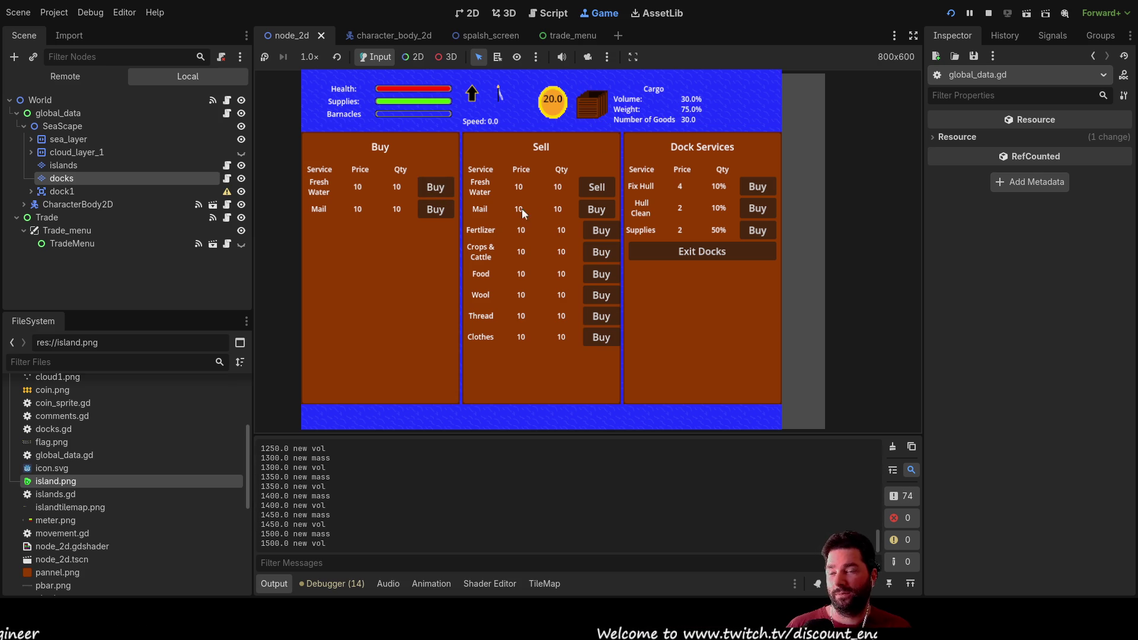
{"action": "left_click", "coordinate": [601, 188]}
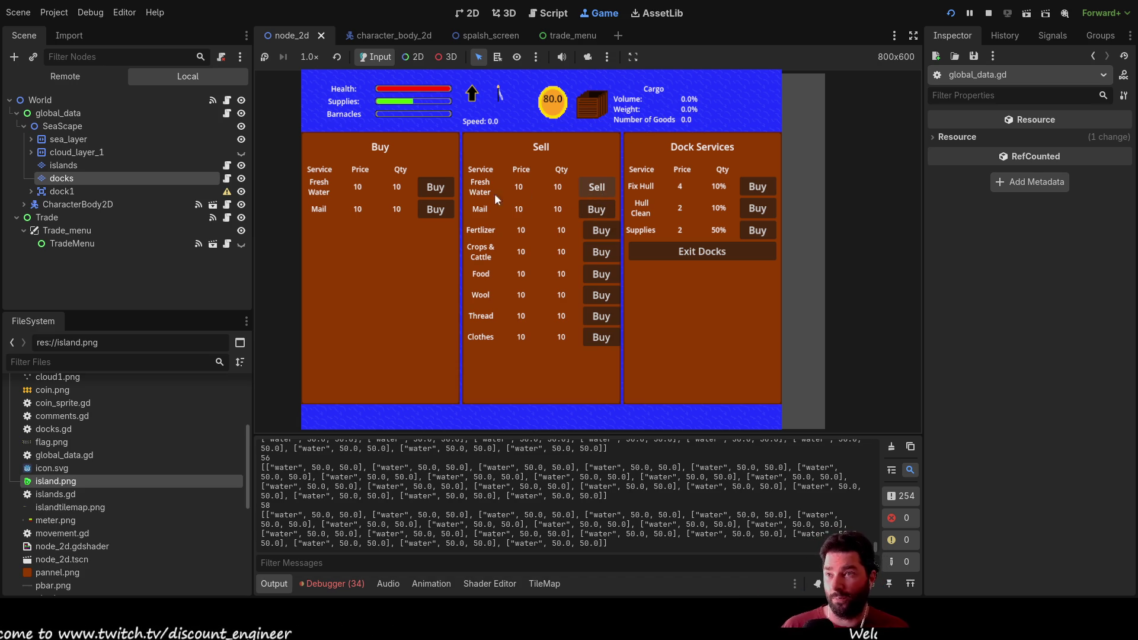
Step: Buy four more Fresh Water and sell twice, then buy and sell one more load
{"action": "left_click", "coordinate": [434, 188]}
{"action": "left_click", "coordinate": [435, 189]}
{"action": "left_click", "coordinate": [435, 189]}
{"action": "left_click", "coordinate": [436, 190]}
{"action": "left_click", "coordinate": [595, 185]}
{"action": "left_click", "coordinate": [595, 187]}
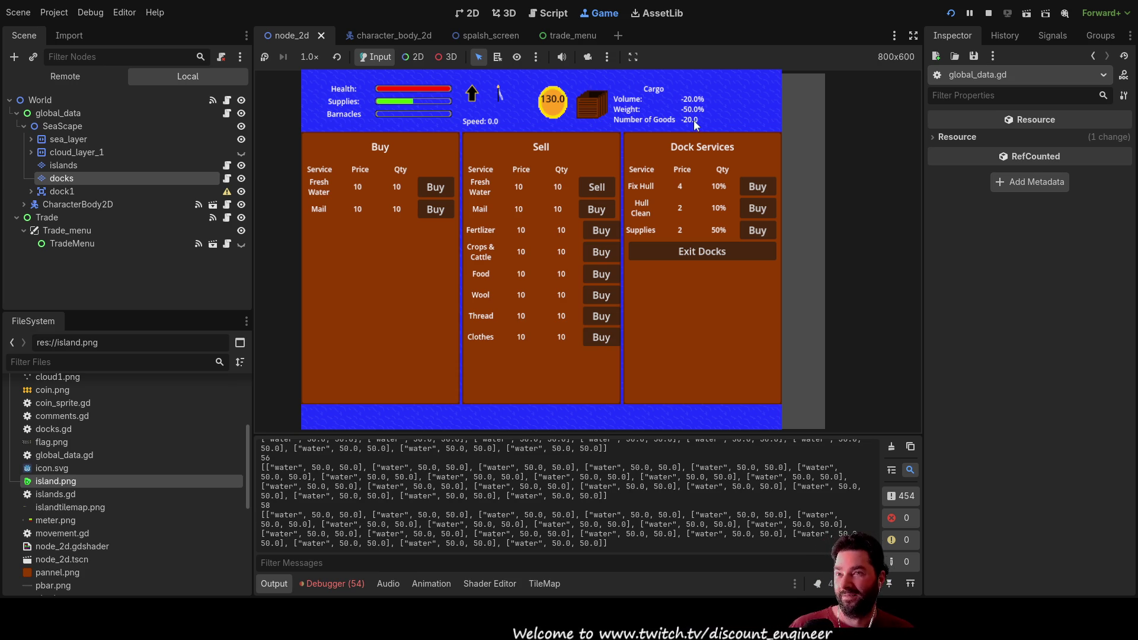
{"action": "left_click", "coordinate": [442, 187]}
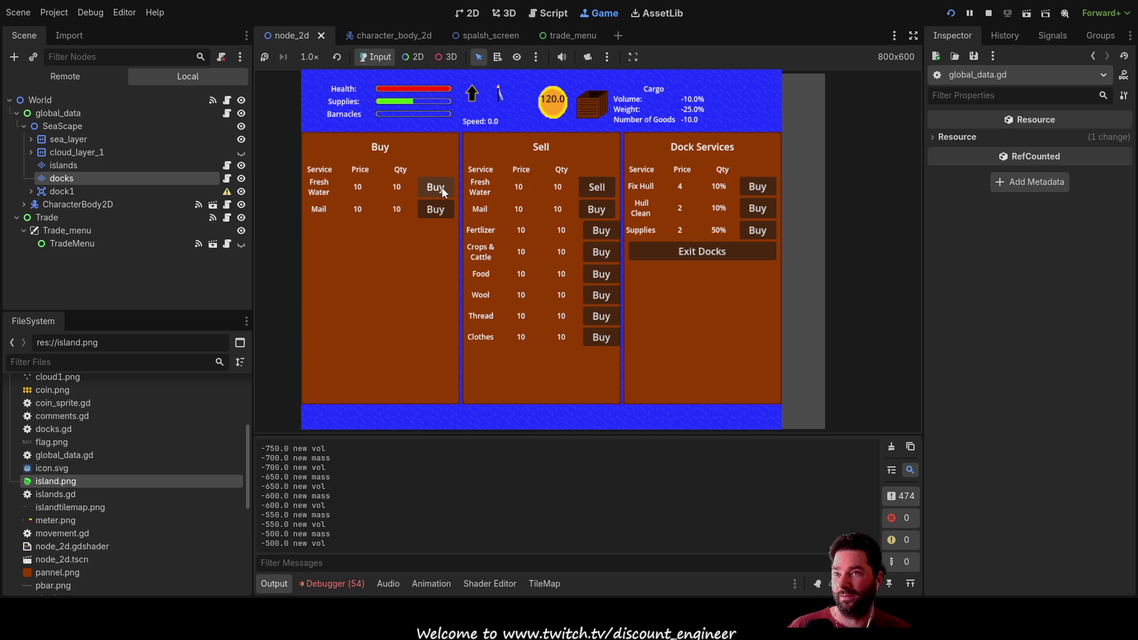
{"action": "left_click", "coordinate": [600, 187]}
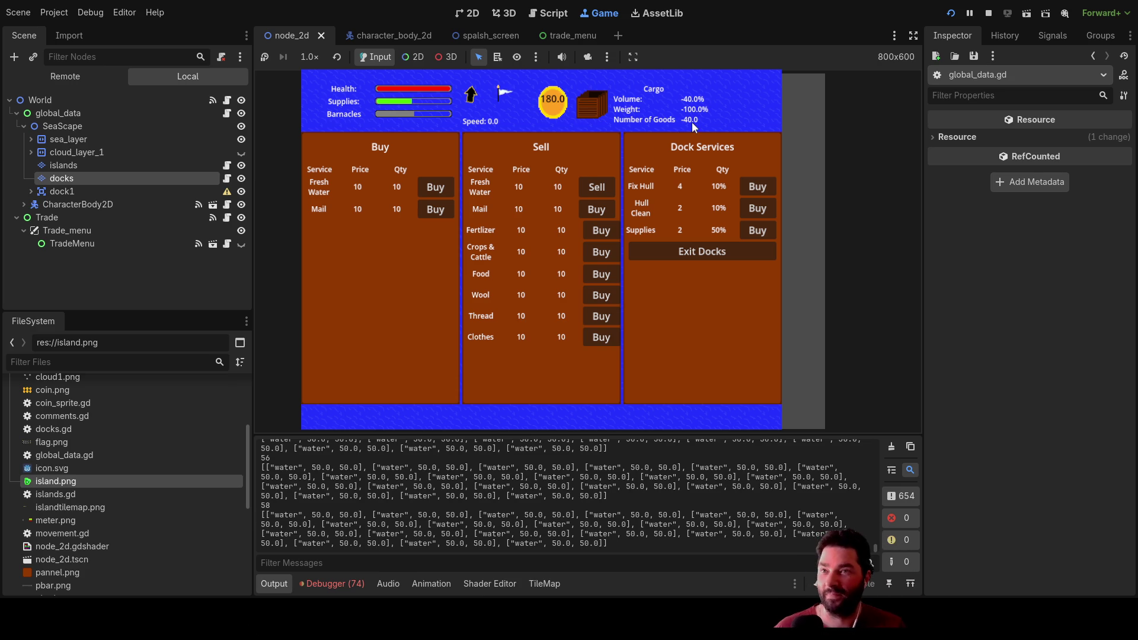
Step: Buy four more units of Fresh Water
{"action": "left_click", "coordinate": [436, 190]}
{"action": "left_click", "coordinate": [437, 190]}
{"action": "left_click", "coordinate": [436, 190]}
{"action": "left_click", "coordinate": [436, 190]}
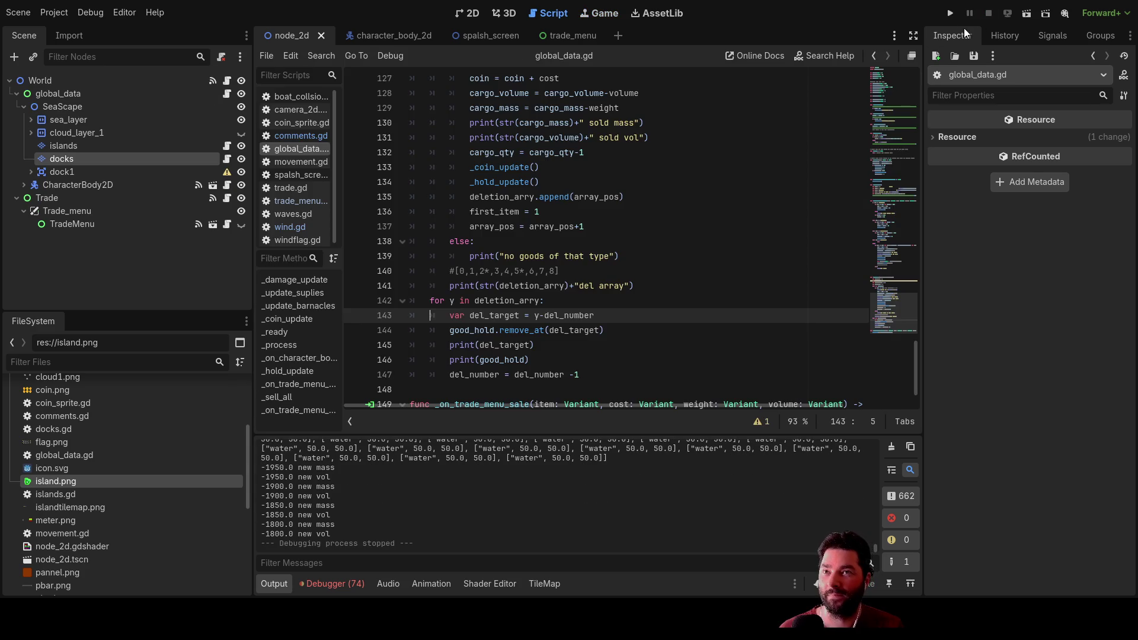
Step: Relaunch the game, dock, buy four Fresh Water and sell them
{"action": "left_click", "coordinate": [951, 13]}
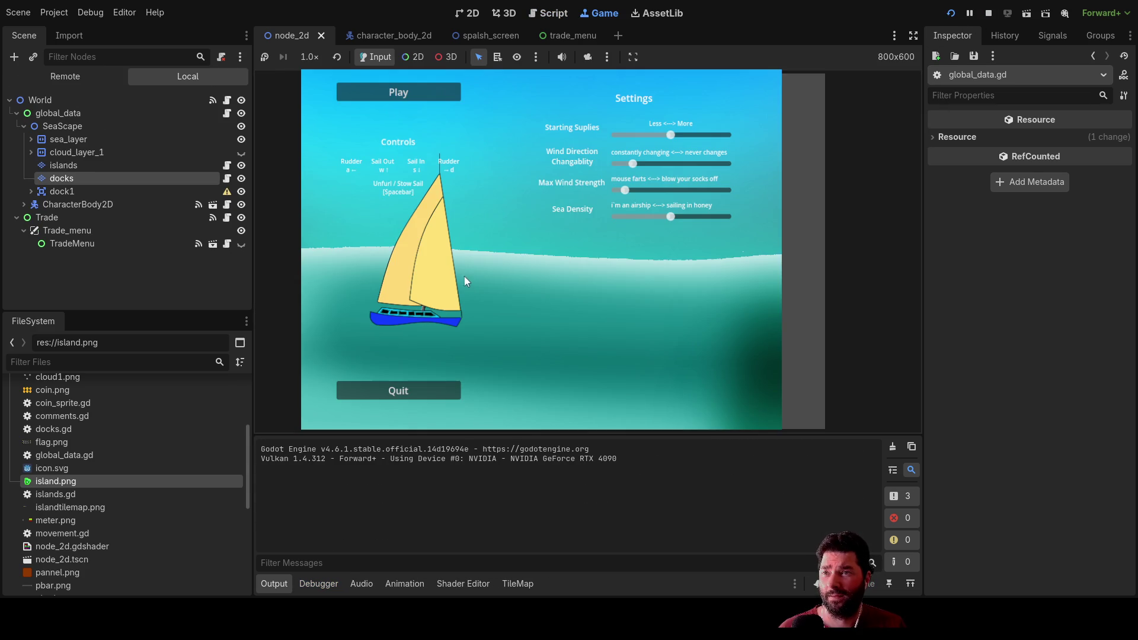
{"action": "left_click", "coordinate": [406, 100]}
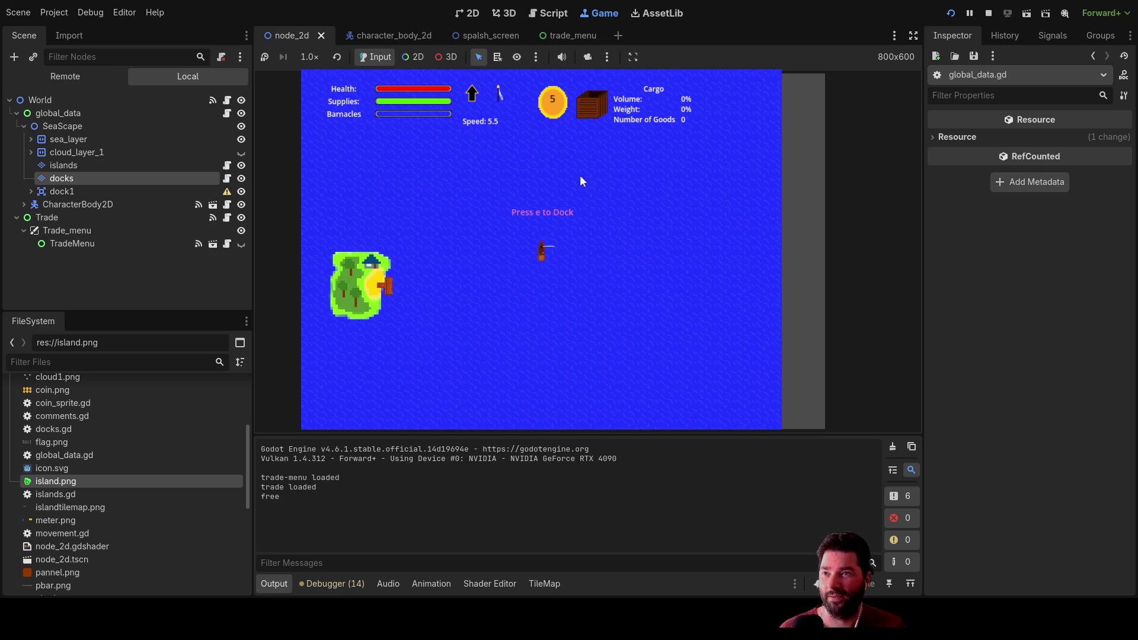
{"action": "key", "text": "e"}
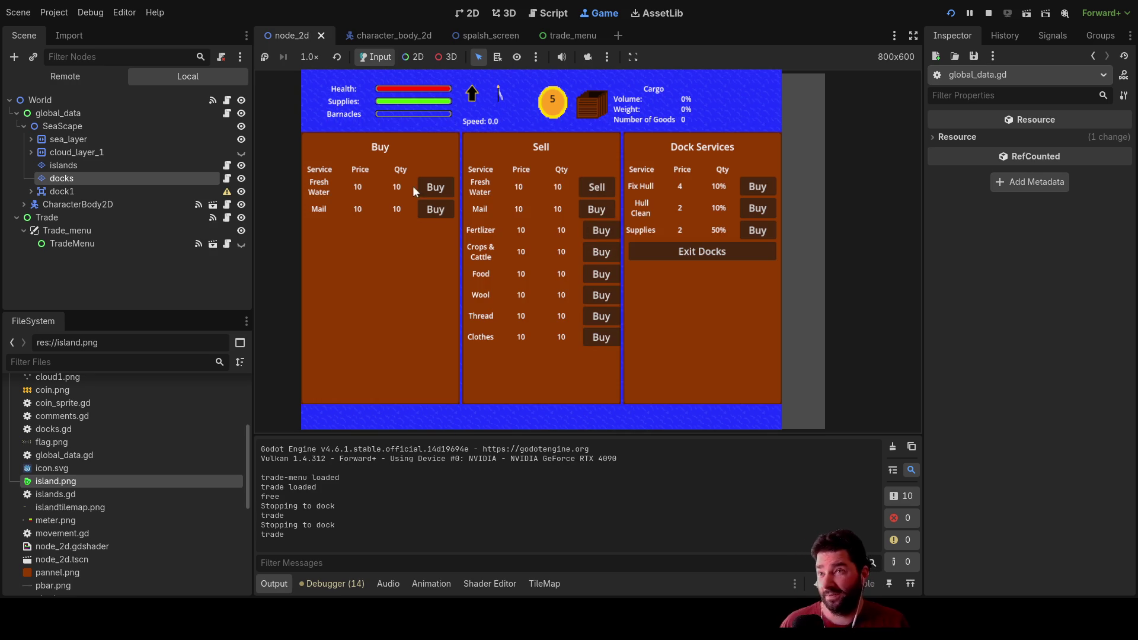
{"action": "left_click", "coordinate": [433, 187]}
{"action": "left_click", "coordinate": [433, 188]}
{"action": "left_click", "coordinate": [432, 188]}
{"action": "left_click", "coordinate": [433, 187]}
{"action": "left_click", "coordinate": [433, 189]}
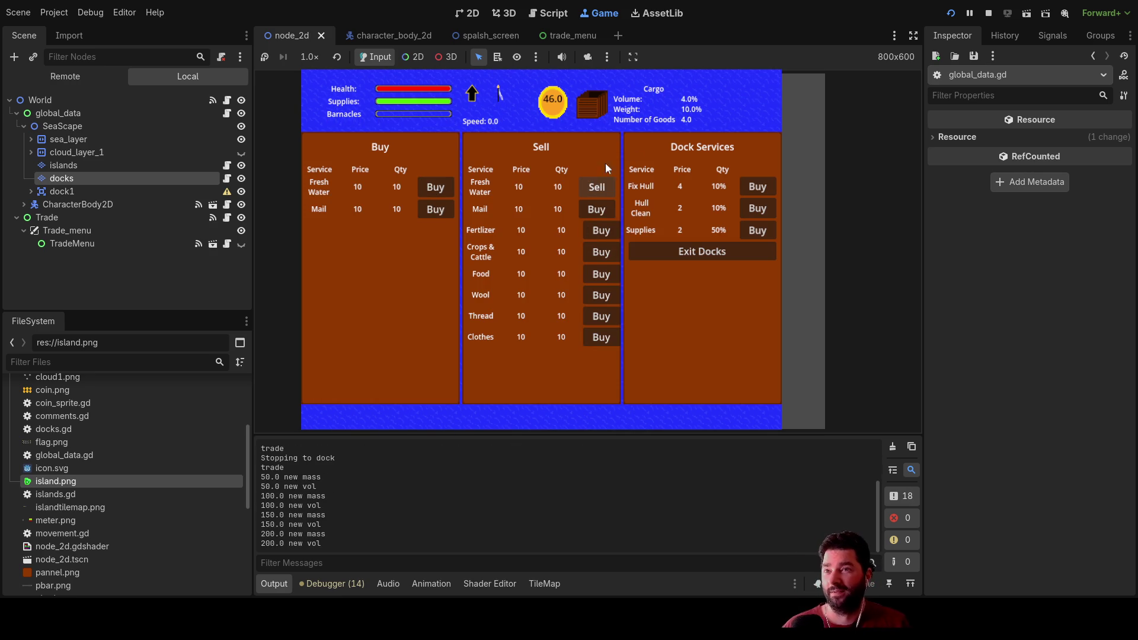
{"action": "left_click", "coordinate": [596, 188]}
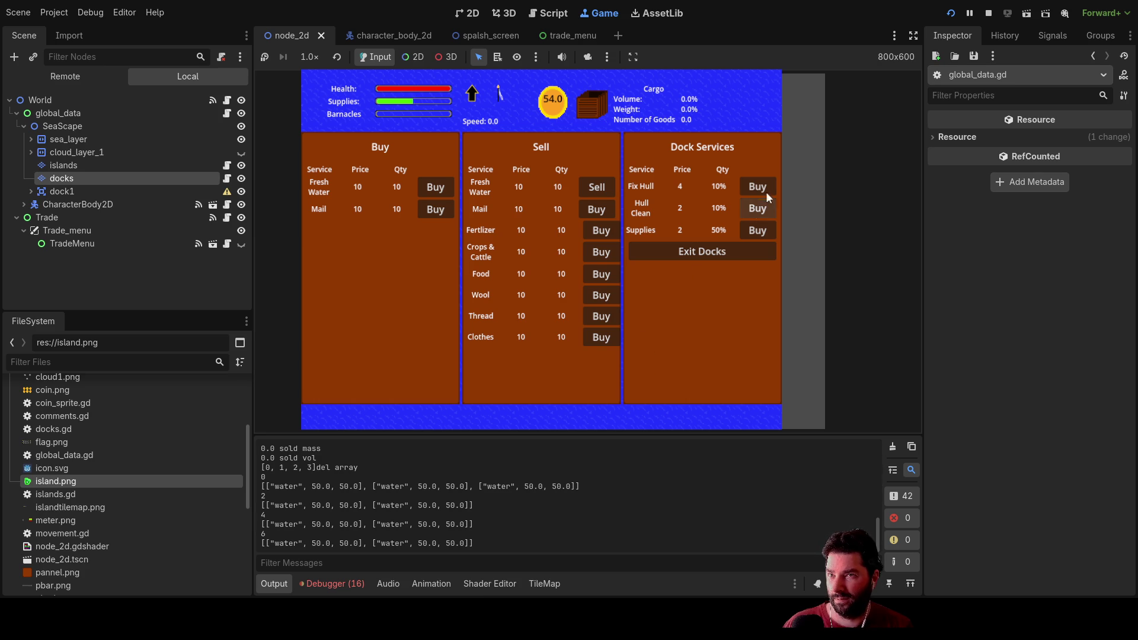
Step: Buy two more Fresh Water and sell again, then stop the game and return to global_data.gd
{"action": "left_click", "coordinate": [443, 187]}
{"action": "left_click", "coordinate": [443, 186]}
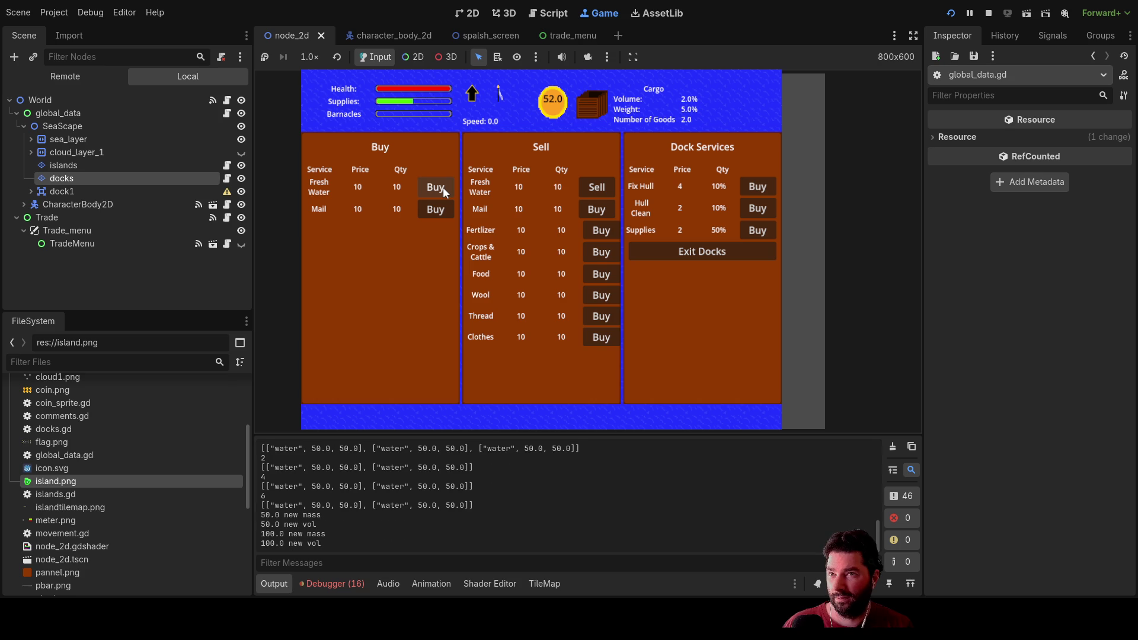
{"action": "left_click", "coordinate": [600, 187]}
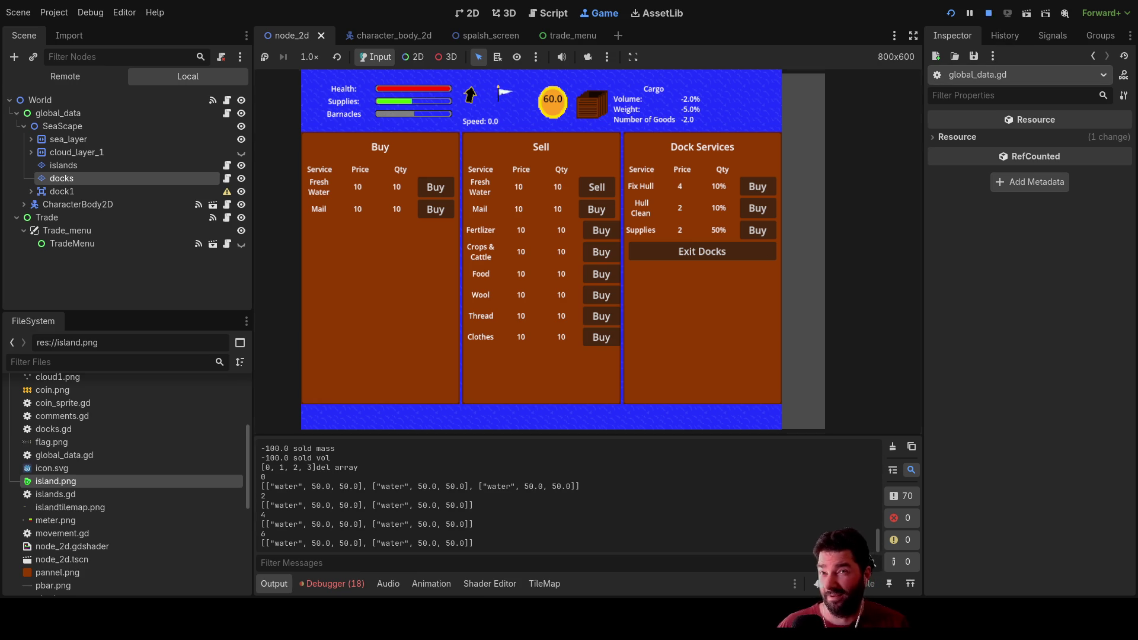
{"action": "left_click", "coordinate": [988, 12]}
{"action": "scroll", "coordinate": [602, 307], "scroll_direction": "up", "scroll_amount": 5}
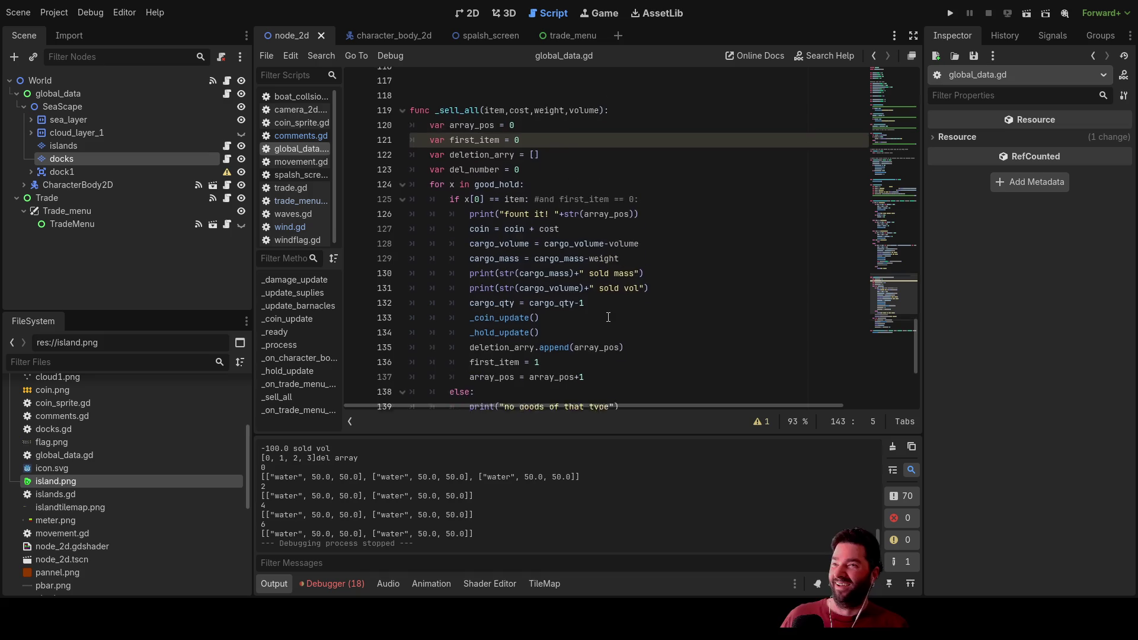
Step: Inspect good_hold's other uses and the print(good_hold) statement on line 146
{"action": "scroll", "coordinate": [556, 287], "scroll_direction": "down", "scroll_amount": 6}
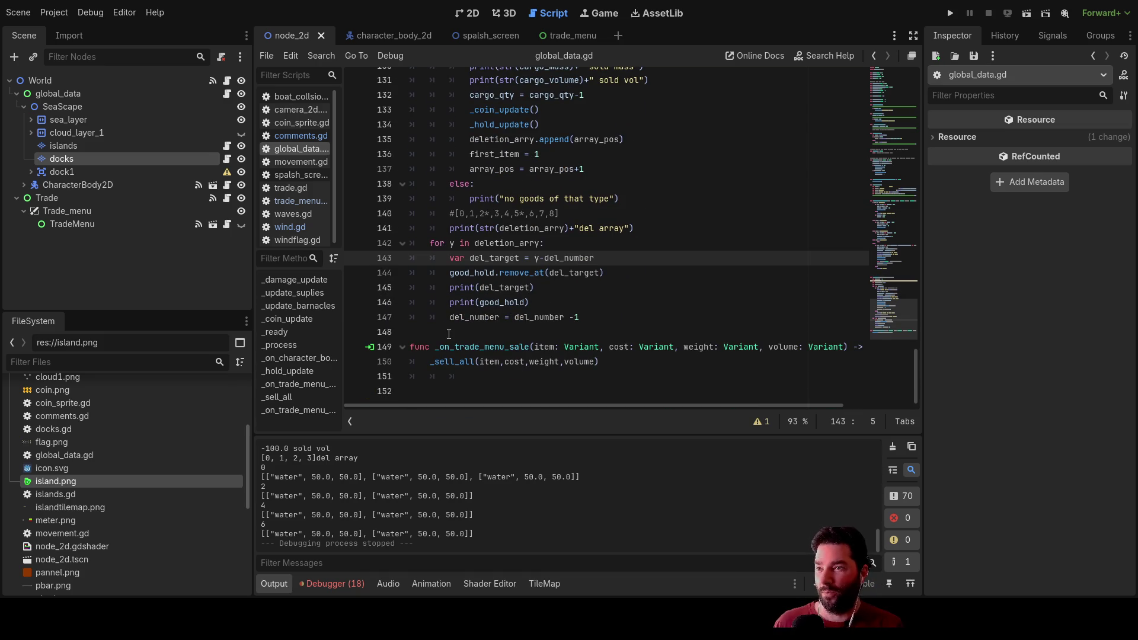
{"action": "left_click", "coordinate": [504, 332]}
{"action": "left_click_drag", "start_coordinate": [452, 274], "coordinate": [496, 273]}
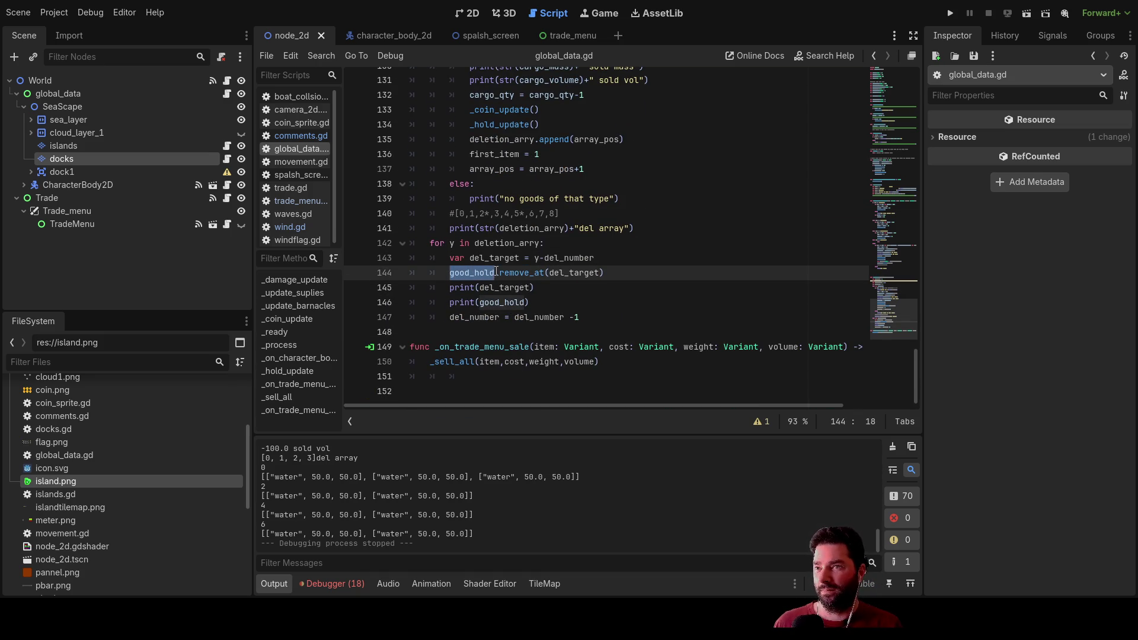
{"action": "left_click", "coordinate": [441, 331]}
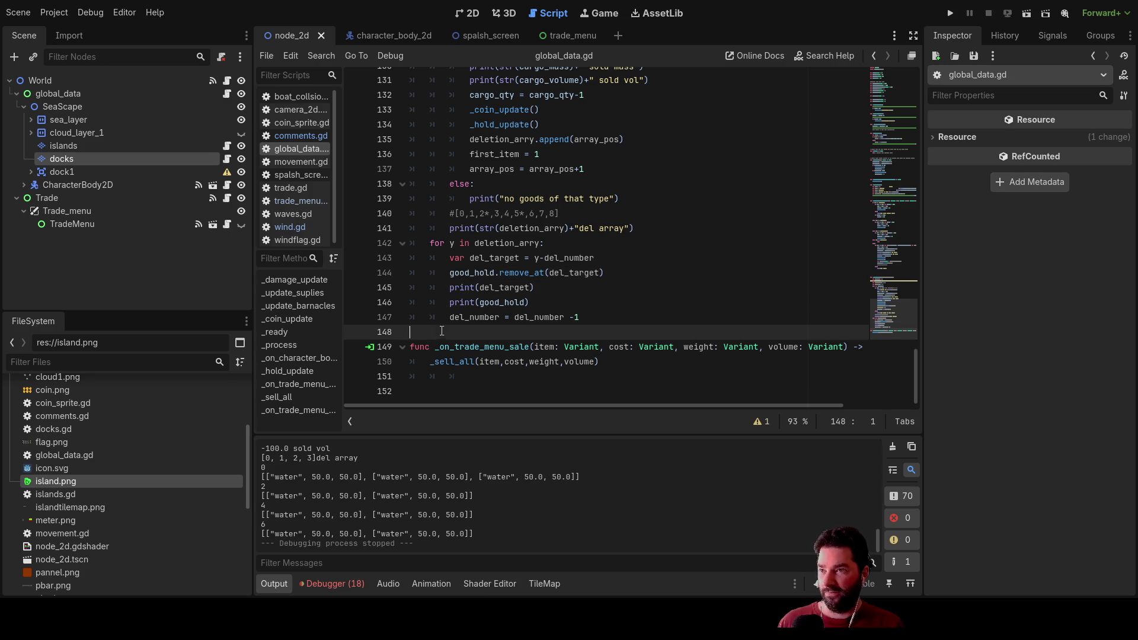
{"action": "key", "text": "Up"}
{"action": "key", "text": "Up"}
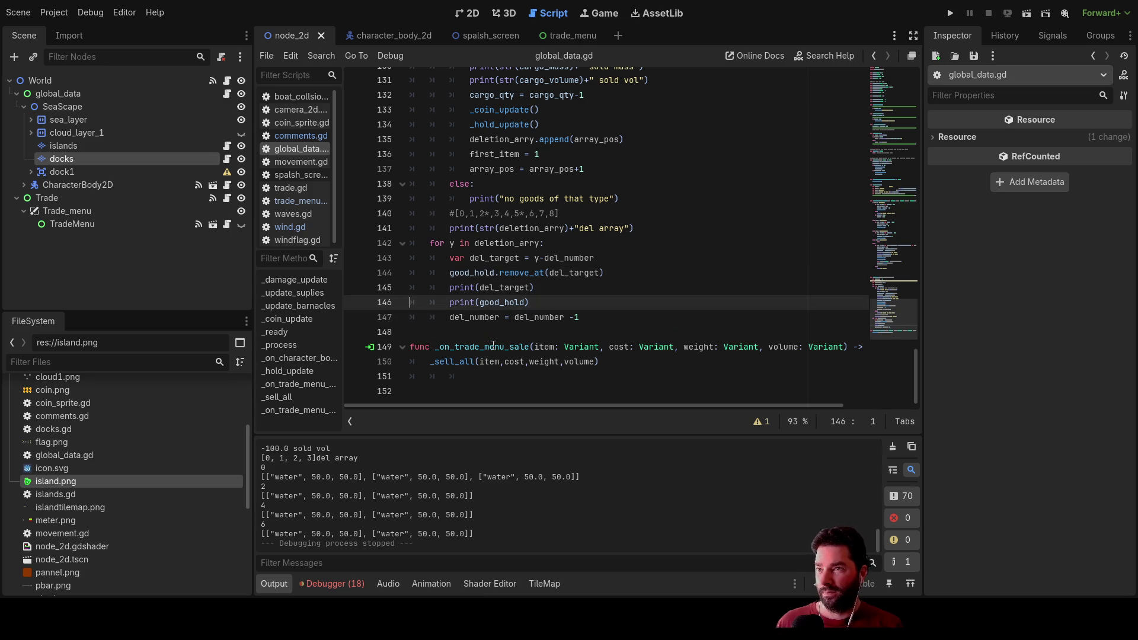
{"action": "key", "text": "Down"}
{"action": "key", "text": "Up"}
{"action": "key", "text": "Right"}
{"action": "key", "text": "Right"}
{"action": "key", "text": "Right"}
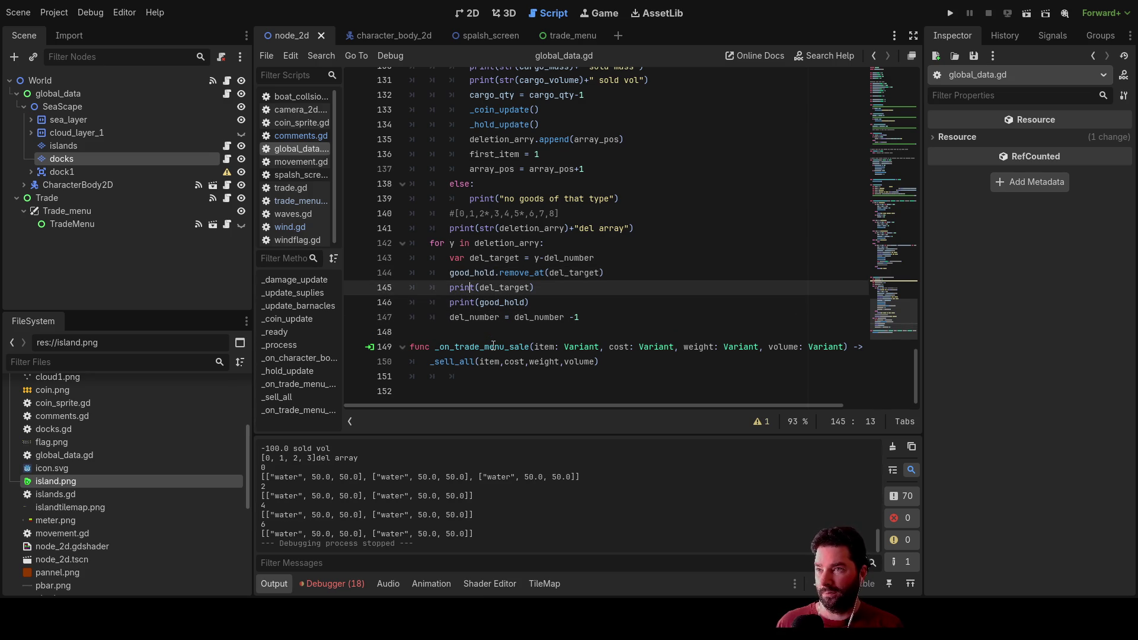
{"action": "key", "text": "shift+Right"}
{"action": "key", "text": "shift+Right"}
{"action": "key", "text": "shift+Right"}
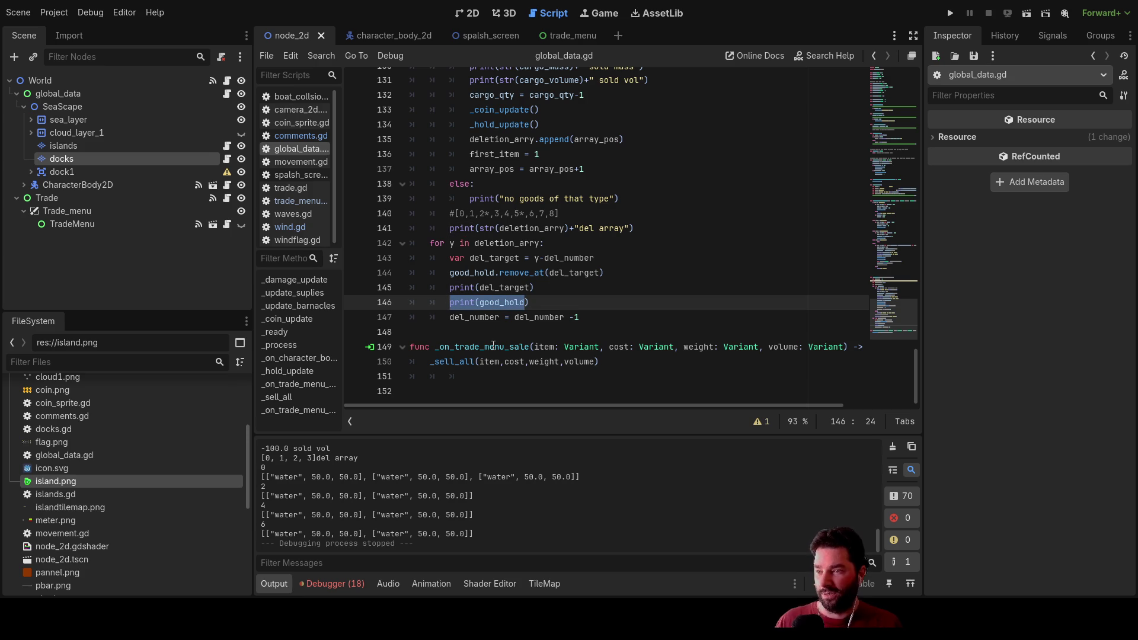
Step: Enlarge the output log to read the deletion printout from the last run
{"action": "key", "text": "Up"}
{"action": "key", "text": "Up"}
{"action": "key", "text": "Down"}
{"action": "key", "text": "Left"}
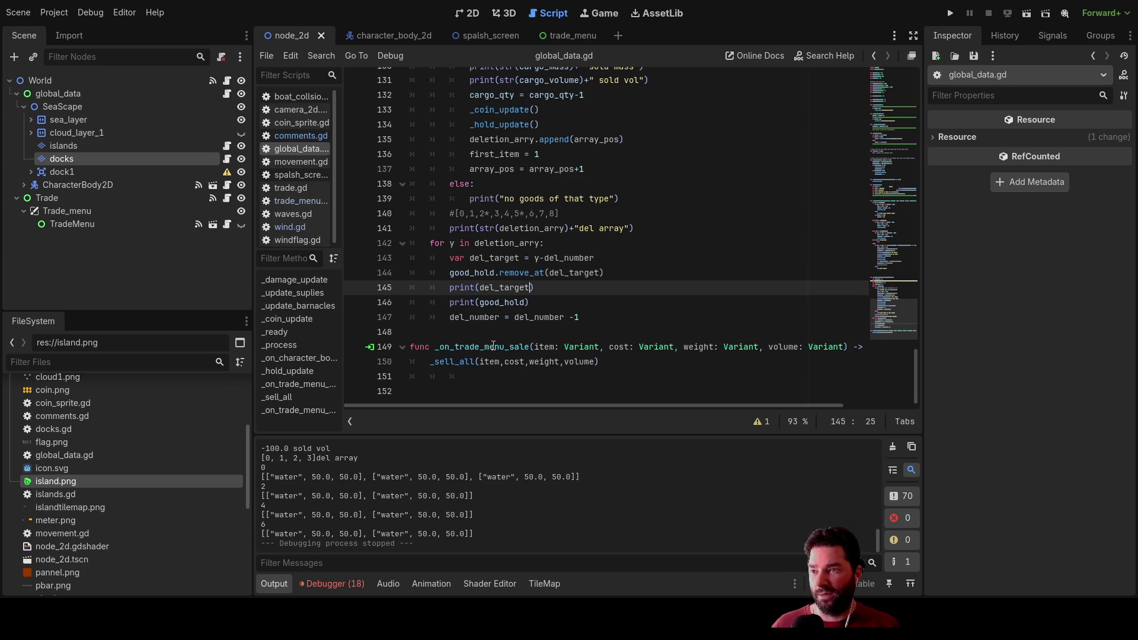
{"action": "left_click_drag", "start_coordinate": [541, 437], "coordinate": [539, 269]}
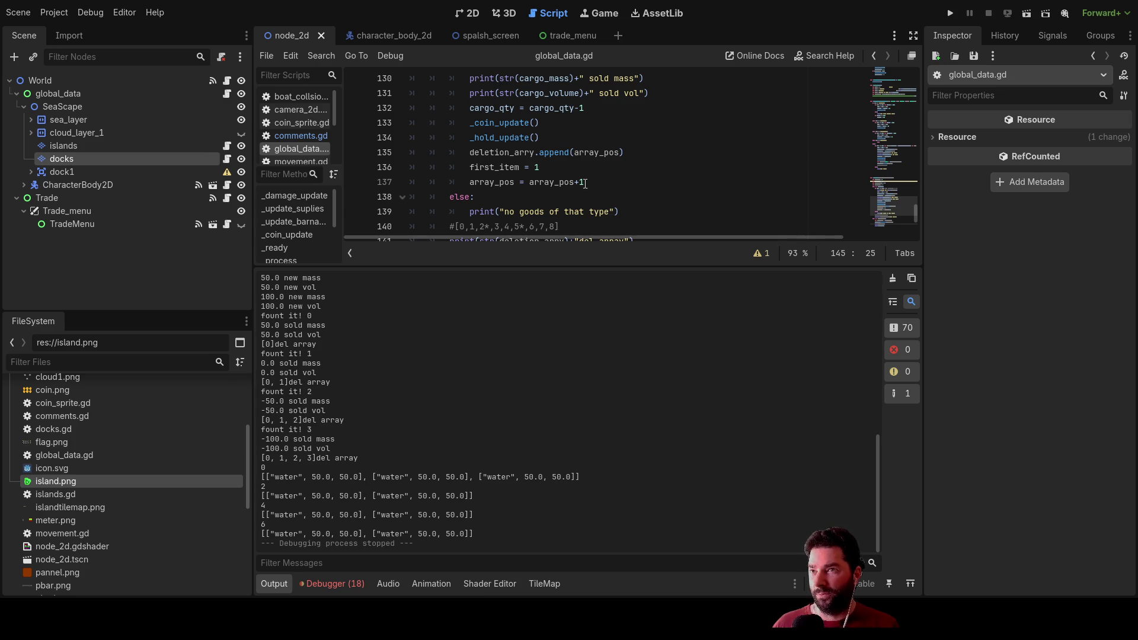
{"action": "scroll", "coordinate": [532, 172], "scroll_direction": "down", "scroll_amount": 3}
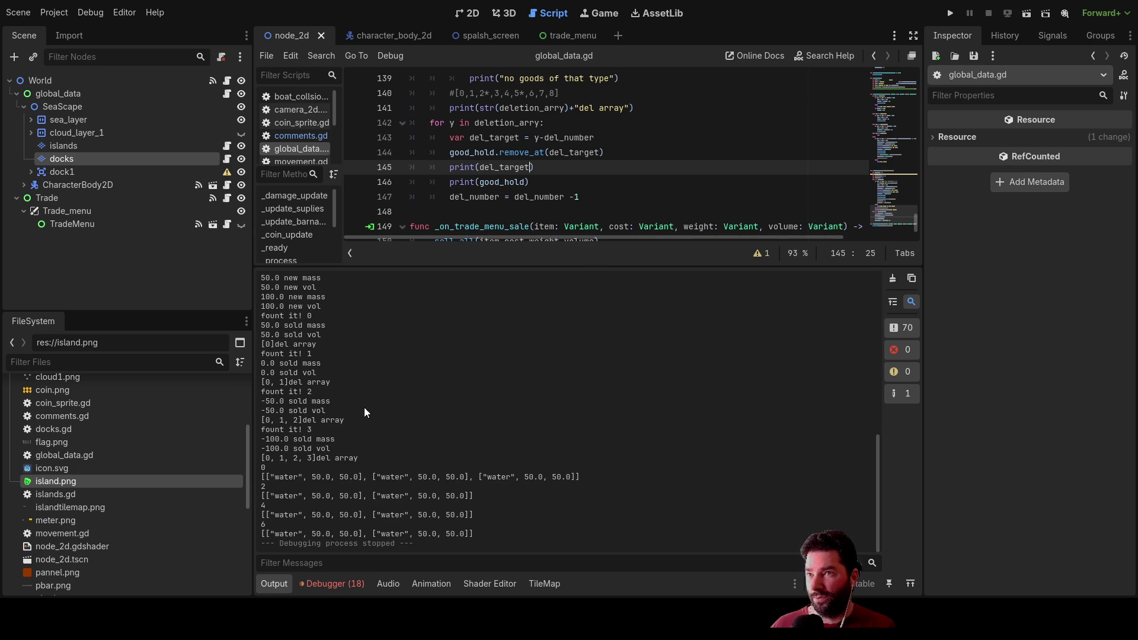
{"action": "scroll", "coordinate": [510, 182], "scroll_direction": "up", "scroll_amount": 1}
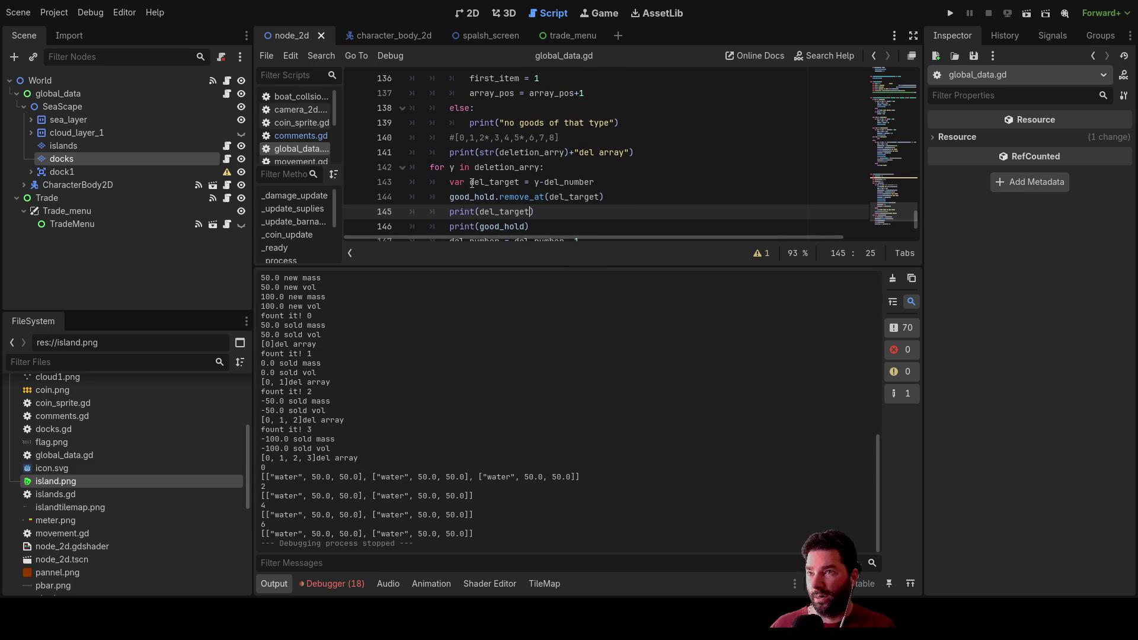
Step: Replace del_target in line 145's print with str(del_target = y-del_number from line 143, and run
{"action": "left_click_drag", "start_coordinate": [472, 182], "coordinate": [523, 183]}
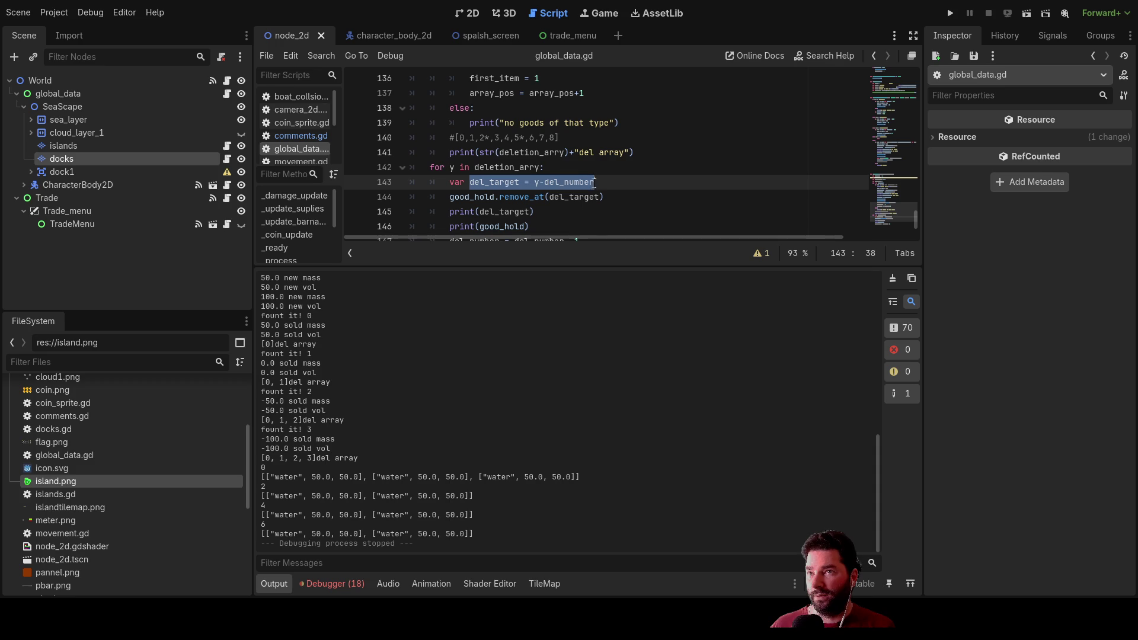
{"action": "scroll", "coordinate": [546, 214], "scroll_direction": "down", "scroll_amount": 1}
{"action": "double_click", "coordinate": [493, 167]}
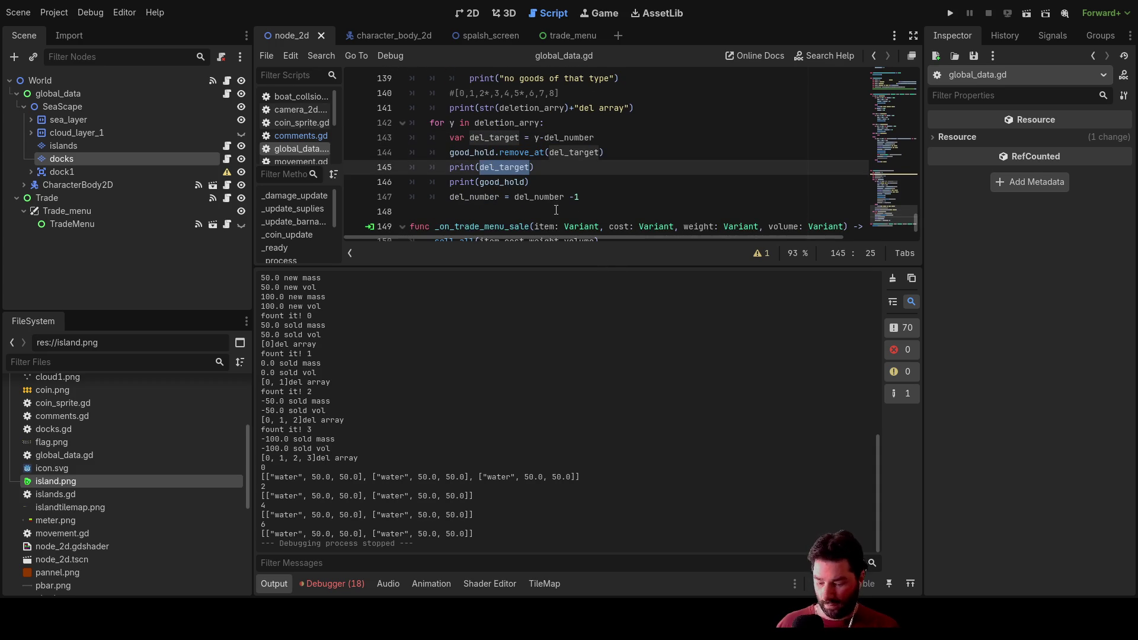
{"action": "type", "text": "del_target = y-del_number"}
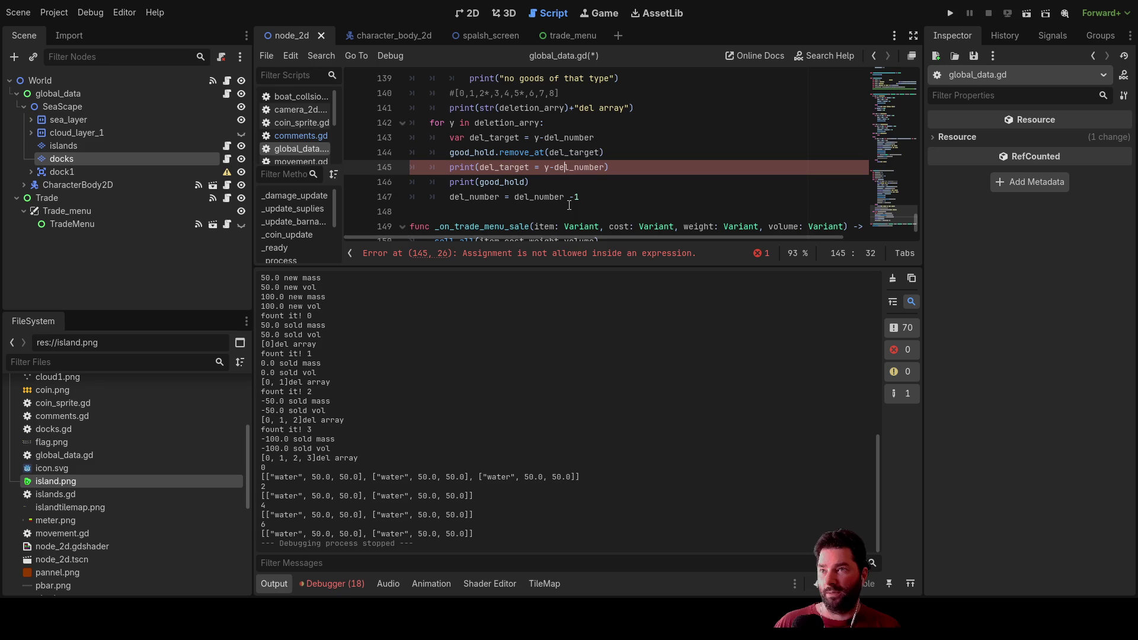
{"action": "type", "text": "str("}
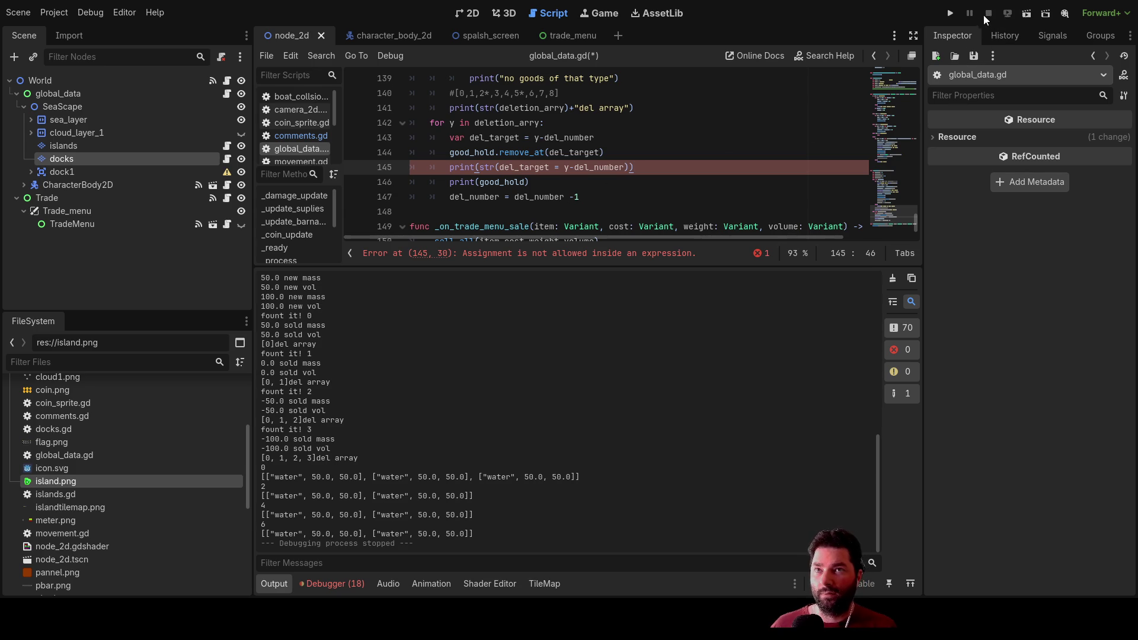
{"action": "left_click", "coordinate": [951, 13]}
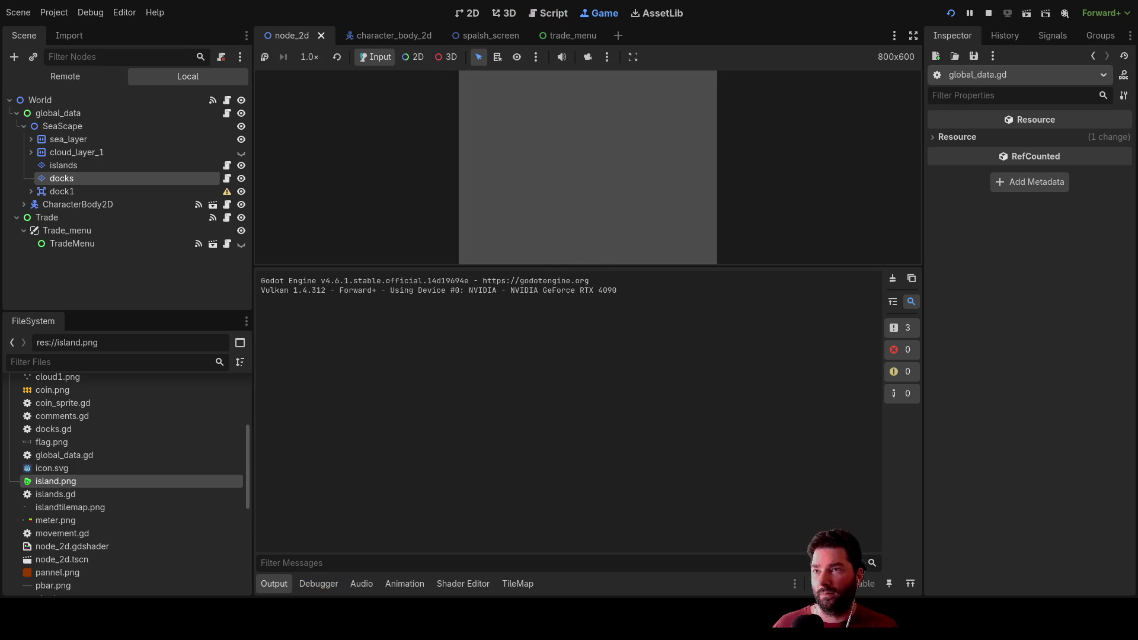
Step: Strip 'del_target = ' from line 145 so it prints str(y-del_number), and restart the game
{"action": "left_click", "coordinate": [404, 92]}
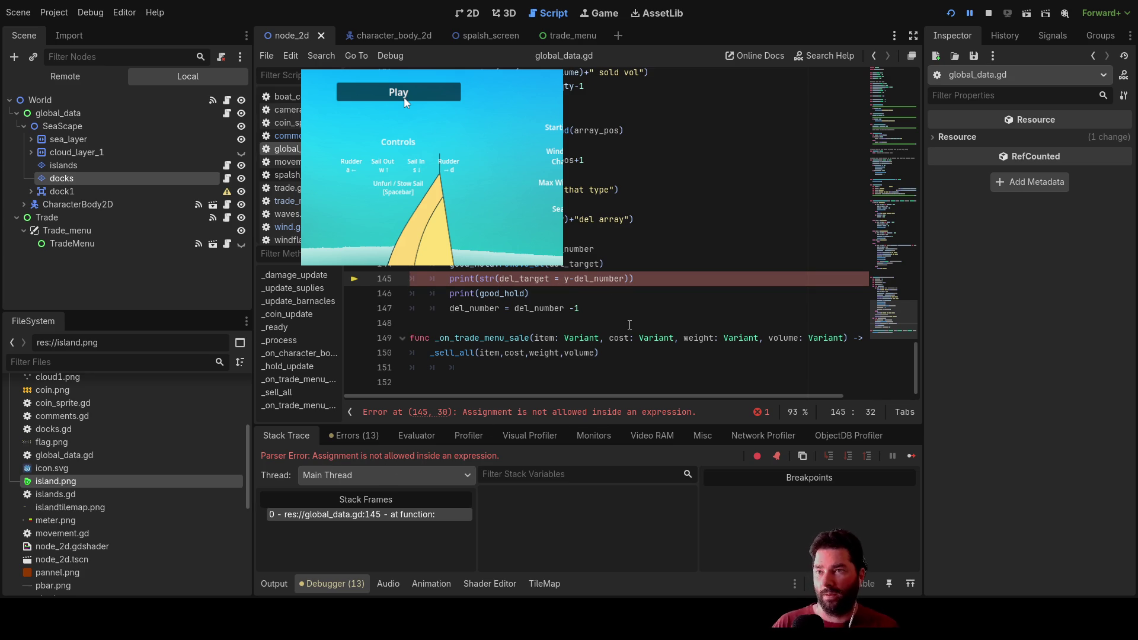
{"action": "key", "text": "BackSpace"}
{"action": "key", "text": "BackSpace"}
{"action": "key", "text": "BackSpace"}
{"action": "key", "text": "BackSpace"}
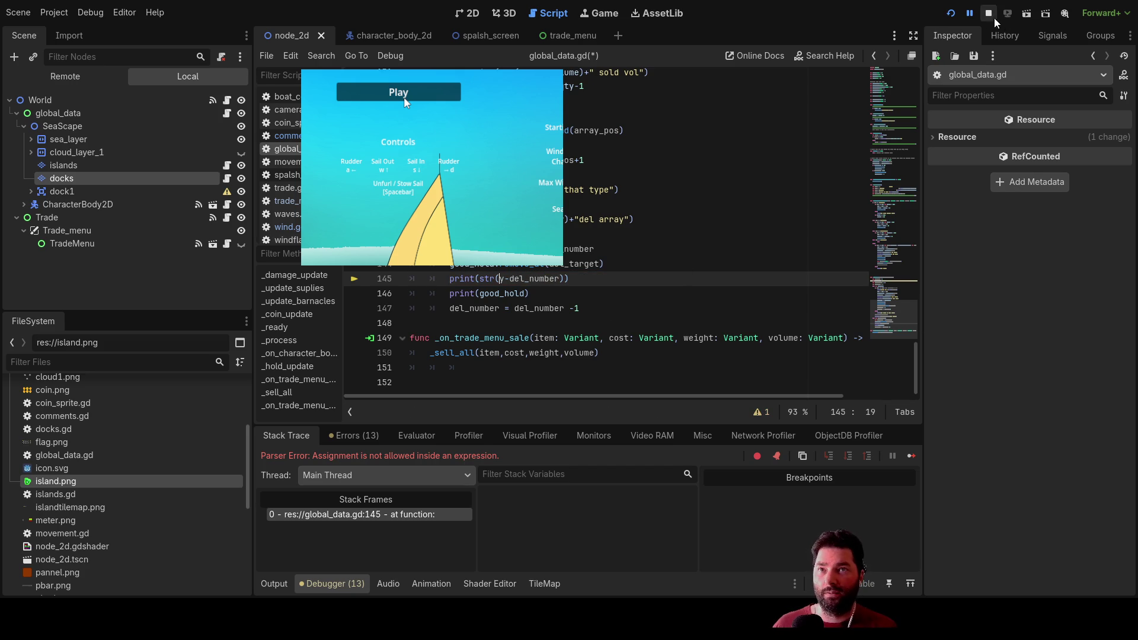
{"action": "left_click", "coordinate": [988, 13]}
{"action": "left_click", "coordinate": [951, 13]}
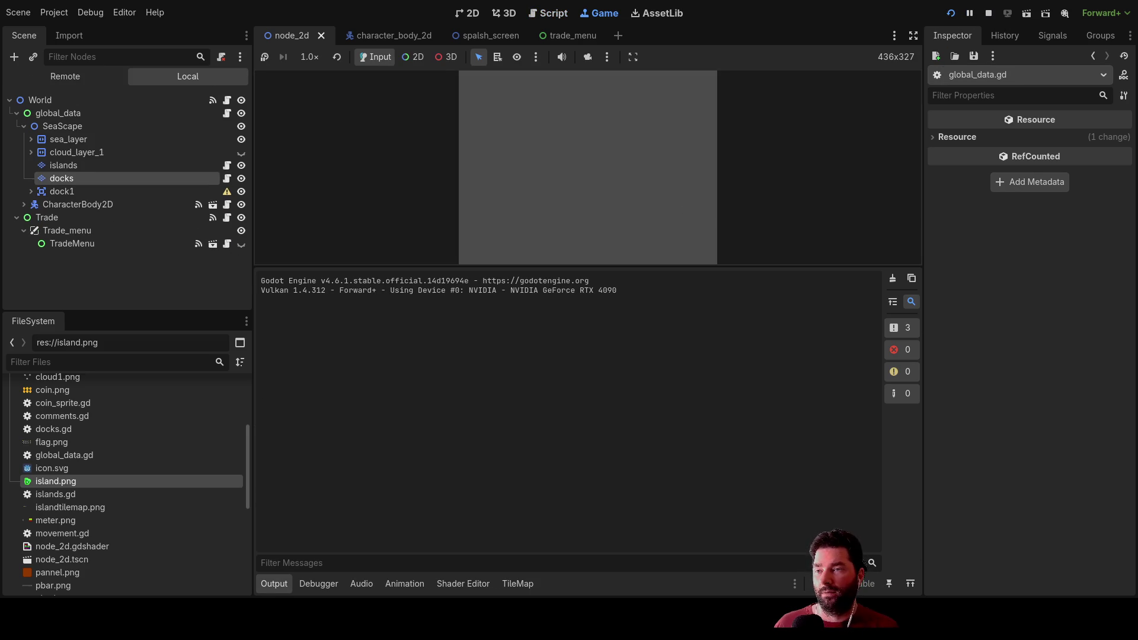
Step: Dock at the island, buy Fresh Water four times, sell it all, review the log, and stop
{"action": "left_click", "coordinate": [428, 98]}
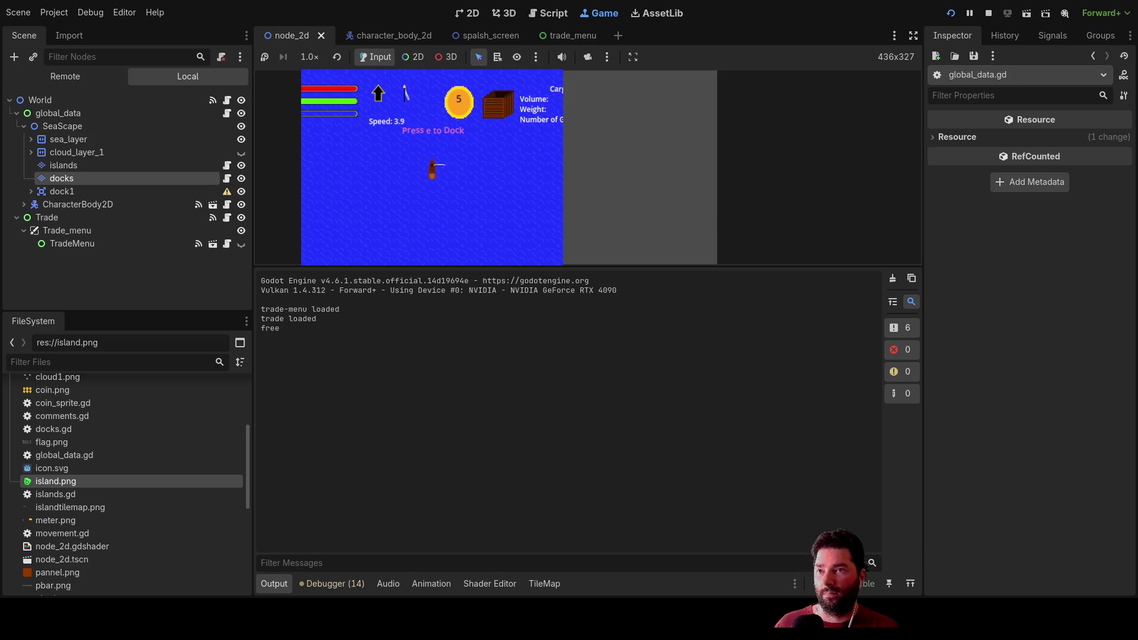
{"action": "left_click_drag", "start_coordinate": [756, 267], "coordinate": [756, 446]}
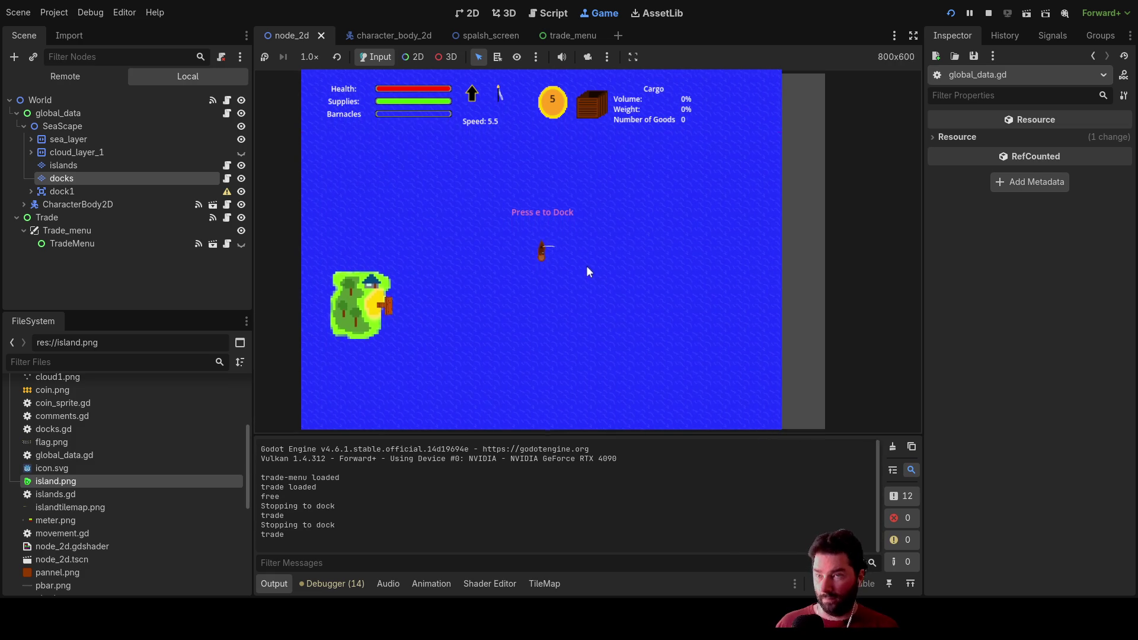
{"action": "key", "text": "e"}
{"action": "left_click", "coordinate": [436, 187]}
{"action": "left_click", "coordinate": [435, 186]}
{"action": "left_click", "coordinate": [435, 187]}
{"action": "left_click", "coordinate": [435, 186]}
{"action": "left_click", "coordinate": [435, 186]}
{"action": "left_click", "coordinate": [435, 186]}
{"action": "left_click", "coordinate": [595, 187]}
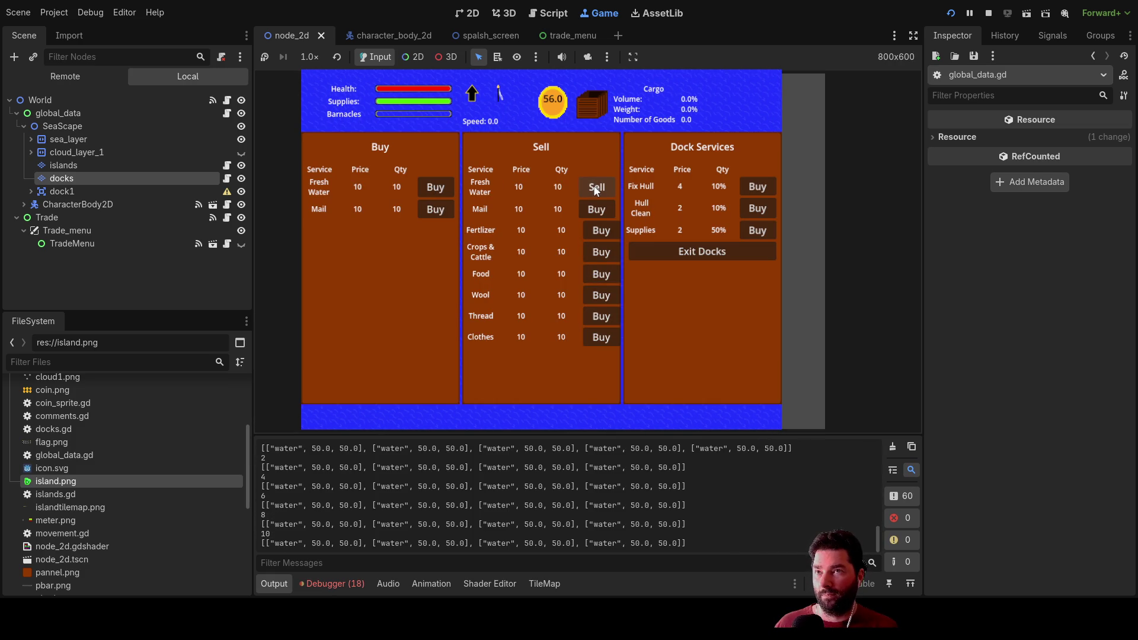
{"action": "mouse_move", "coordinate": [587, 434]}
{"action": "left_mouse_down"}
{"action": "mouse_move", "coordinate": [836, 280]}
{"action": "mouse_move", "coordinate": [823, 137]}
{"action": "left_mouse_up"}
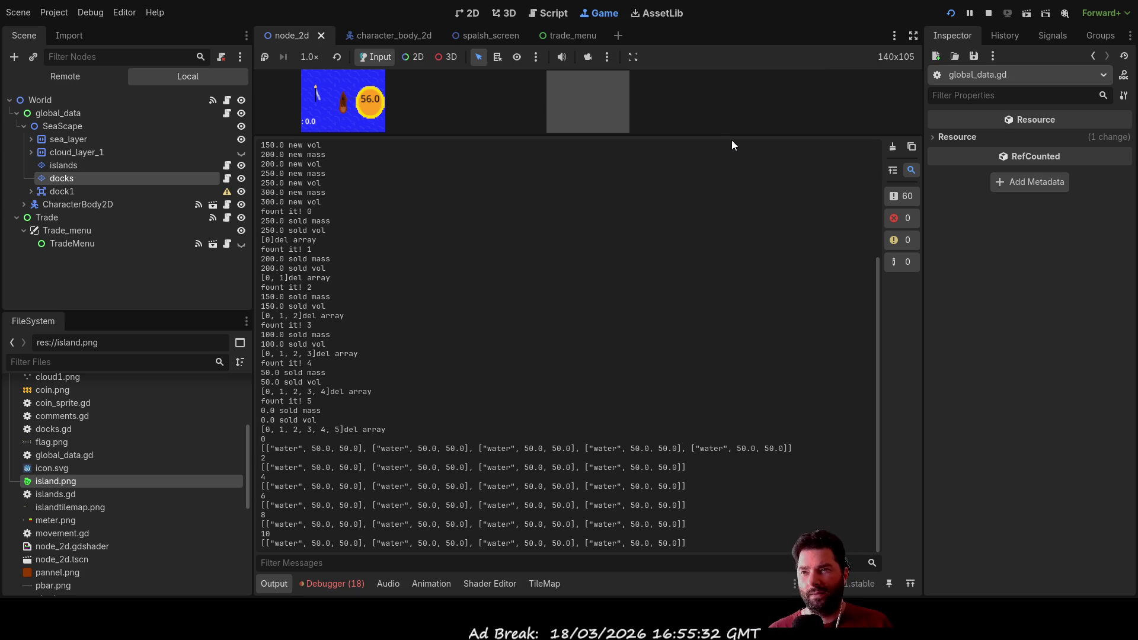
{"action": "left_click_drag", "start_coordinate": [735, 138], "coordinate": [795, 436]}
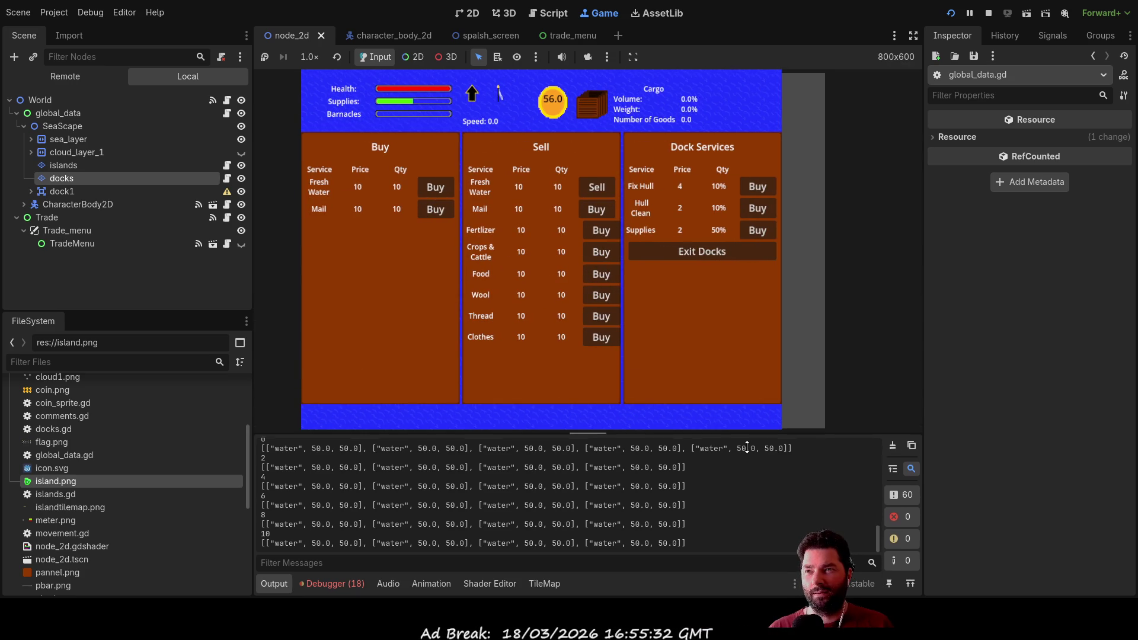
{"action": "left_click", "coordinate": [990, 14]}
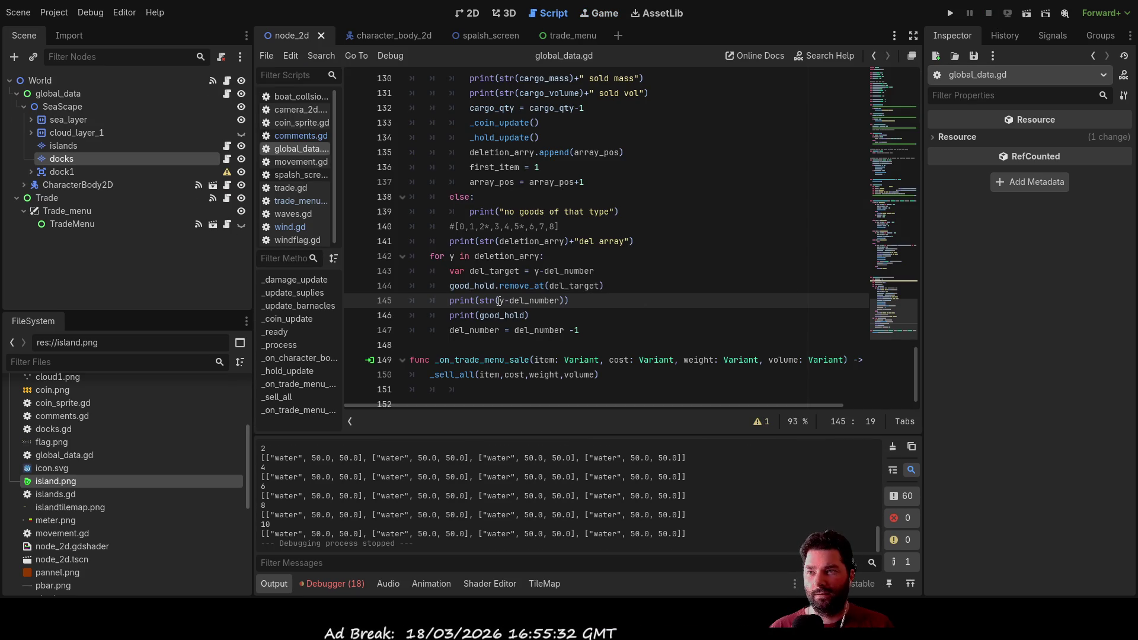
Step: Drag the Output panel splitter up to read the del array growing to [0, 1, 2, 3, 4, 5]
{"action": "left_click", "coordinate": [601, 315]}
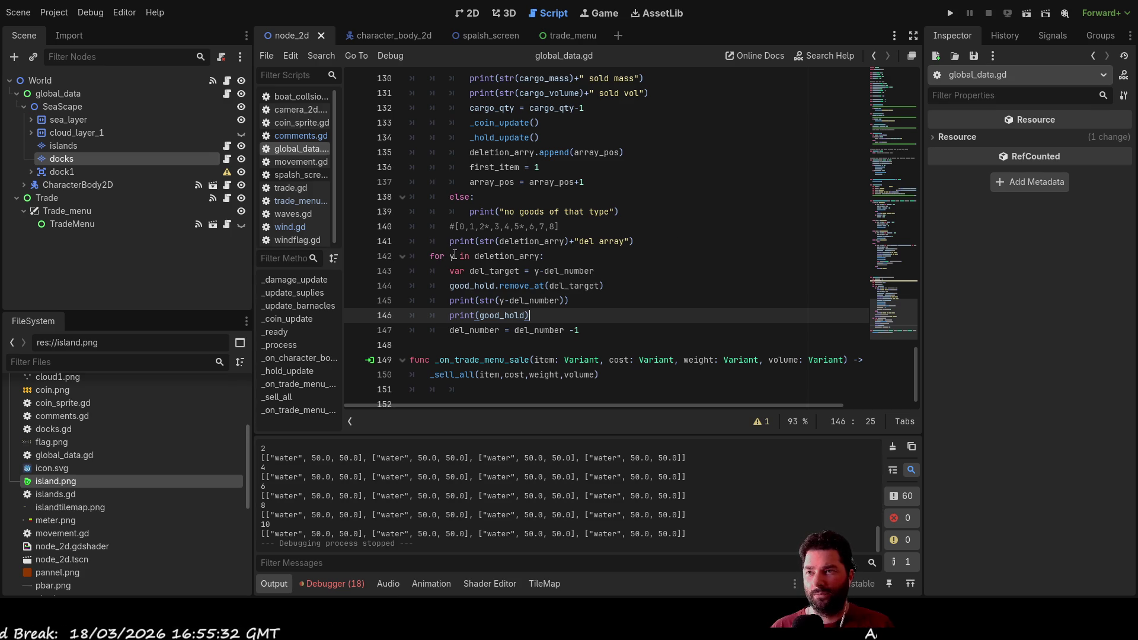
{"action": "left_click_drag", "start_coordinate": [688, 437], "coordinate": [701, 261]}
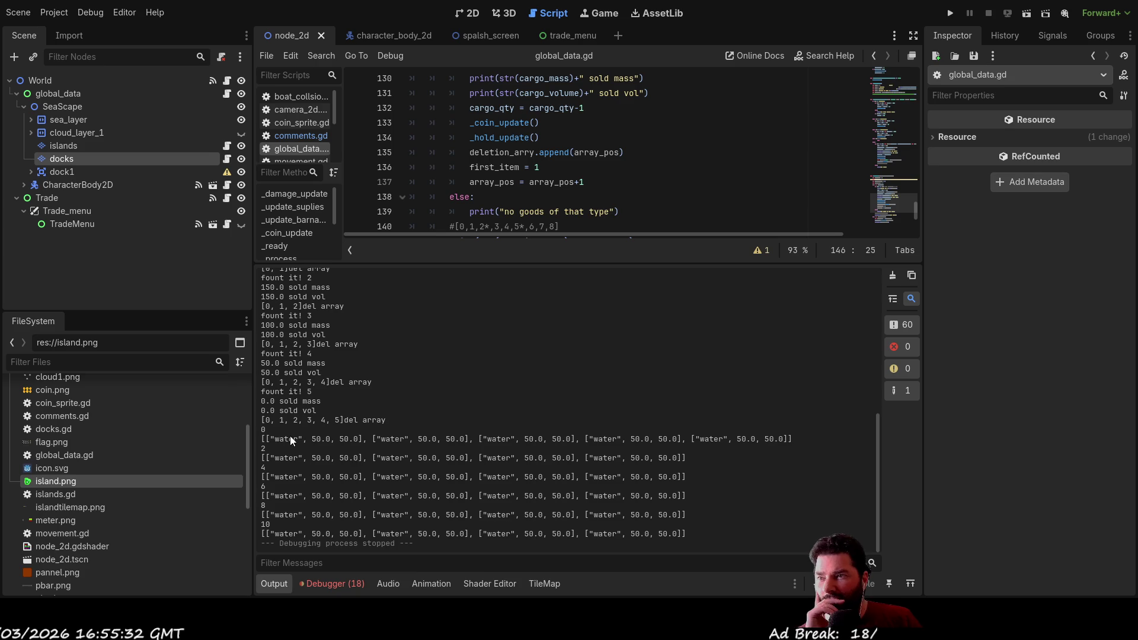
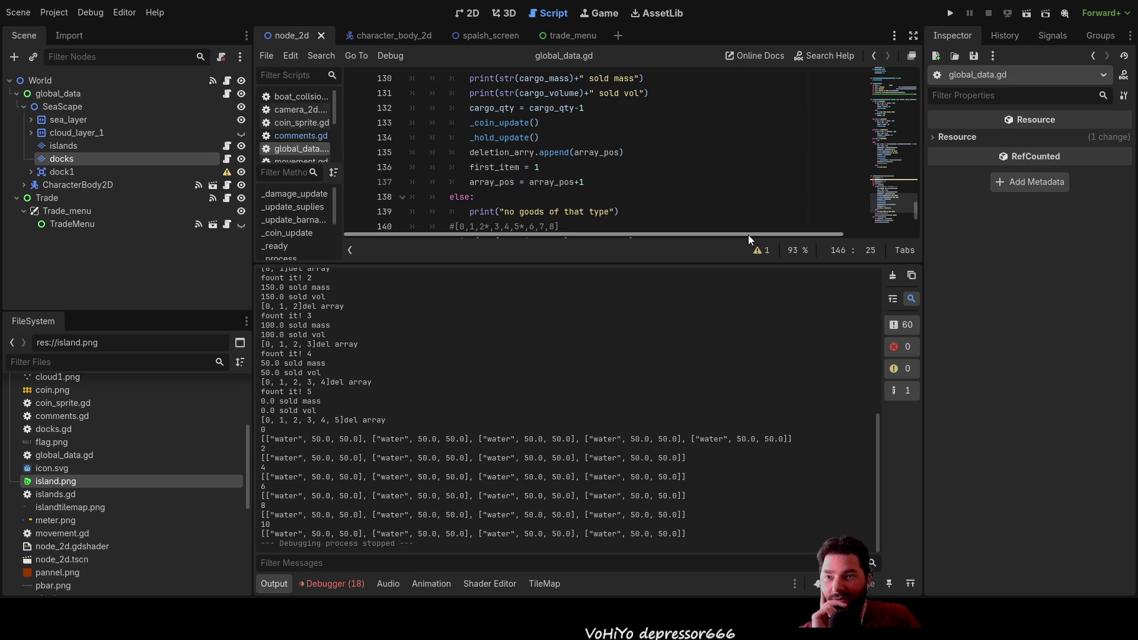
Step: Change line 147 in global_data.gd to 'del_number = del_number +1'
{"action": "left_click_drag", "start_coordinate": [725, 266], "coordinate": [726, 434]}
{"action": "scroll", "coordinate": [675, 273], "scroll_direction": "up", "scroll_amount": 2}
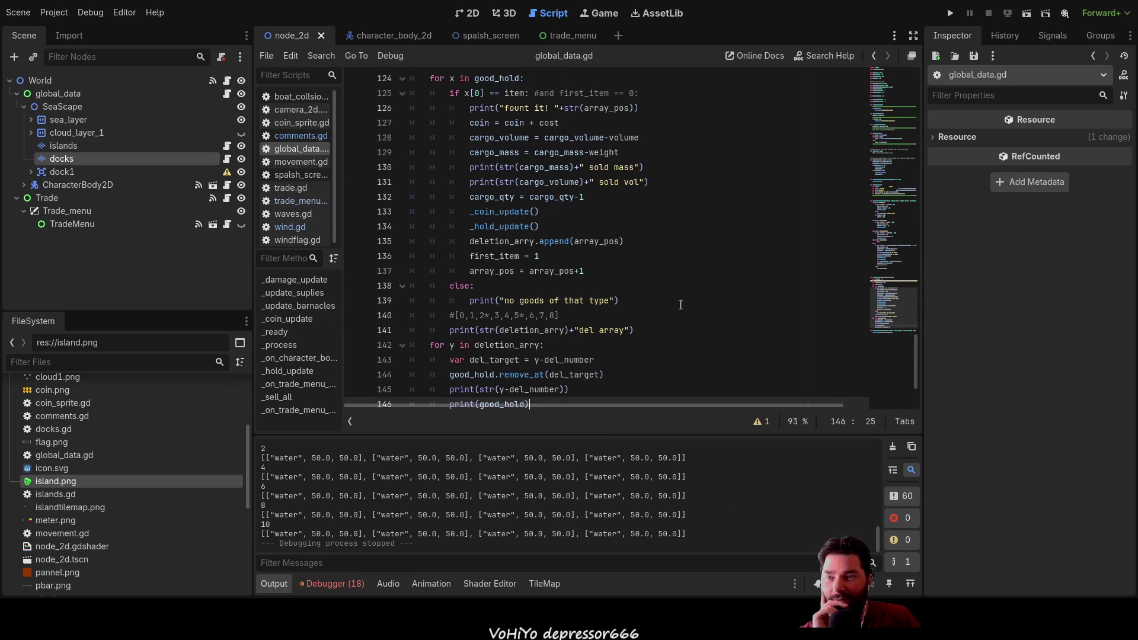
{"action": "scroll", "coordinate": [679, 294], "scroll_direction": "down", "scroll_amount": 2}
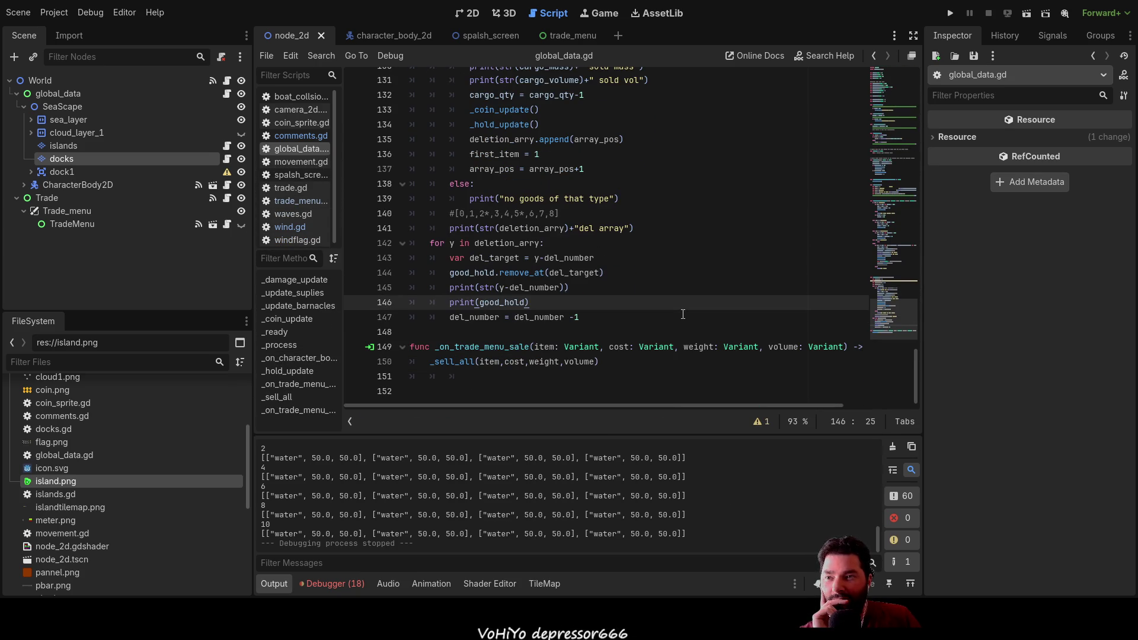
{"action": "double_click", "coordinate": [537, 288]}
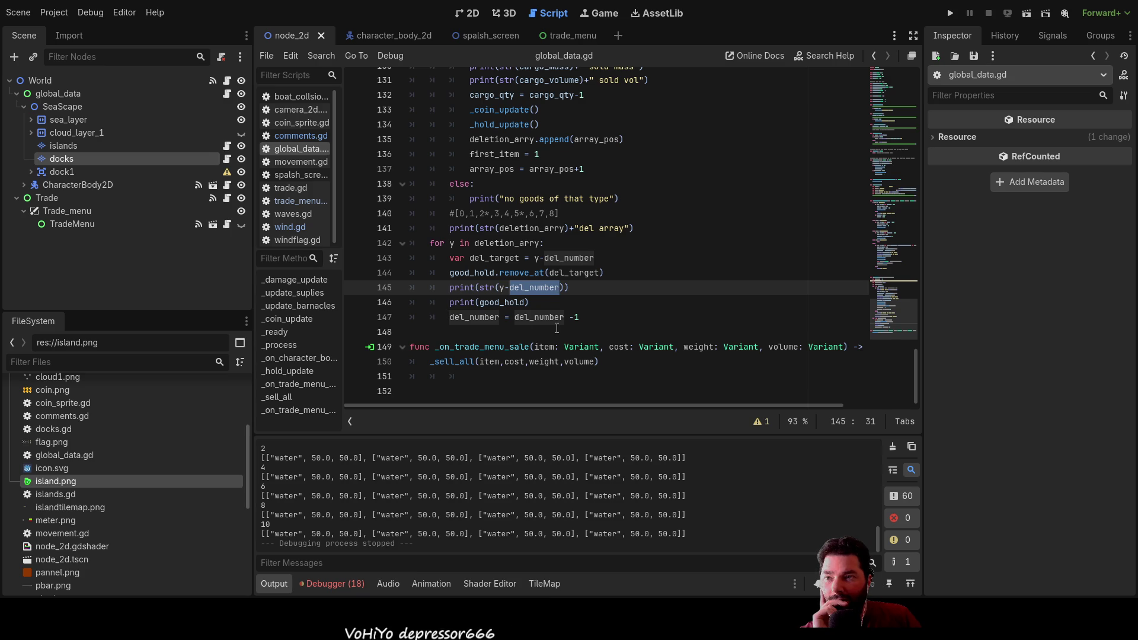
{"action": "left_click", "coordinate": [576, 319]}
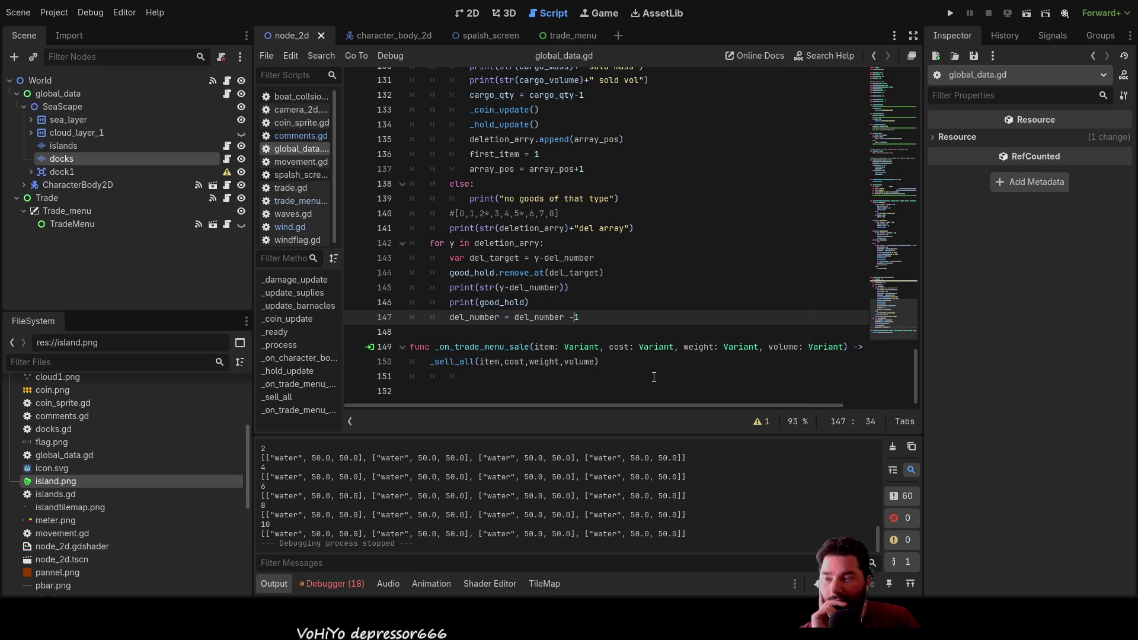
{"action": "key", "text": "BackSpace"}
{"action": "type", "text": "+"}
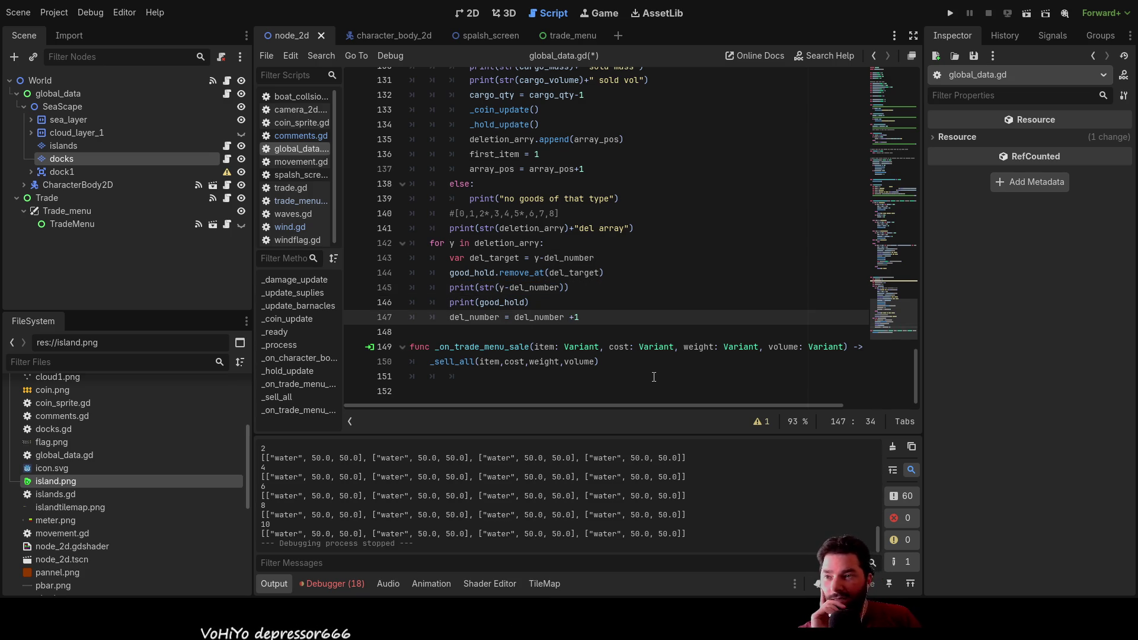
Step: Review the edited deletion loop and relaunch the project
{"action": "key", "text": "Up"}
{"action": "key", "text": "Up"}
{"action": "key", "text": "Up"}
{"action": "key", "text": "Down"}
{"action": "key", "text": "Down"}
{"action": "key", "text": "Down"}
{"action": "key", "text": "Down"}
{"action": "key", "text": "Left"}
{"action": "key", "text": "Left"}
{"action": "key", "text": "Left"}
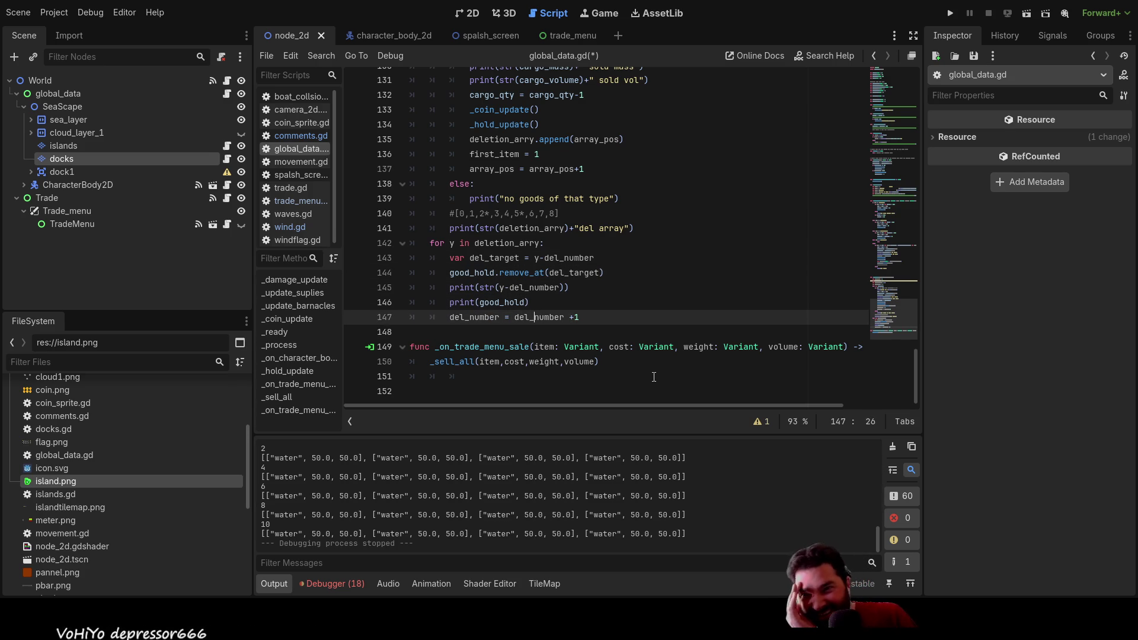
{"action": "key", "text": "Left"}
{"action": "key", "text": "Left"}
{"action": "key", "text": "Up"}
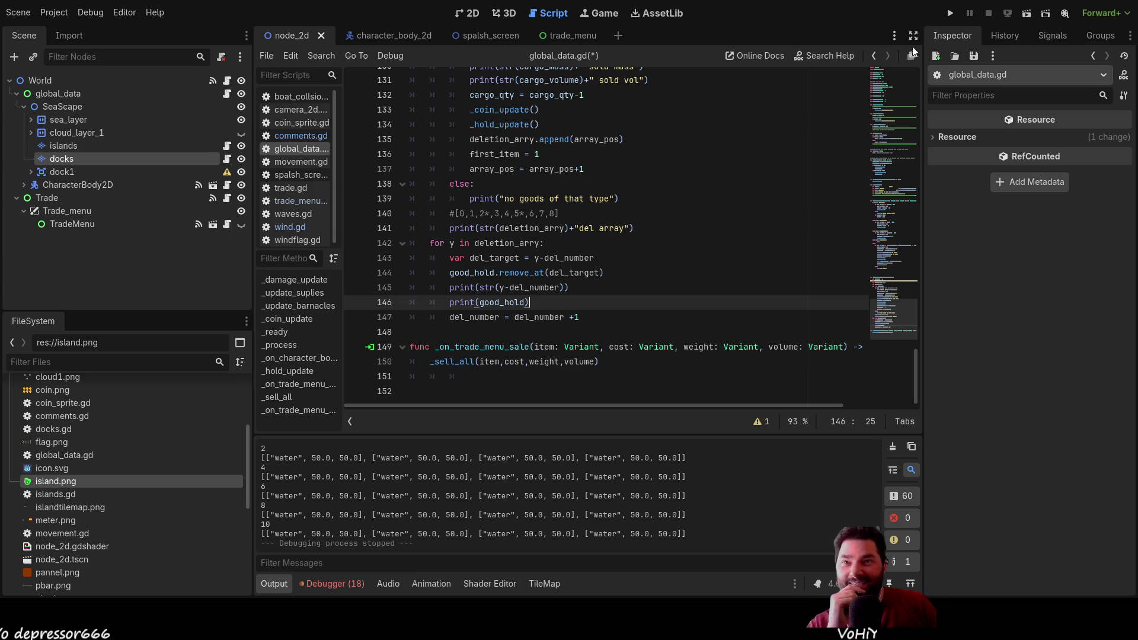
{"action": "left_click", "coordinate": [950, 13]}
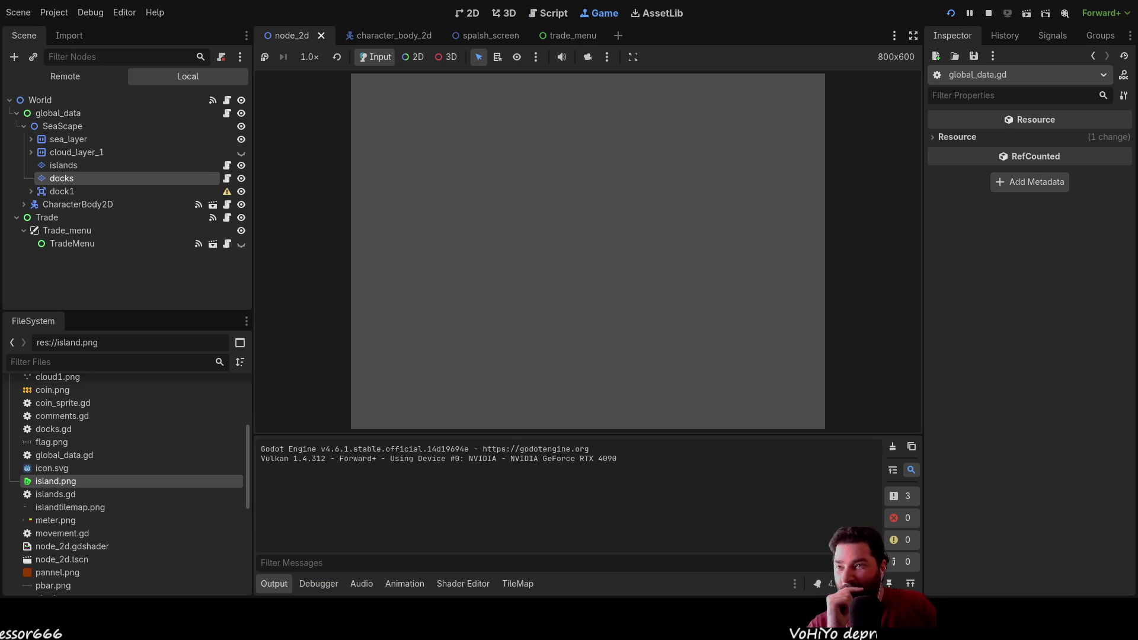
Step: Start the game, buy five units of fresh water, sell them, and check the Output log
{"action": "left_click", "coordinate": [407, 86]}
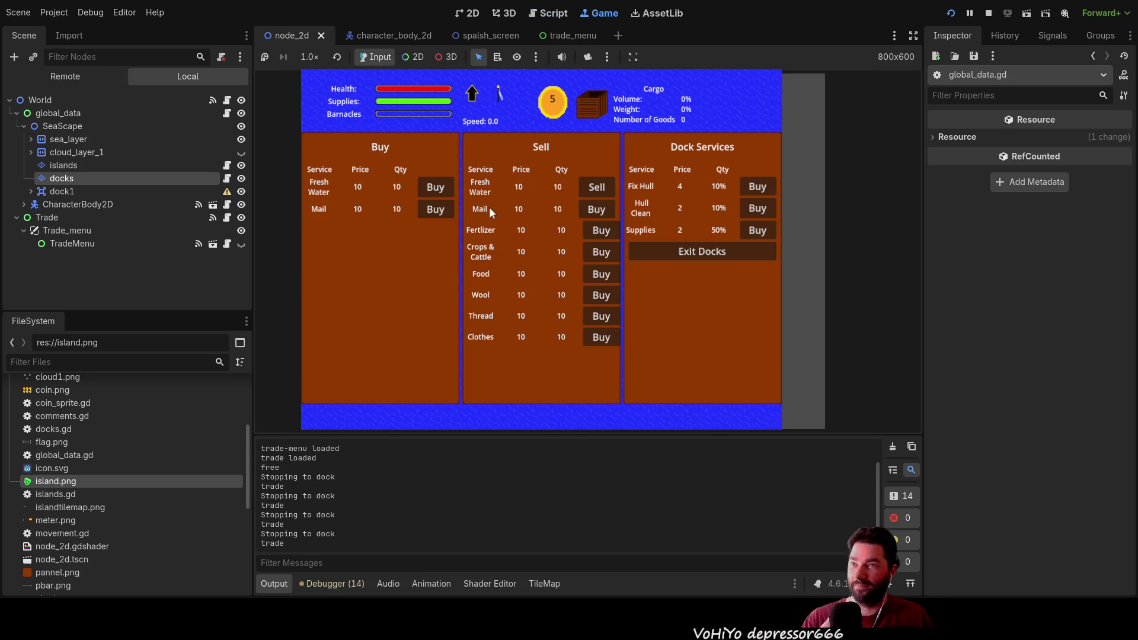
{"action": "left_click", "coordinate": [429, 190]}
{"action": "left_click", "coordinate": [429, 190]}
{"action": "left_click", "coordinate": [429, 190]}
{"action": "left_click", "coordinate": [429, 190]}
{"action": "left_click", "coordinate": [429, 190]}
{"action": "left_click", "coordinate": [429, 189]}
{"action": "left_click", "coordinate": [429, 190]}
{"action": "left_click", "coordinate": [429, 190]}
{"action": "left_click", "coordinate": [429, 190]}
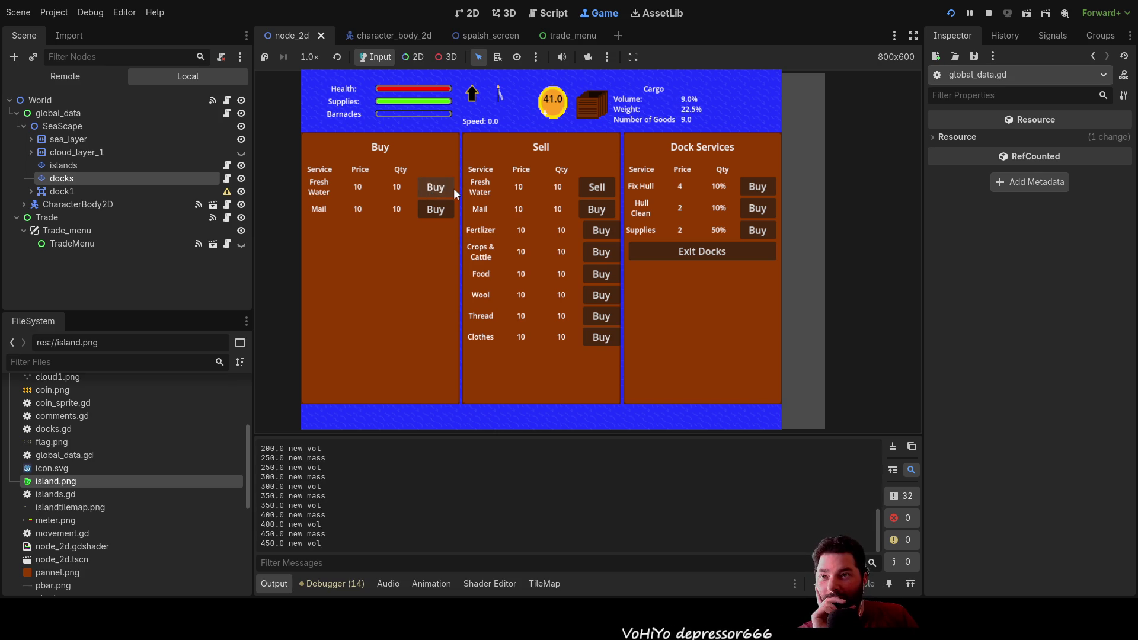
{"action": "left_click", "coordinate": [600, 187]}
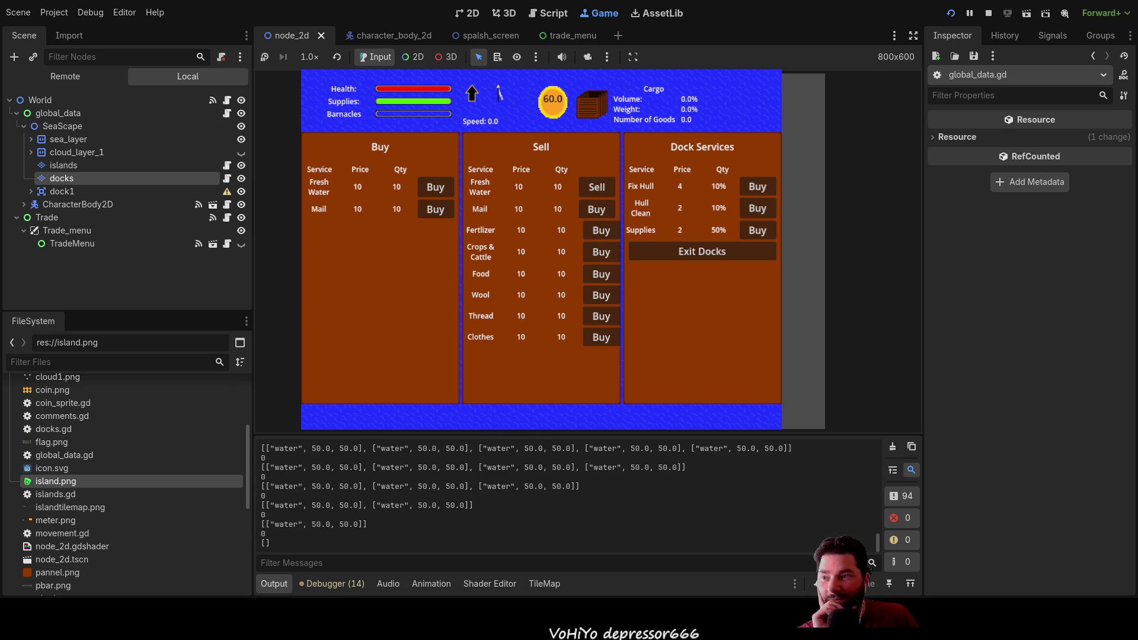
{"action": "mouse_move", "coordinate": [466, 428]}
{"action": "left_mouse_down"}
{"action": "mouse_move", "coordinate": [510, 214]}
{"action": "mouse_move", "coordinate": [534, 176]}
{"action": "left_mouse_up"}
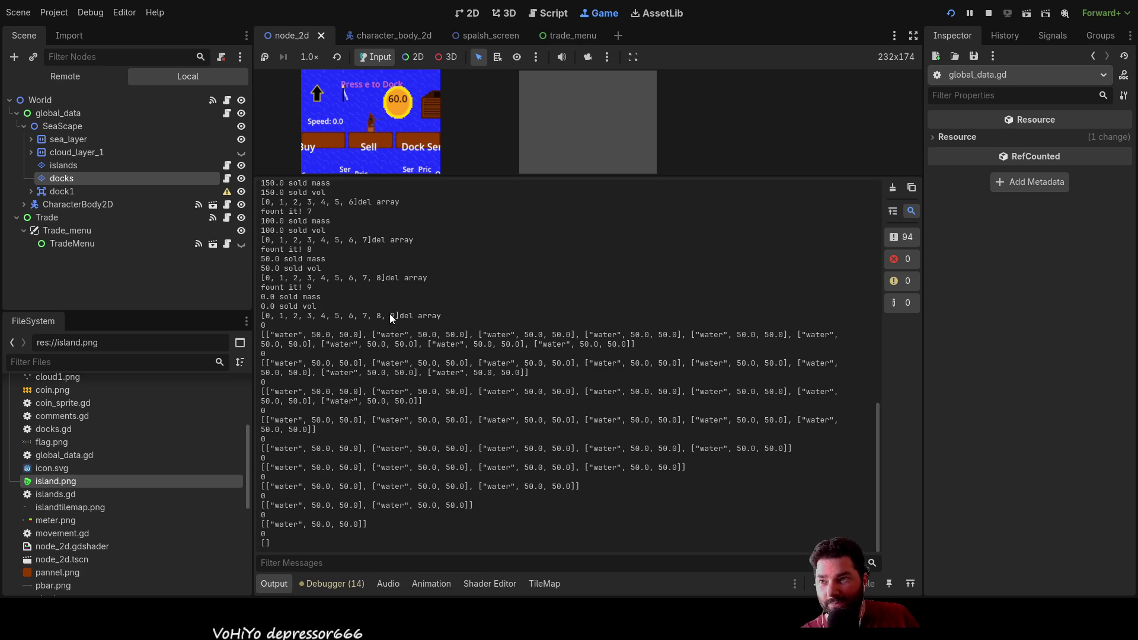
{"action": "mouse_move", "coordinate": [823, 176]}
{"action": "left_mouse_down"}
{"action": "mouse_move", "coordinate": [821, 273]}
{"action": "mouse_move", "coordinate": [771, 436]}
{"action": "left_mouse_up"}
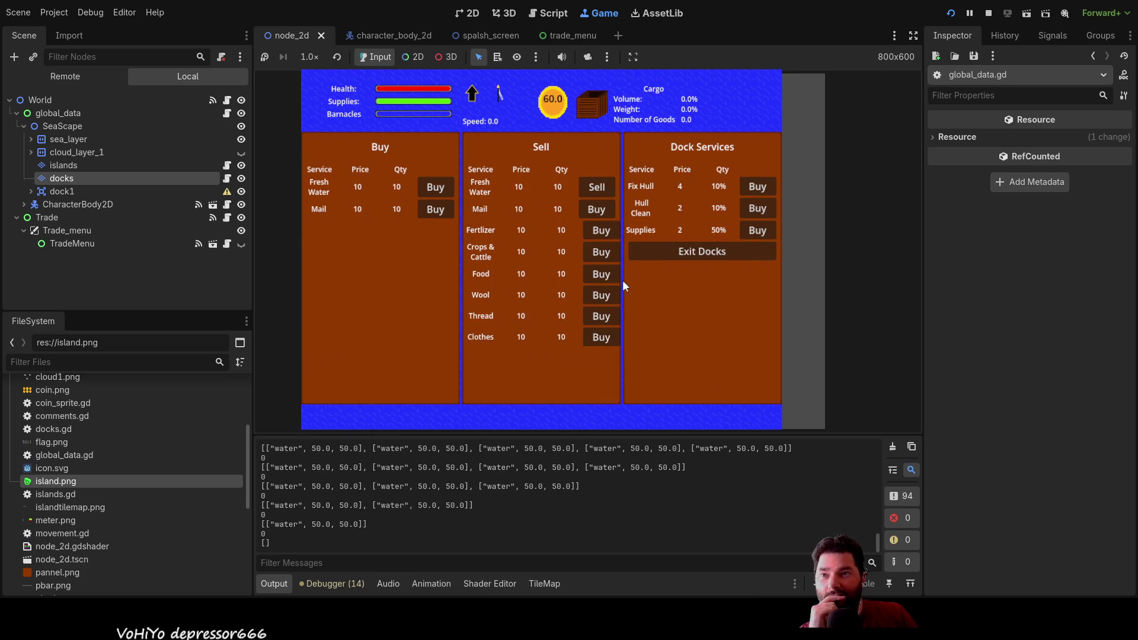
Step: Buy six more units of fresh water and sell all of it
{"action": "left_click", "coordinate": [437, 187]}
{"action": "left_click", "coordinate": [437, 187]}
{"action": "left_click", "coordinate": [436, 187]}
{"action": "left_click", "coordinate": [437, 186]}
{"action": "left_click", "coordinate": [436, 187]}
{"action": "left_click", "coordinate": [436, 189]}
{"action": "left_click", "coordinate": [436, 189]}
{"action": "left_click", "coordinate": [437, 188]}
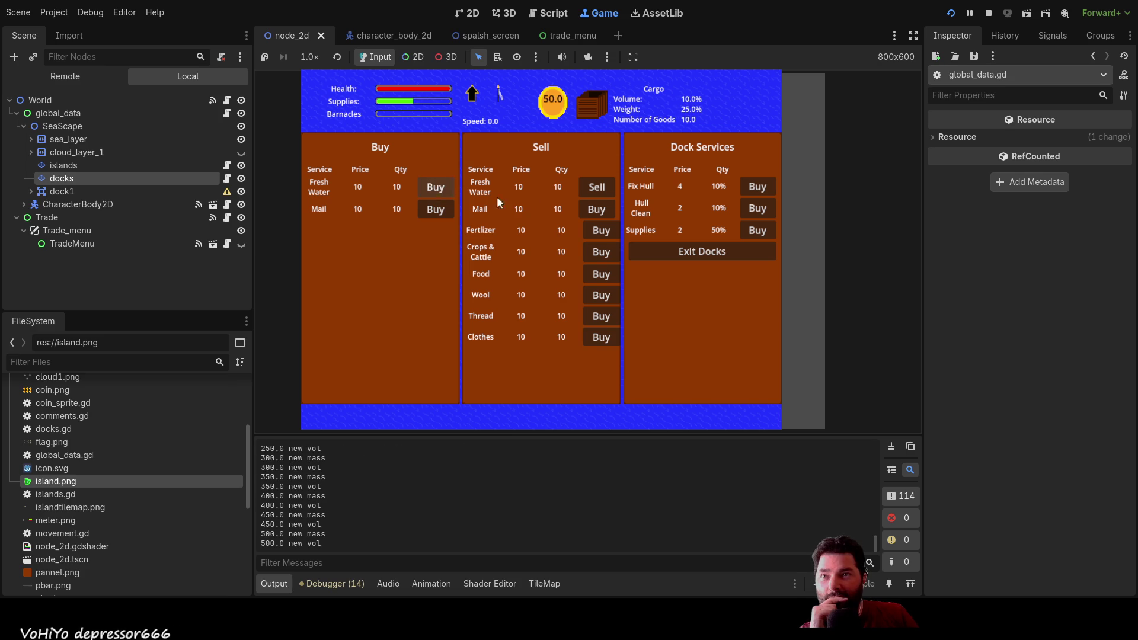
{"action": "left_click", "coordinate": [597, 187]}
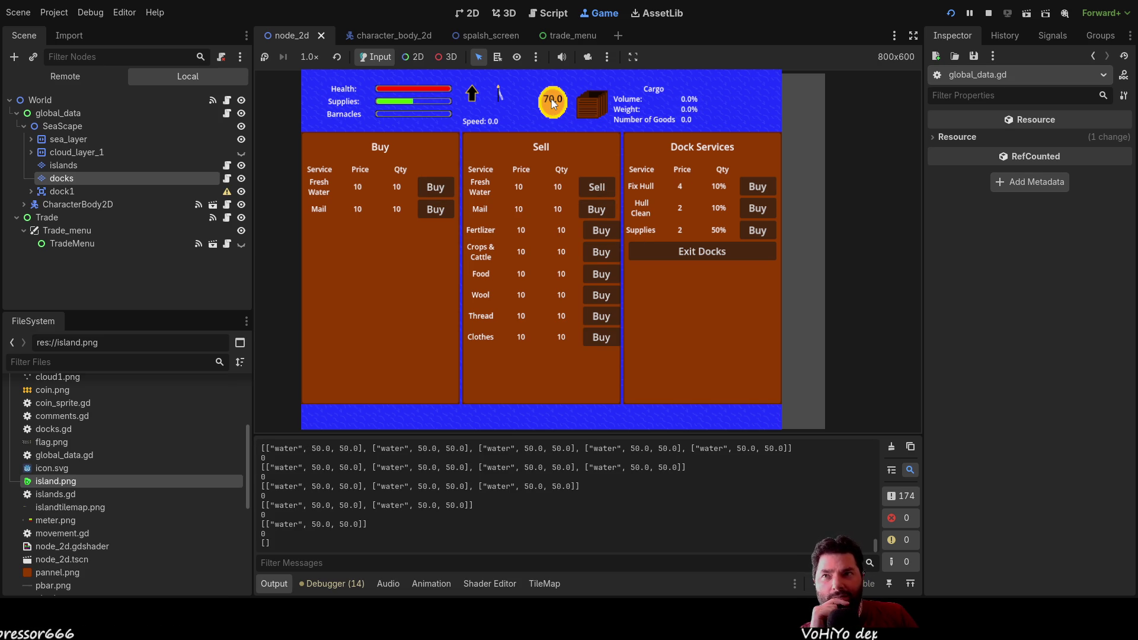
Step: Twice buy four units of fresh water and sell the whole cargo
{"action": "left_click", "coordinate": [437, 187]}
{"action": "left_click", "coordinate": [437, 187]}
{"action": "left_click", "coordinate": [436, 187]}
{"action": "left_click", "coordinate": [437, 187]}
{"action": "left_click", "coordinate": [436, 187]}
{"action": "left_click", "coordinate": [437, 188]}
{"action": "left_click", "coordinate": [436, 187]}
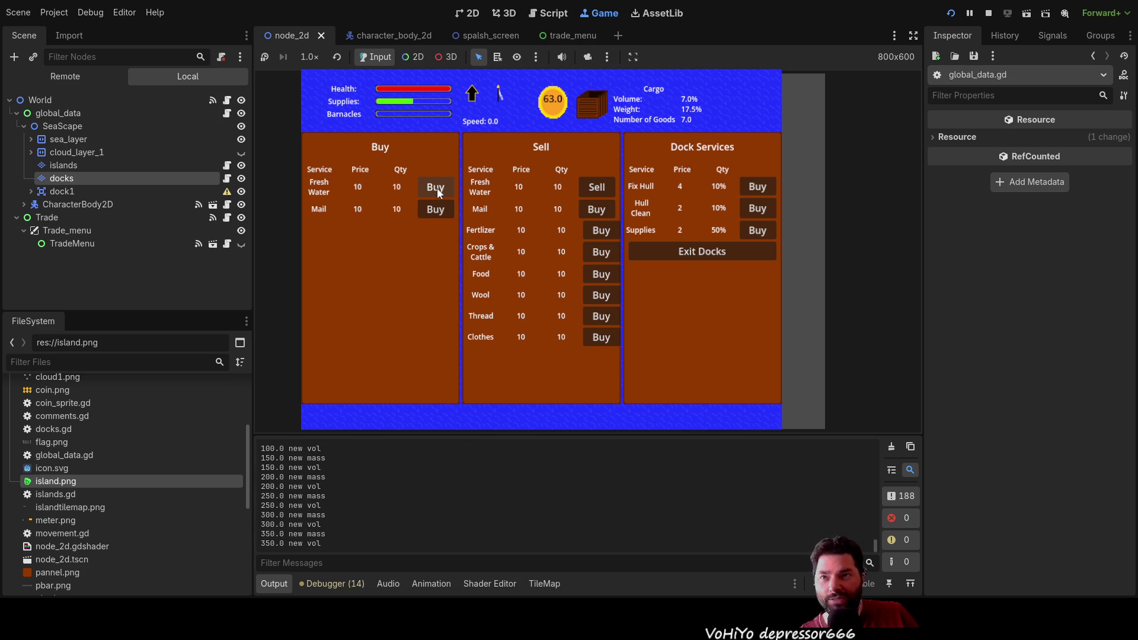
{"action": "left_click", "coordinate": [436, 188]}
{"action": "left_click", "coordinate": [436, 188]}
{"action": "left_click", "coordinate": [436, 187]}
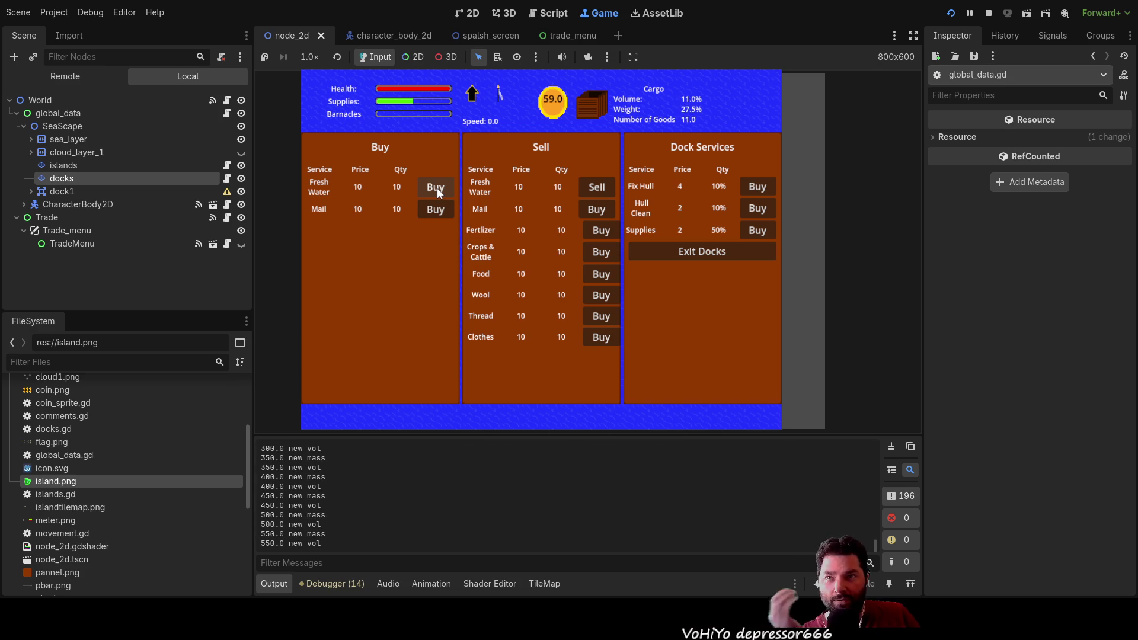
{"action": "left_click", "coordinate": [599, 187]}
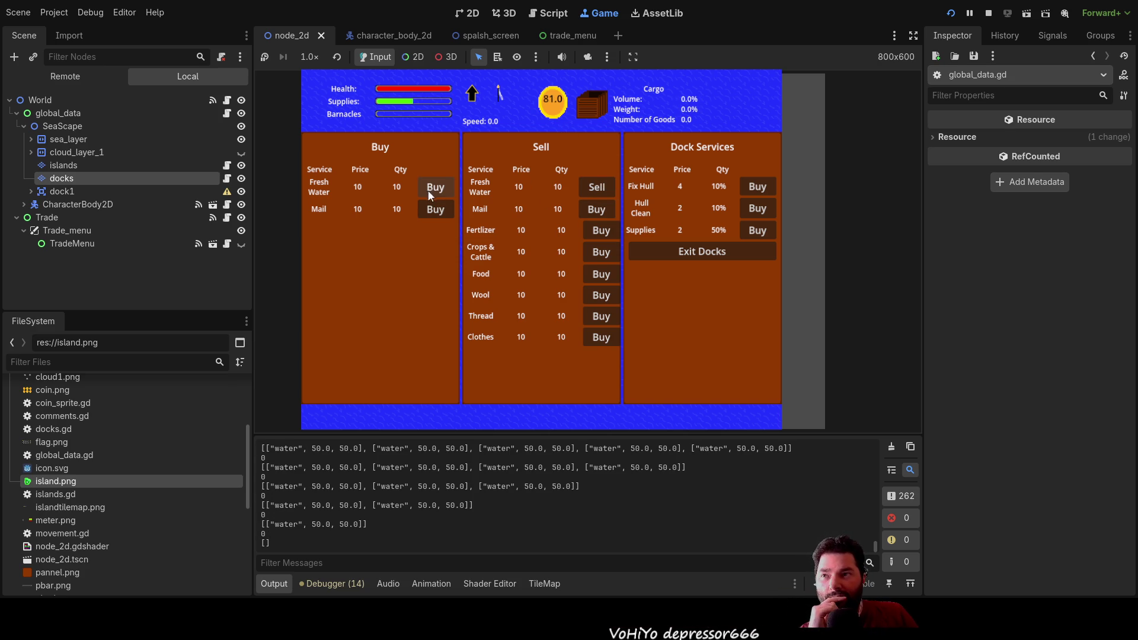
{"action": "left_click", "coordinate": [439, 187]}
{"action": "left_click", "coordinate": [438, 187]}
{"action": "left_click", "coordinate": [439, 187]}
{"action": "left_click", "coordinate": [438, 187]}
{"action": "left_click", "coordinate": [439, 187]}
{"action": "left_click", "coordinate": [439, 187]}
{"action": "left_click", "coordinate": [439, 187]}
{"action": "left_click", "coordinate": [439, 187]}
{"action": "left_click", "coordinate": [602, 186]}
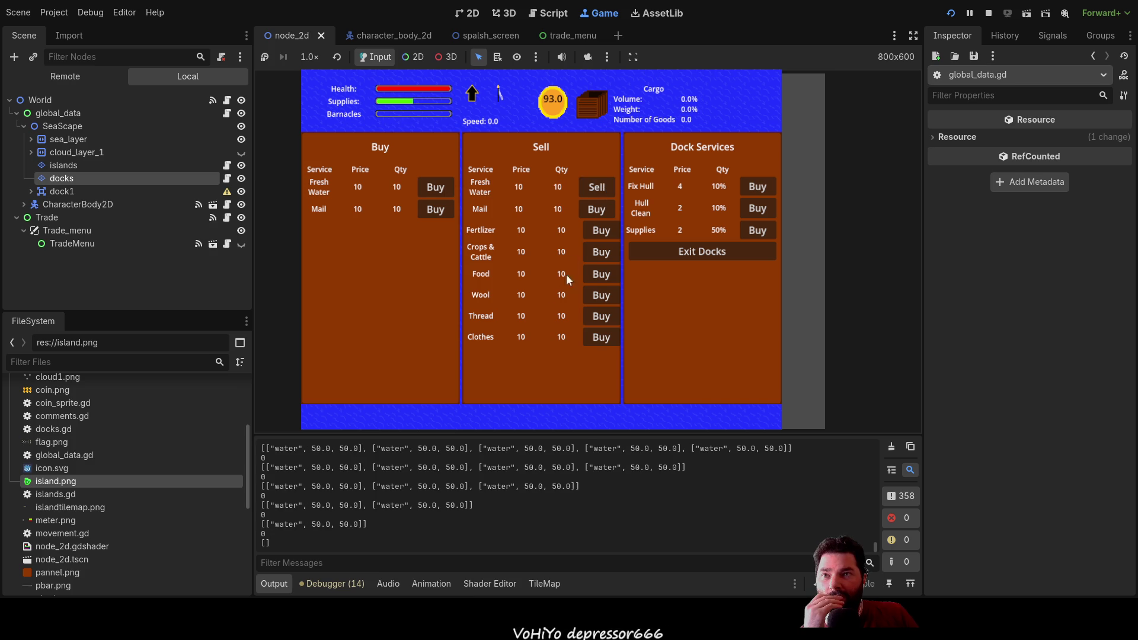
Step: Fill the hold completely with fresh water, sell it all, and stop the game
{"action": "left_click", "coordinate": [439, 187]}
{"action": "left_click", "coordinate": [439, 187]}
{"action": "left_click", "coordinate": [438, 187]}
{"action": "left_click", "coordinate": [439, 187]}
{"action": "left_click", "coordinate": [439, 186]}
{"action": "left_click", "coordinate": [439, 187]}
{"action": "left_click", "coordinate": [439, 187]}
{"action": "left_click", "coordinate": [438, 186]}
{"action": "triple_click", "coordinate": [439, 187]}
{"action": "triple_click", "coordinate": [439, 187]}
{"action": "triple_click", "coordinate": [439, 187]}
{"action": "triple_click", "coordinate": [439, 187]}
{"action": "triple_click", "coordinate": [438, 188]}
{"action": "triple_click", "coordinate": [438, 188]}
{"action": "triple_click", "coordinate": [437, 187]}
{"action": "triple_click", "coordinate": [438, 188]}
{"action": "triple_click", "coordinate": [438, 187]}
{"action": "triple_click", "coordinate": [438, 187]}
{"action": "triple_click", "coordinate": [437, 187]}
{"action": "left_click", "coordinate": [438, 188]}
{"action": "left_click", "coordinate": [599, 188]}
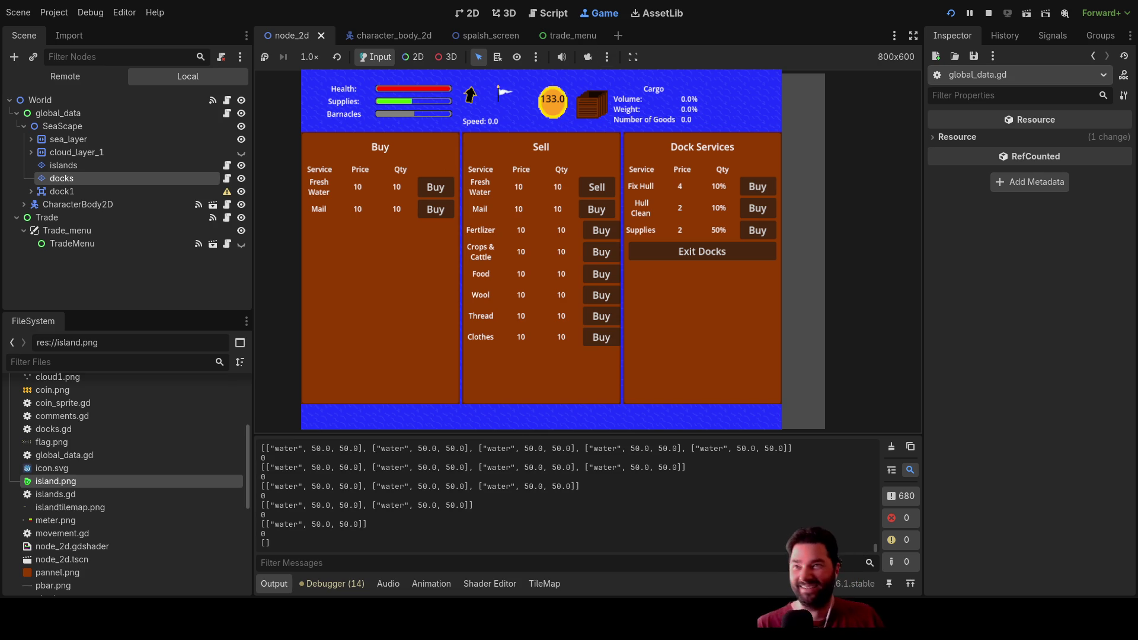
{"action": "left_click", "coordinate": [988, 13]}
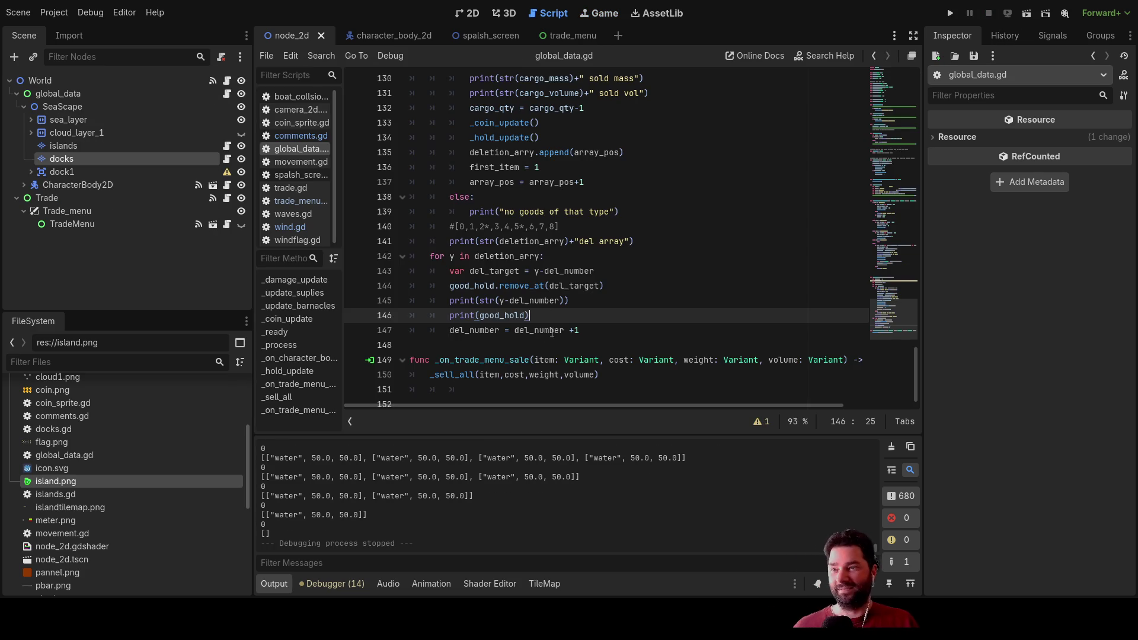
Step: Replace the _sell_all call in _on_trade_menu_sale with the cut _sell_all body
{"action": "scroll", "coordinate": [552, 333], "scroll_direction": "down", "scroll_amount": 1}
{"action": "left_click_drag", "start_coordinate": [599, 362], "coordinate": [569, 362]}
{"action": "key", "text": "shift+Home"}
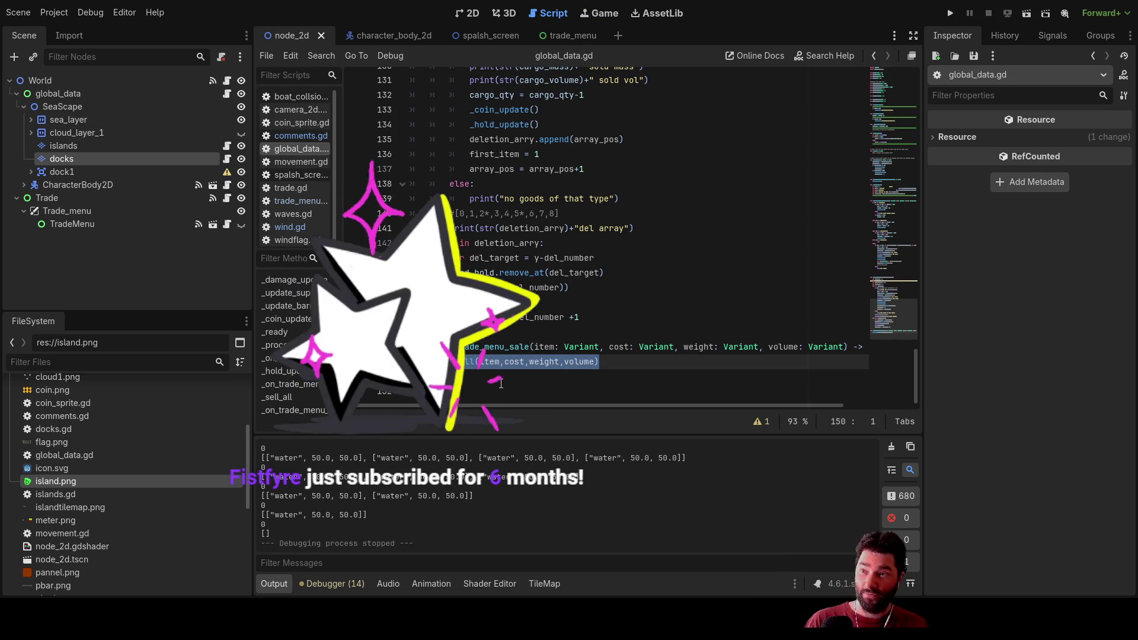
{"action": "key", "text": "BackSpace"}
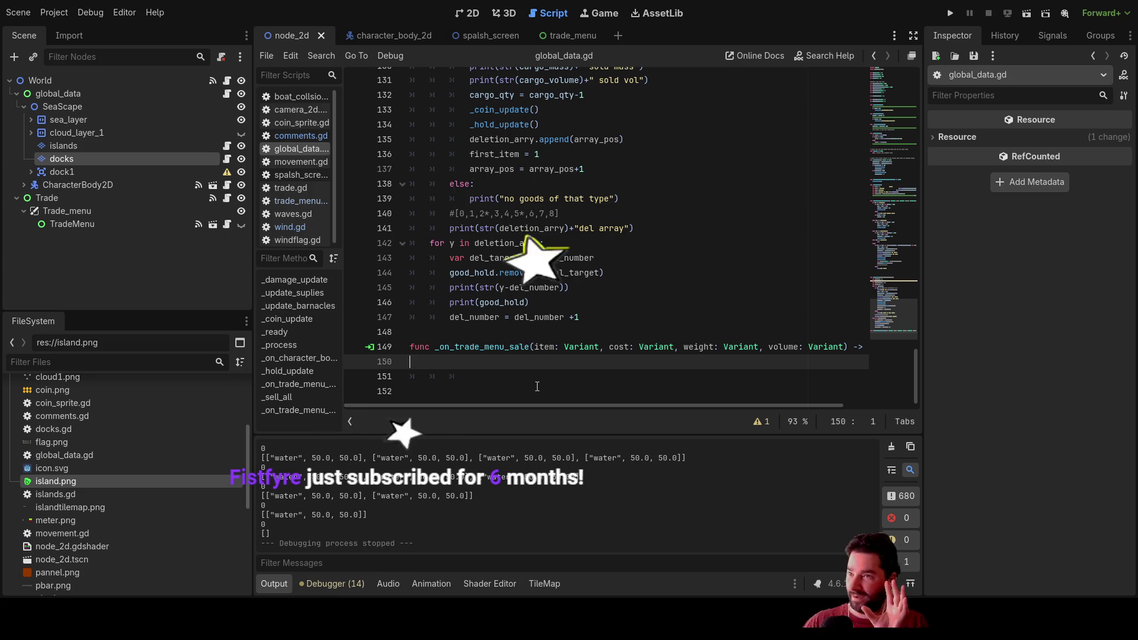
{"action": "mouse_move", "coordinate": [598, 317]}
{"action": "left_mouse_down"}
{"action": "mouse_move", "coordinate": [450, 243]}
{"action": "mouse_move", "coordinate": [432, 161]}
{"action": "mouse_move", "coordinate": [400, 139]}
{"action": "left_mouse_up"}
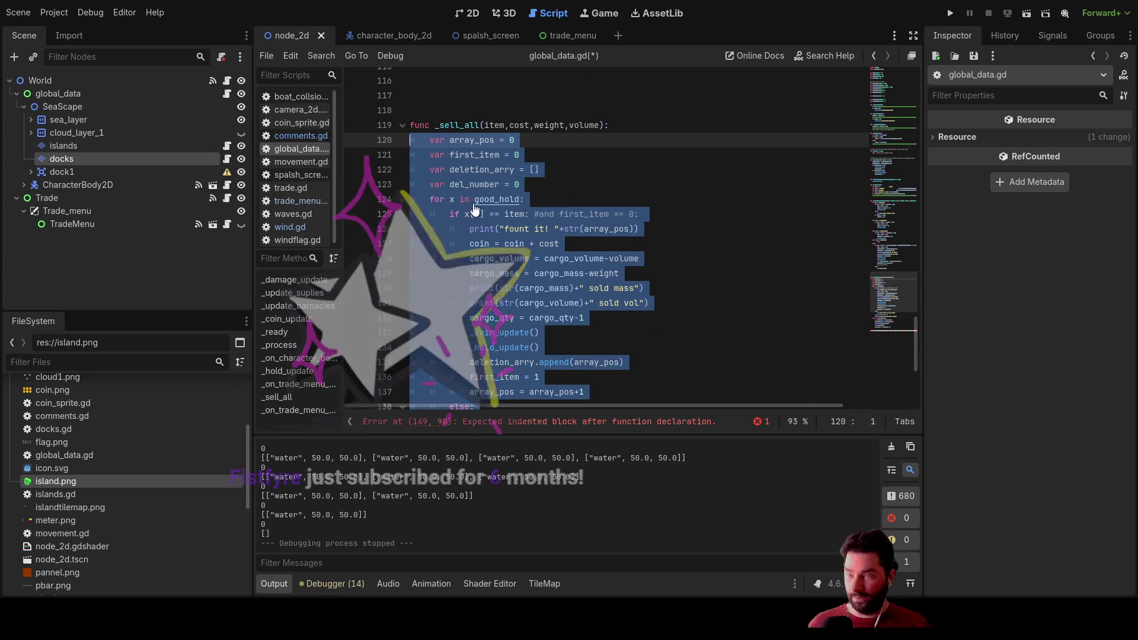
{"action": "key", "text": "BackSpace"}
{"action": "left_click", "coordinate": [447, 181]}
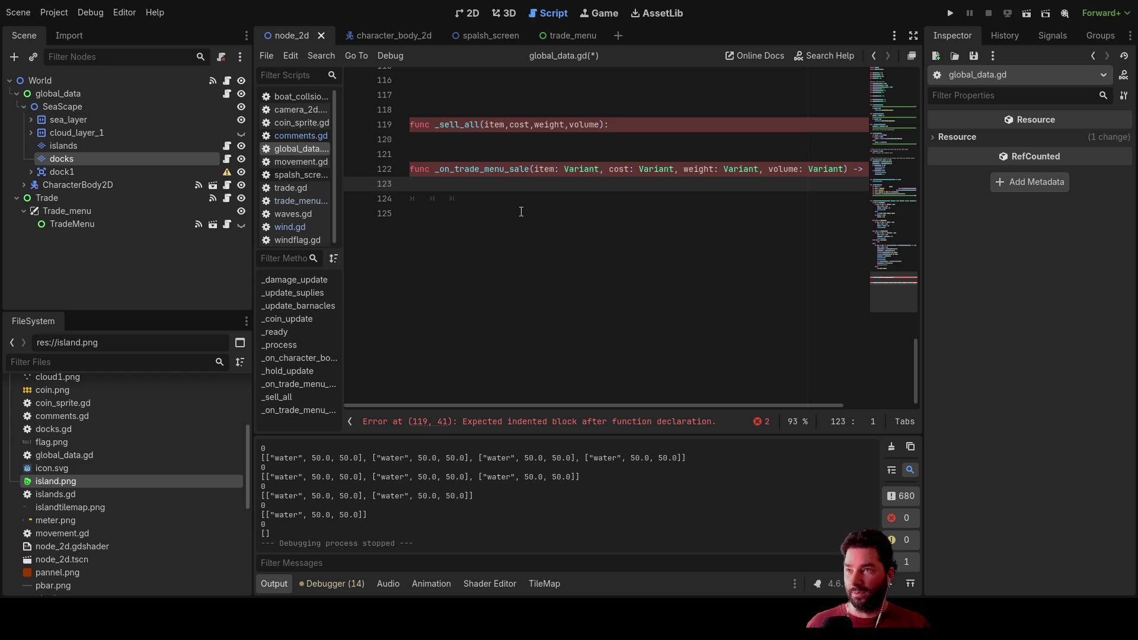
{"action": "key", "text": "ctrl+v"}
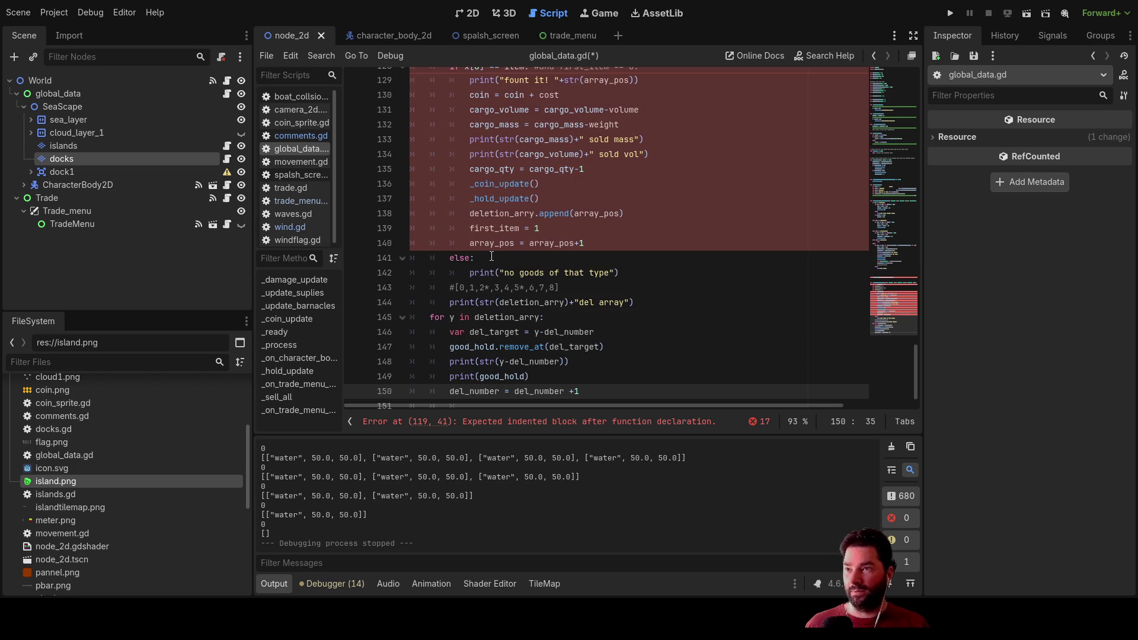
Step: Delete the empty _sell_all header and extra blank lines, then run the project
{"action": "scroll", "coordinate": [477, 252], "scroll_direction": "up", "scroll_amount": 5}
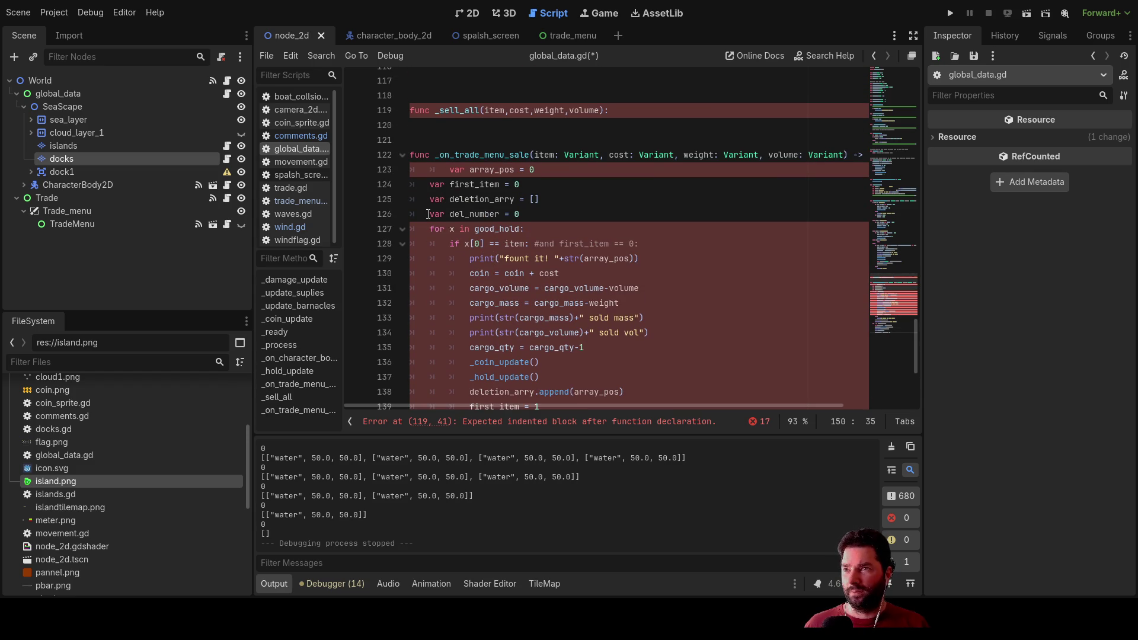
{"action": "scroll", "coordinate": [430, 208], "scroll_direction": "up", "scroll_amount": 1}
{"action": "left_click", "coordinate": [429, 210]}
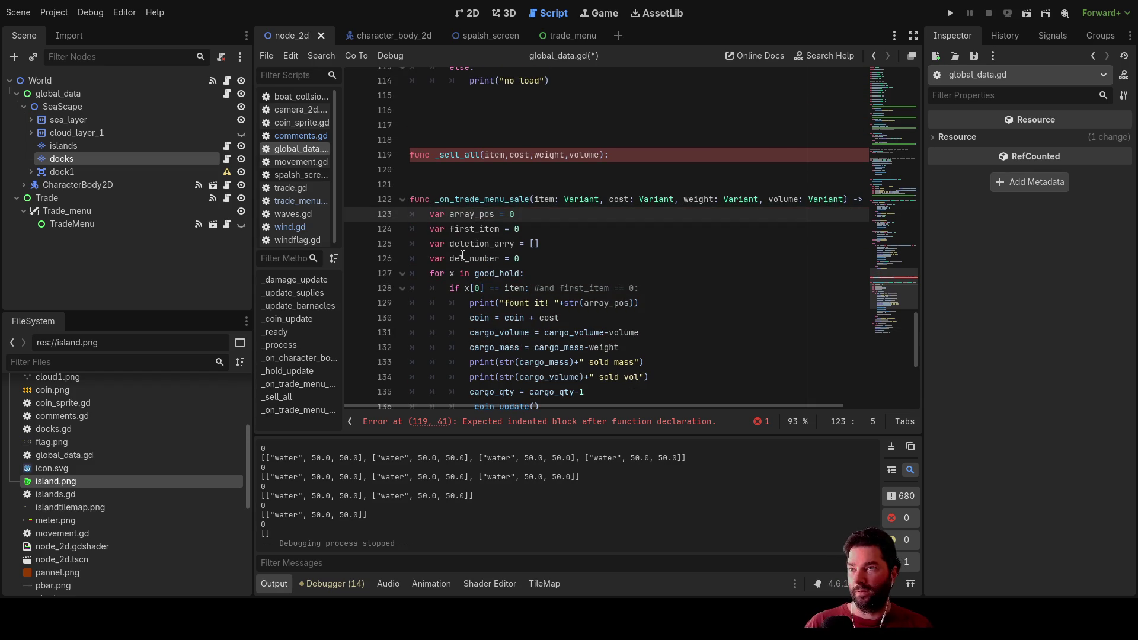
{"action": "left_click", "coordinate": [610, 155]}
{"action": "key", "text": "shift+Home"}
{"action": "key", "text": "Delete"}
{"action": "key", "text": "Delete"}
{"action": "scroll", "coordinate": [605, 237], "scroll_direction": "down", "scroll_amount": 6}
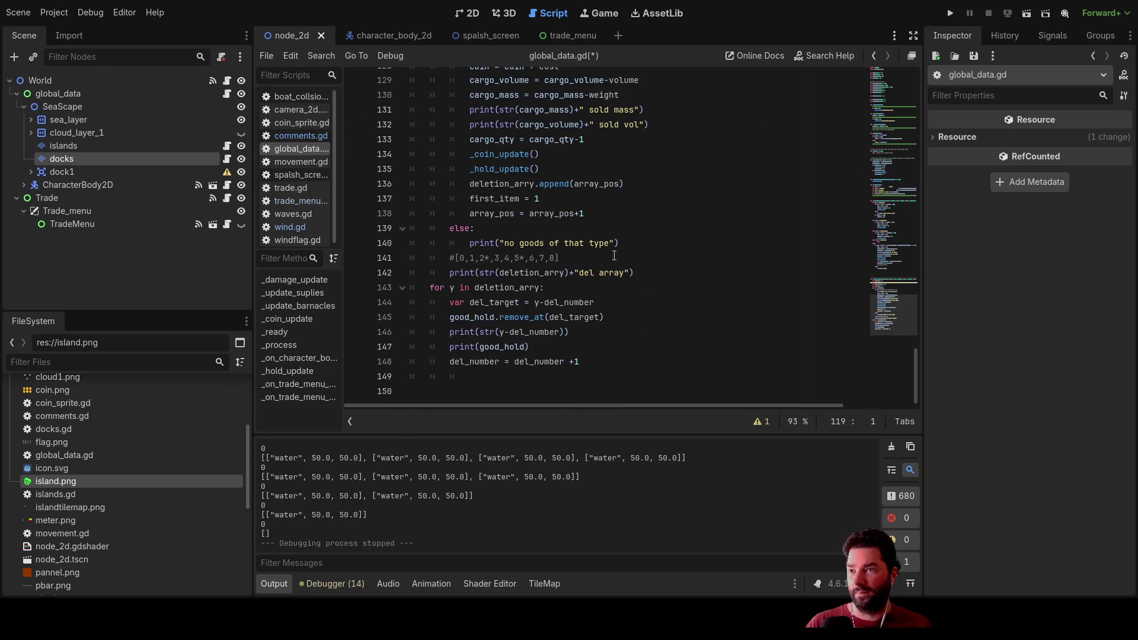
{"action": "key", "text": "Delete"}
{"action": "scroll", "coordinate": [604, 275], "scroll_direction": "up", "scroll_amount": 3}
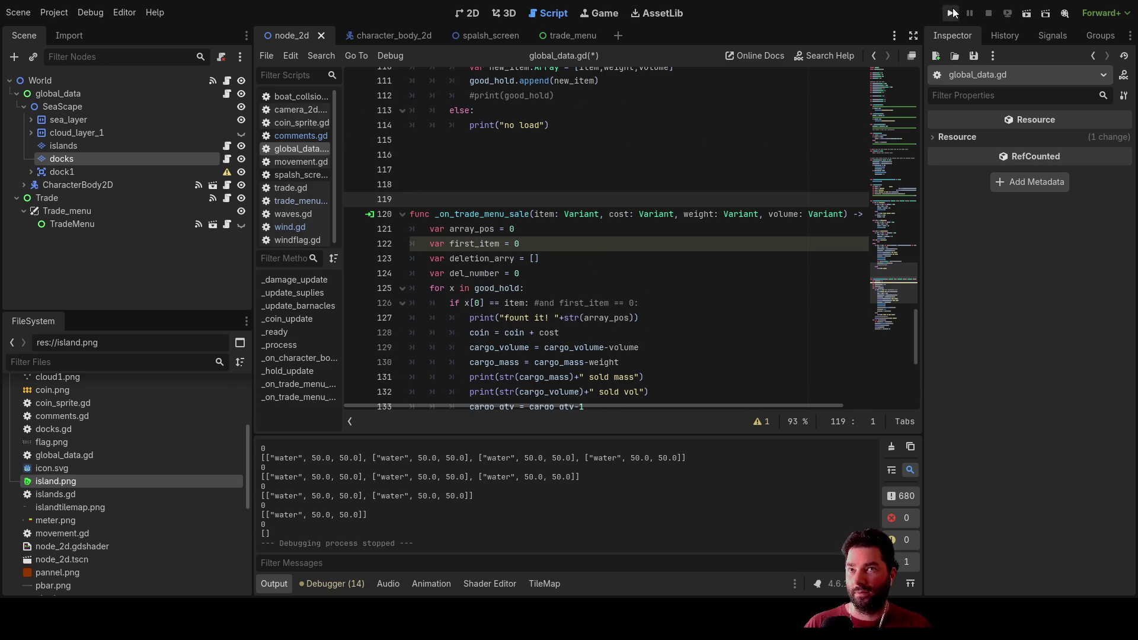
{"action": "left_click", "coordinate": [951, 12]}
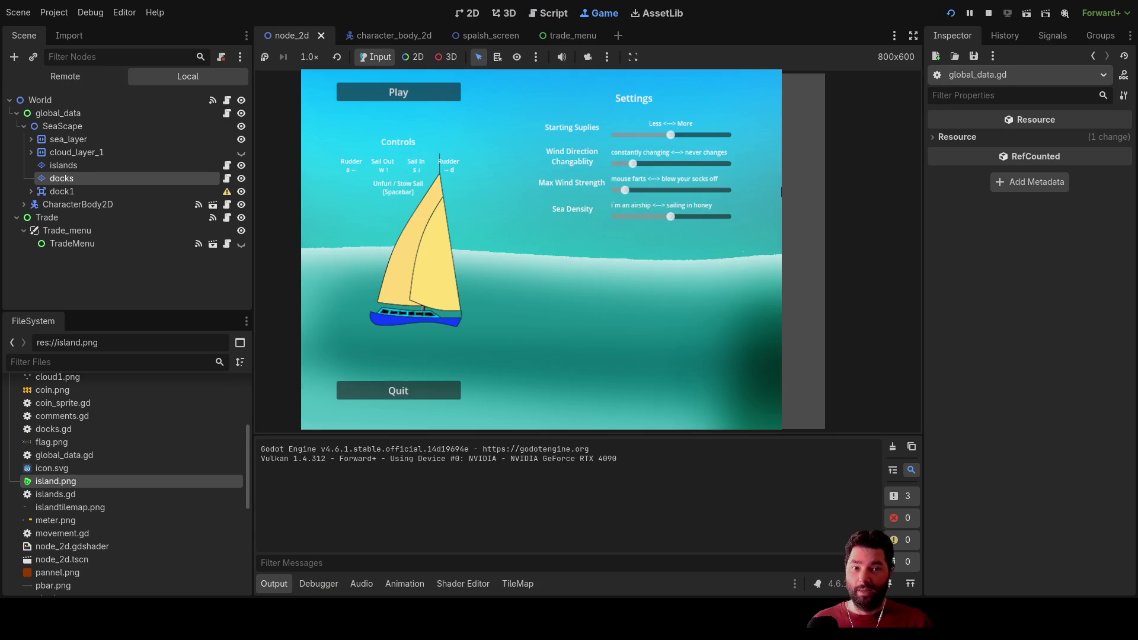
Step: Start the game, dock with E, buy five fresh water and sell them all
{"action": "left_click", "coordinate": [380, 89]}
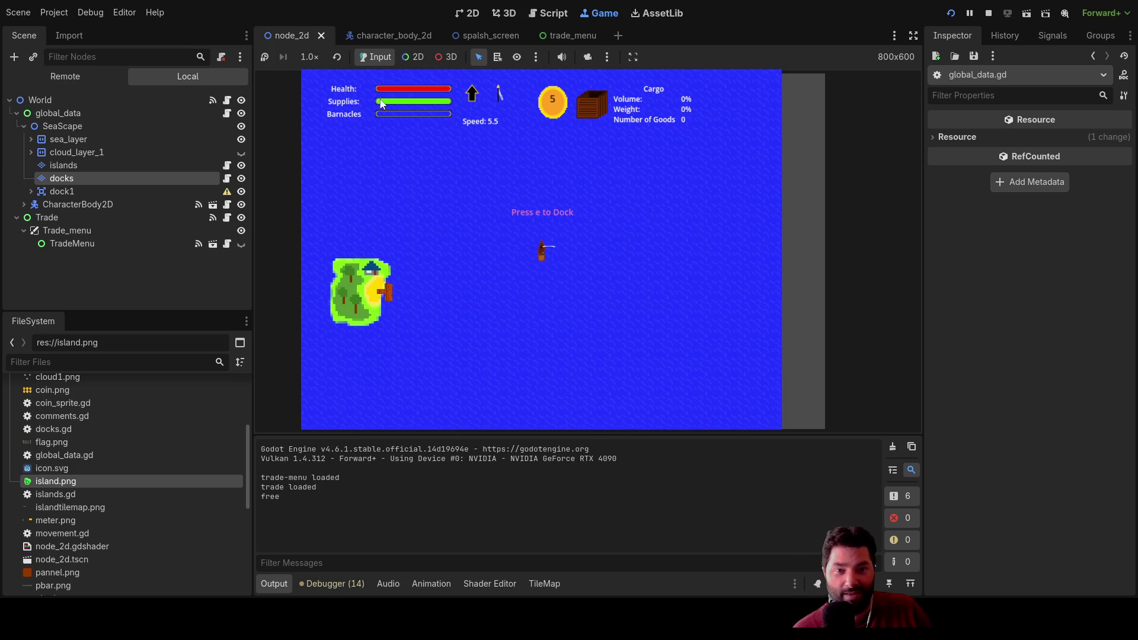
{"action": "key", "text": "e"}
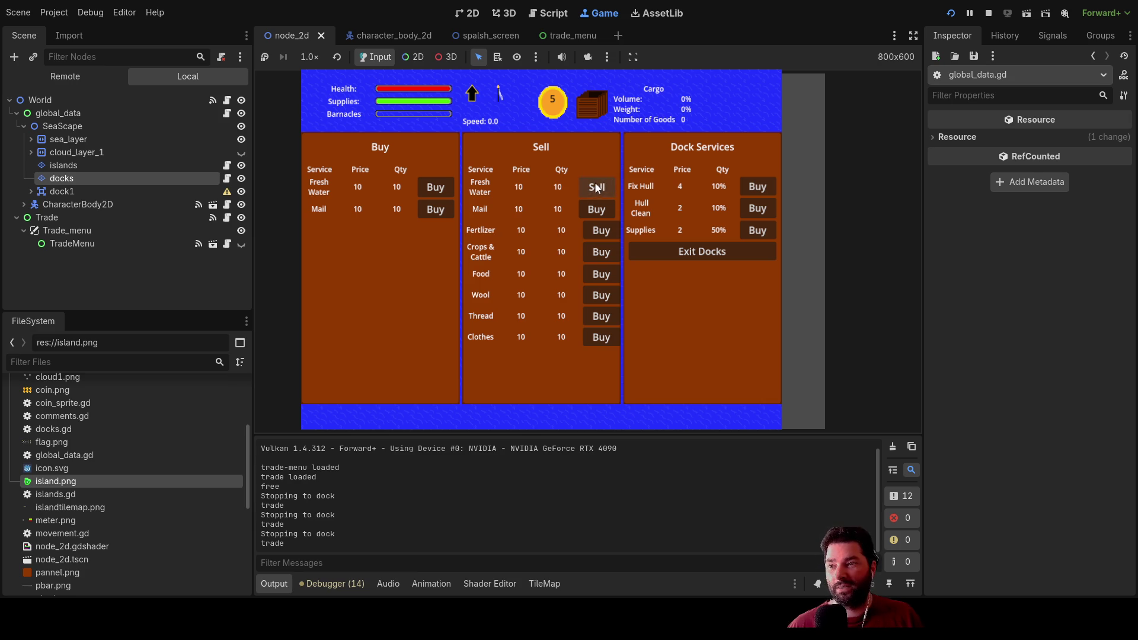
{"action": "left_click", "coordinate": [435, 188]}
{"action": "left_click", "coordinate": [434, 187]}
{"action": "left_click", "coordinate": [434, 188]}
{"action": "left_click", "coordinate": [434, 187]}
{"action": "left_click", "coordinate": [435, 187]}
{"action": "left_click", "coordinate": [435, 188]}
{"action": "left_click", "coordinate": [434, 187]}
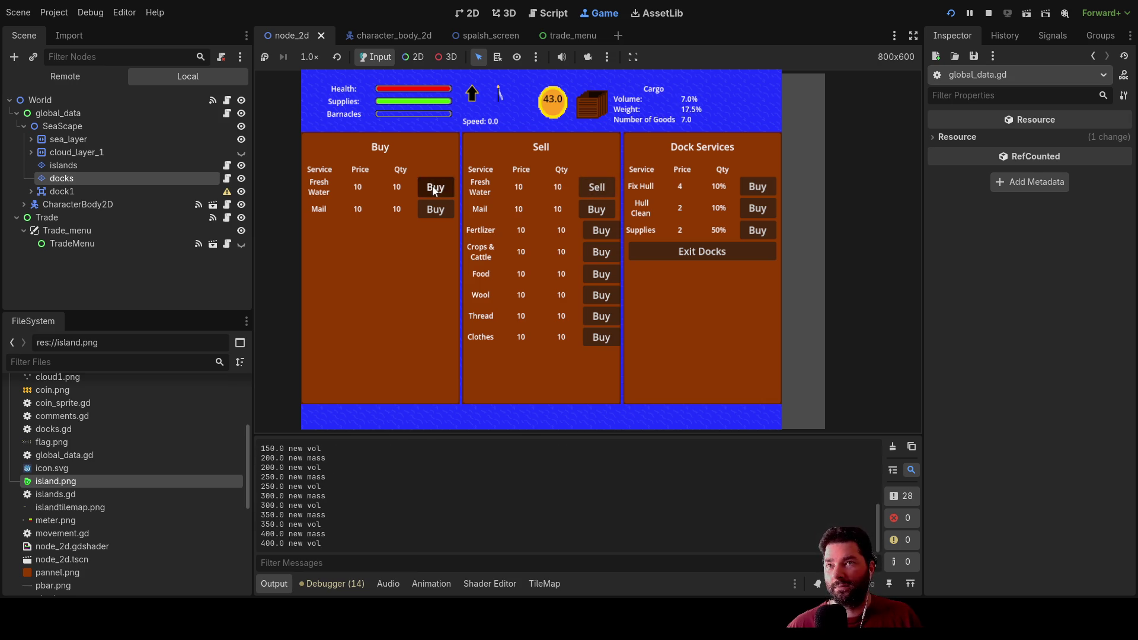
{"action": "left_click", "coordinate": [435, 188]}
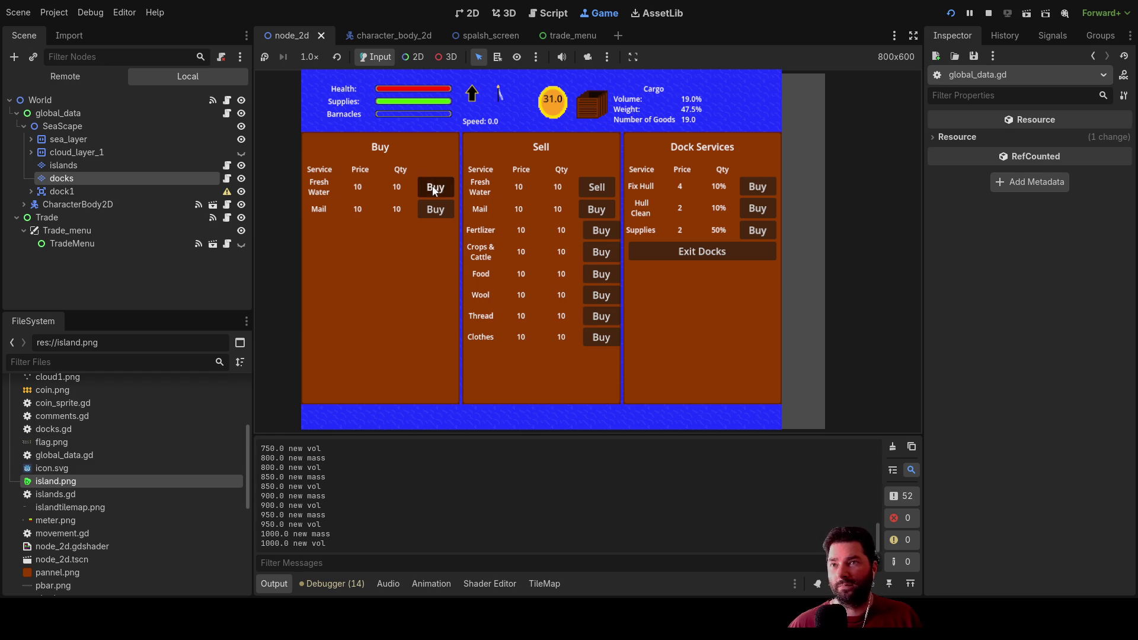
{"action": "left_click", "coordinate": [606, 187]}
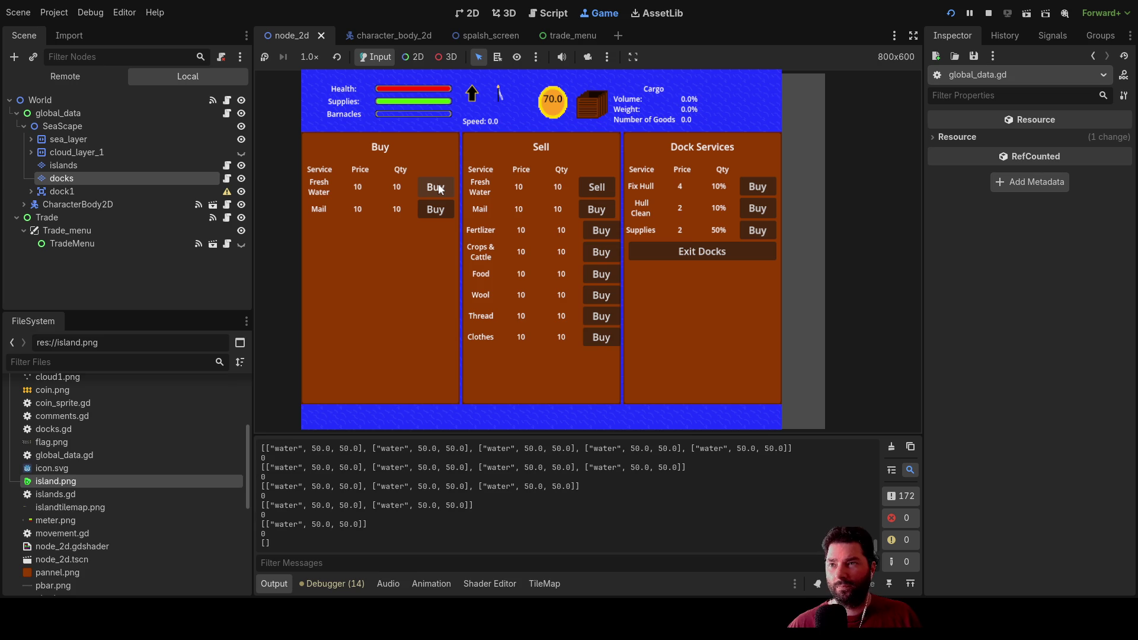
Step: Buy five more fresh water and sell, emptying the hold to 0.0 with 90.0 gold
{"action": "left_click", "coordinate": [439, 189]}
{"action": "left_click", "coordinate": [439, 189]}
{"action": "left_click", "coordinate": [438, 188]}
{"action": "left_click", "coordinate": [439, 188]}
{"action": "left_click", "coordinate": [438, 188]}
{"action": "left_click", "coordinate": [438, 188]}
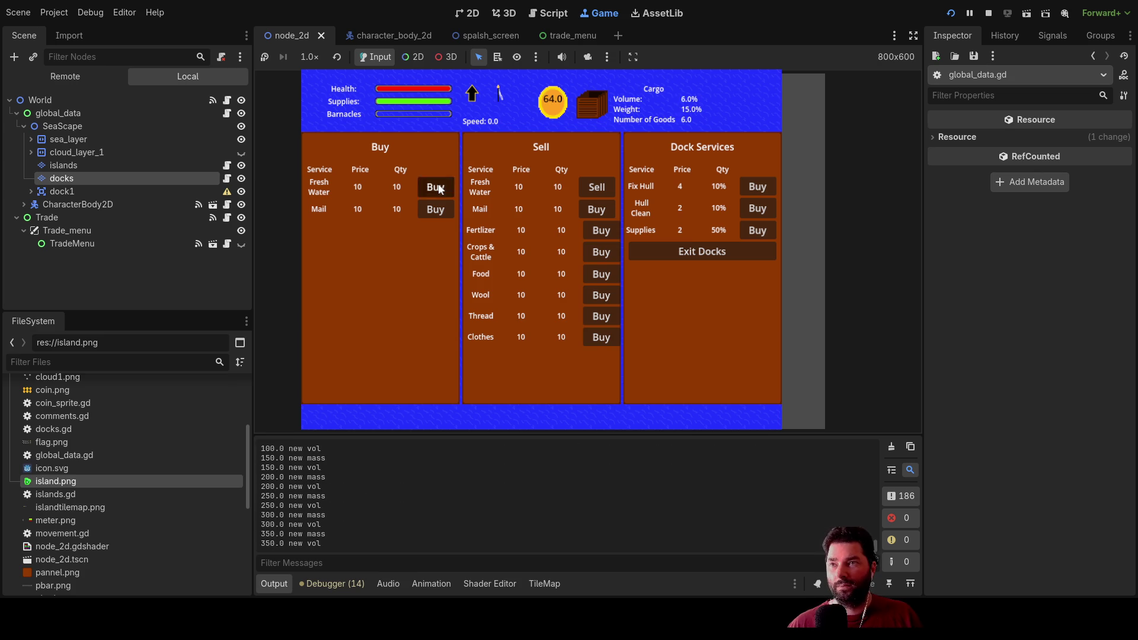
{"action": "left_click", "coordinate": [439, 189]}
{"action": "left_click", "coordinate": [438, 189]}
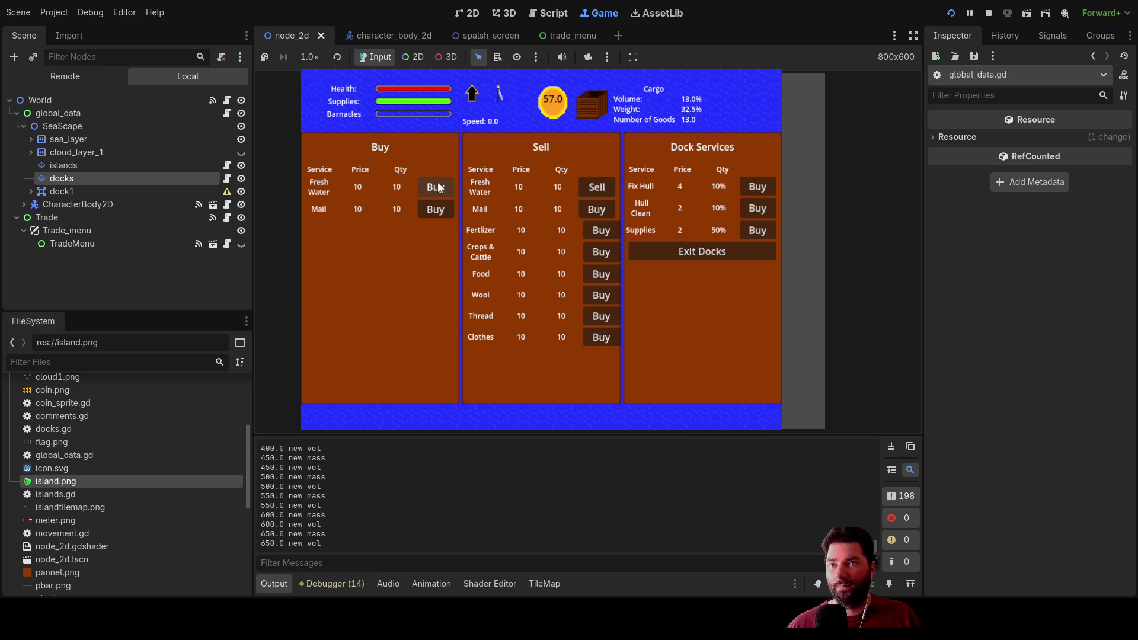
{"action": "left_click", "coordinate": [439, 188]}
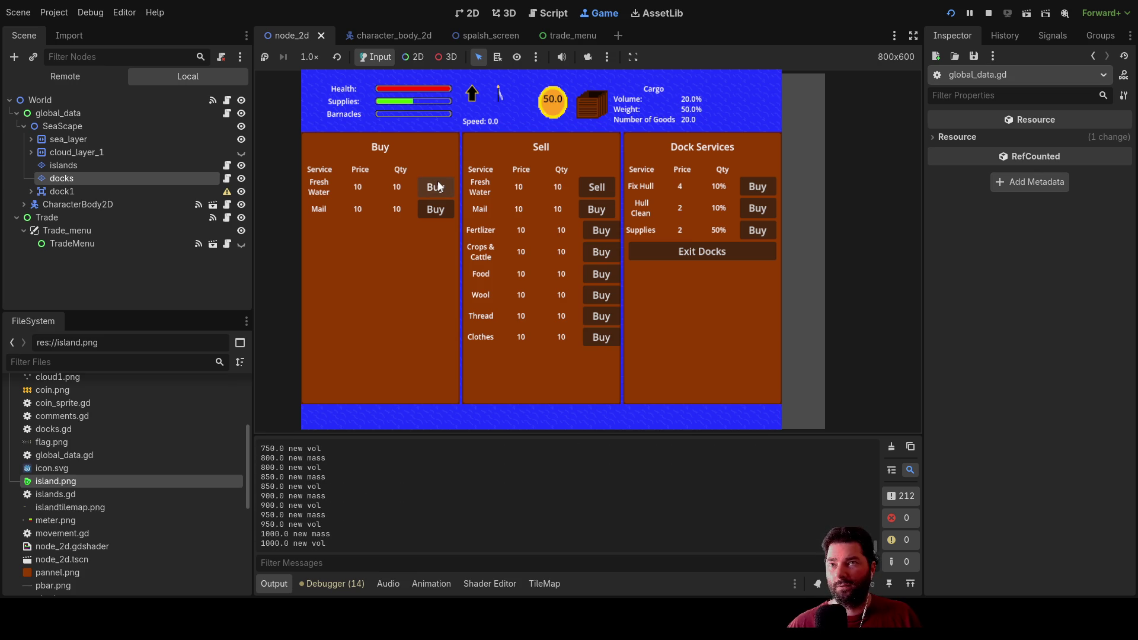
{"action": "left_click", "coordinate": [598, 188]}
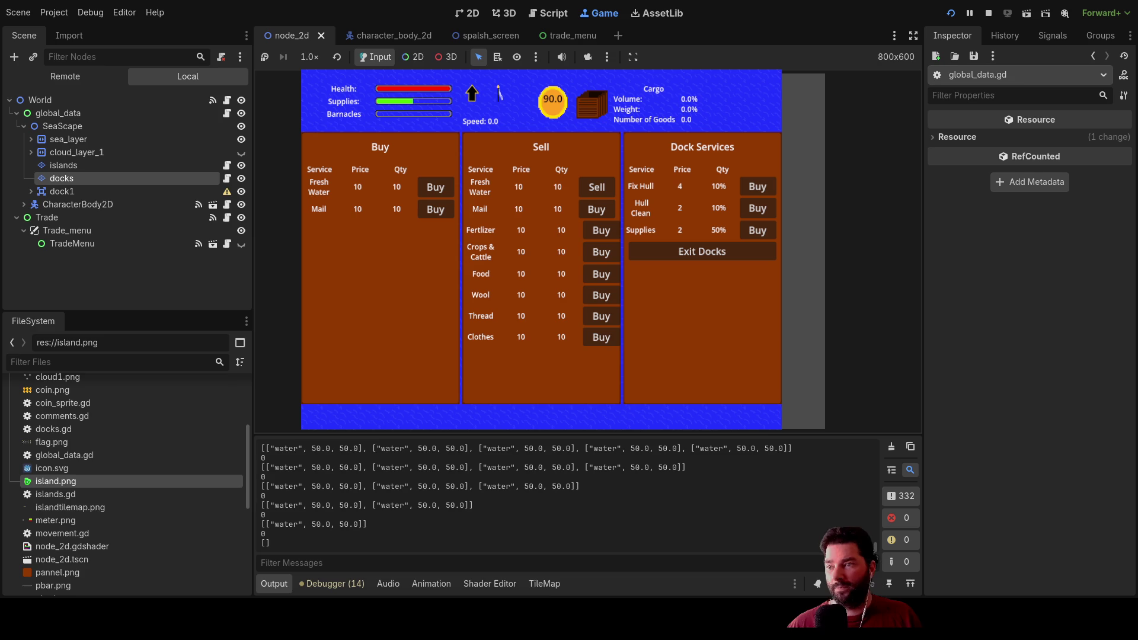